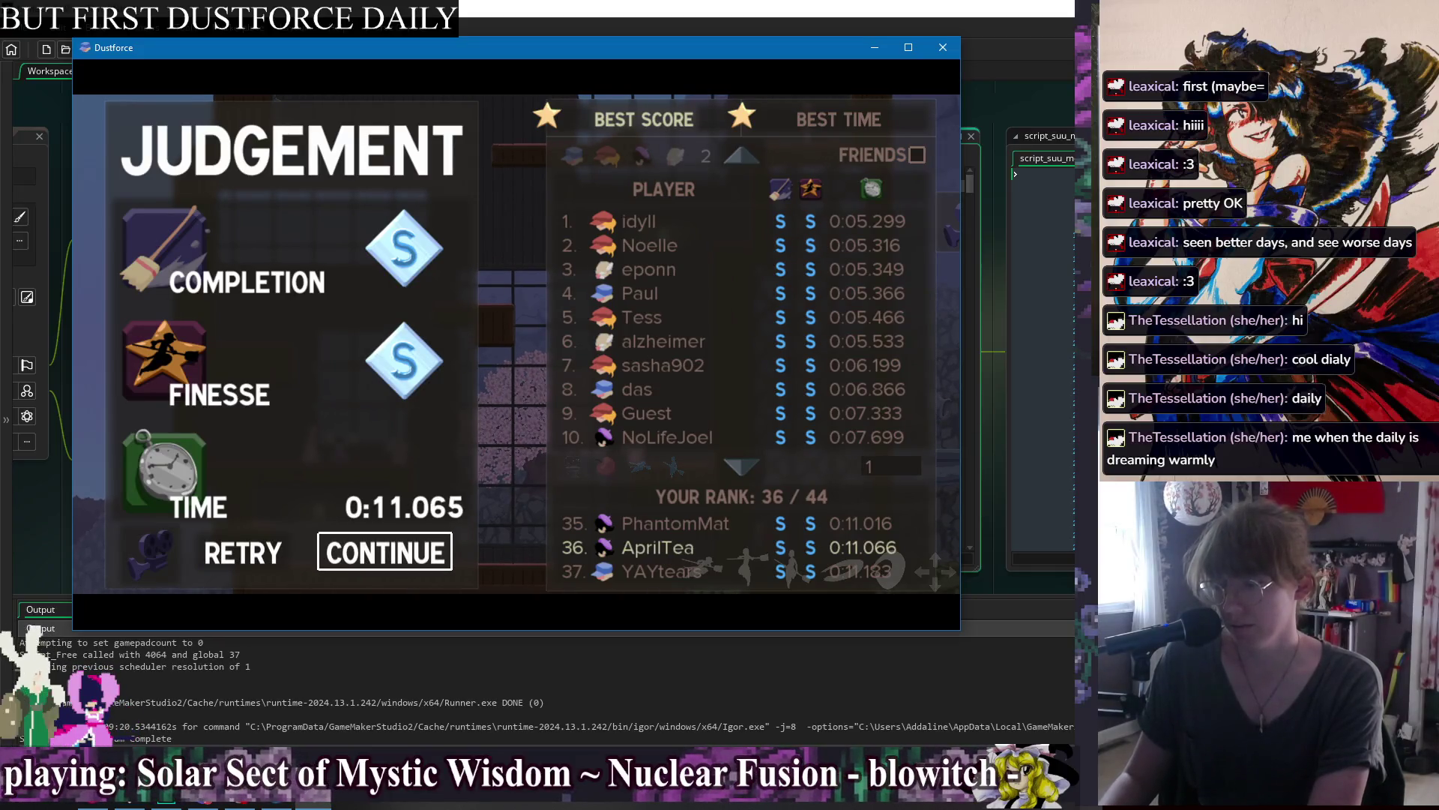
# Restart the daily level and run right, climbing the wall and sweeping dust along the ledges.
pyautogui.press('Return')
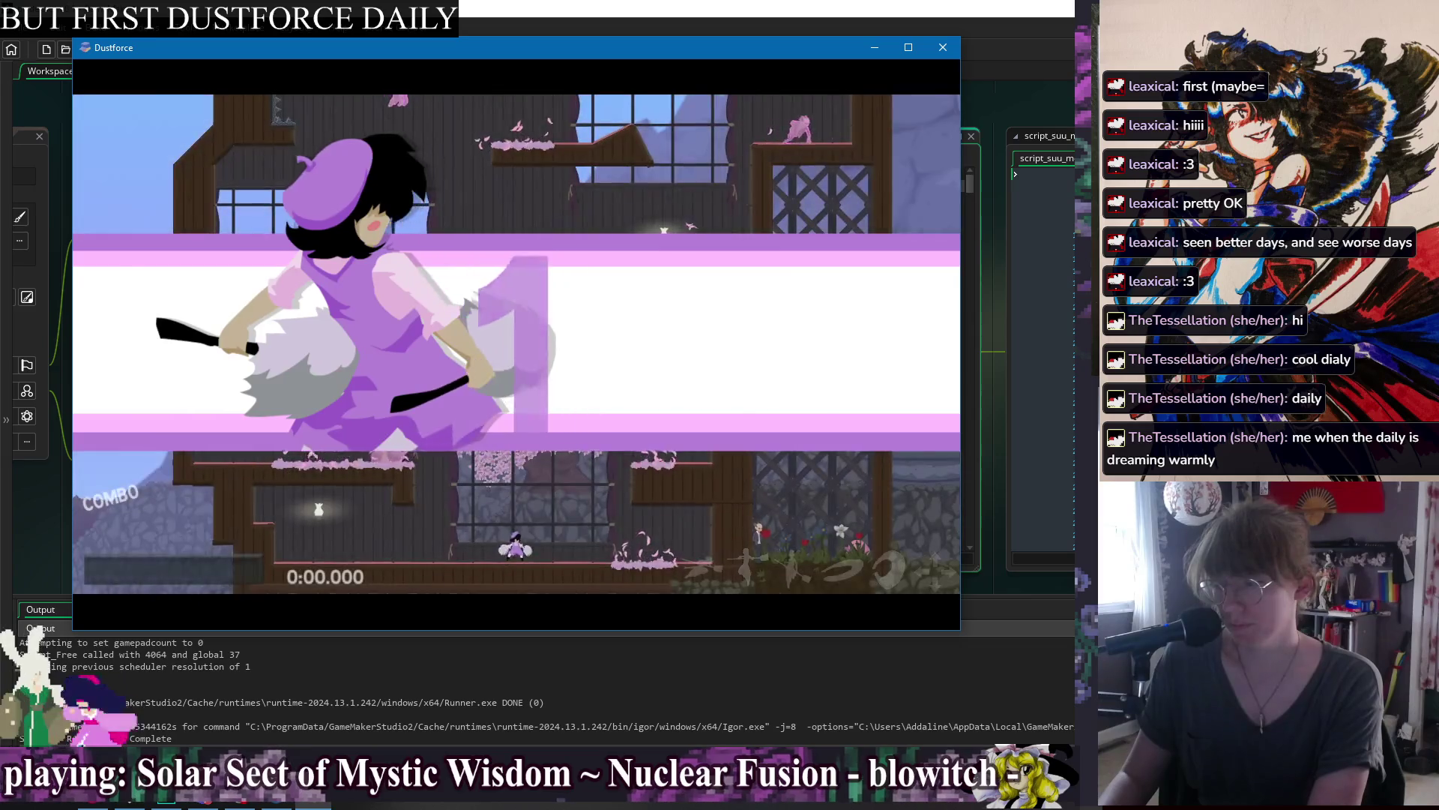
pyautogui.press('Right')
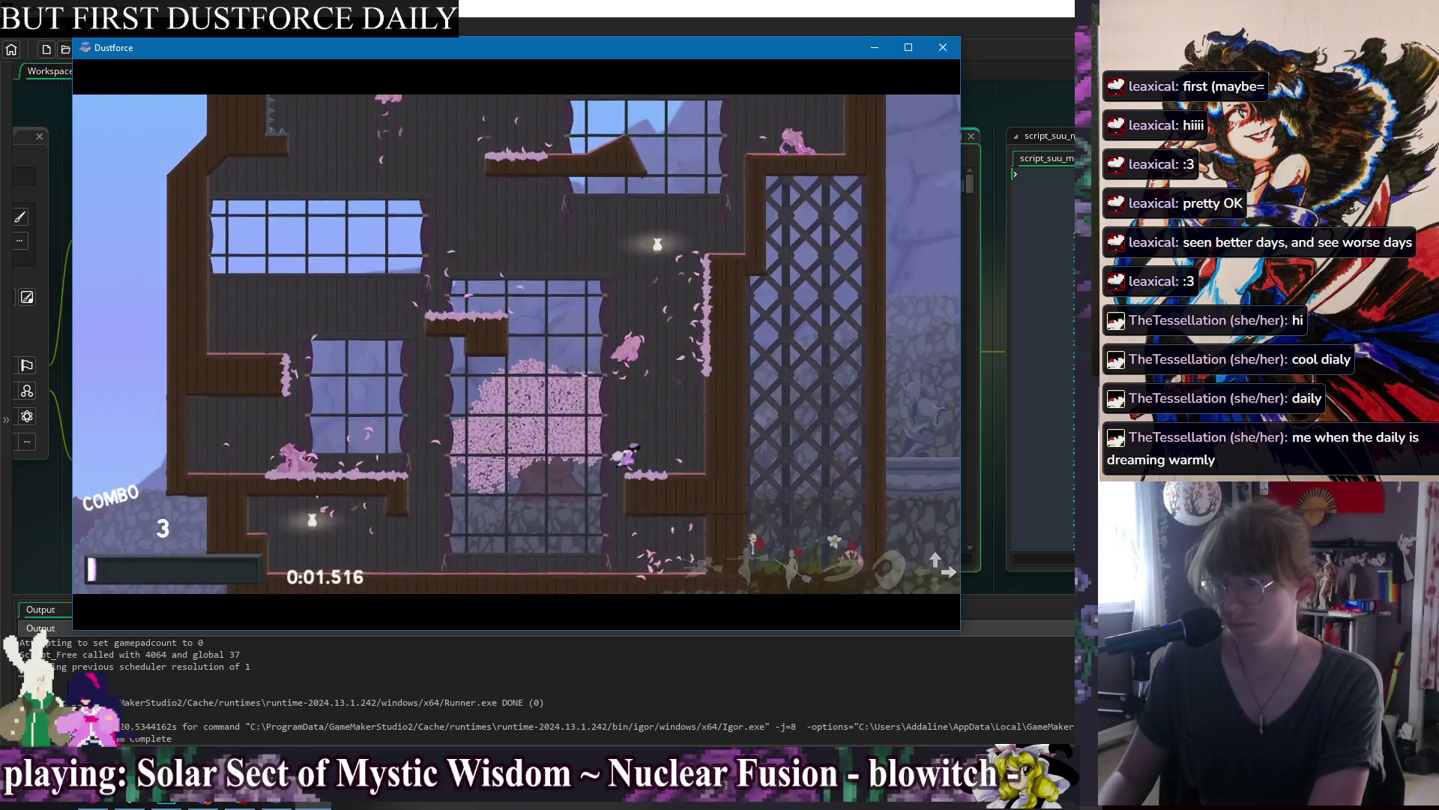
pyautogui.press('z')
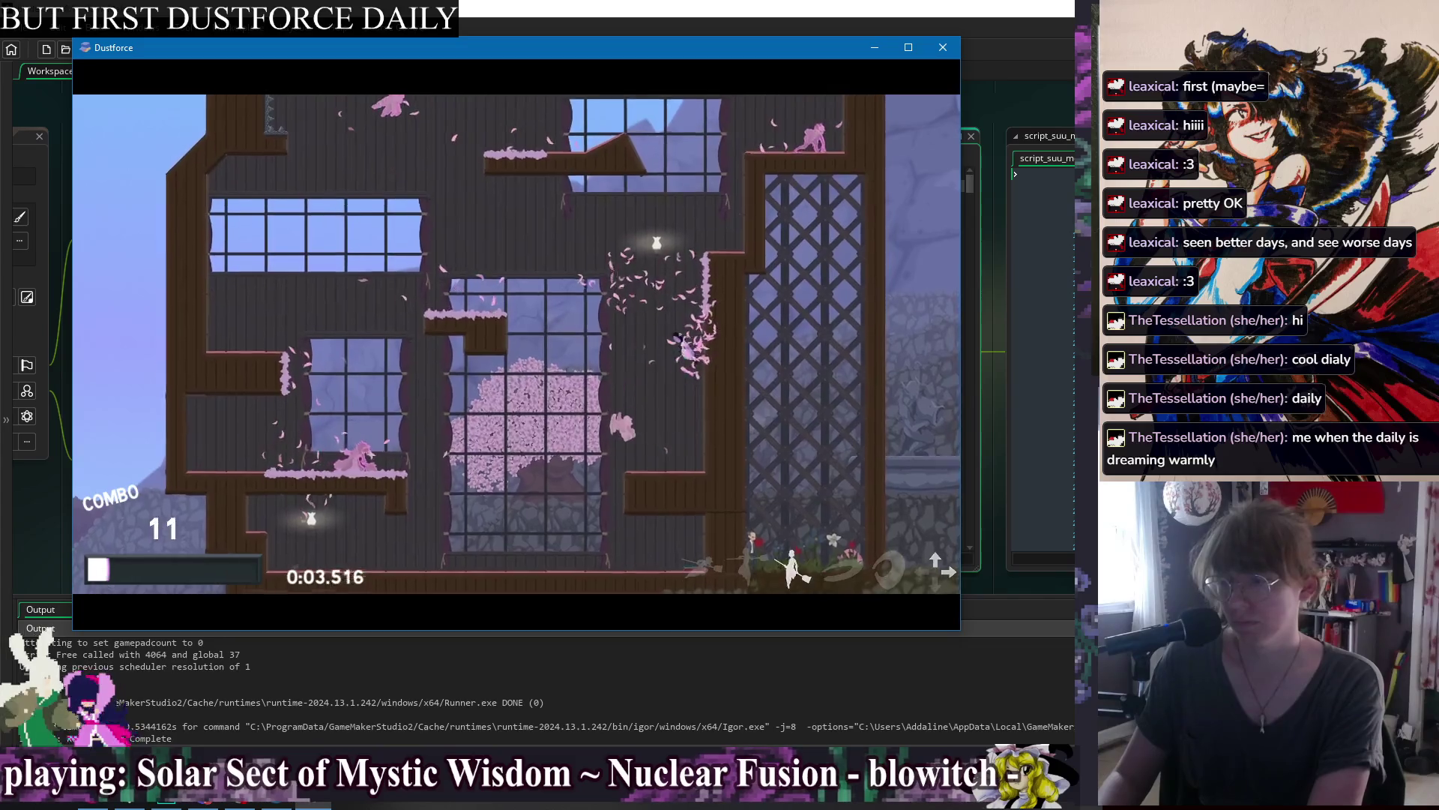
pyautogui.press('Right')
pyautogui.press('Up')
pyautogui.press('Left')
pyautogui.press('Down')
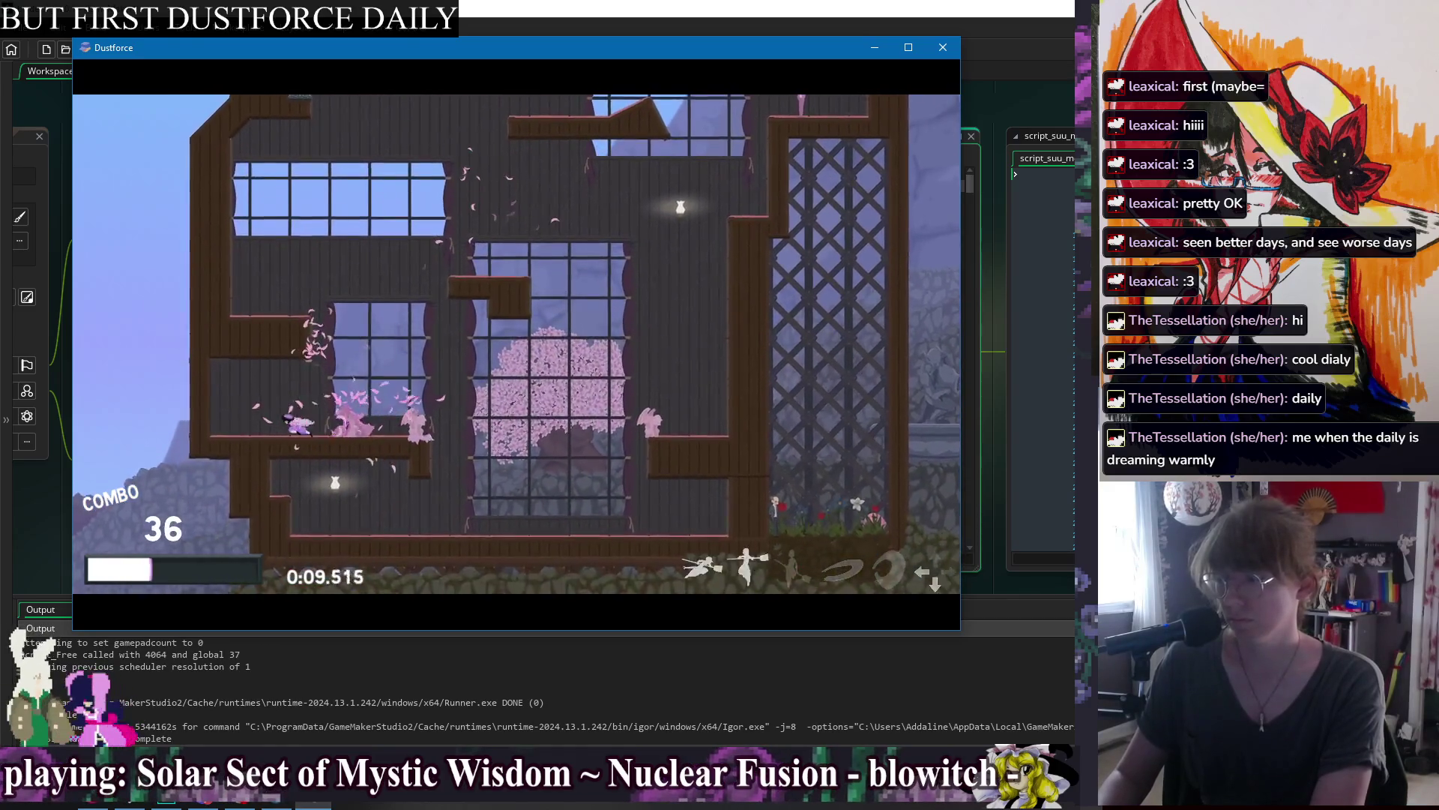
pyautogui.press('Right')
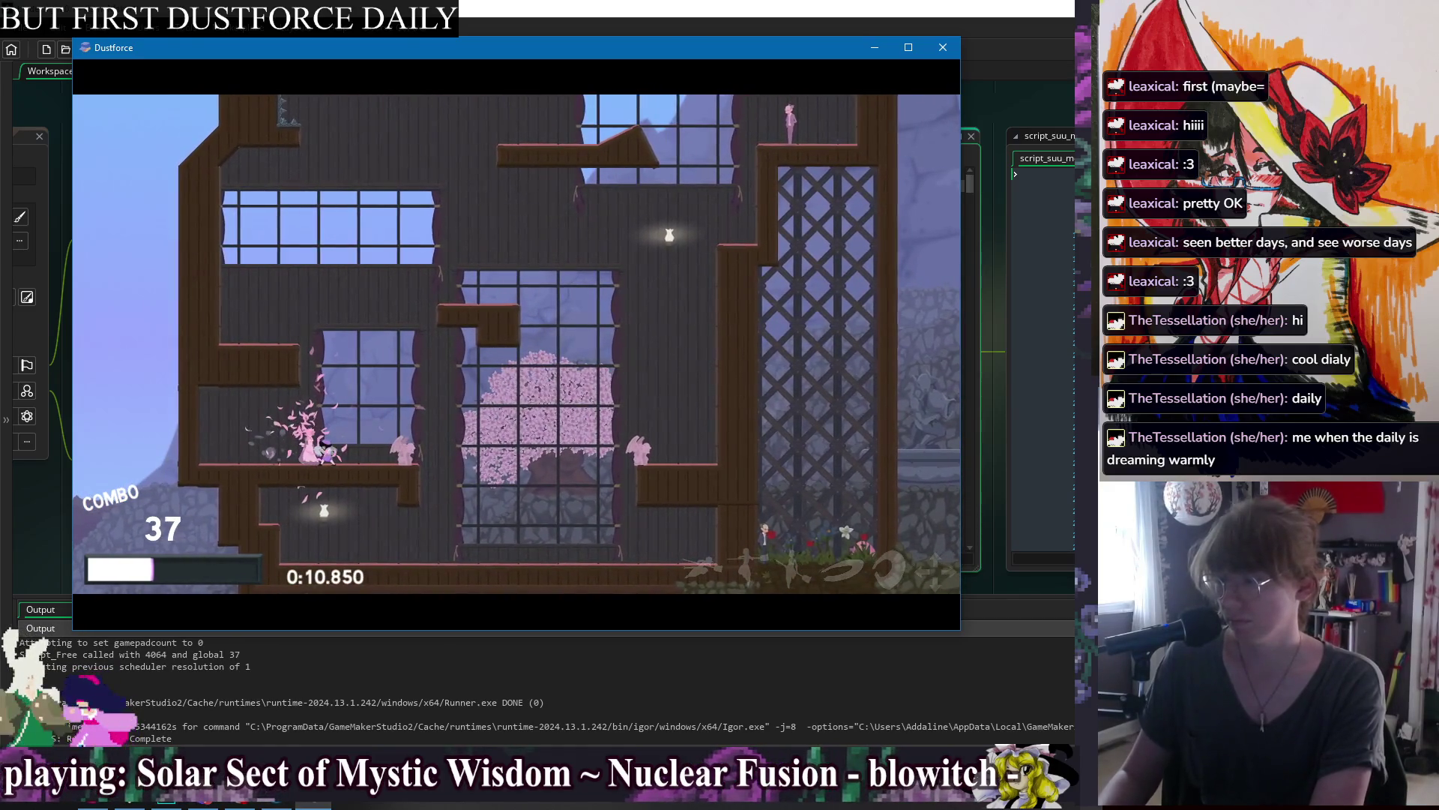
# Restart from the pause menu and make another attempt, running right and climbing the wall.
pyautogui.press('Escape')
pyautogui.press('Down')
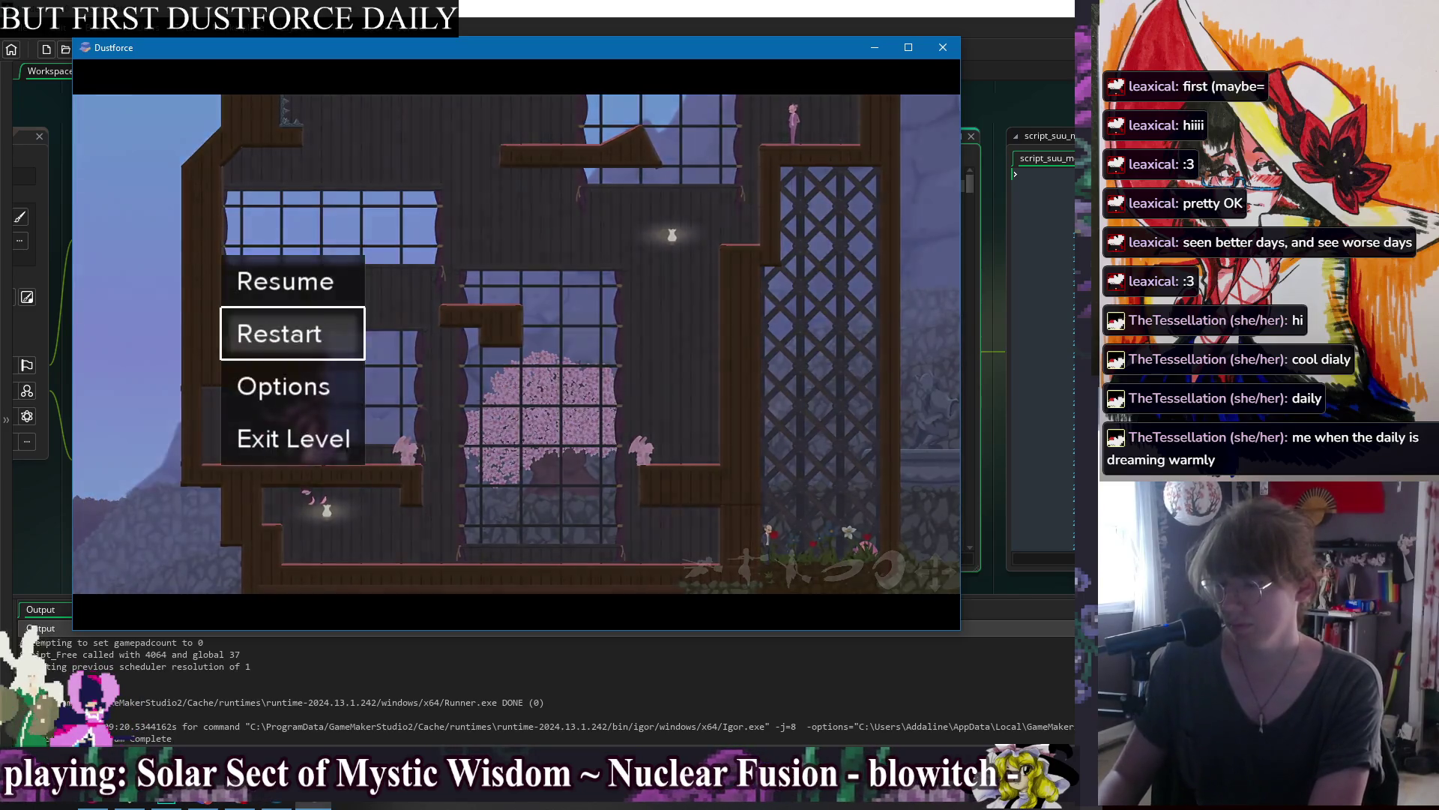
pyautogui.press('Return')
pyautogui.press('Right')
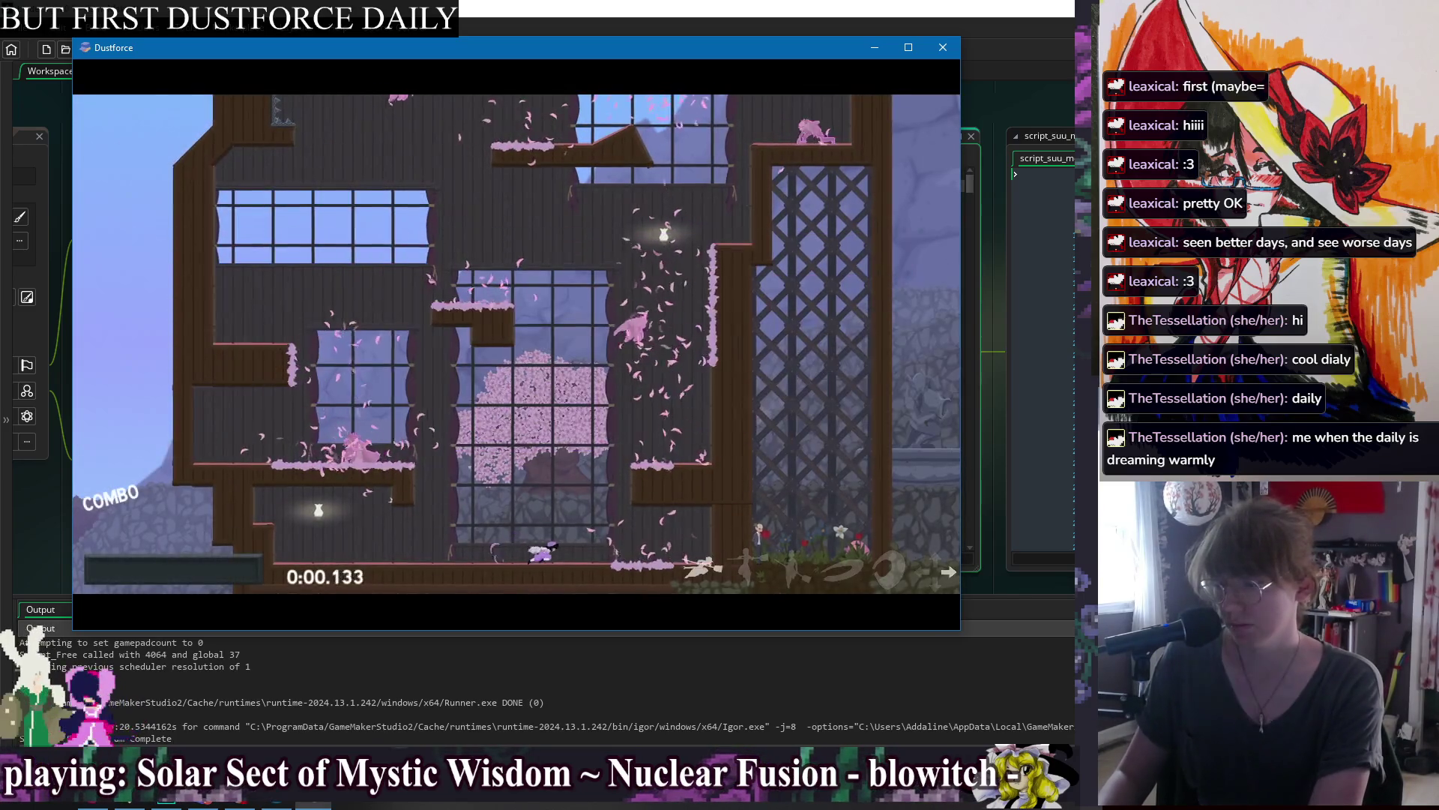
pyautogui.press('Up')
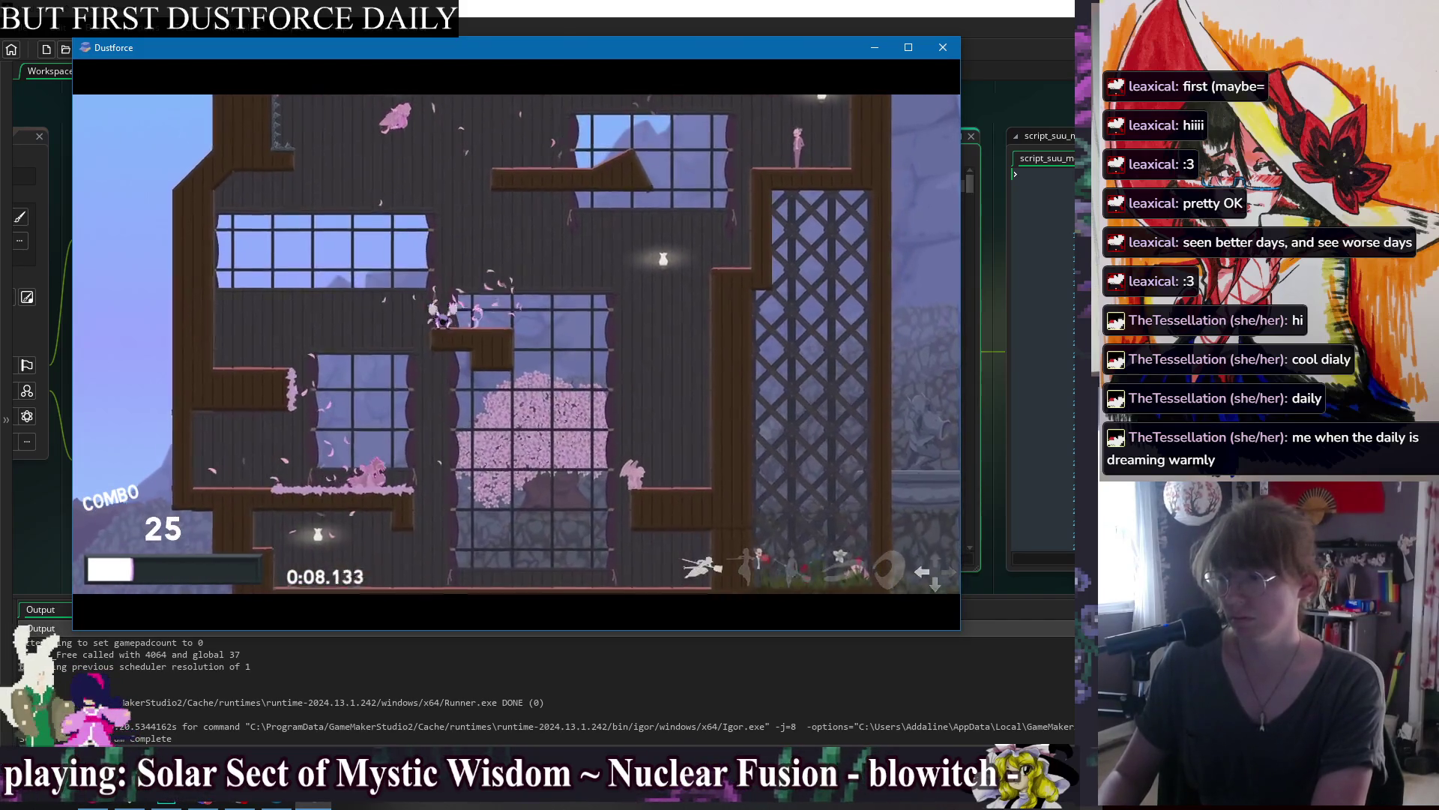
# Restart once more and finish the run in 0:10.333 with S ranks, rank 29 of 44.
pyautogui.press('Escape')
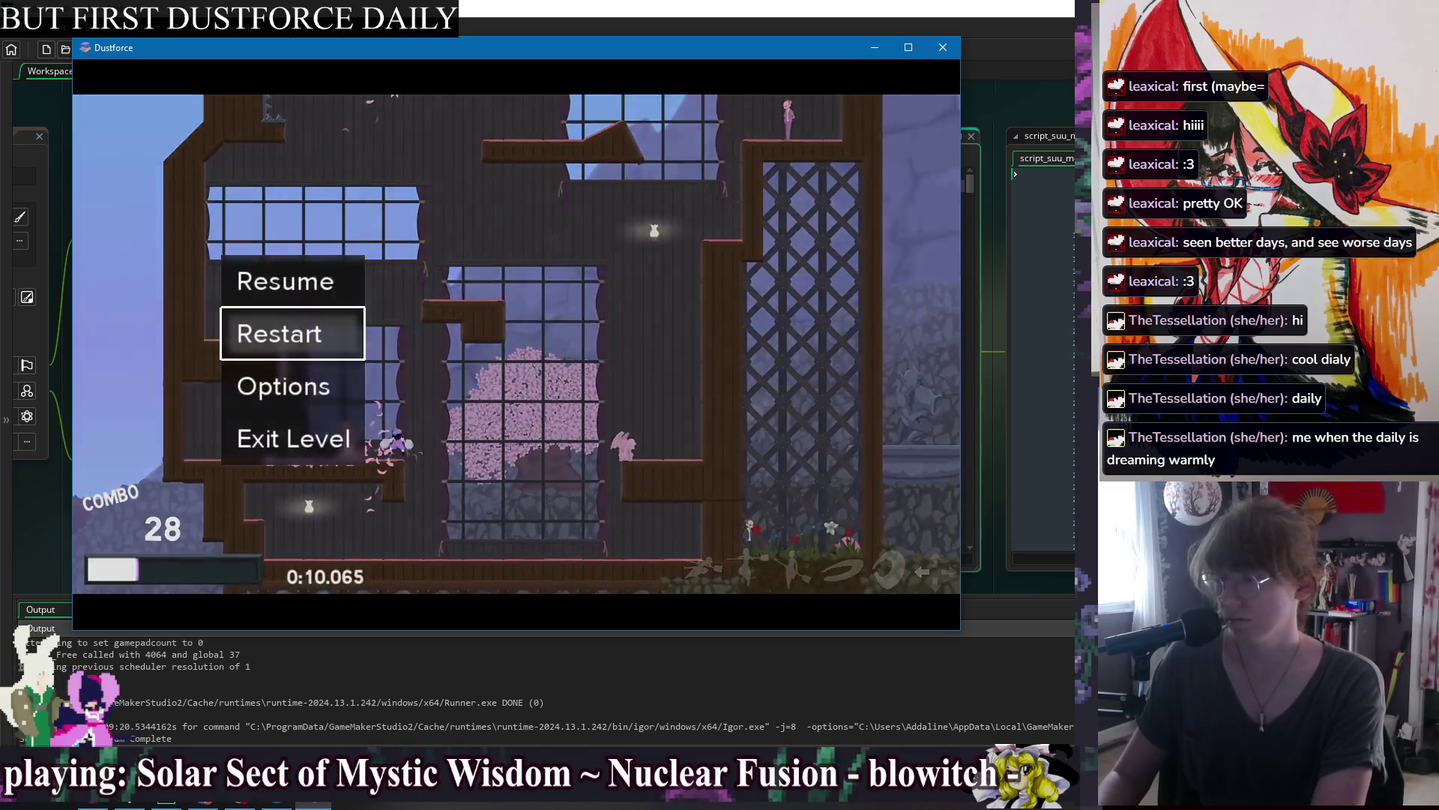
pyautogui.press('Return')
pyautogui.press('Right')
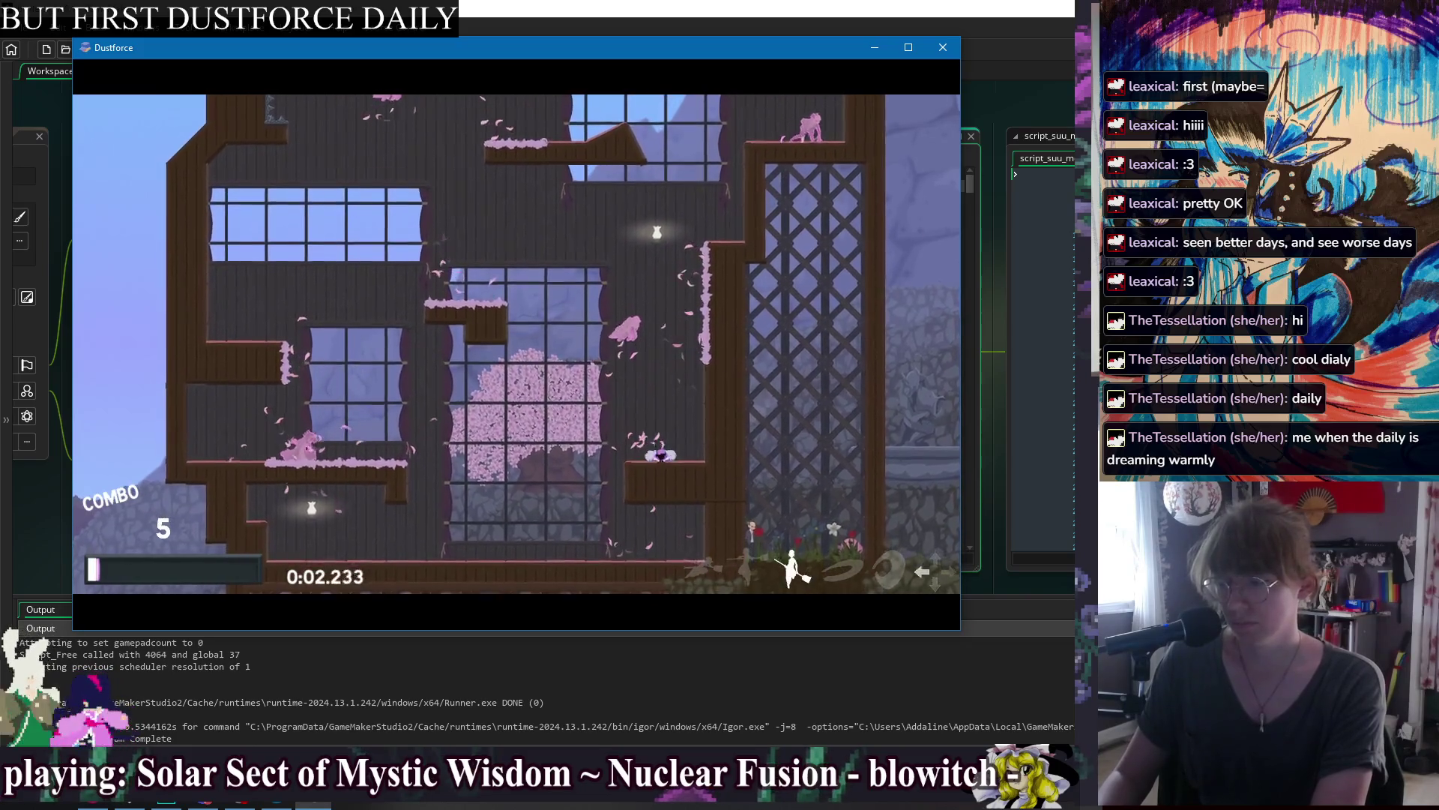
pyautogui.press('Down')
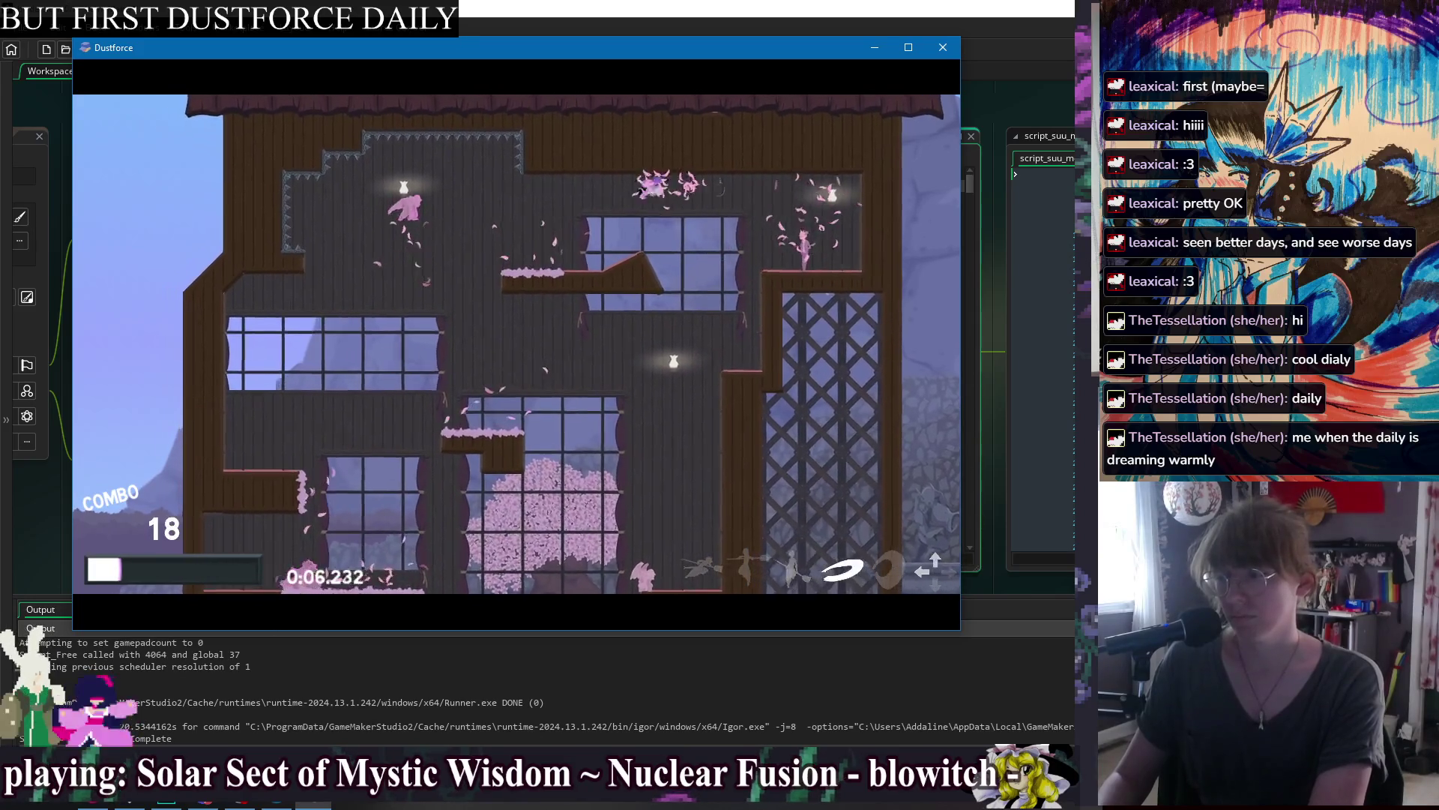
pyautogui.press('Down')
pyautogui.press('Left')
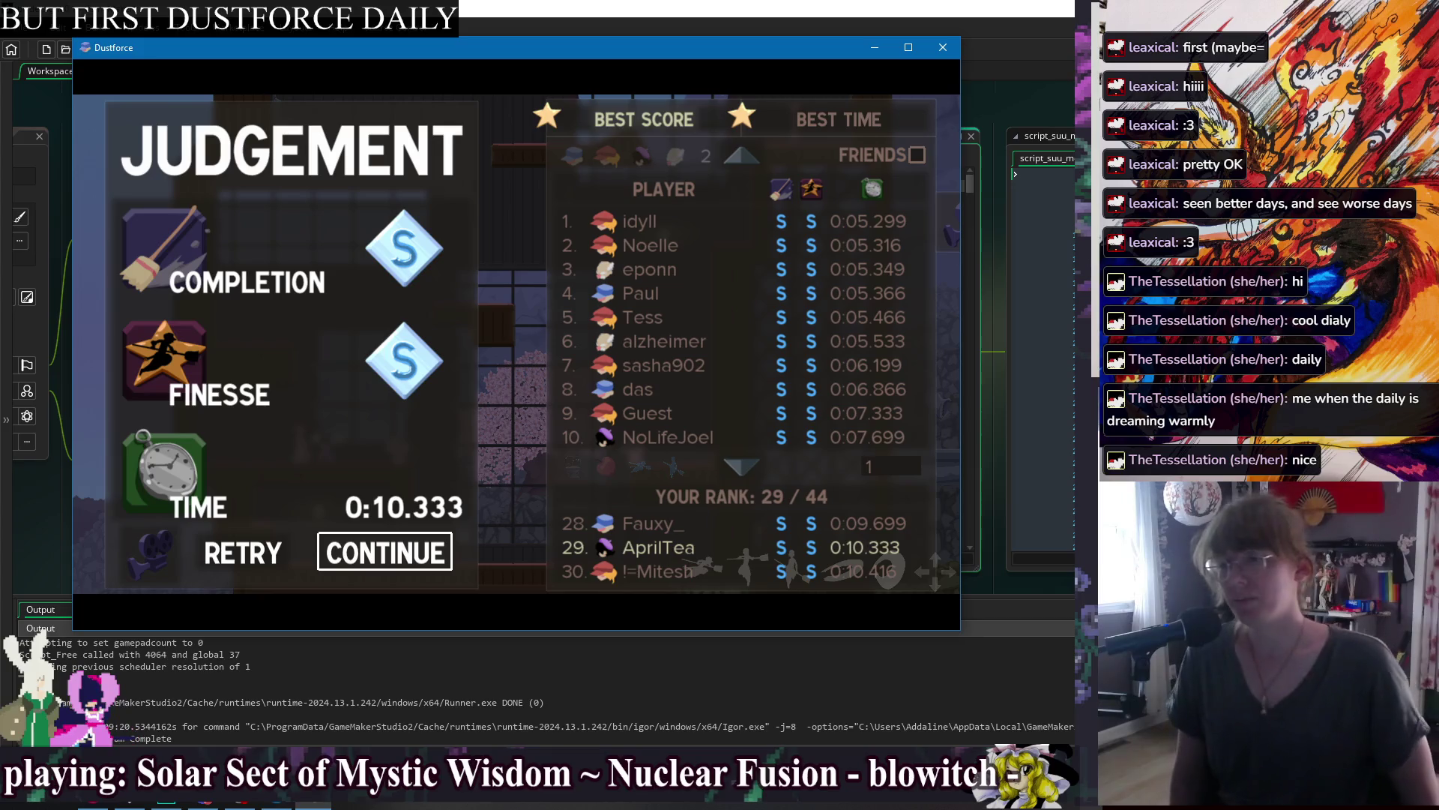
# Watch the fifth-place leaderboard replay, then continue past the results.
pyautogui.press('Right')
pyautogui.press('Down')
pyautogui.press('Down')
pyautogui.press('Down')
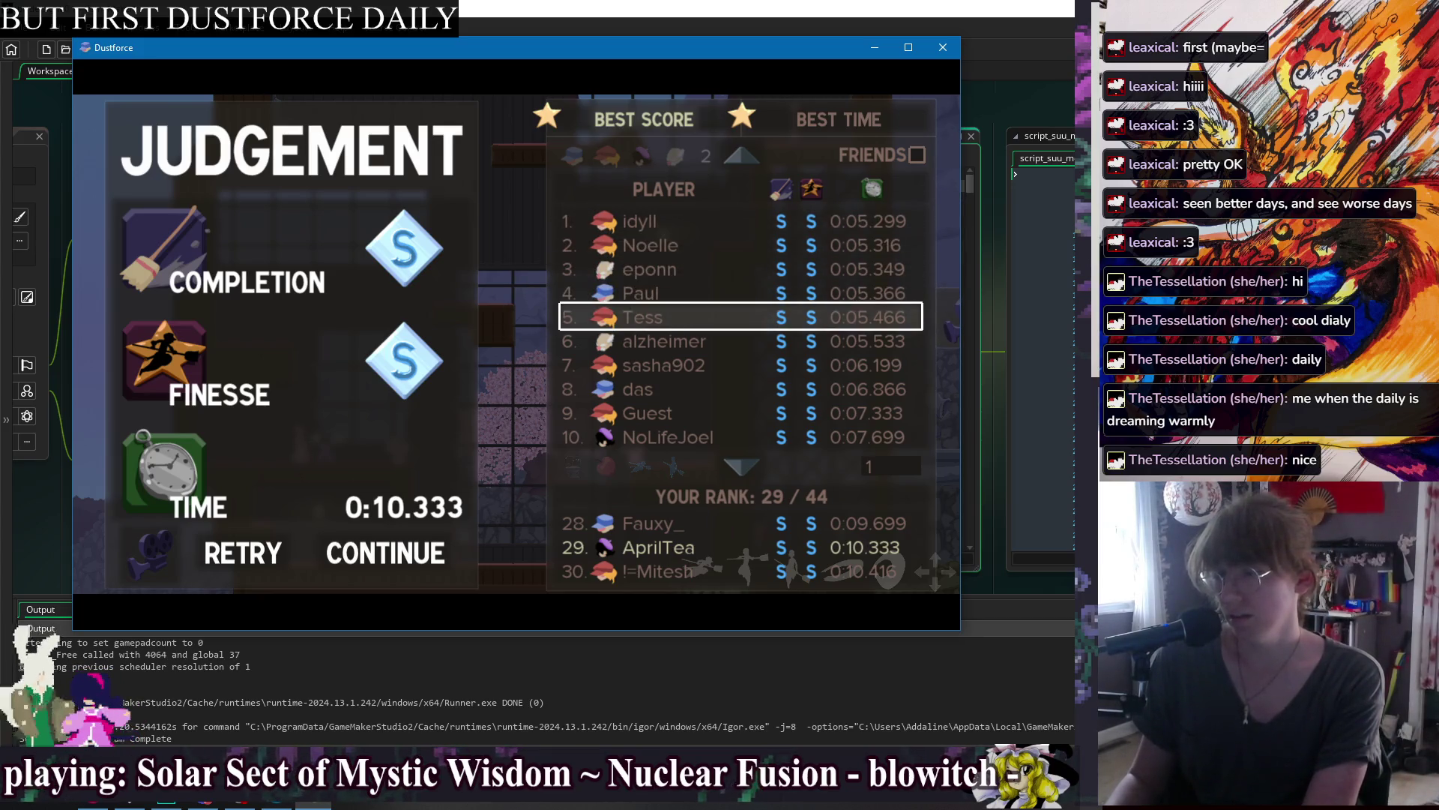
pyautogui.press('Return')
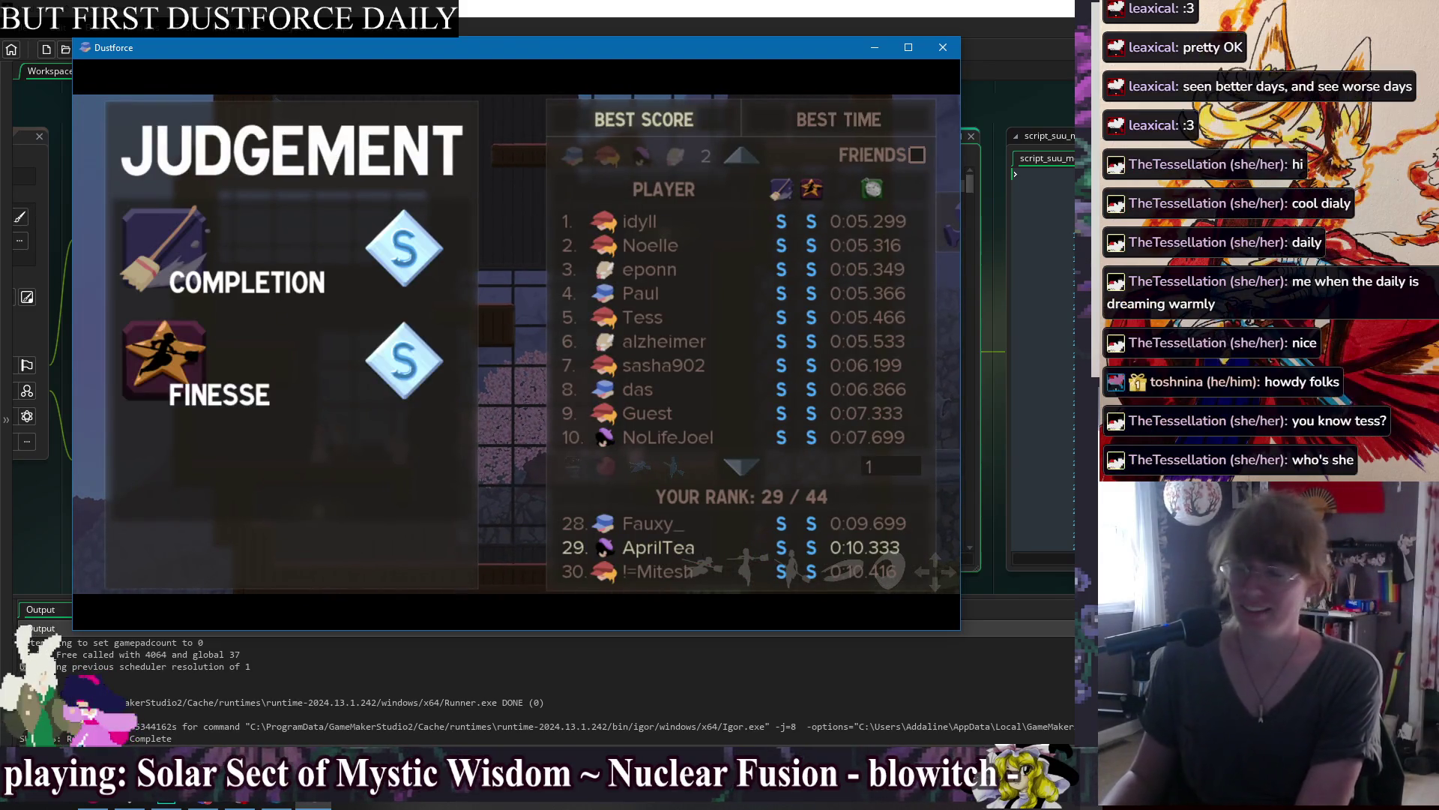
pyautogui.press('Return')
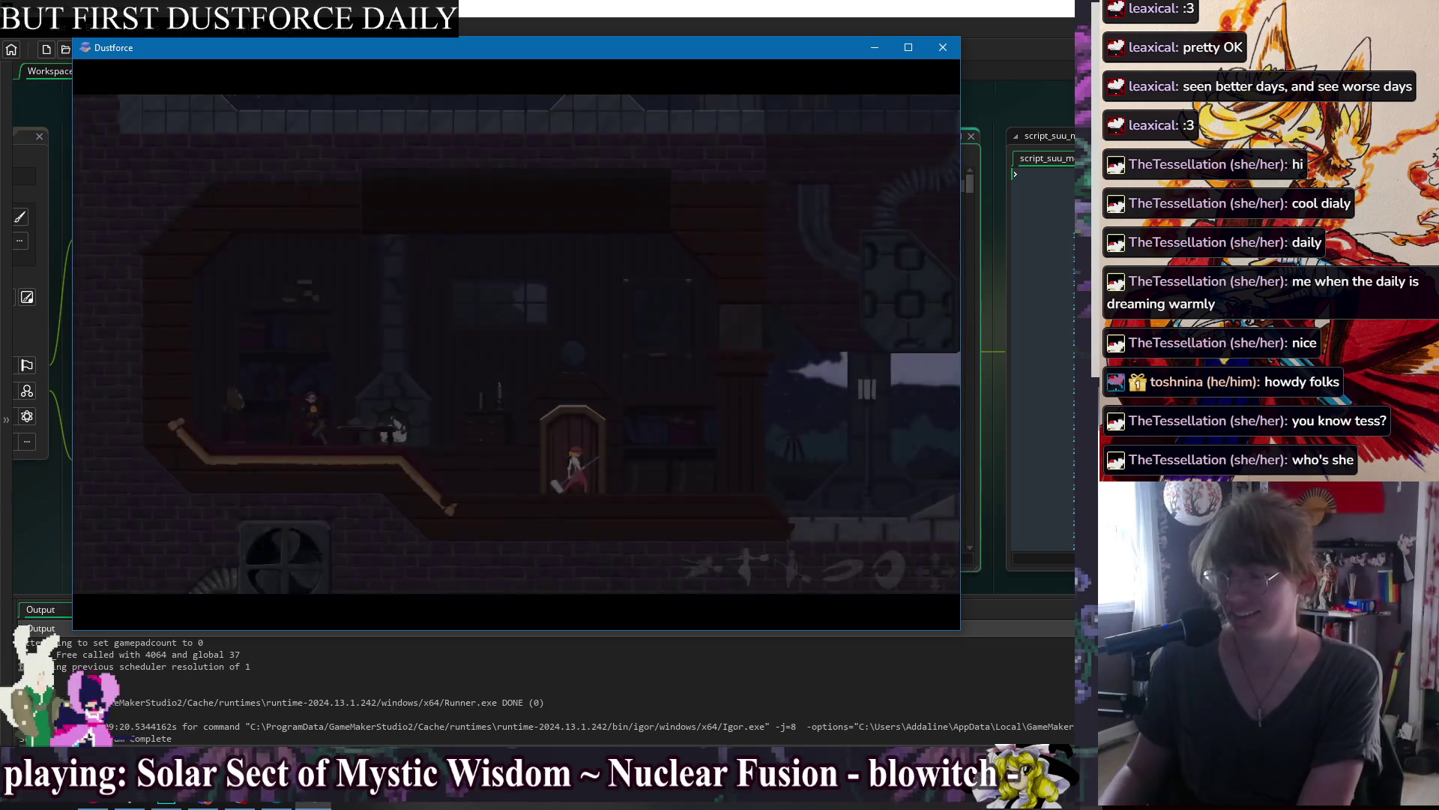
# Browse the Dustmod Overlay, Tools and Netplay options from the pause menu, then resume.
pyautogui.press('Escape')
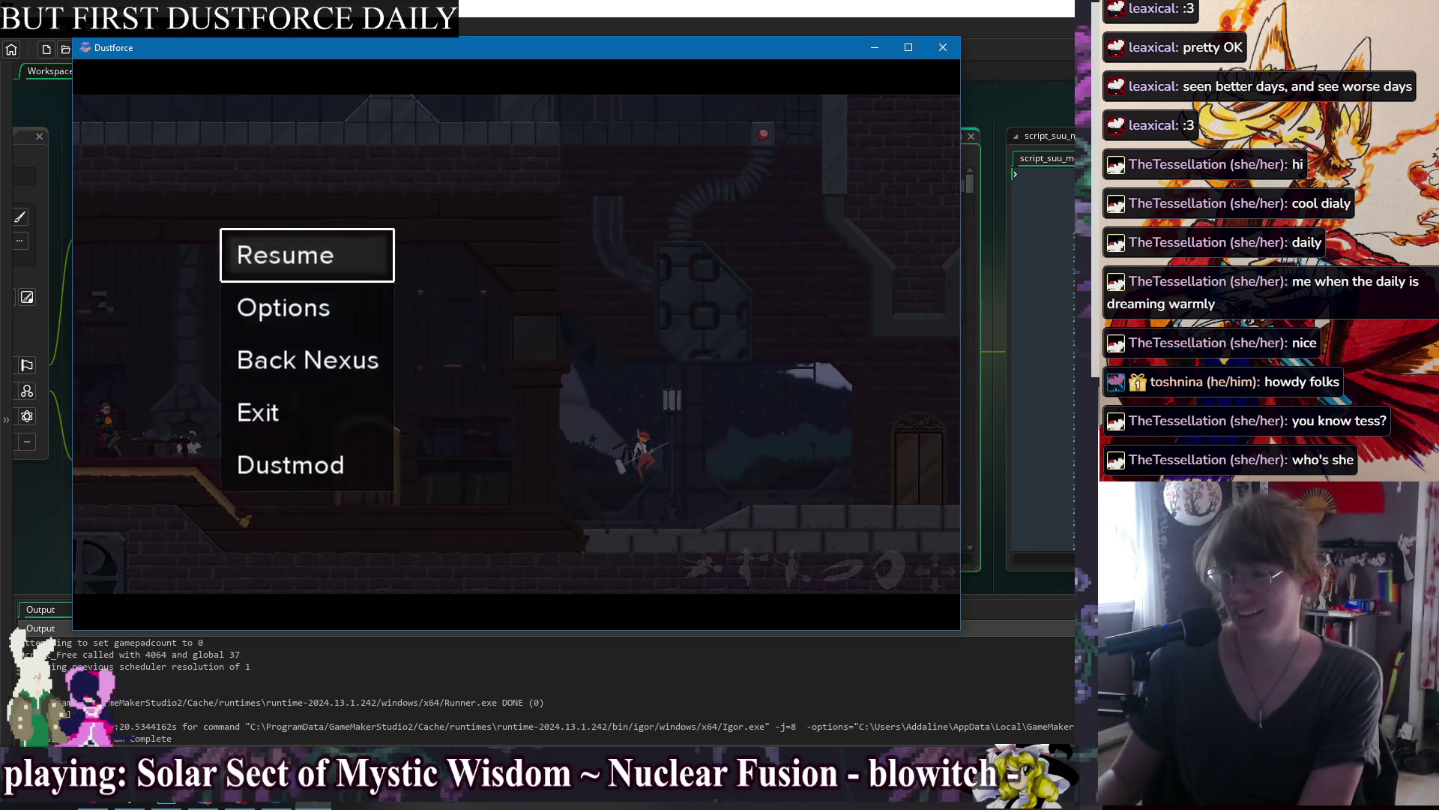
pyautogui.press('Down')
pyautogui.press('Down')
pyautogui.press('Down')
pyautogui.press('Return')
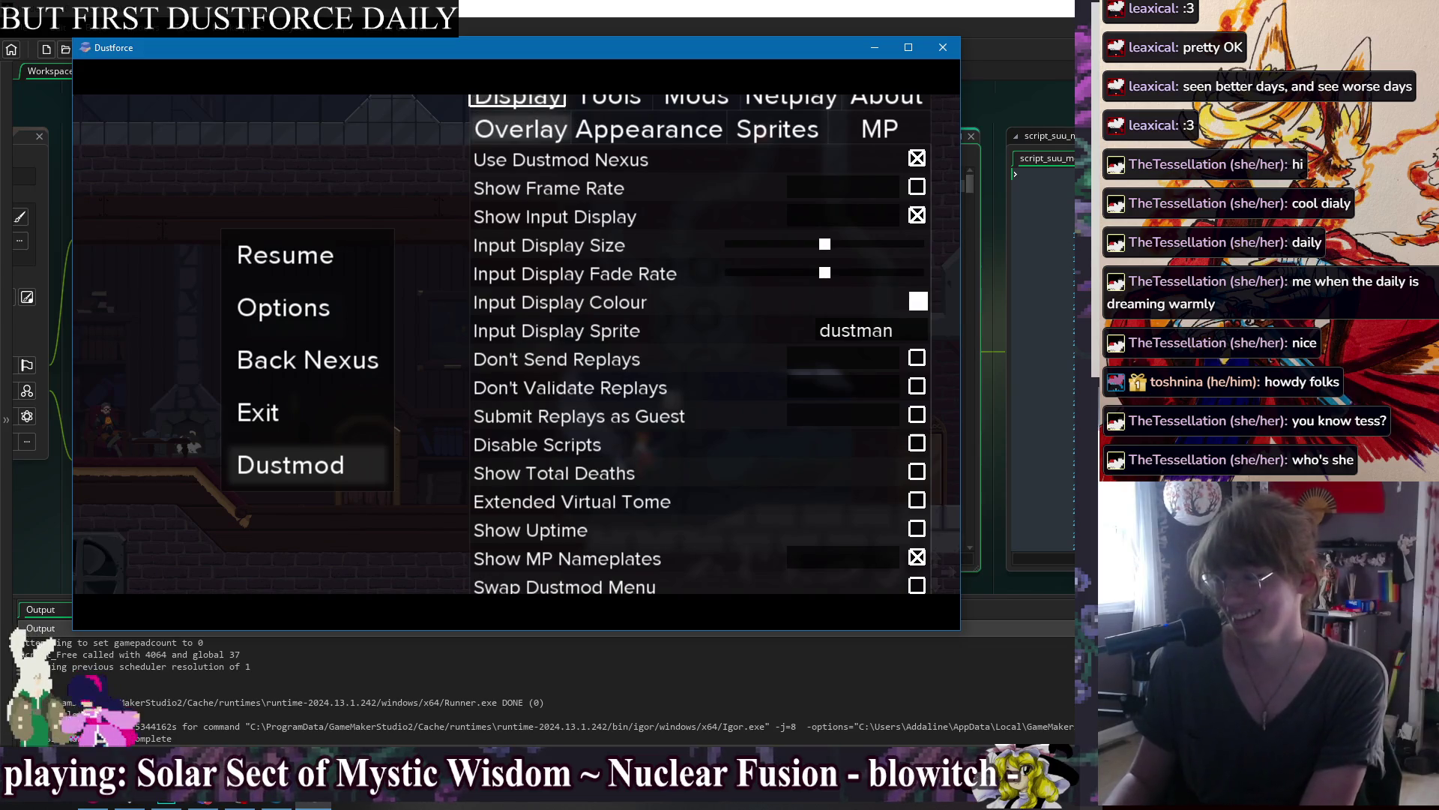
pyautogui.press('Down')
pyautogui.press('Up')
pyautogui.press('Right')
pyautogui.press('Right')
pyautogui.press('Right')
pyautogui.press('Left')
pyautogui.press('Left')
pyautogui.press('Left')
pyautogui.press('Escape')
pyautogui.press('Escape')
# Exit Dustforce with Alt+F4 to return to GameMaker.
pyautogui.press('Escape')
pyautogui.press('Down')
pyautogui.press('Down')
pyautogui.press('Down')
pyautogui.press('Return')
pyautogui.press('Escape')
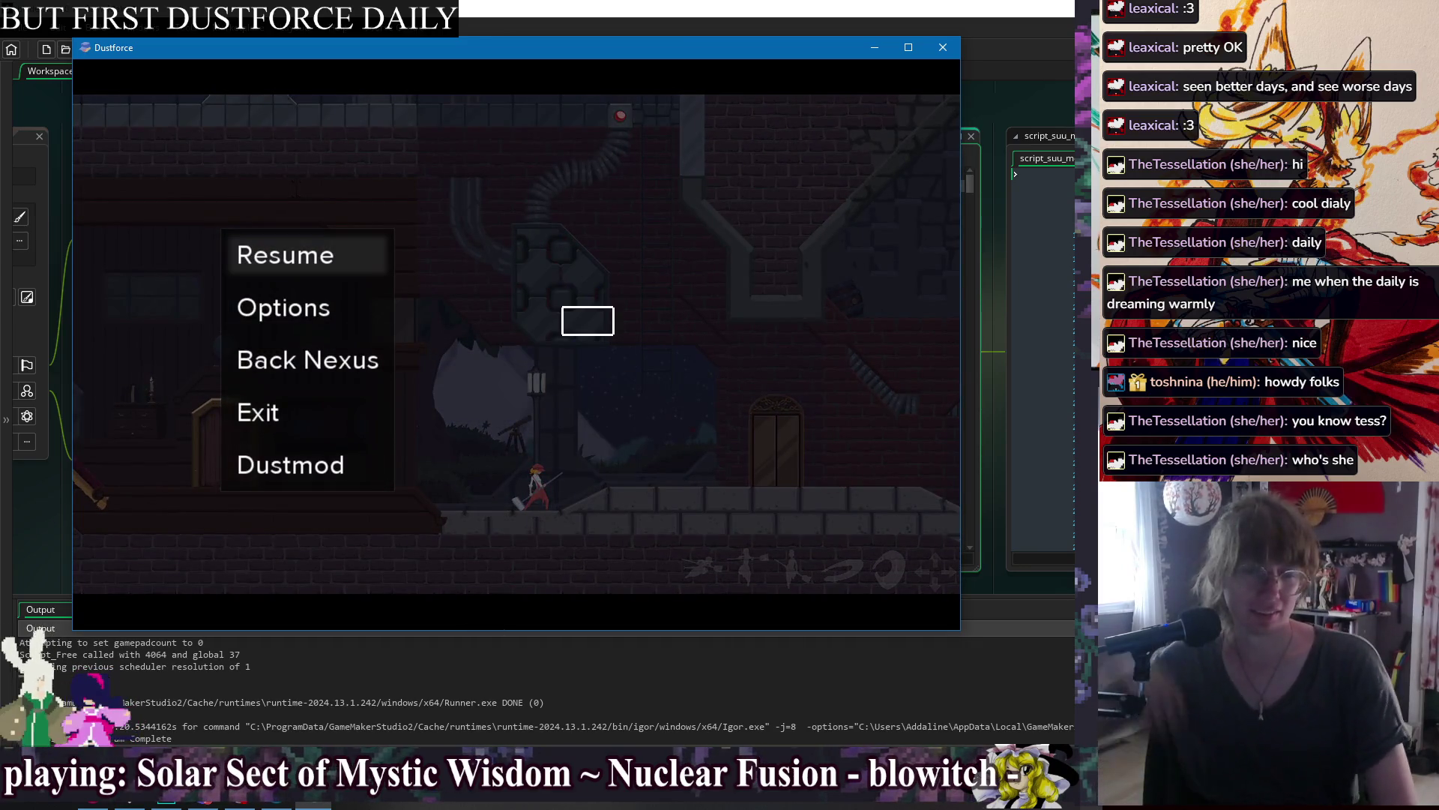
pyautogui.hotkey('alt', 'F4')
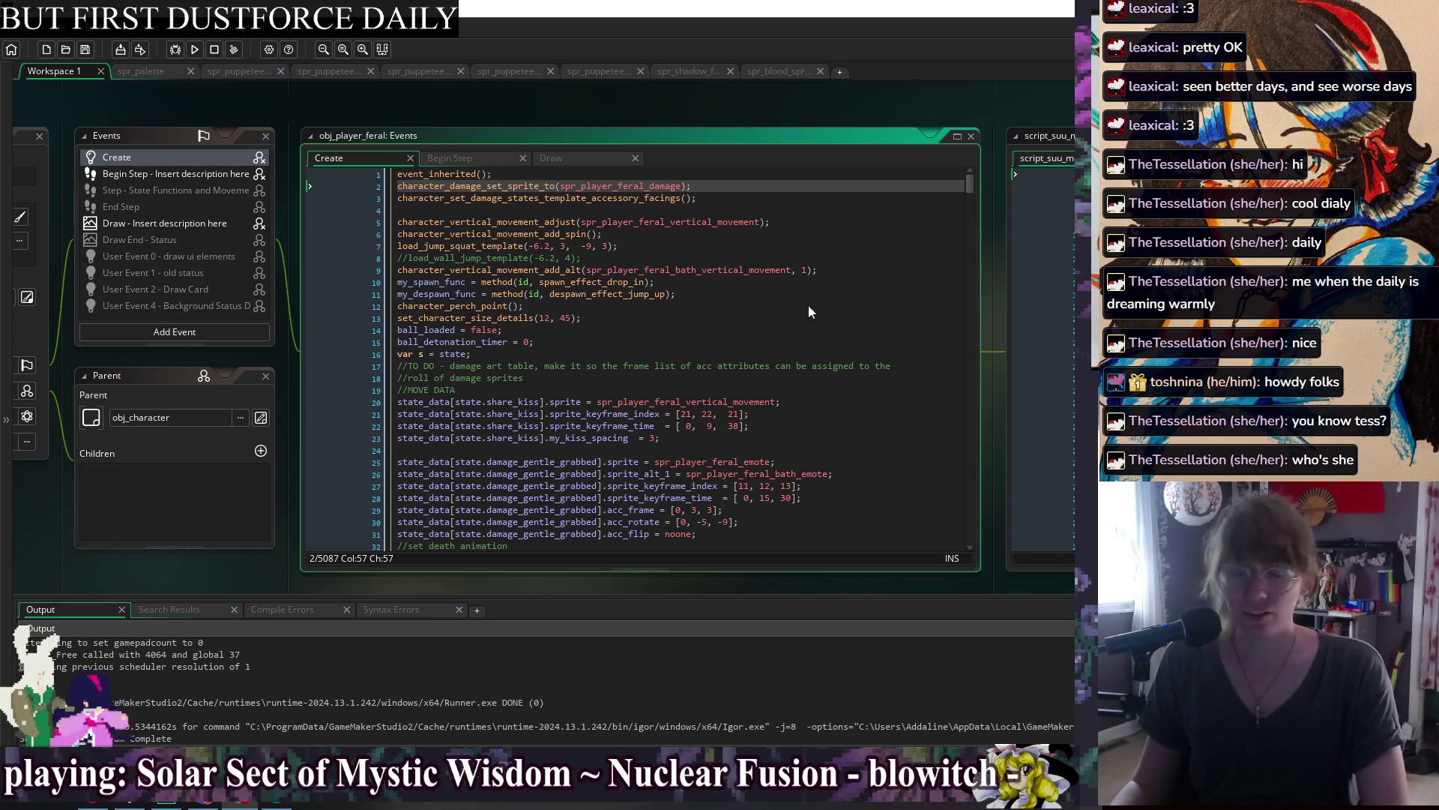
# Review the MOVE DATA lines in obj_player_feral's Create event, then build and run with F5.
pyautogui.click(702, 387)
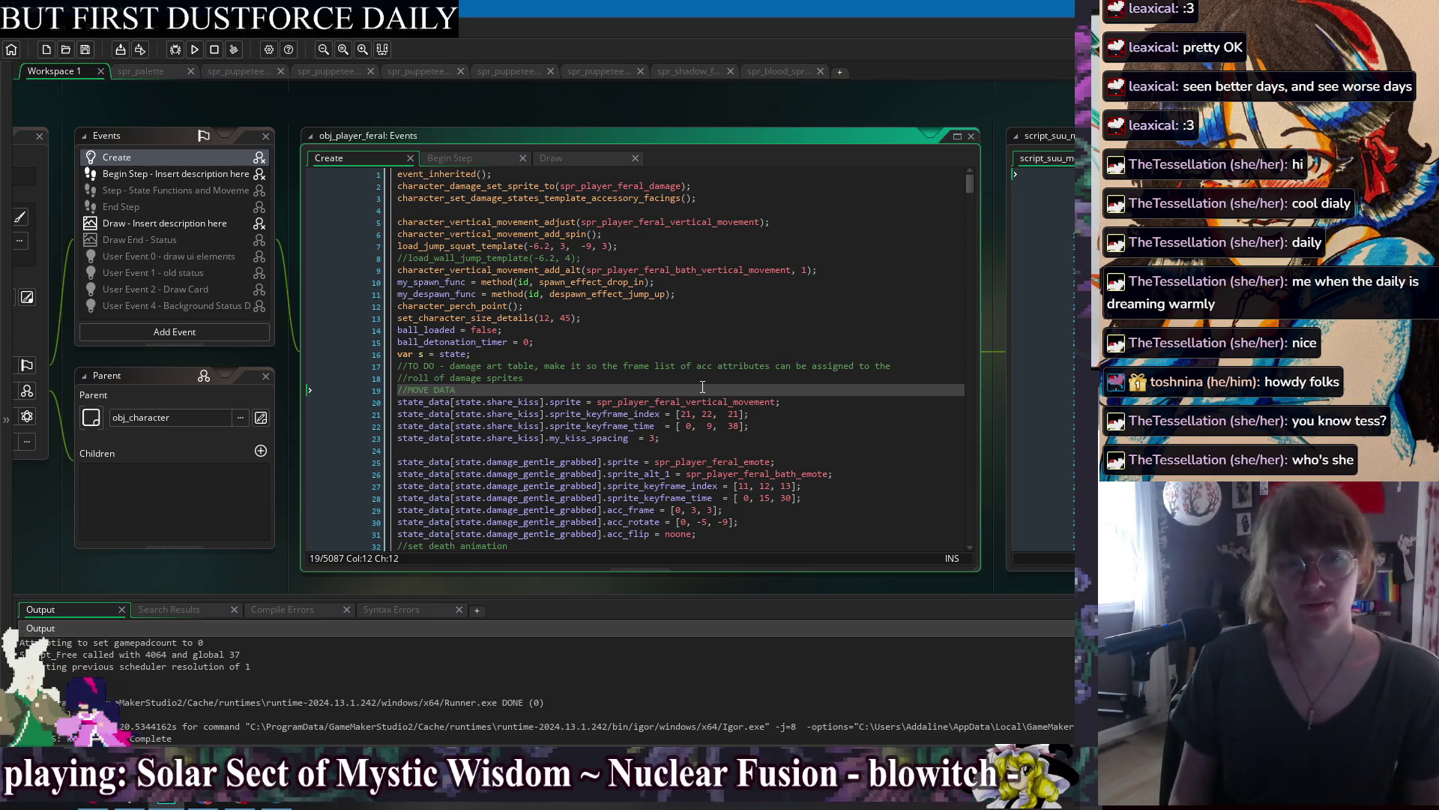
pyautogui.click(772, 439)
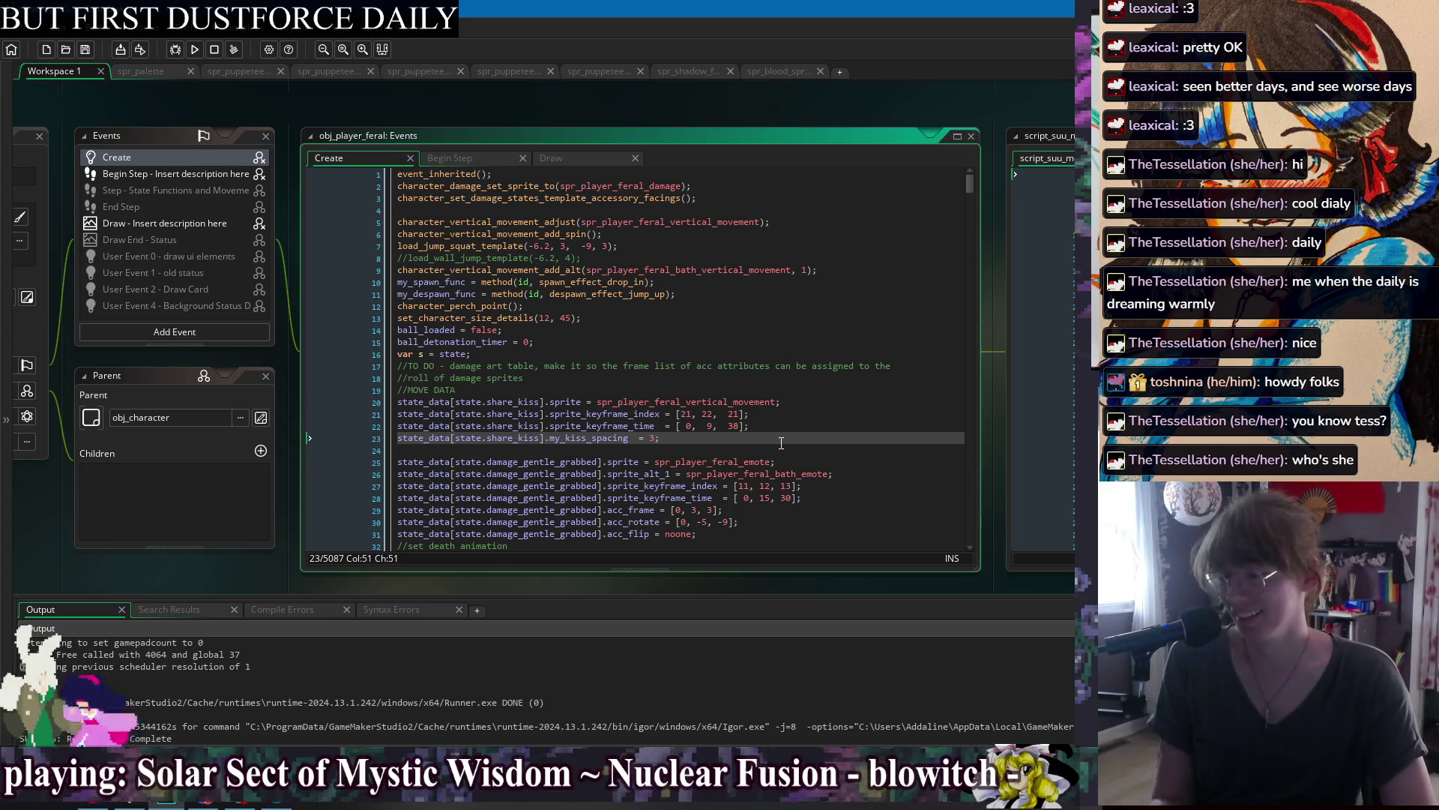
pyautogui.click(805, 453)
pyautogui.click(589, 354)
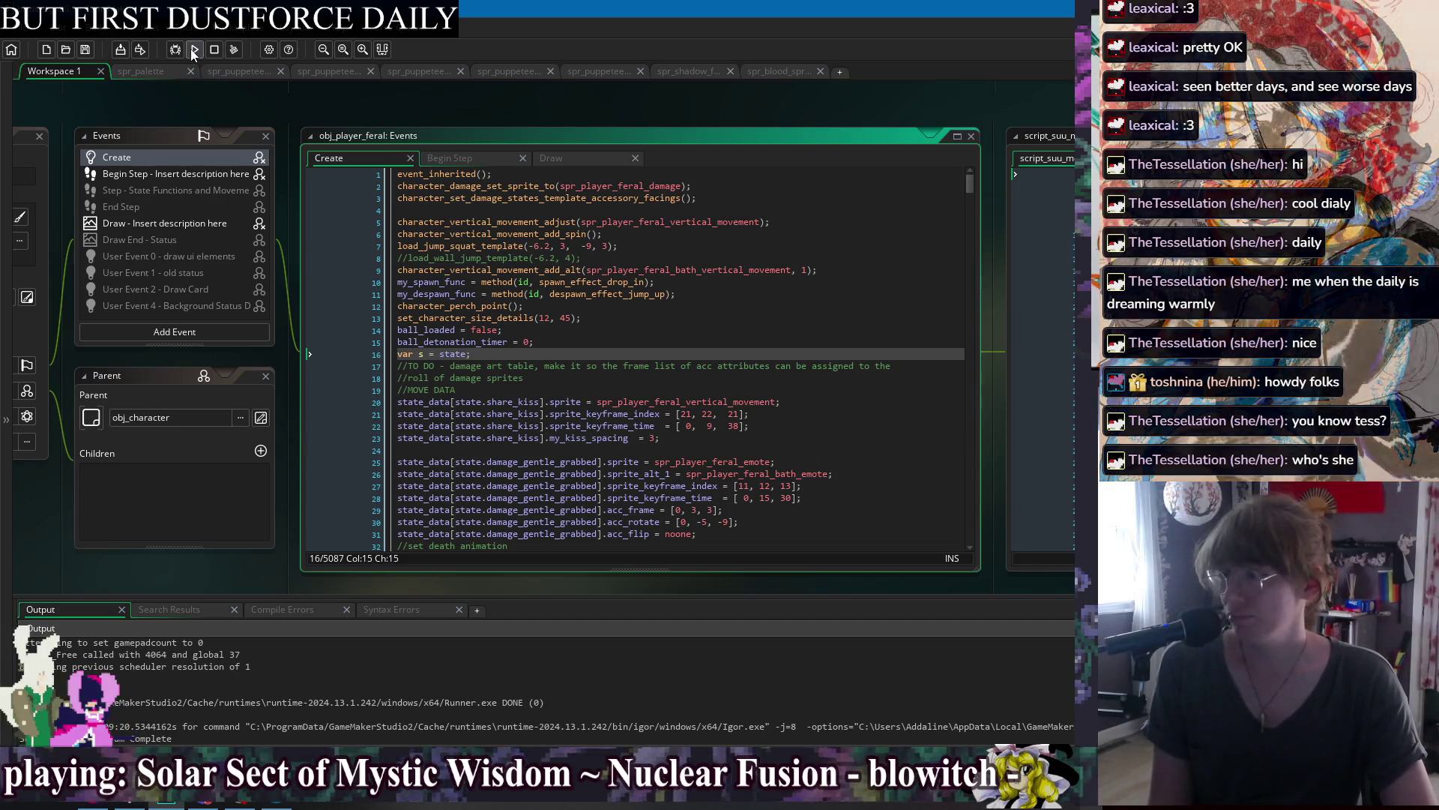
pyautogui.press('F5')
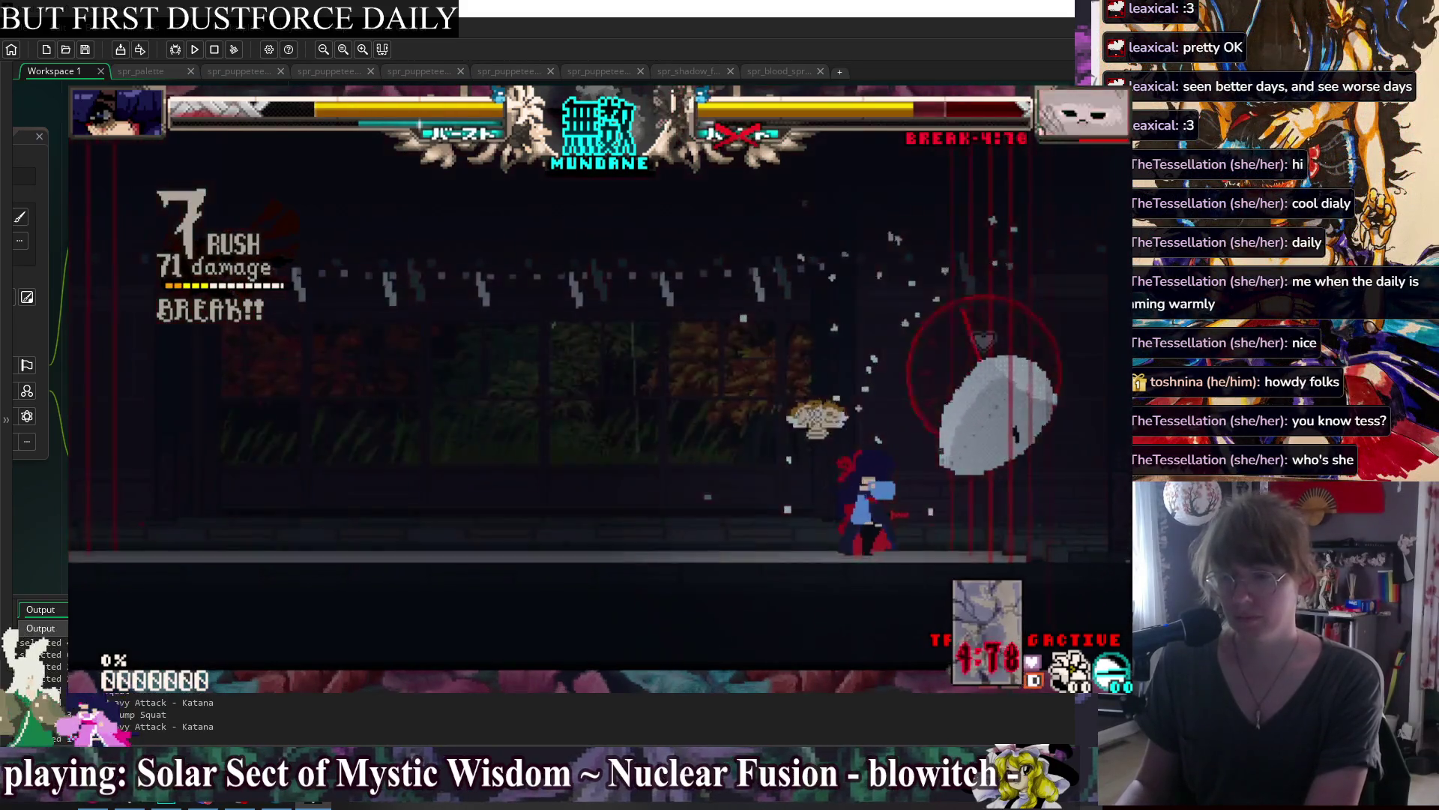
pyautogui.press('Escape')
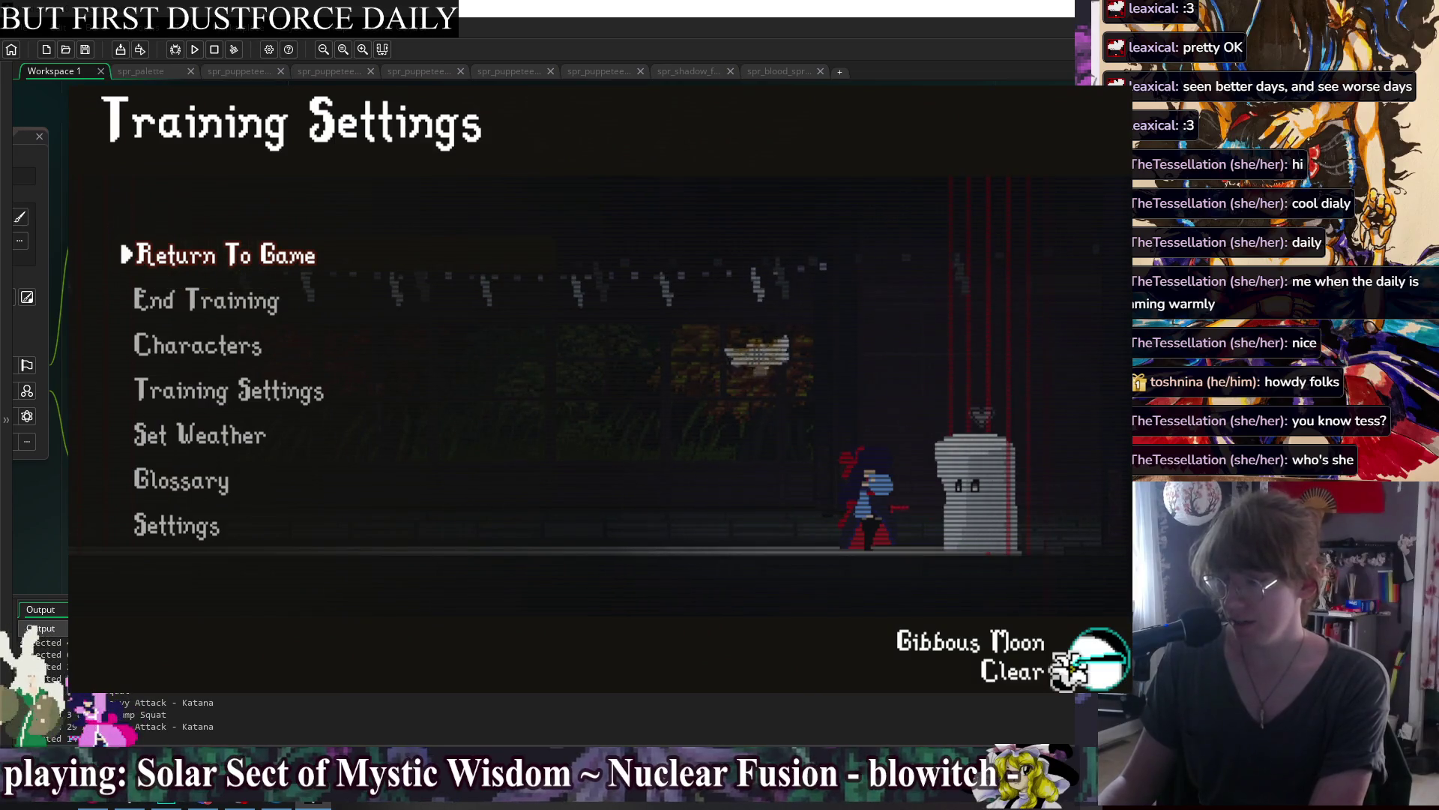
pyautogui.press('Return')
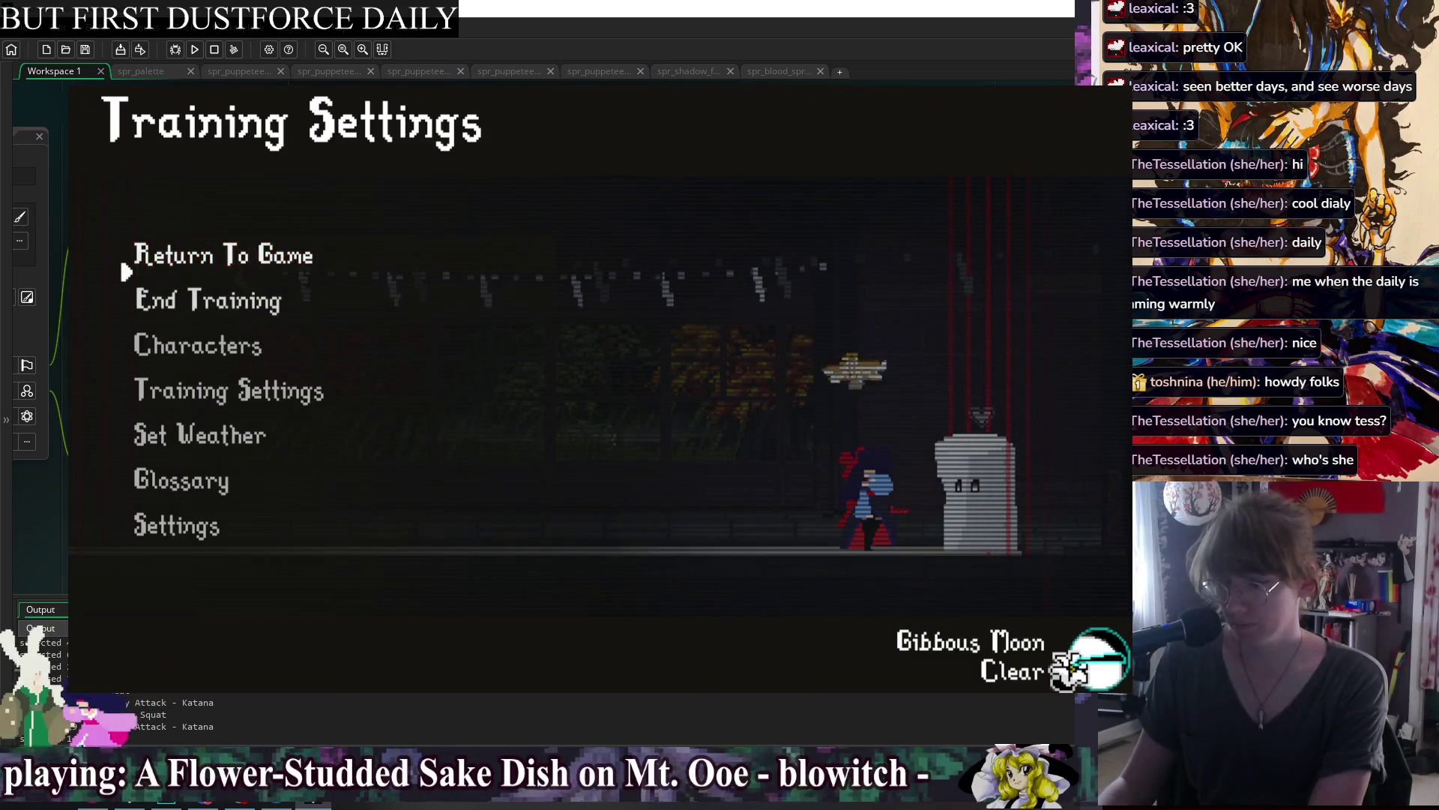
pyautogui.hotkey('alt', 'F4')
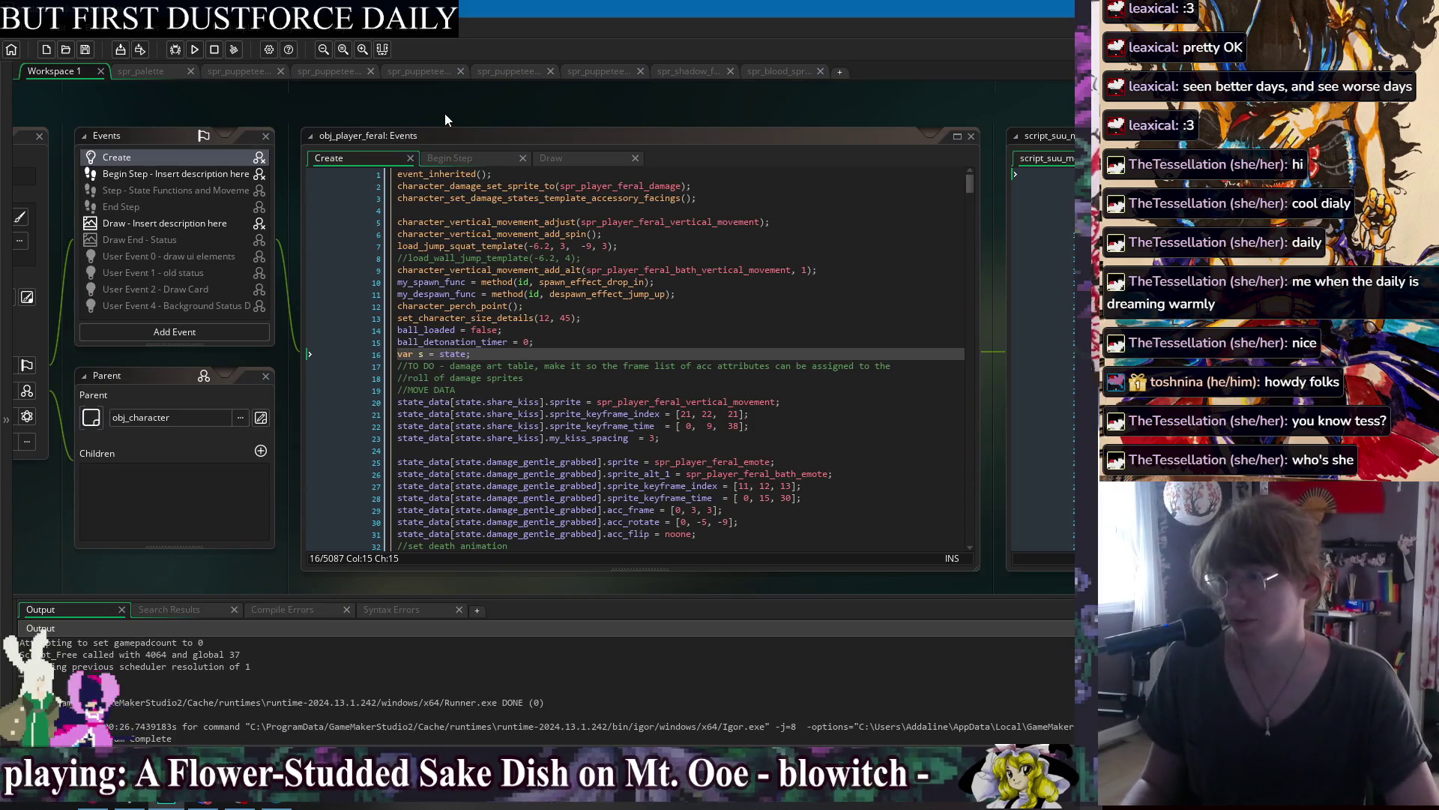
# Open obj_character's Step event from the workspace Windows list and place the caret on line 8.
pyautogui.rightClick(447, 109)
pyautogui.moveTo(456, 126)
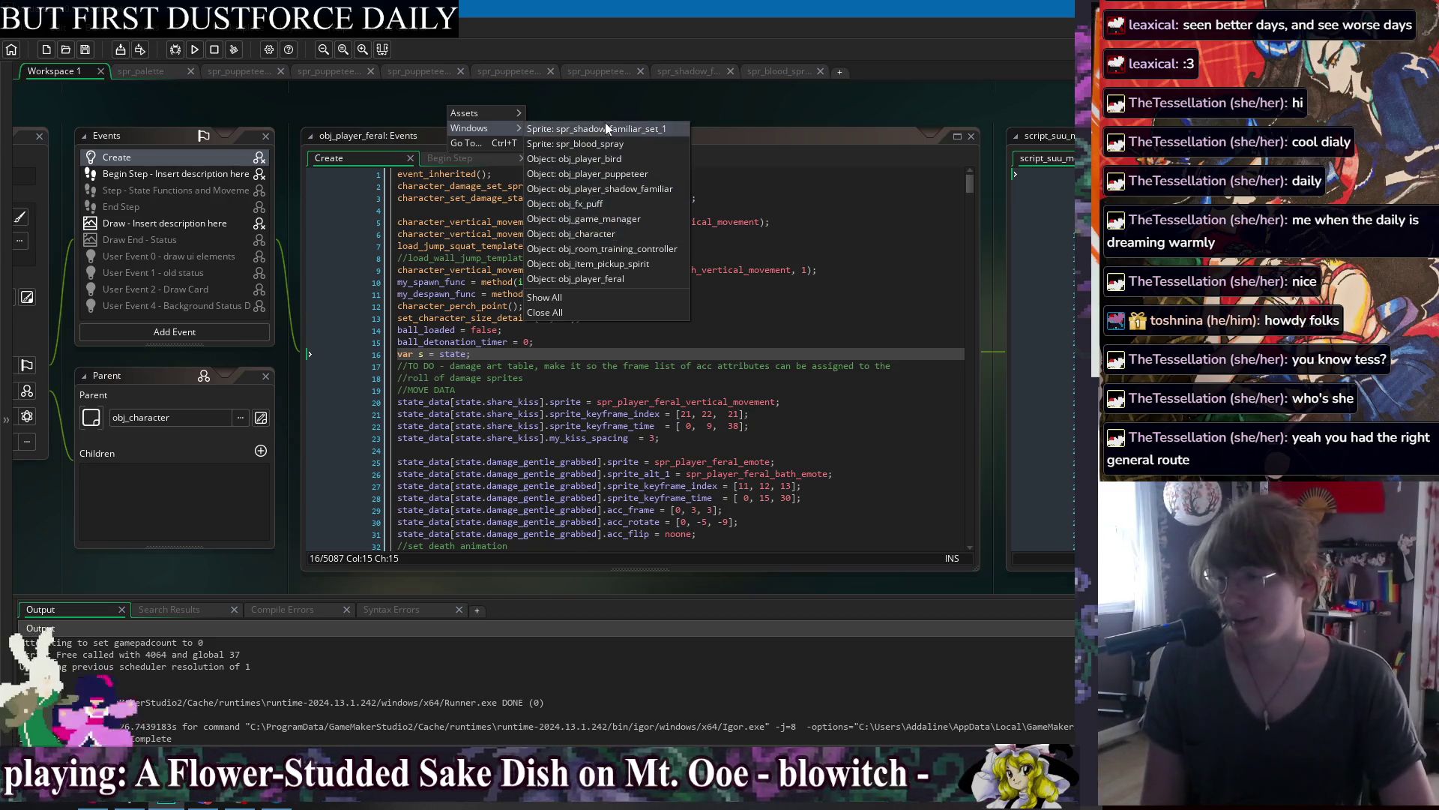
pyautogui.click(617, 233)
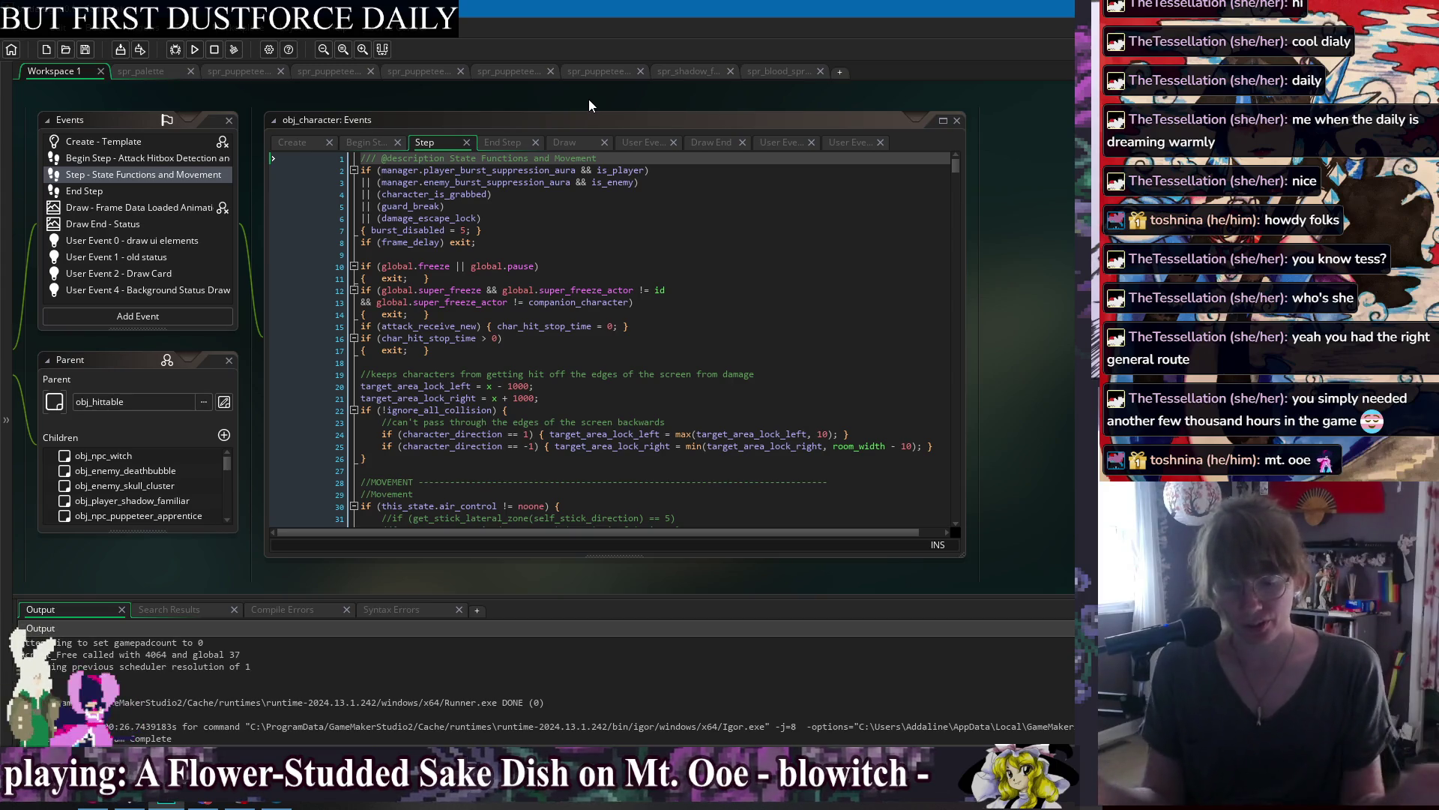
pyautogui.click(667, 218)
pyautogui.click(677, 231)
pyautogui.click(686, 244)
pyautogui.click(701, 278)
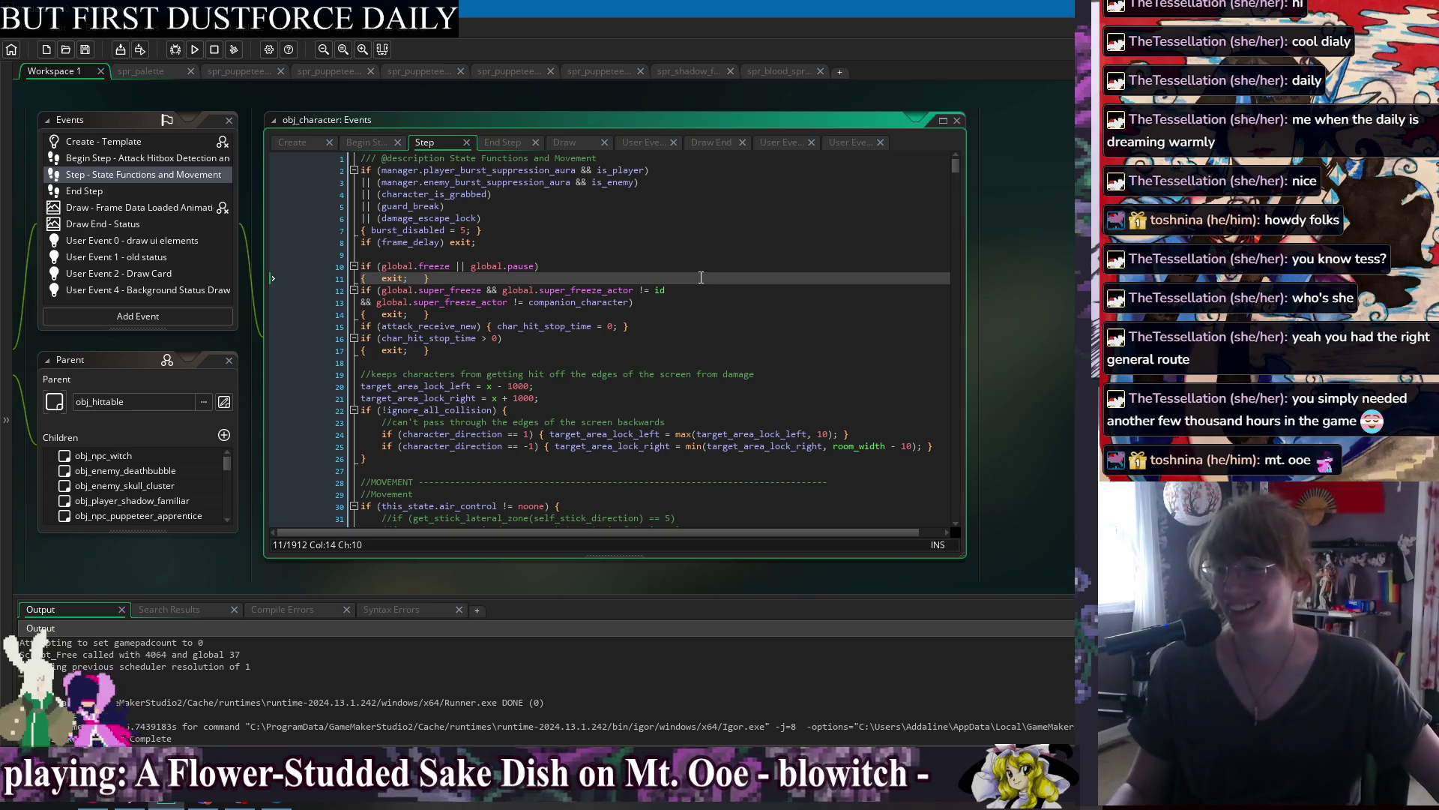
pyautogui.rightClick(807, 99)
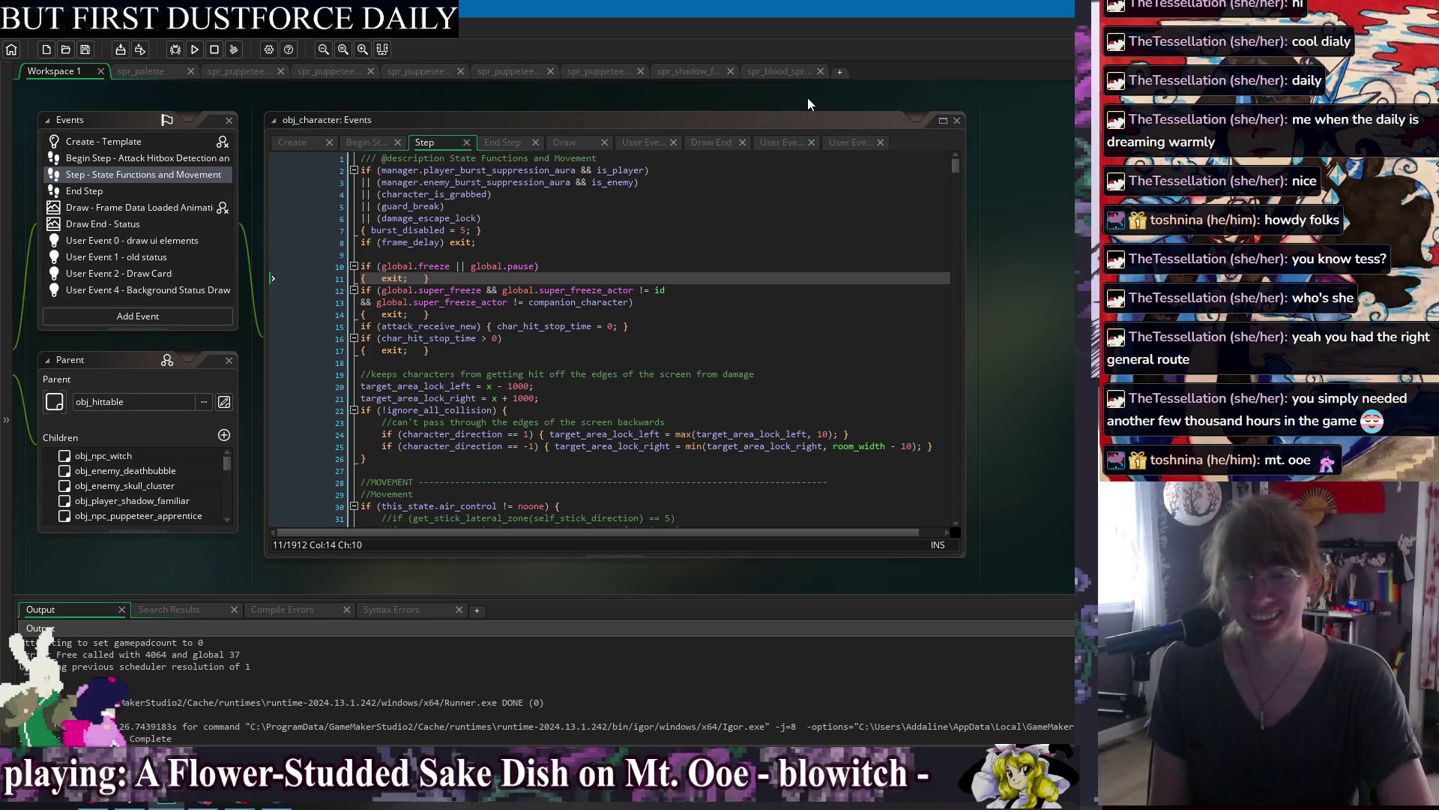
pyautogui.moveTo(828, 124)
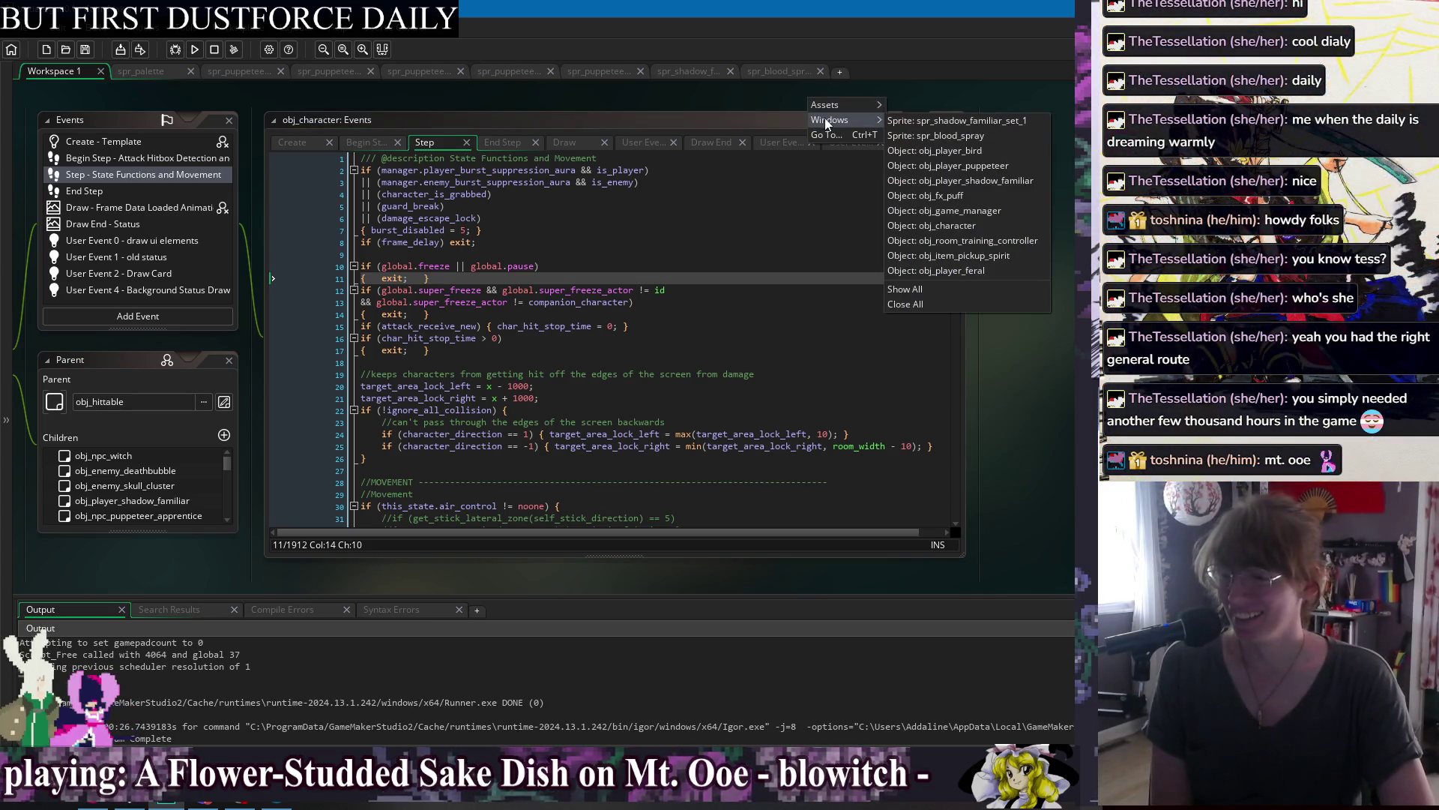
pyautogui.click(765, 93)
pyautogui.rightClick(765, 93)
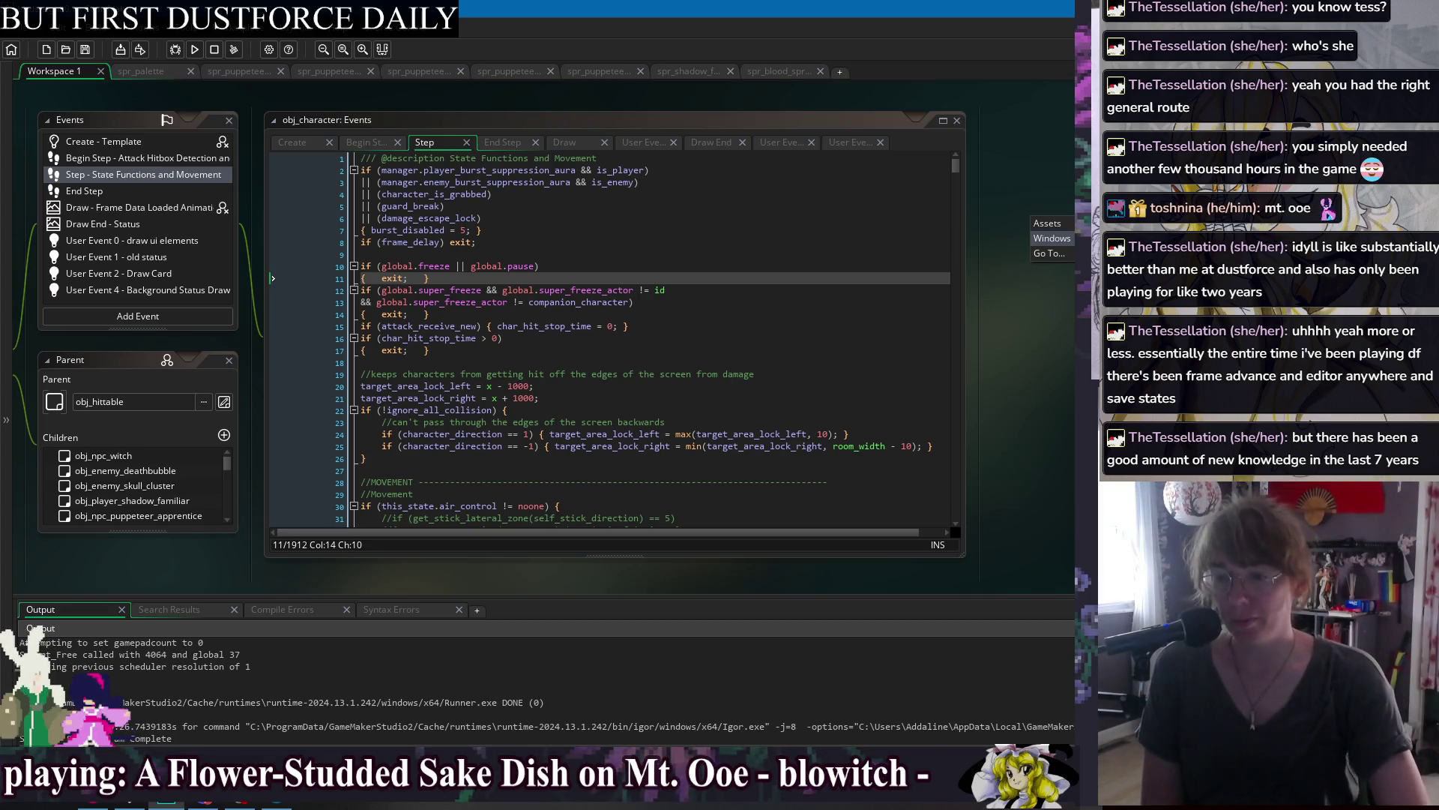
pyautogui.click(1064, 340)
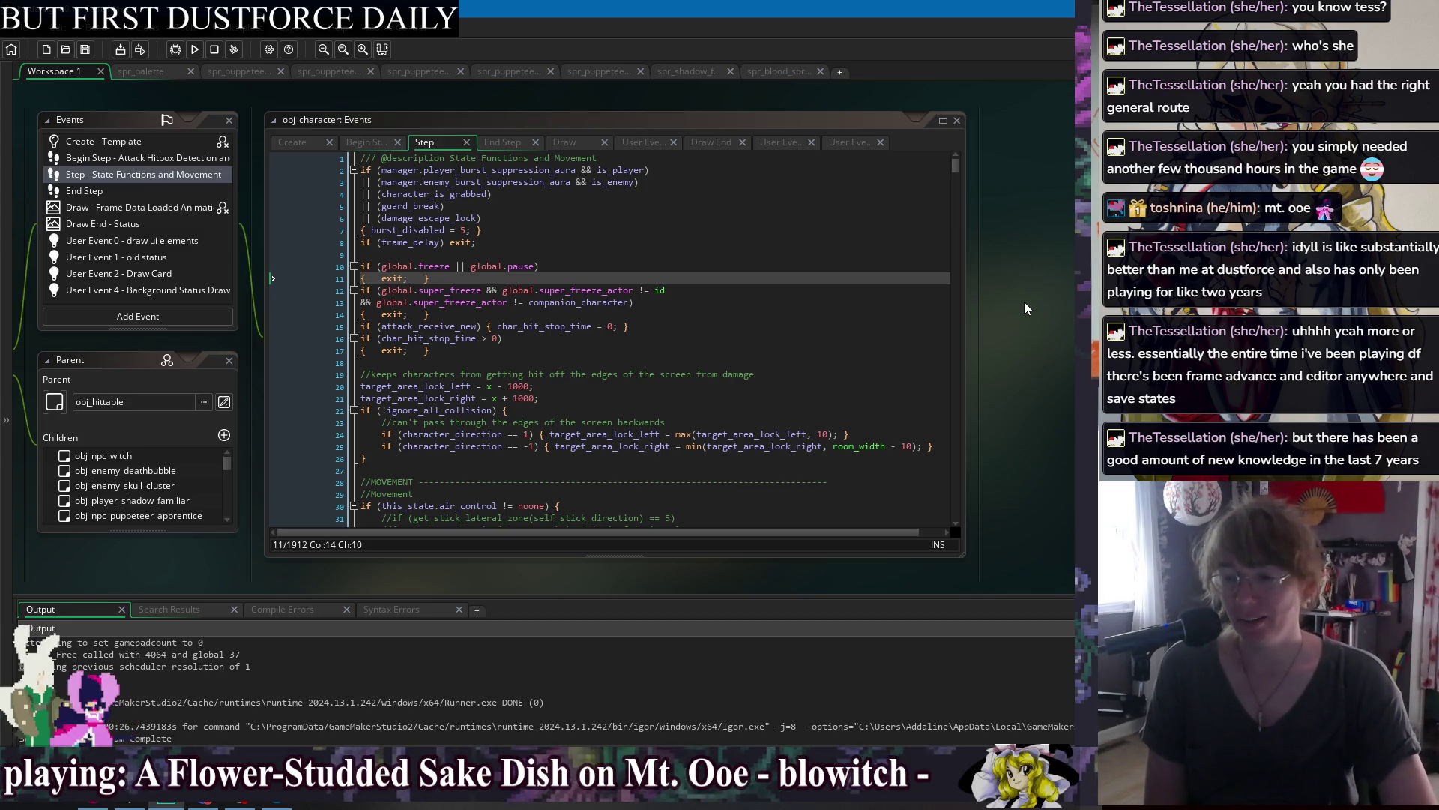
pyautogui.scroll(-3, 1024, 301)
pyautogui.scroll(3, 1019, 318)
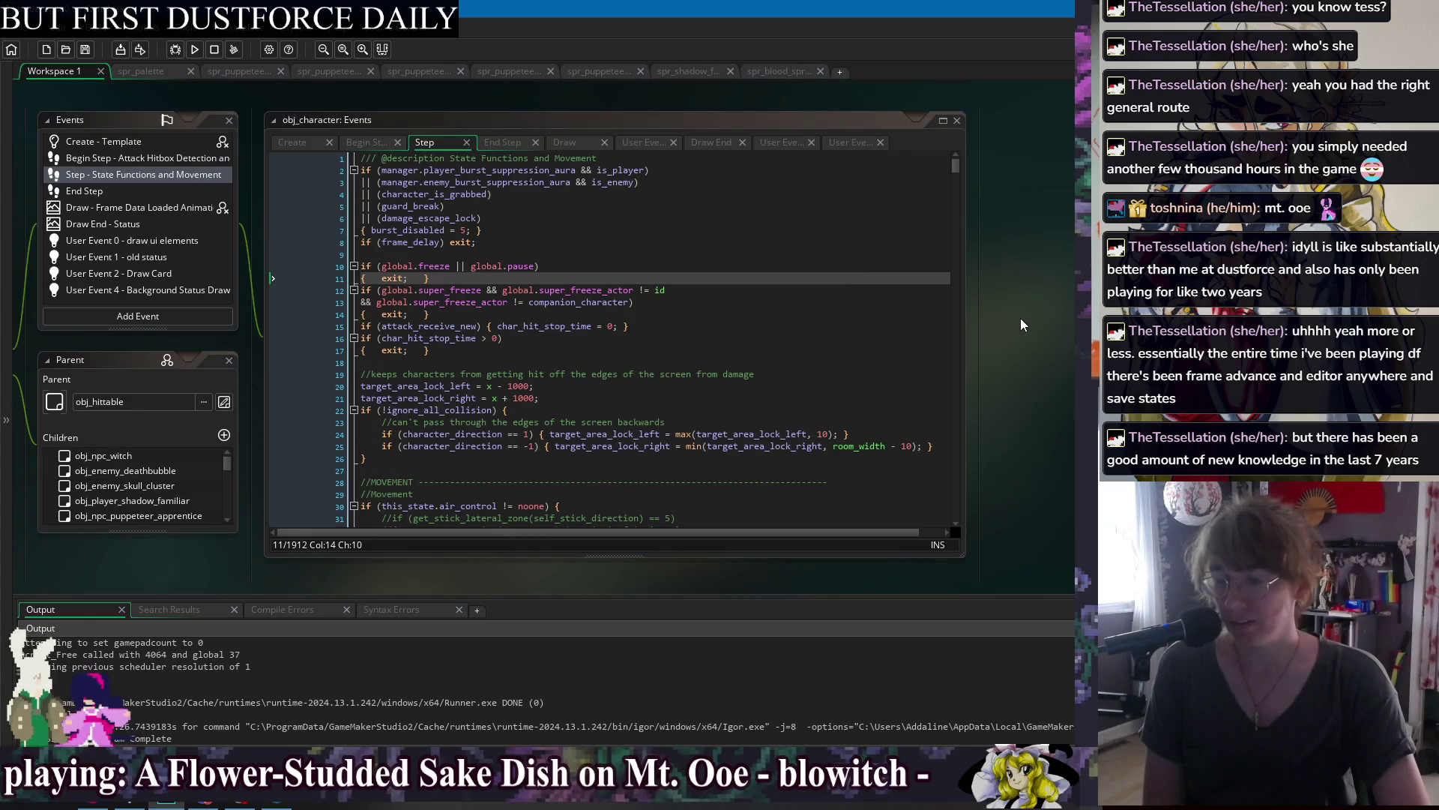
pyautogui.moveTo(1020, 318); pyautogui.dragTo(1026, 330)
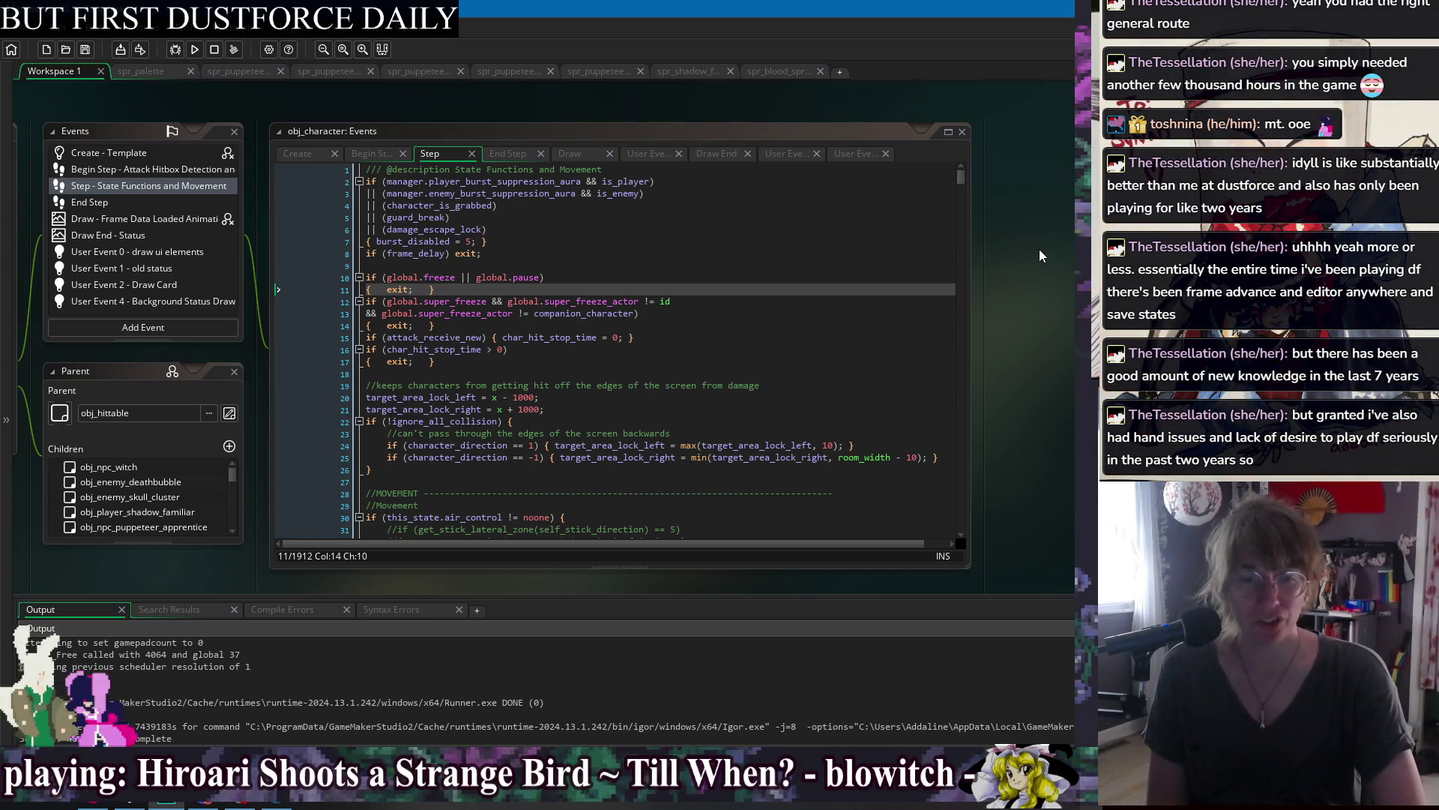
pyautogui.press('Down')
pyautogui.press('Down')
pyautogui.press('Down')
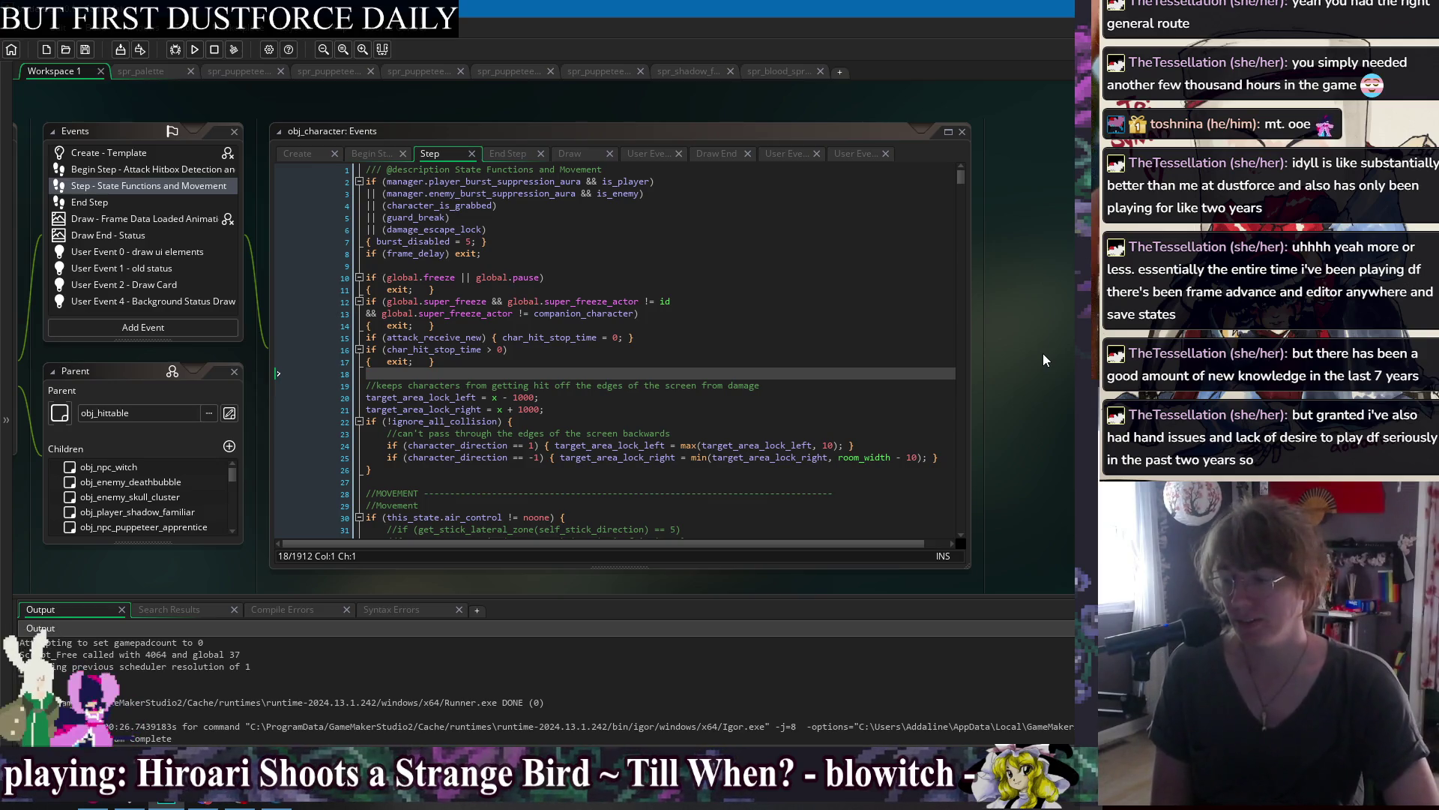
pyautogui.scroll(-5, 827, 362)
pyautogui.scroll(-8, 827, 363)
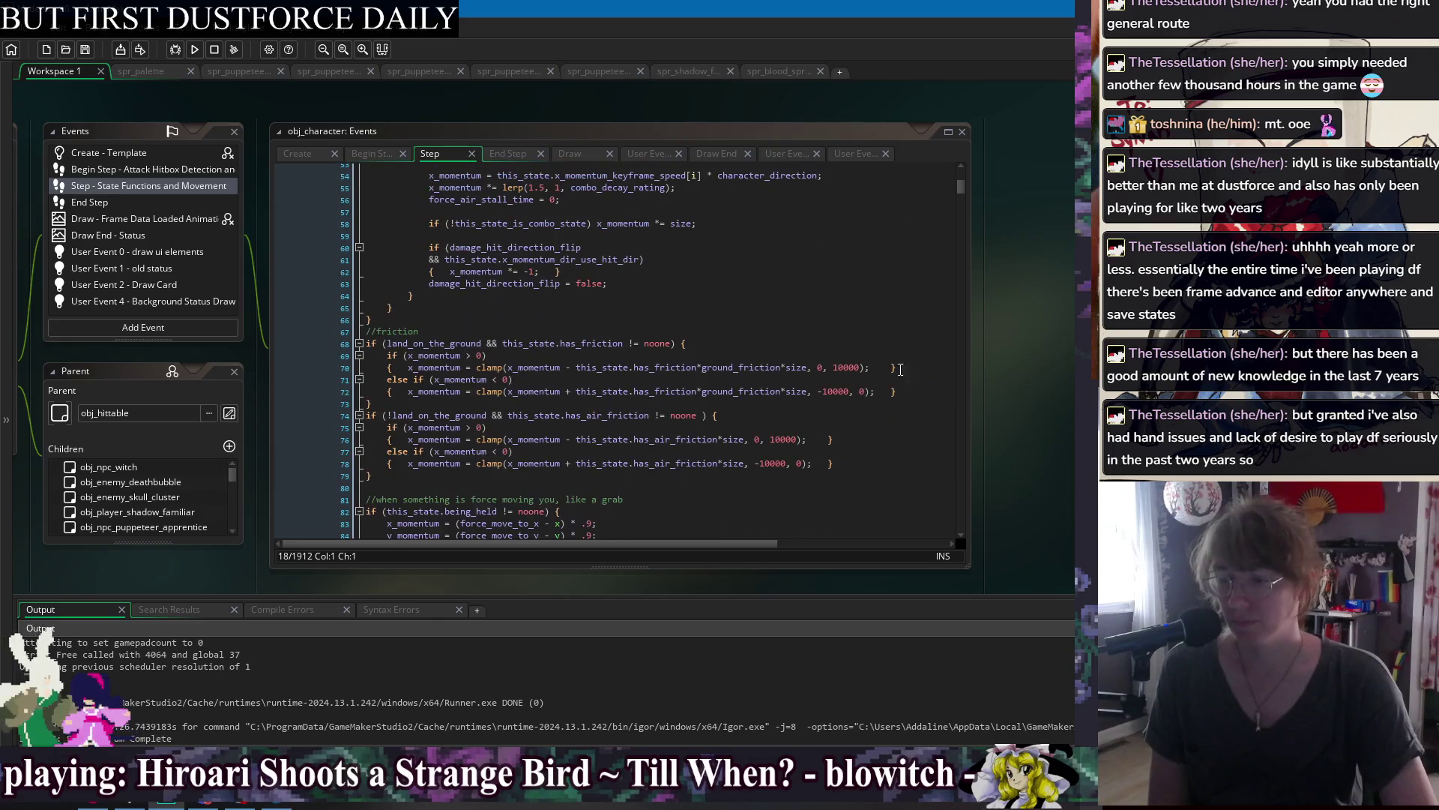
pyautogui.scroll(-1, 1069, 345)
pyautogui.scroll(1, 1063, 358)
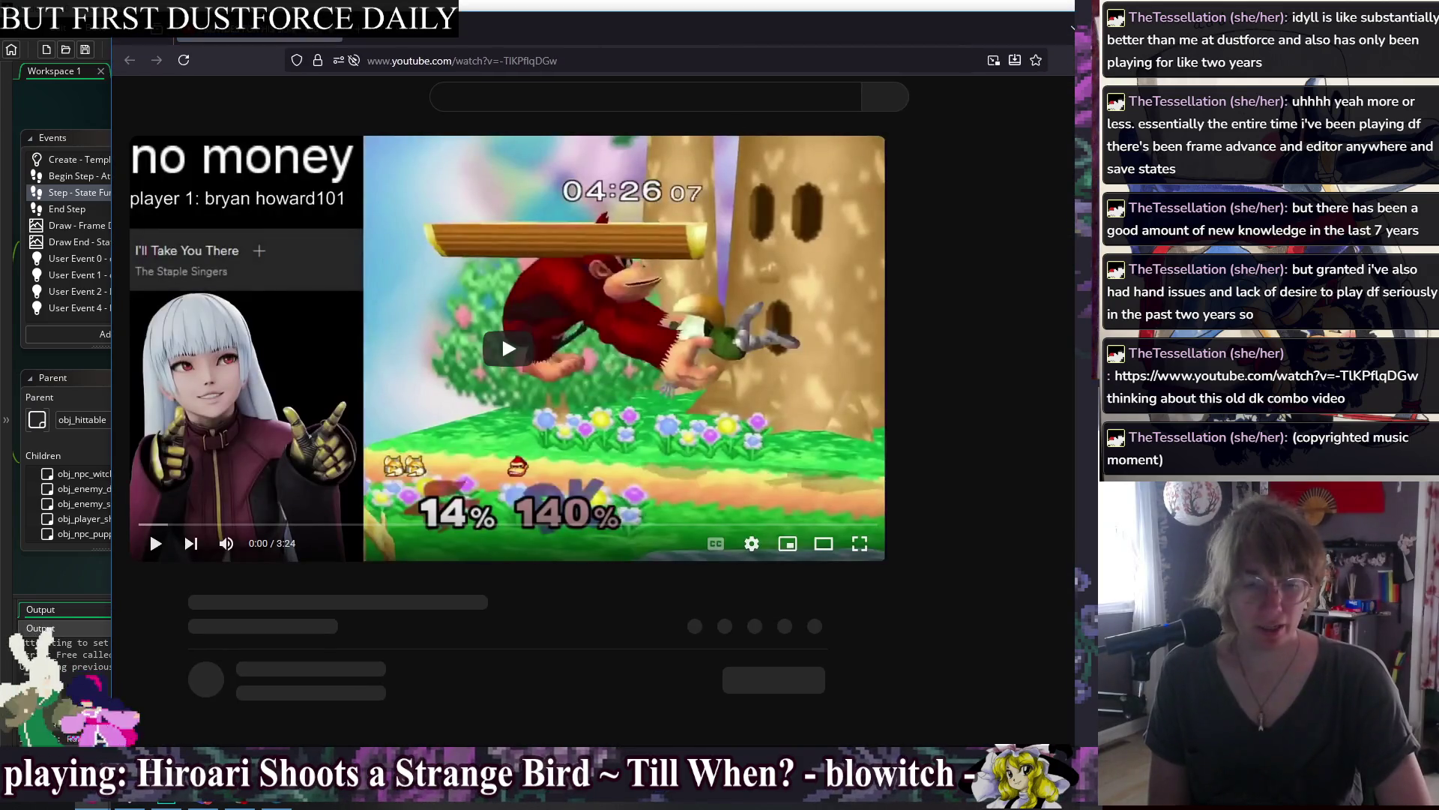
# Play the combo video in theater view, then switch back to the code editor.
pyautogui.click(480, 373)
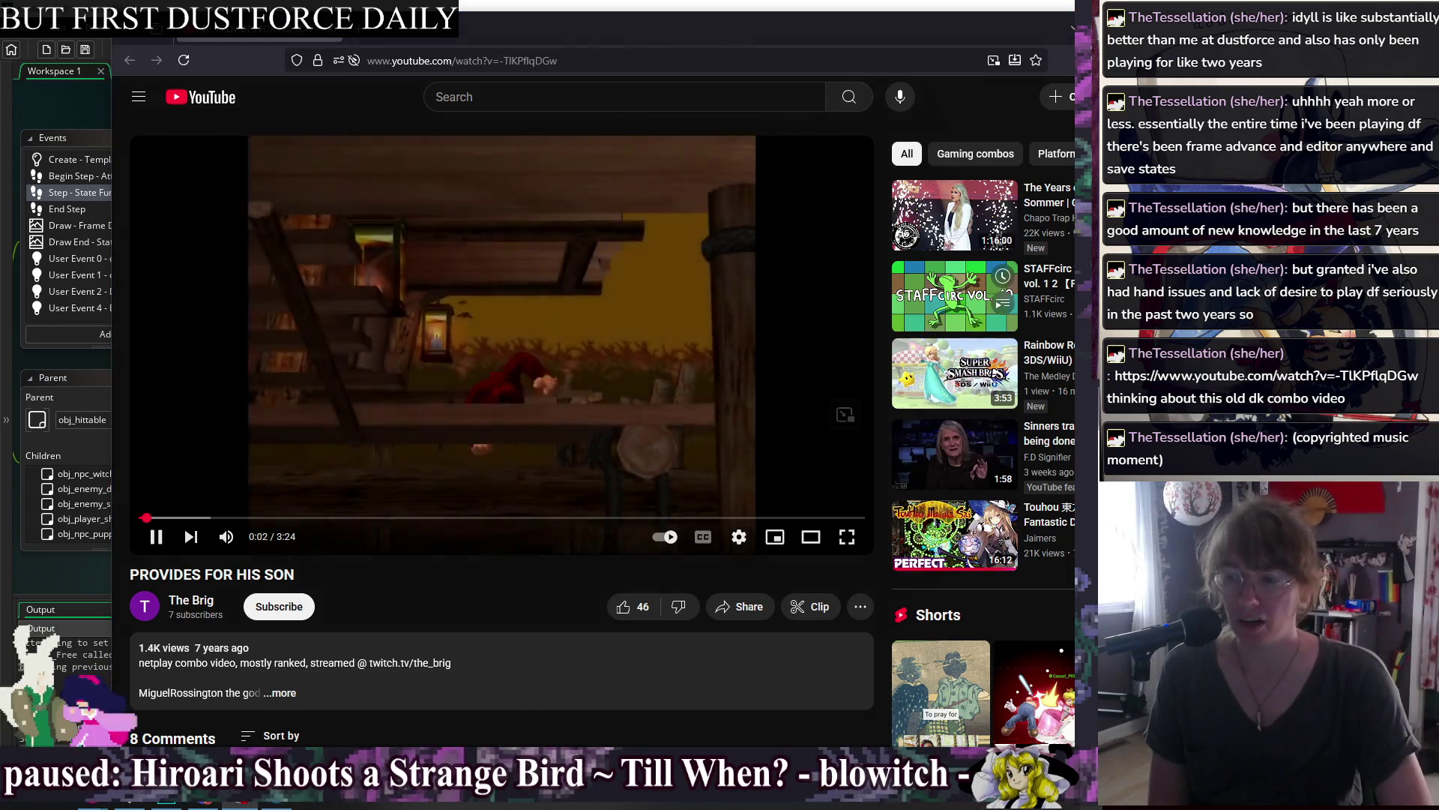
pyautogui.press('t')
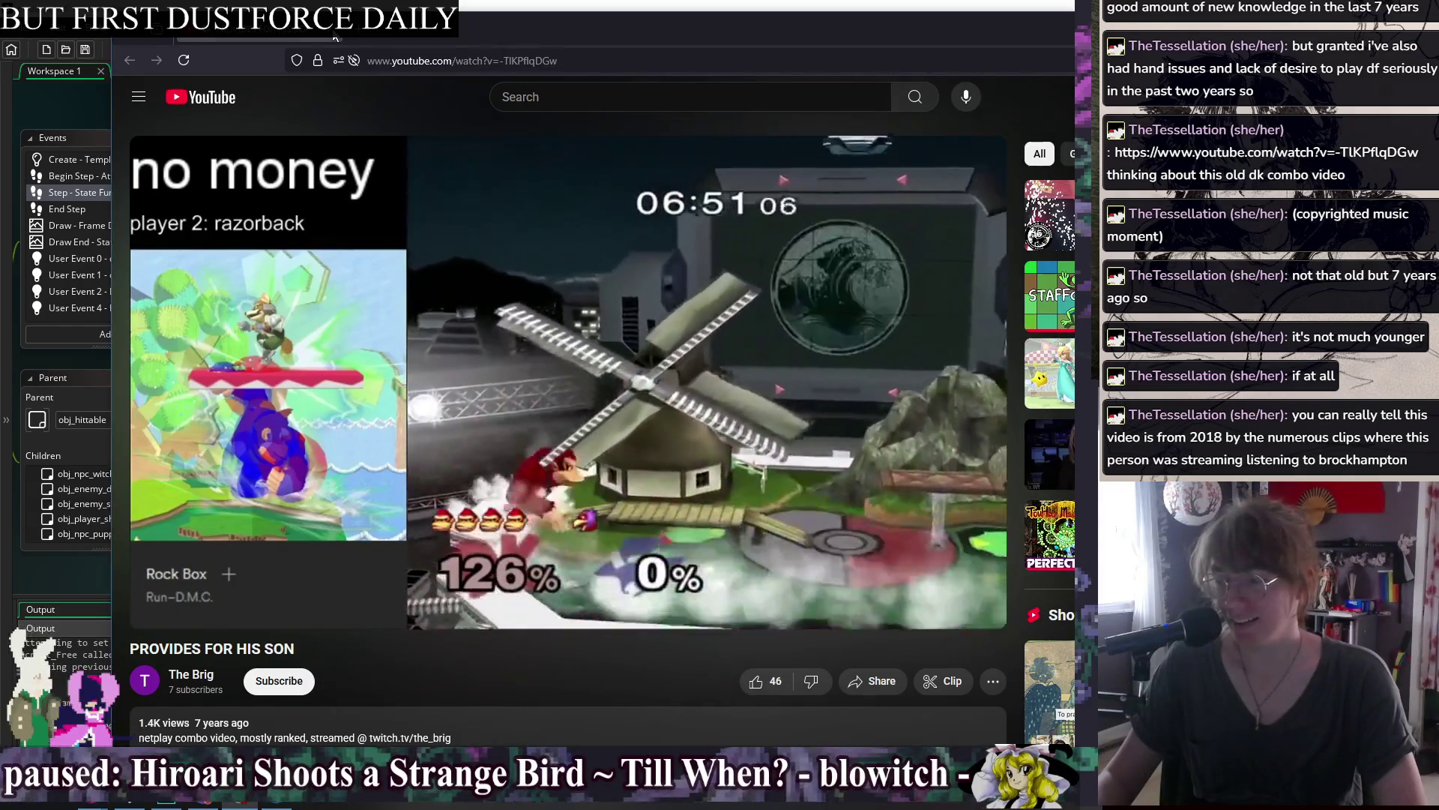
pyautogui.hotkey('alt', 'Tab')
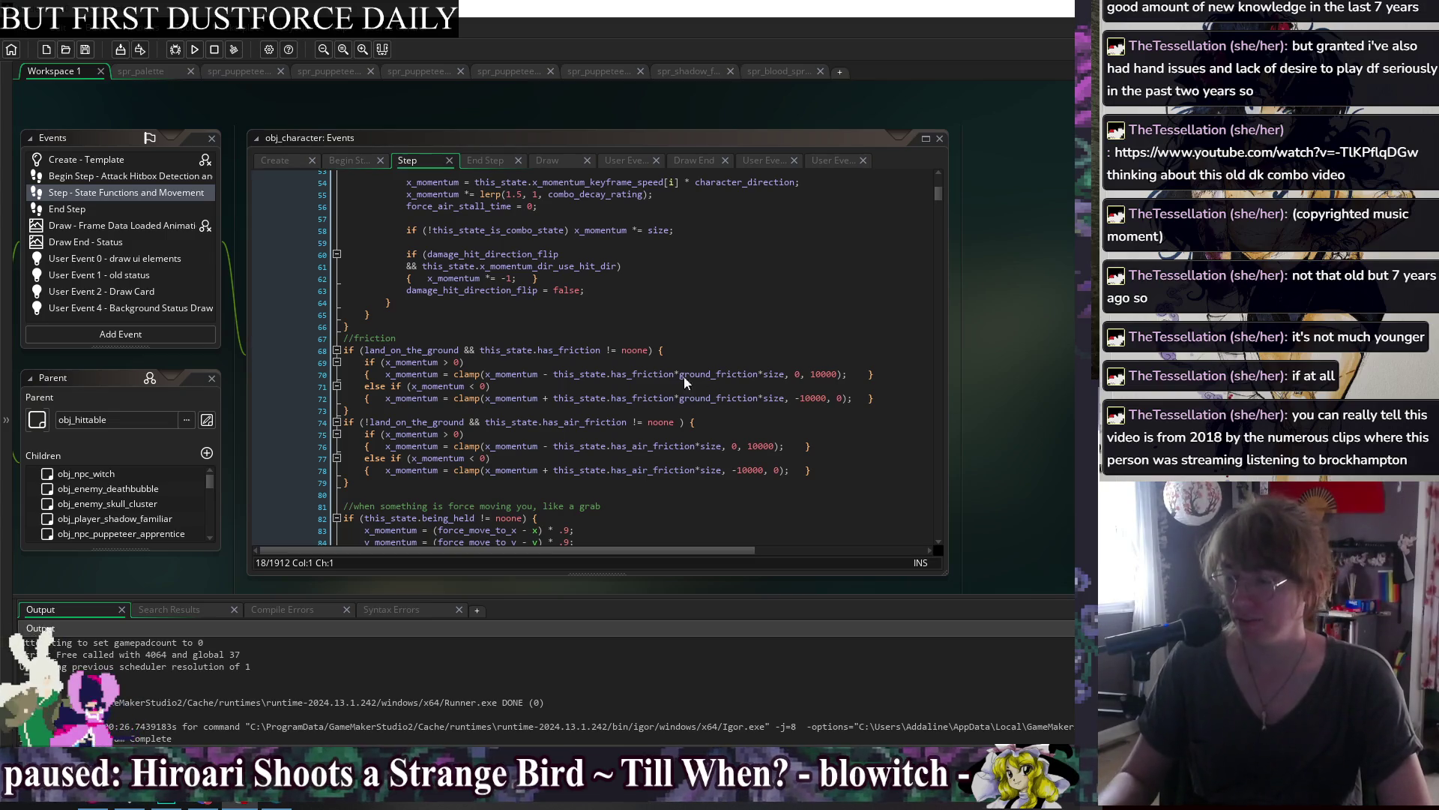
# Reopen YouTube, read the two replies under the 'Song?' comment, return to the code, and resume music.
pyautogui.press('F1')
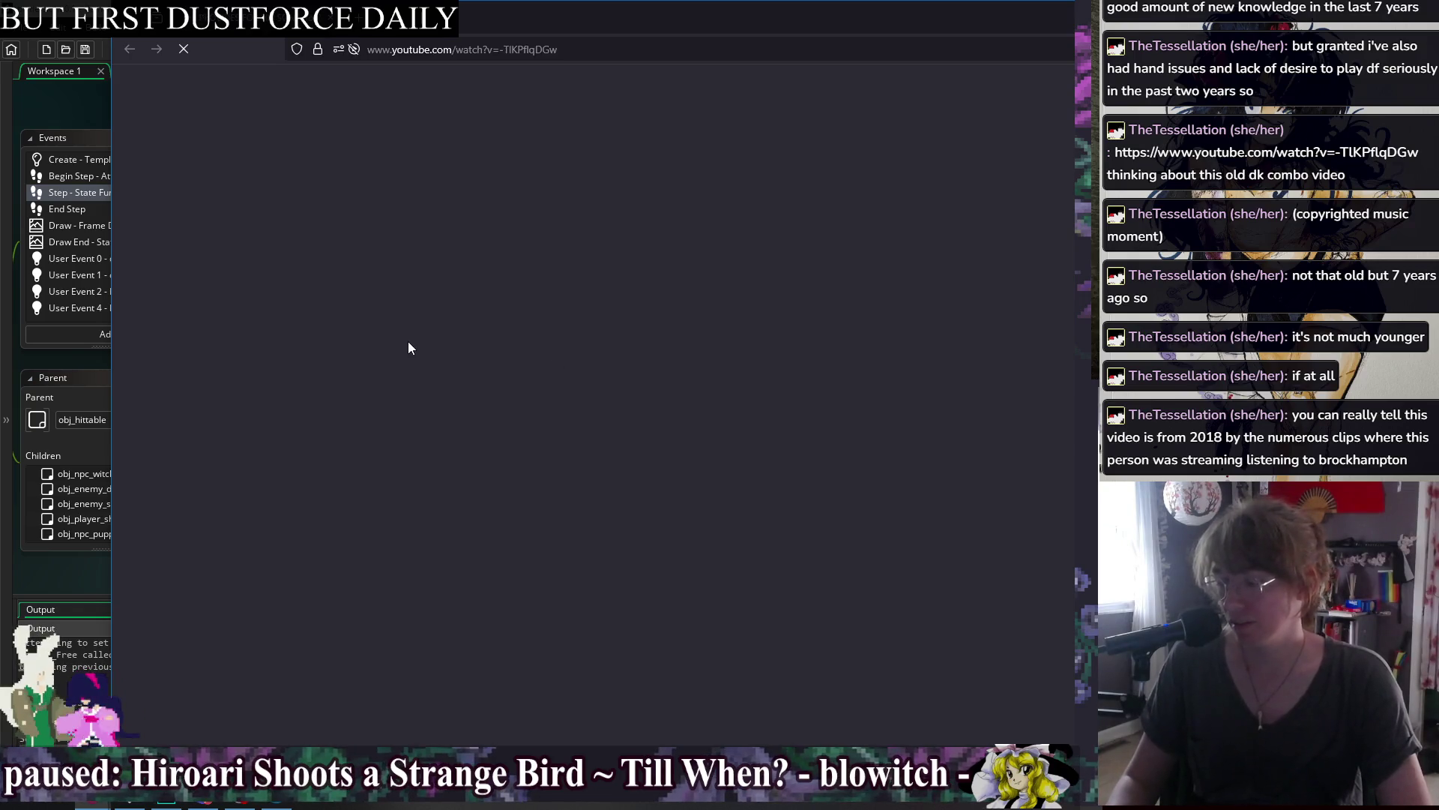
pyautogui.scroll(-5, 410, 335)
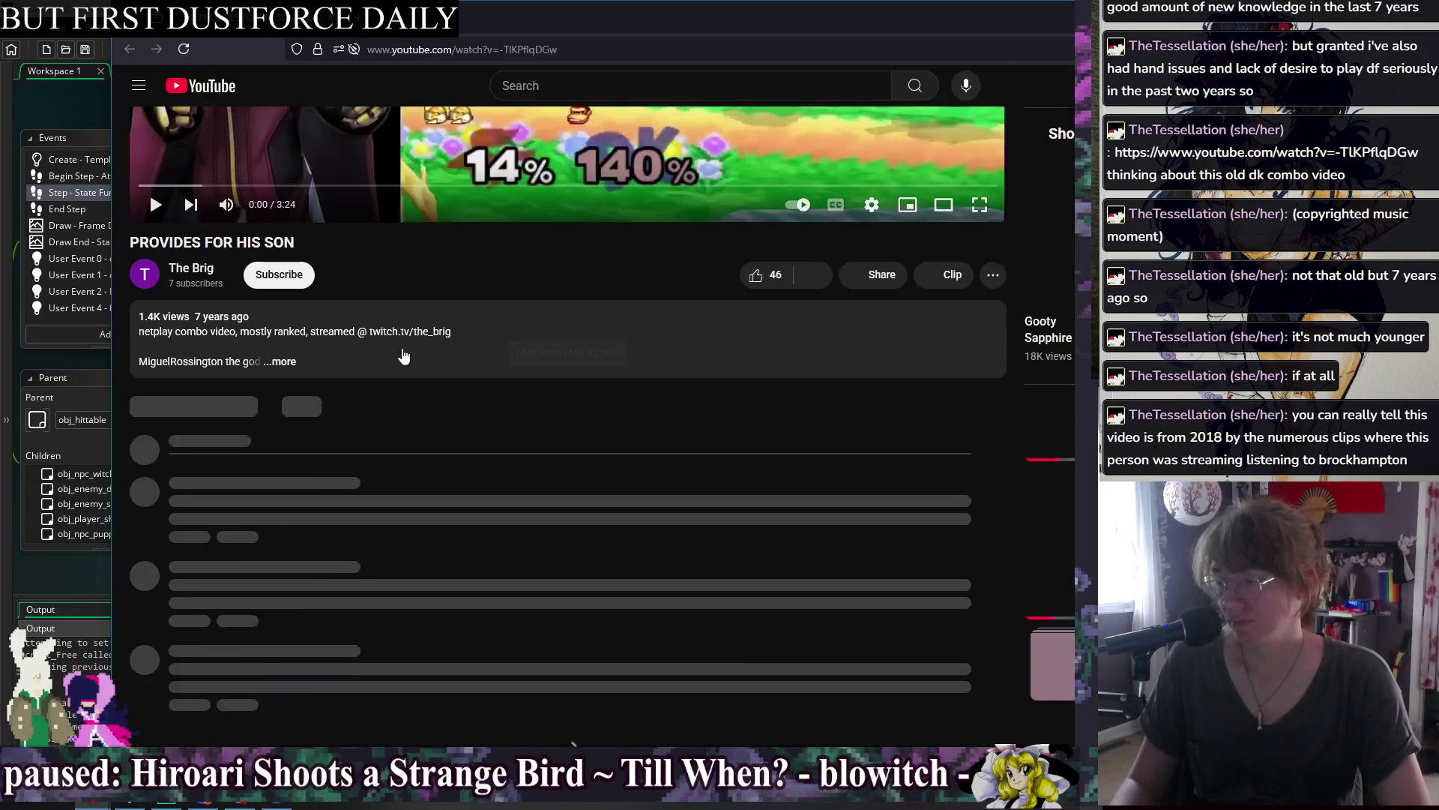
pyautogui.scroll(-4, 673, 459)
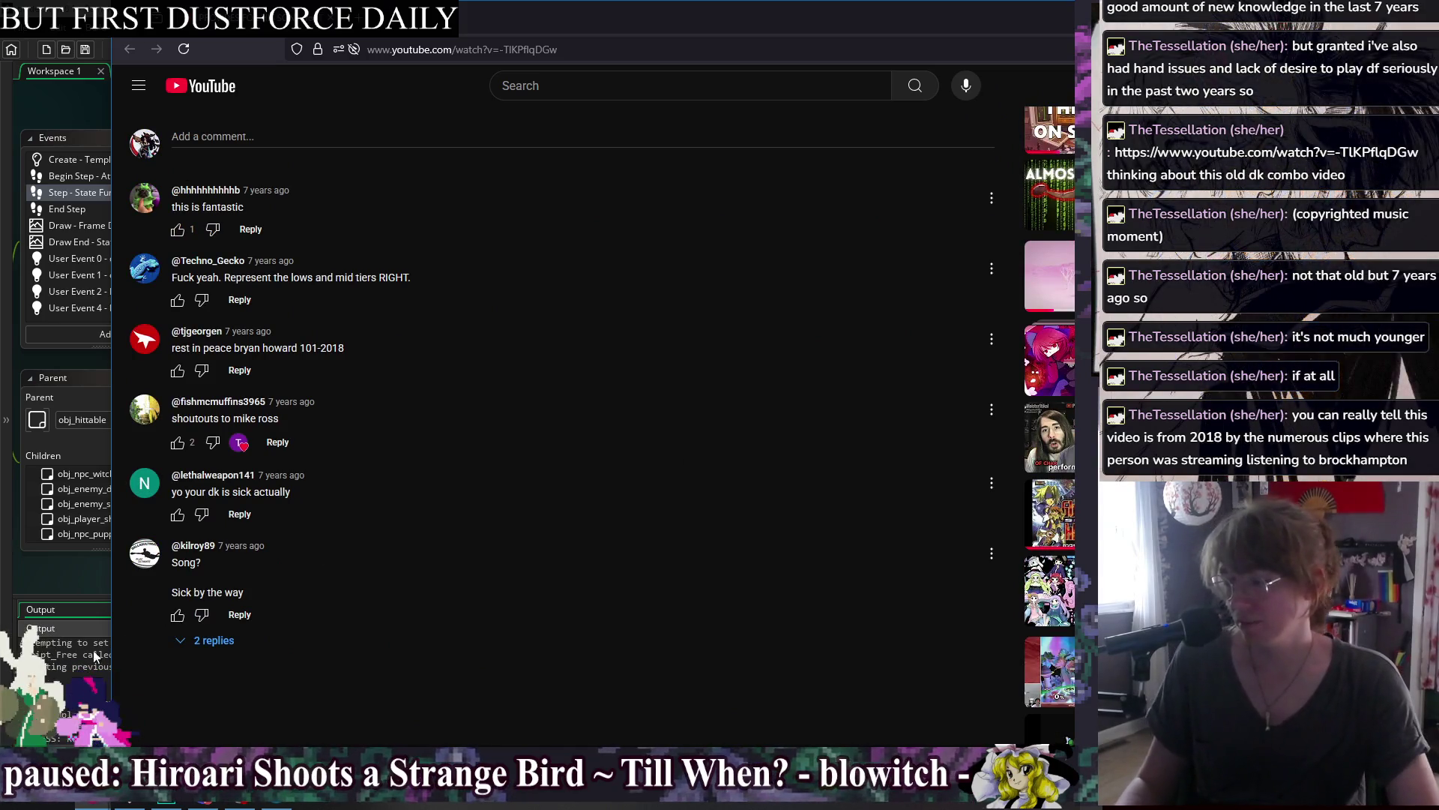
pyautogui.click(210, 640)
pyautogui.scroll(-3, 784, 432)
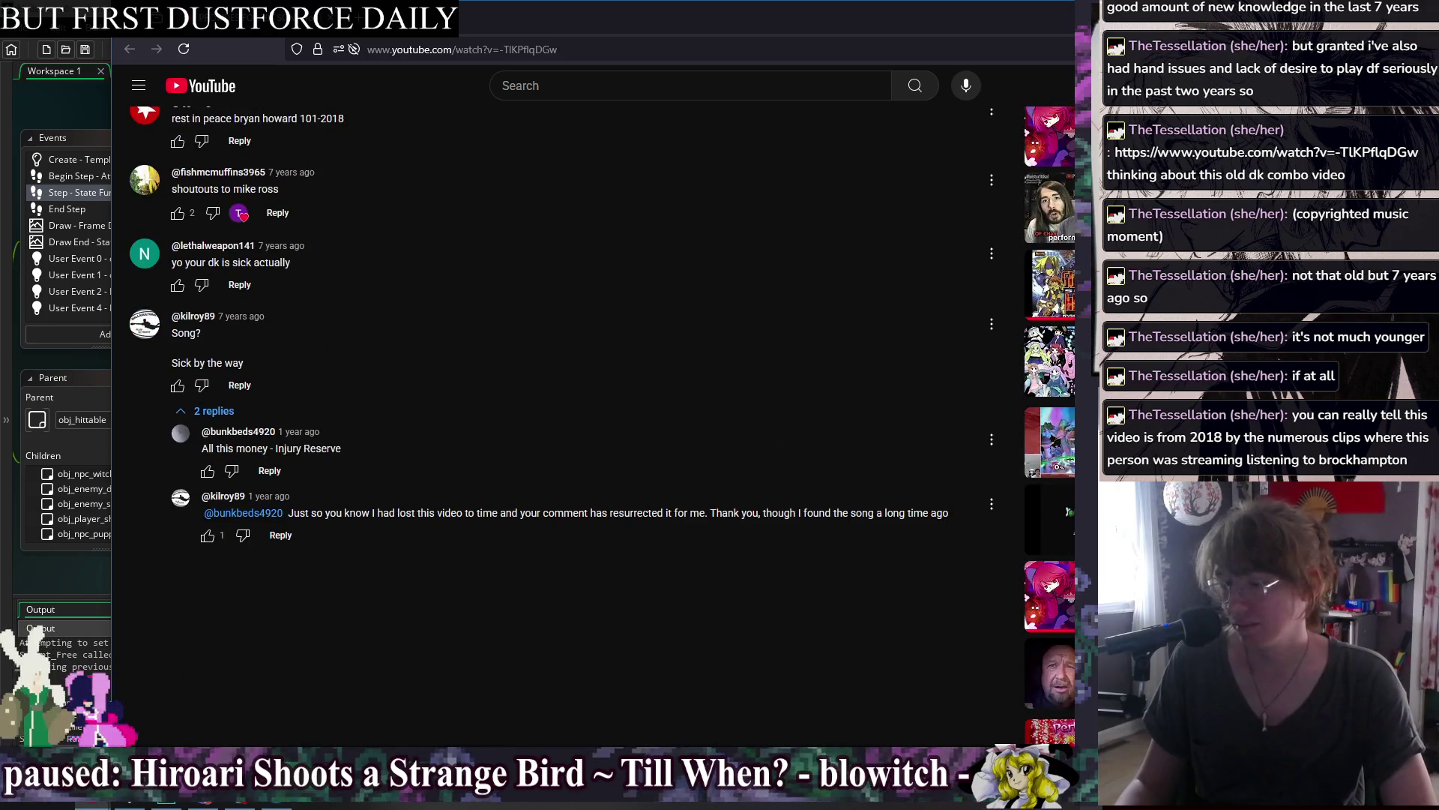
pyautogui.hotkey('alt', 'Tab')
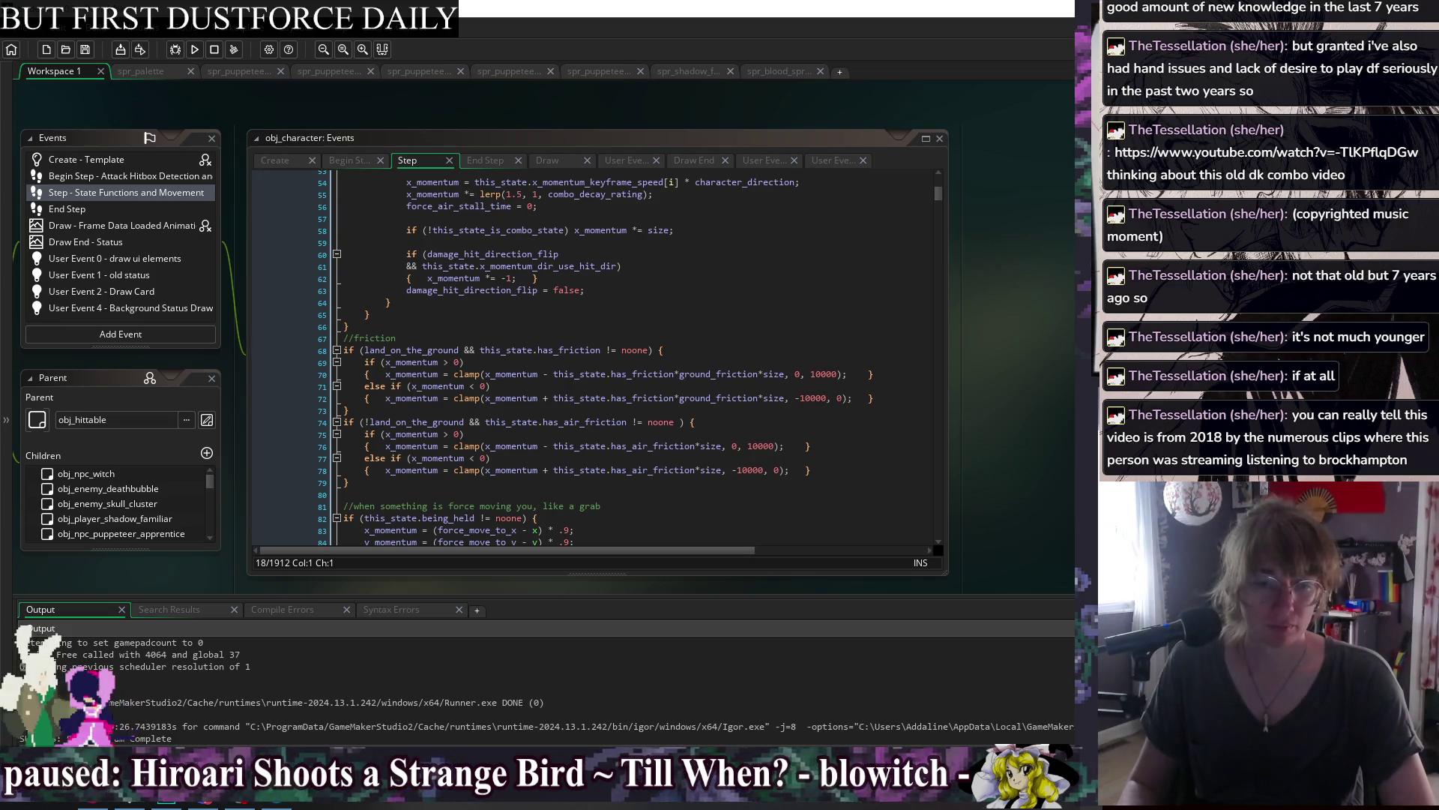
pyautogui.press('XF86AudioPlay')
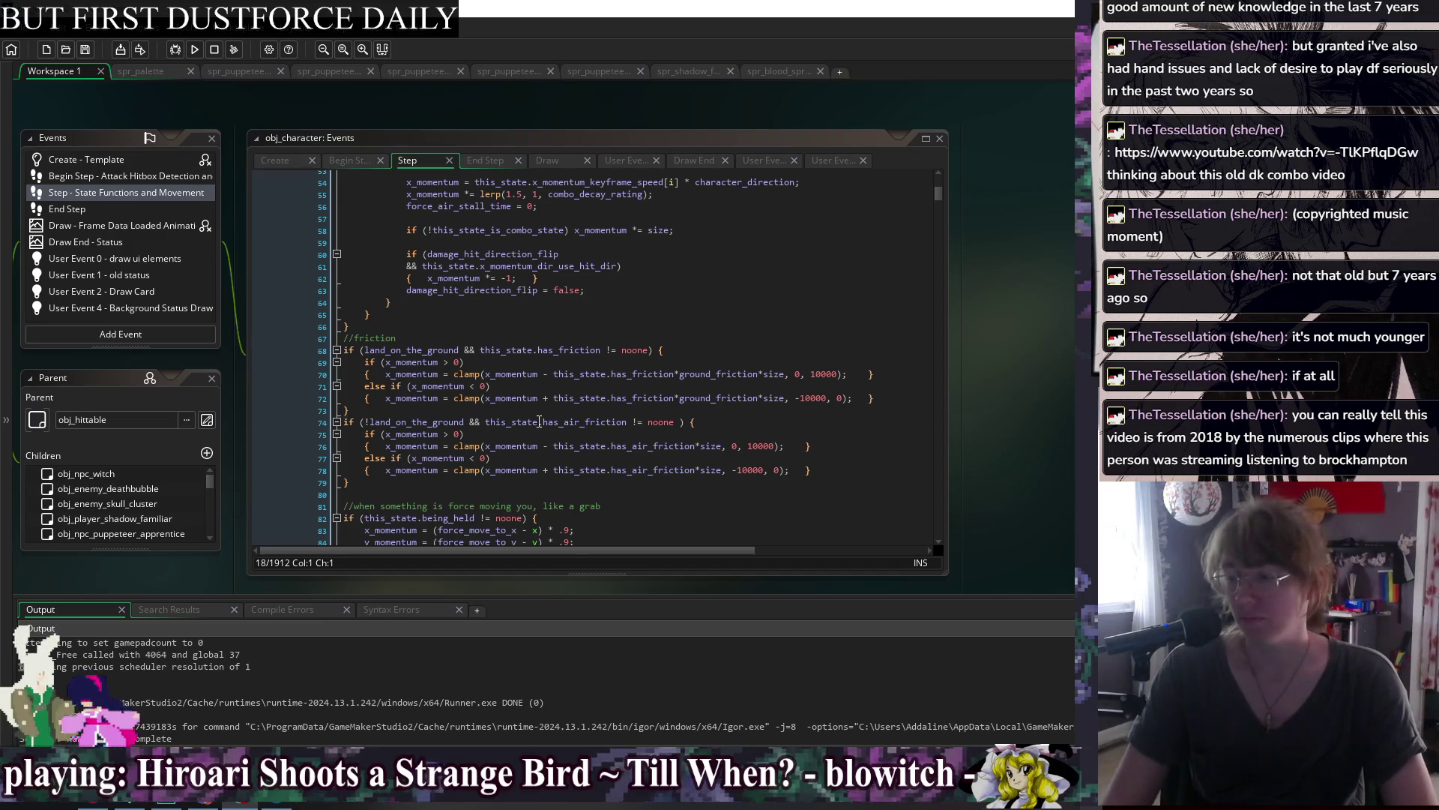
# Look through the friction code in obj_character's Step event, lines 85 to 104.
pyautogui.click(539, 422)
pyautogui.click(567, 332)
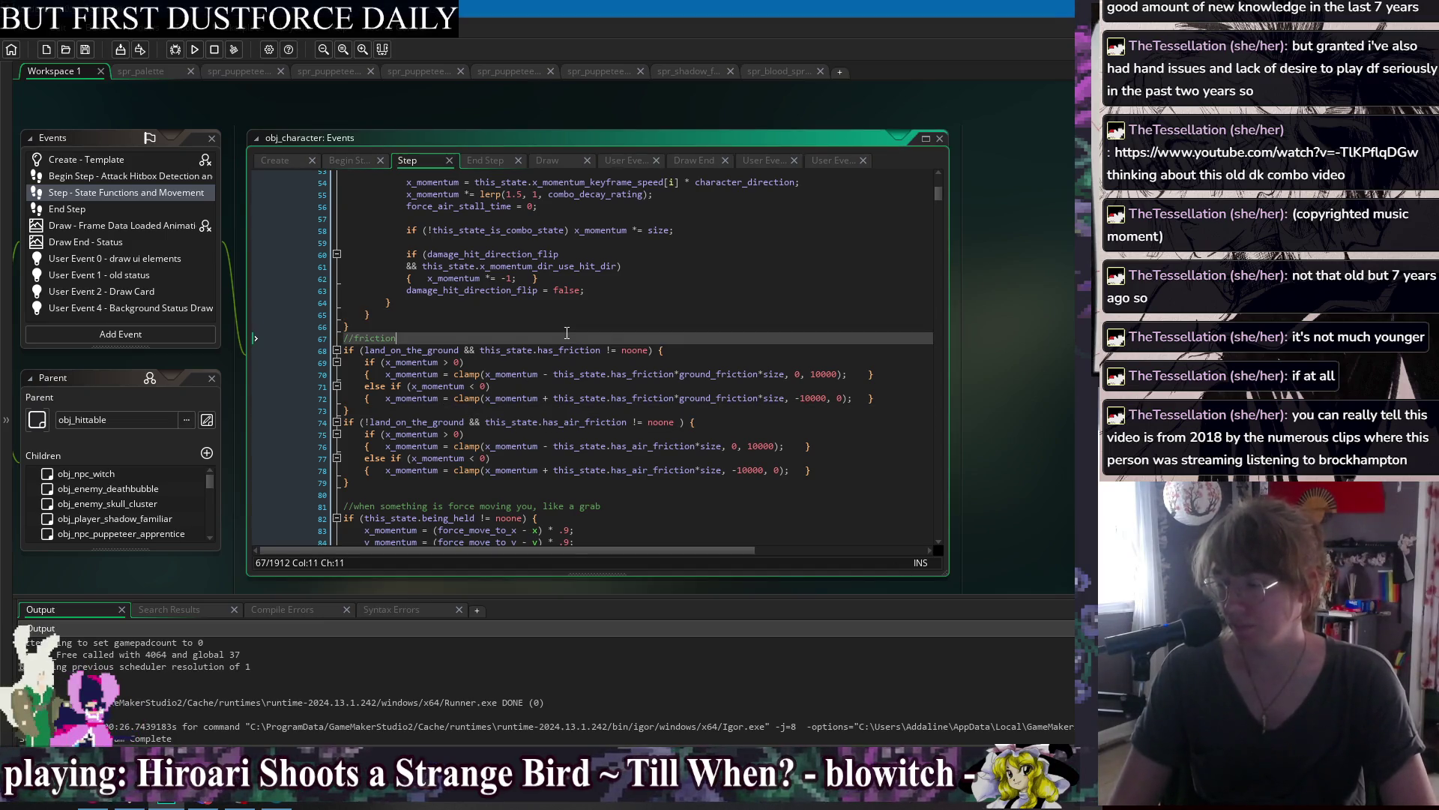
pyautogui.scroll(-3, 567, 333)
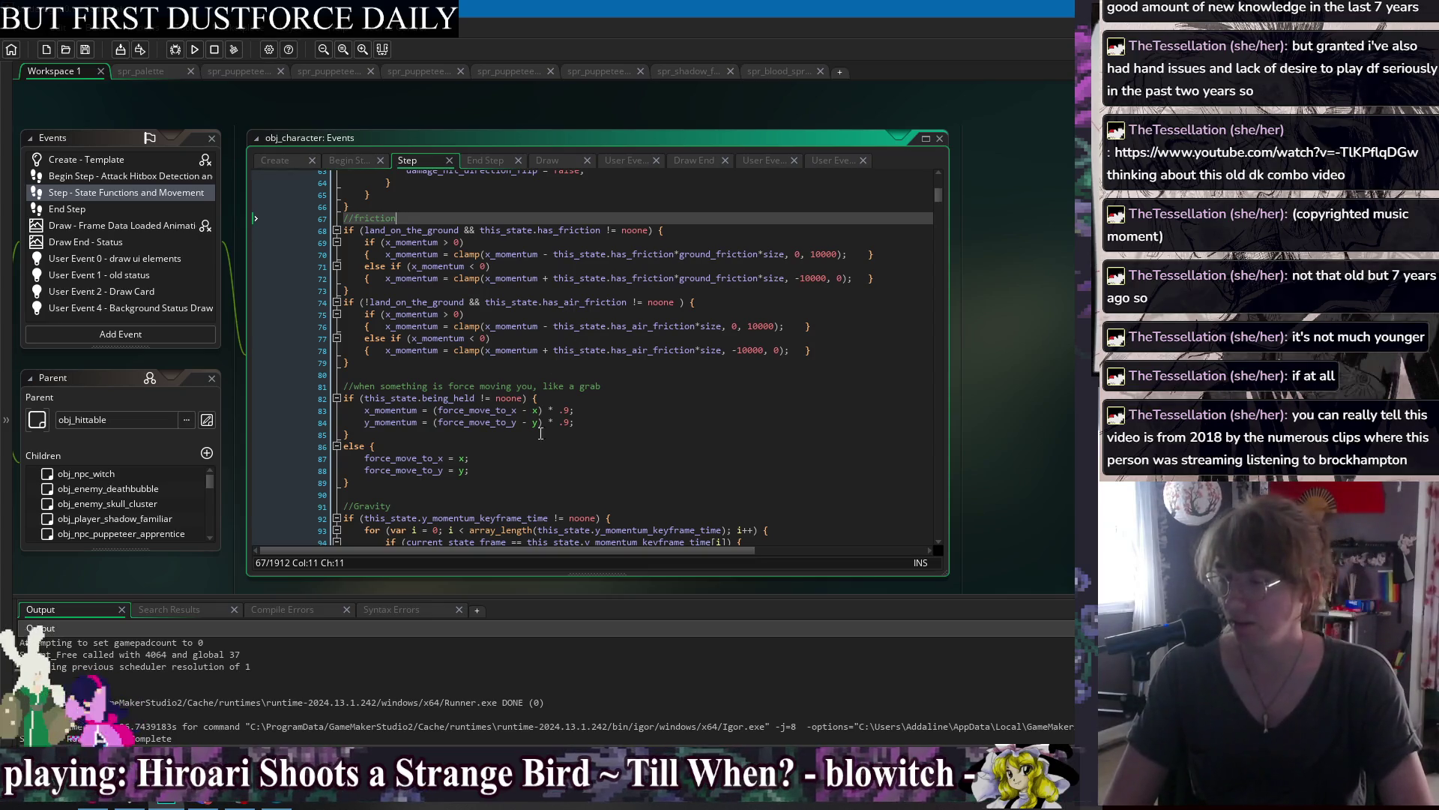
pyautogui.click(621, 436)
pyautogui.click(642, 473)
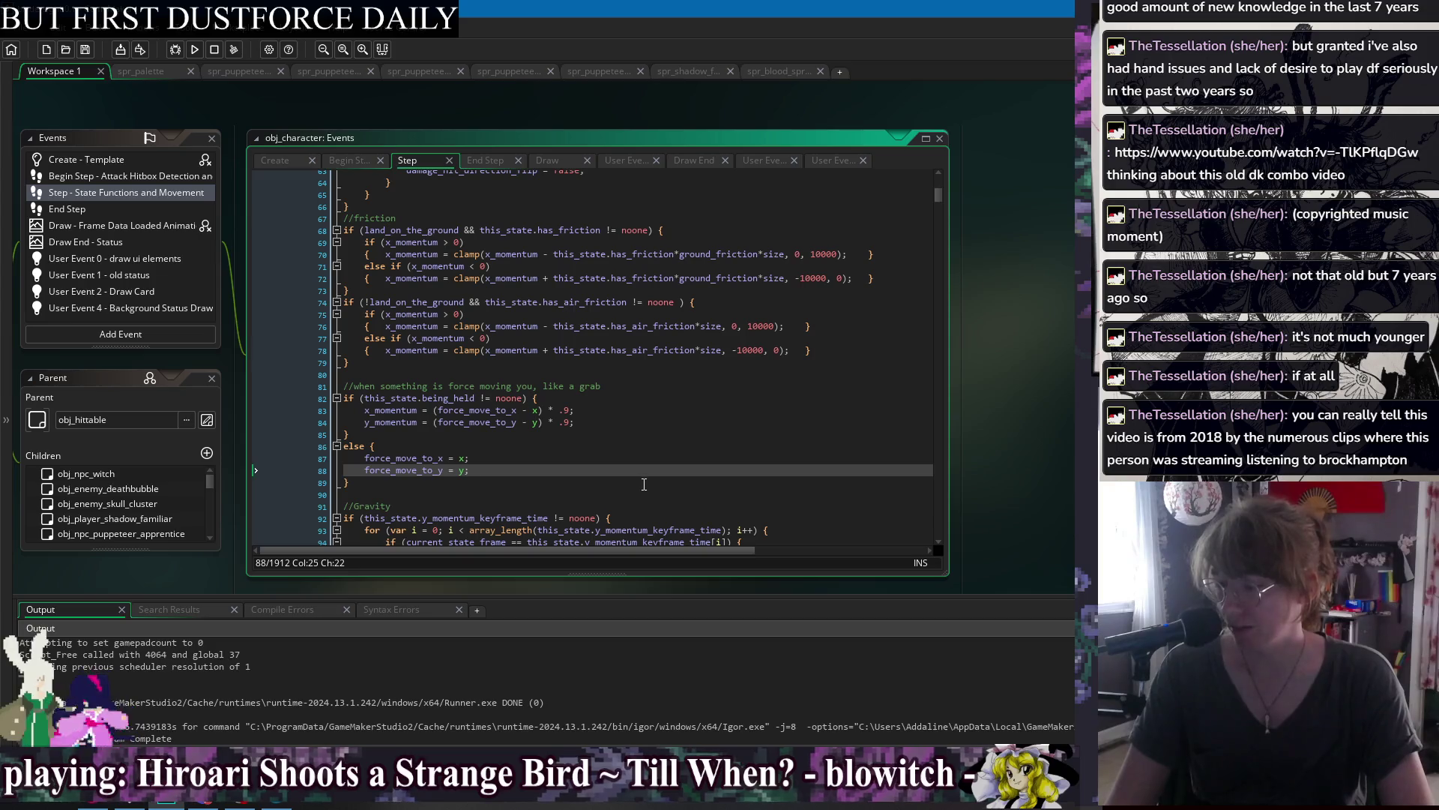
pyautogui.scroll(-8, 644, 485)
pyautogui.click(576, 382)
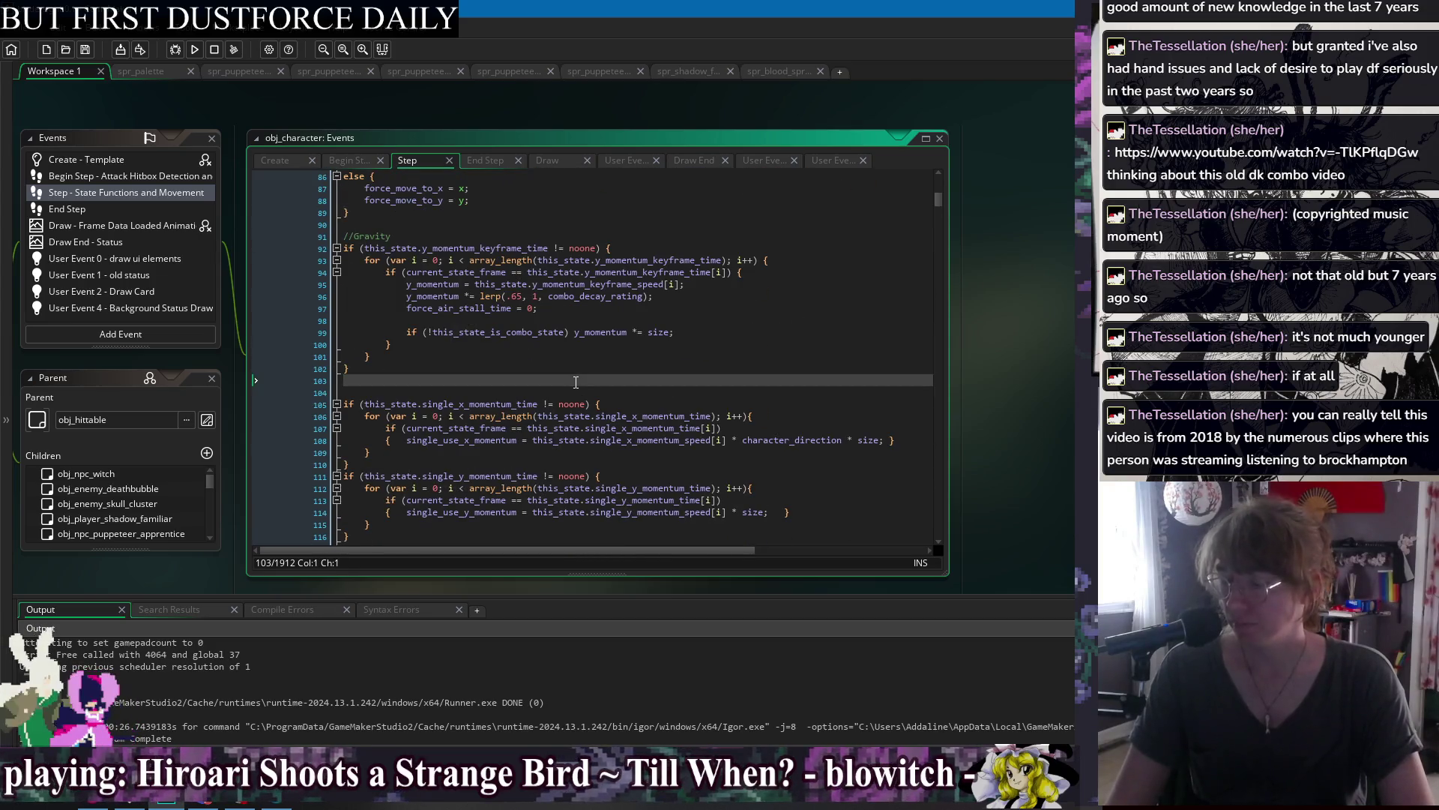
pyautogui.click(575, 393)
# Jump the workspace to the obj_character window, adjust the view, then switch to the Steam store page.
pyautogui.rightClick(523, 98)
pyautogui.moveTo(545, 120)
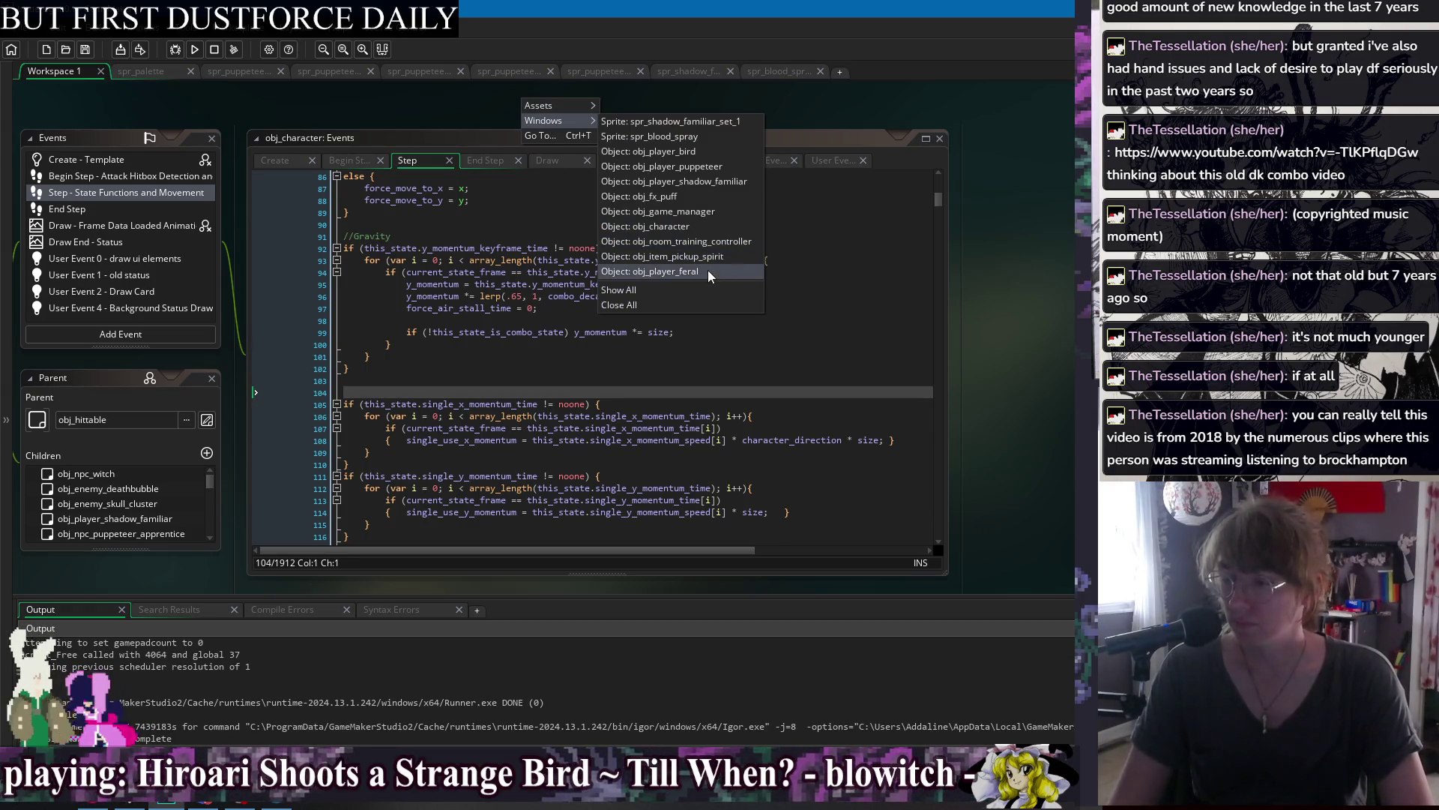
pyautogui.click(708, 226)
pyautogui.moveTo(691, 92); pyautogui.dragTo(584, 106)
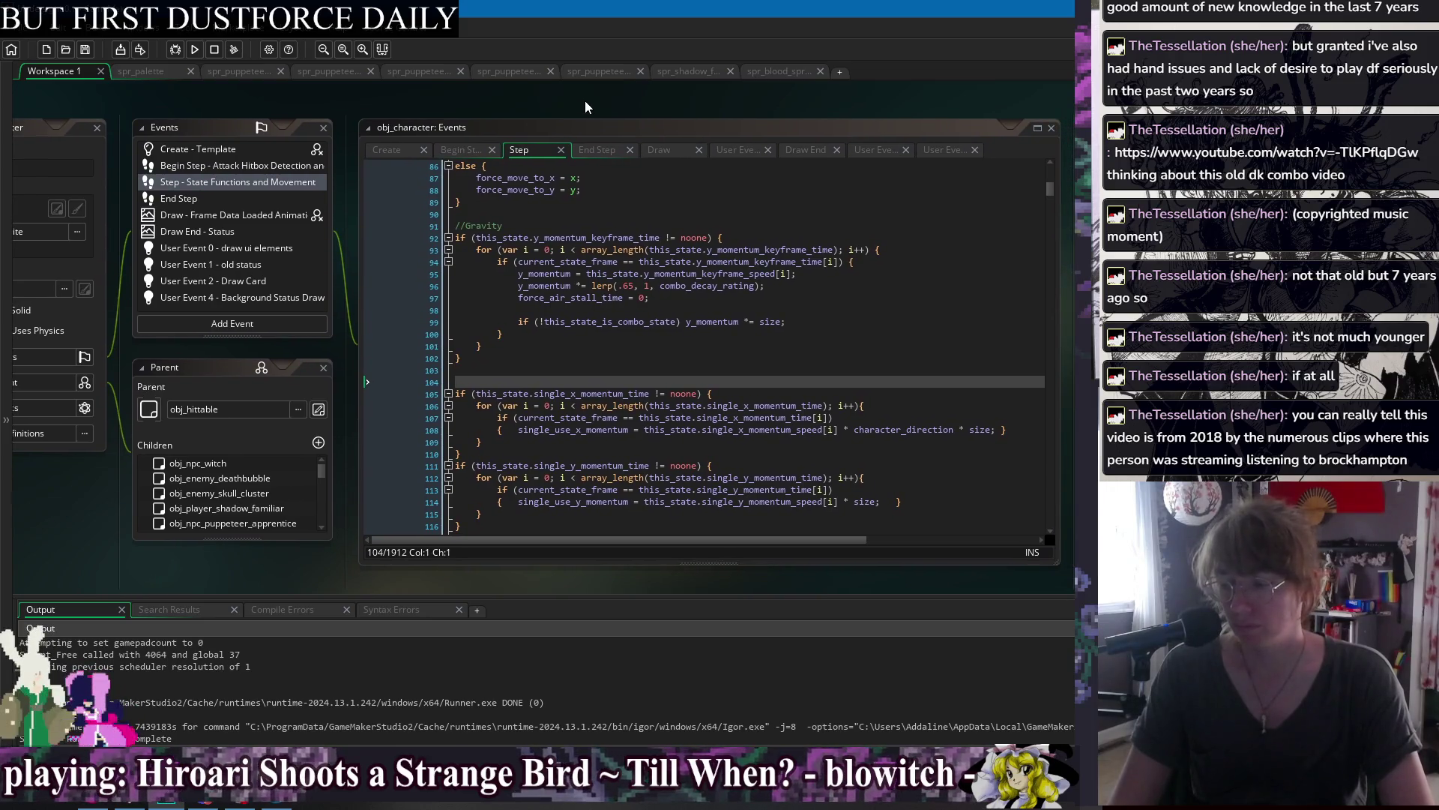
pyautogui.moveTo(613, 123)
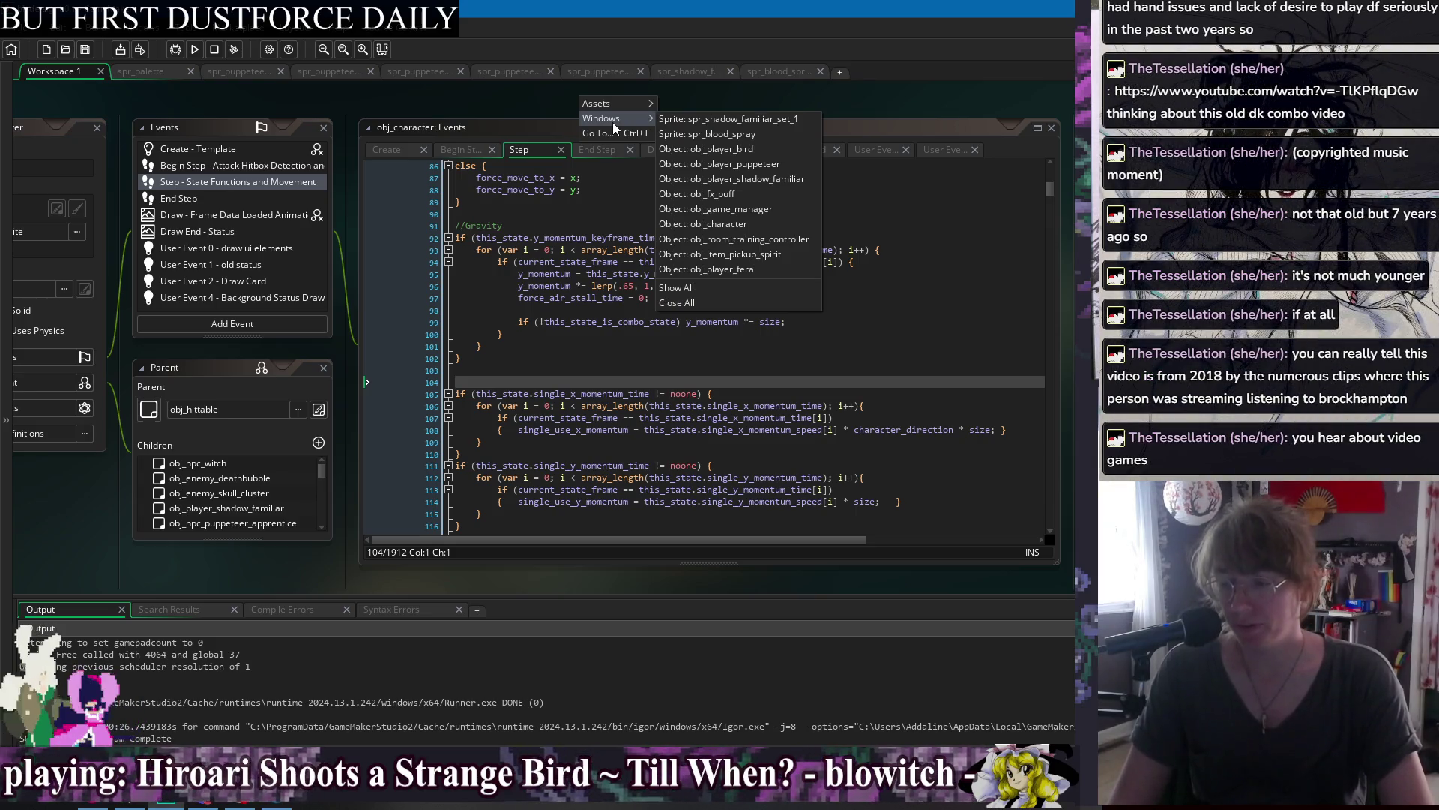
pyautogui.click(542, 106)
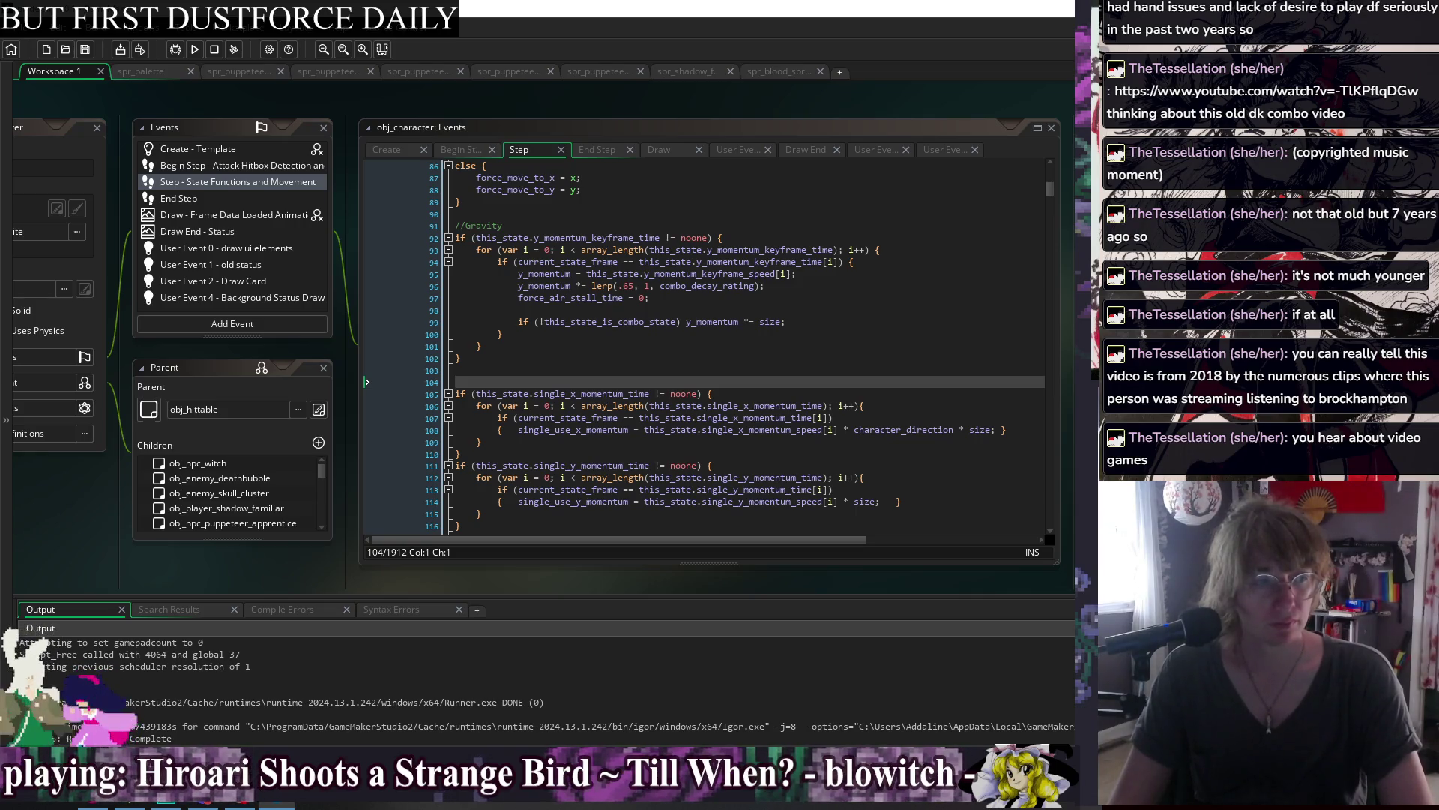
pyautogui.hotkey('alt', 'Tab')
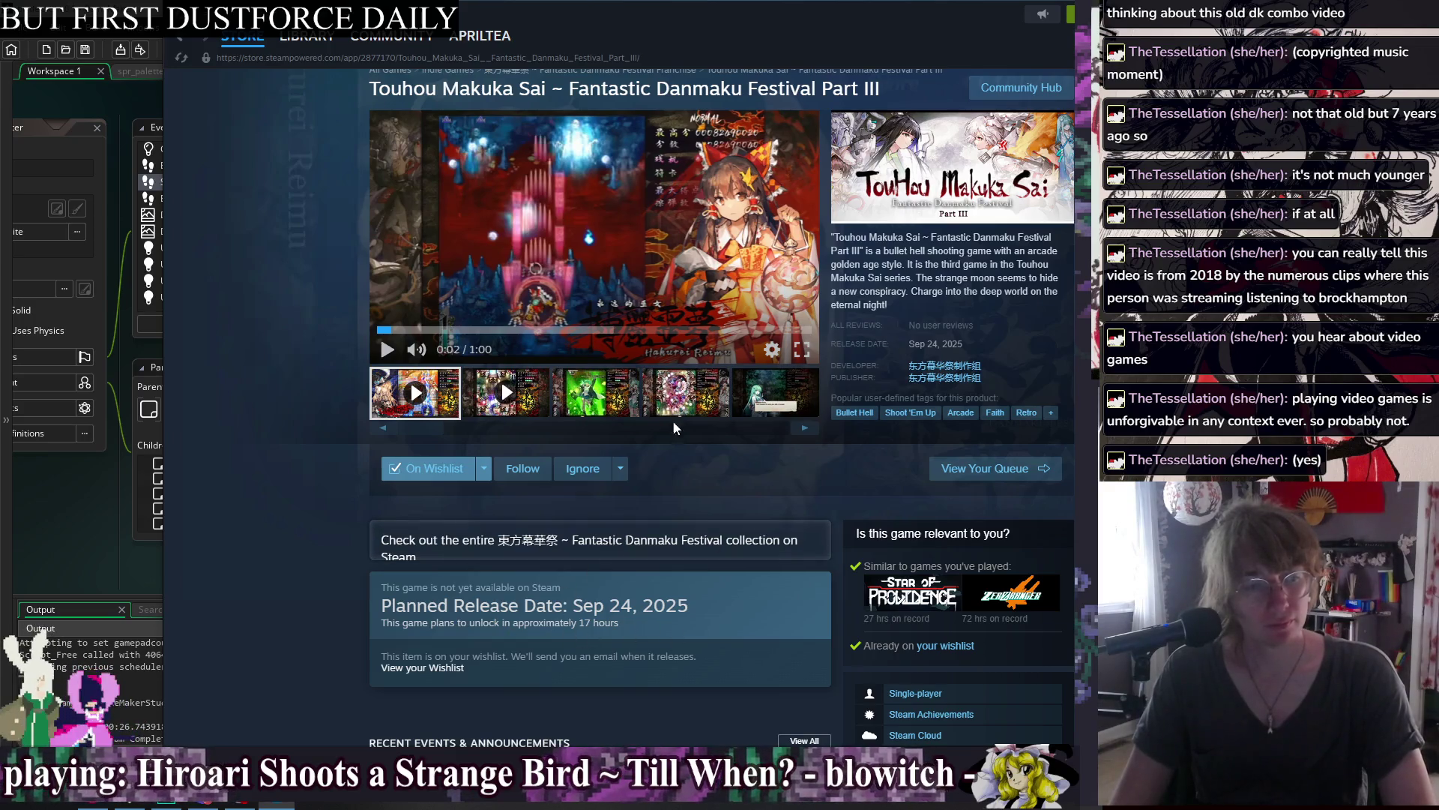
pyautogui.hotkey('alt', 'Tab')
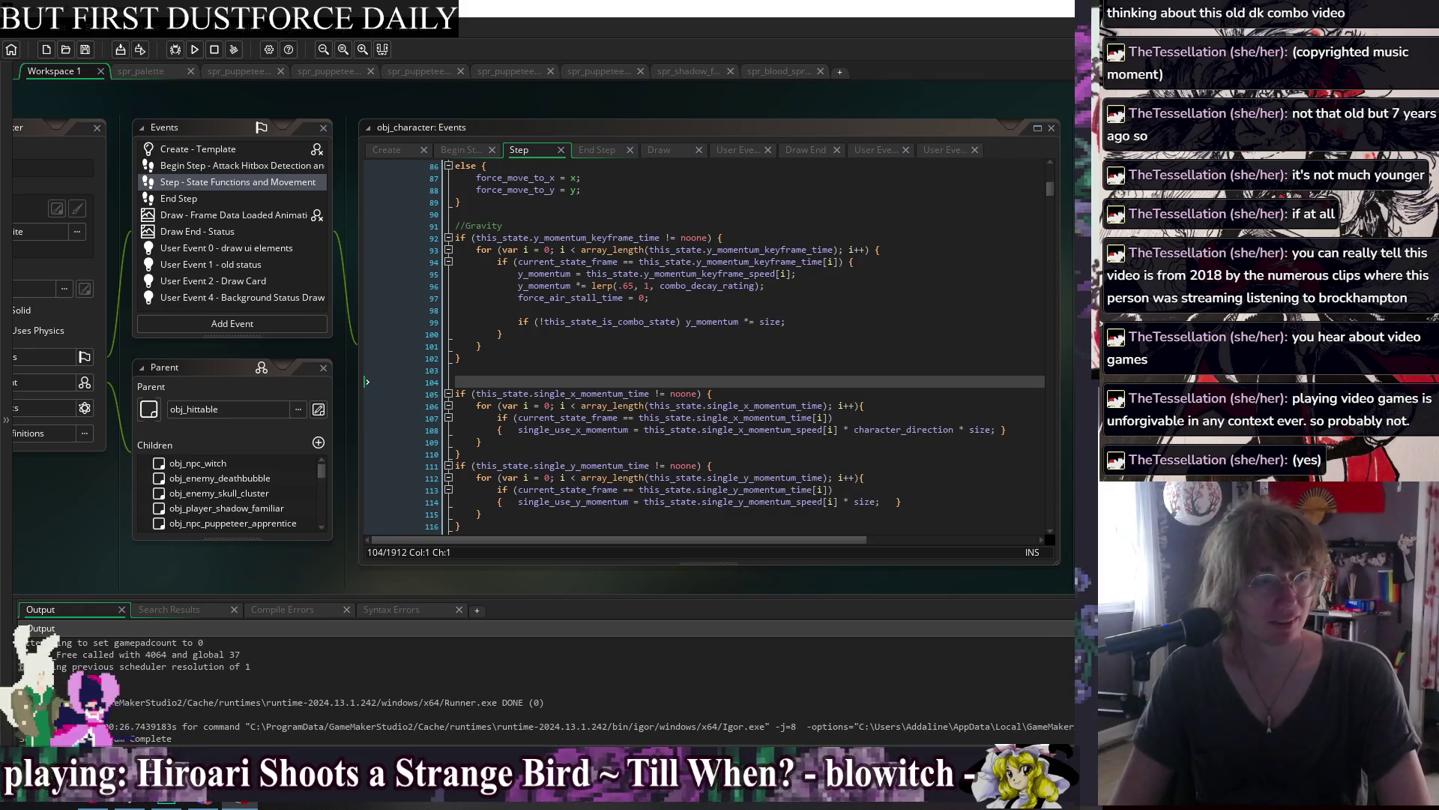
# Delete the stray blank line 104 in obj_character's Step event code.
pyautogui.click(578, 371)
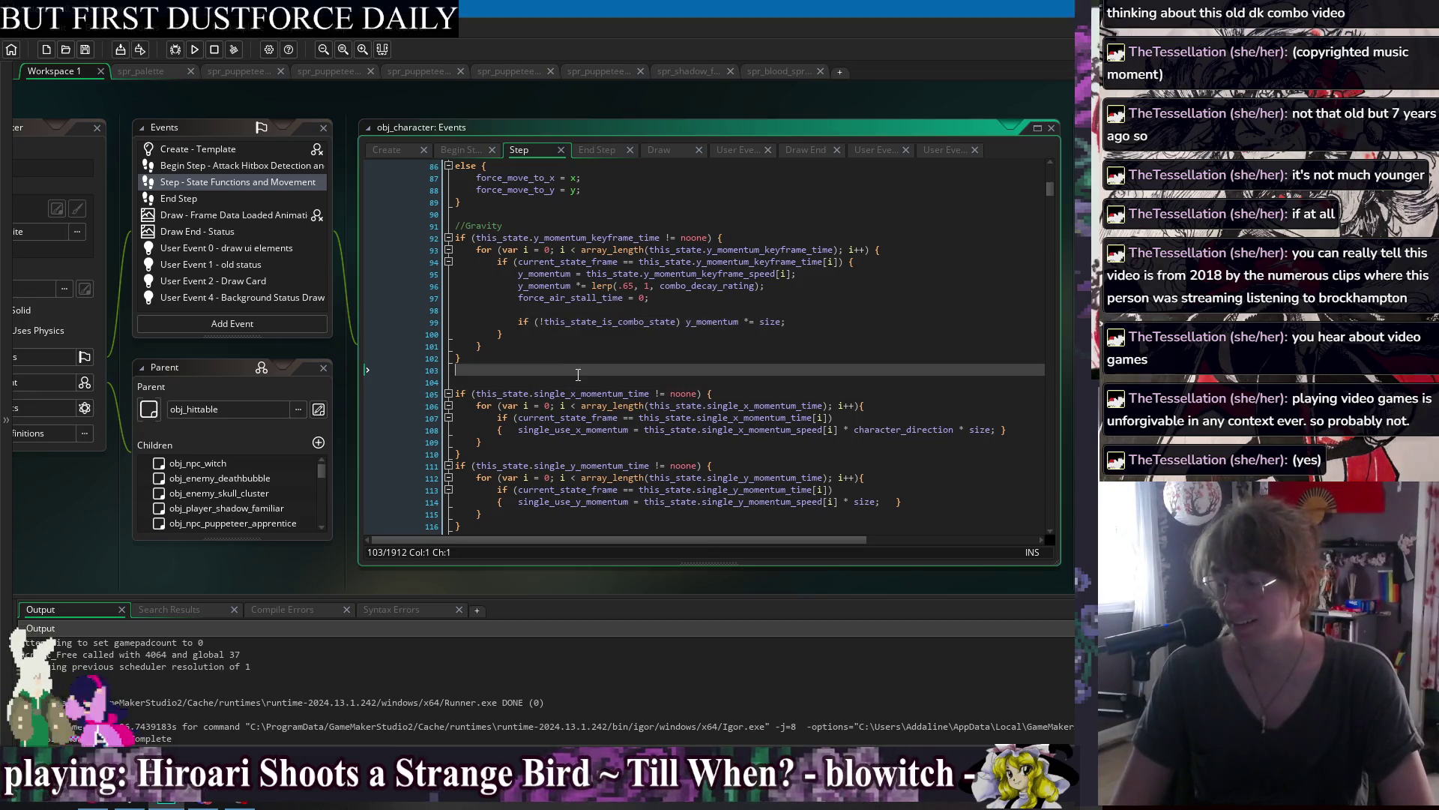
pyautogui.press('Up')
pyautogui.press('Up')
pyautogui.press('Up')
pyautogui.click(825, 332)
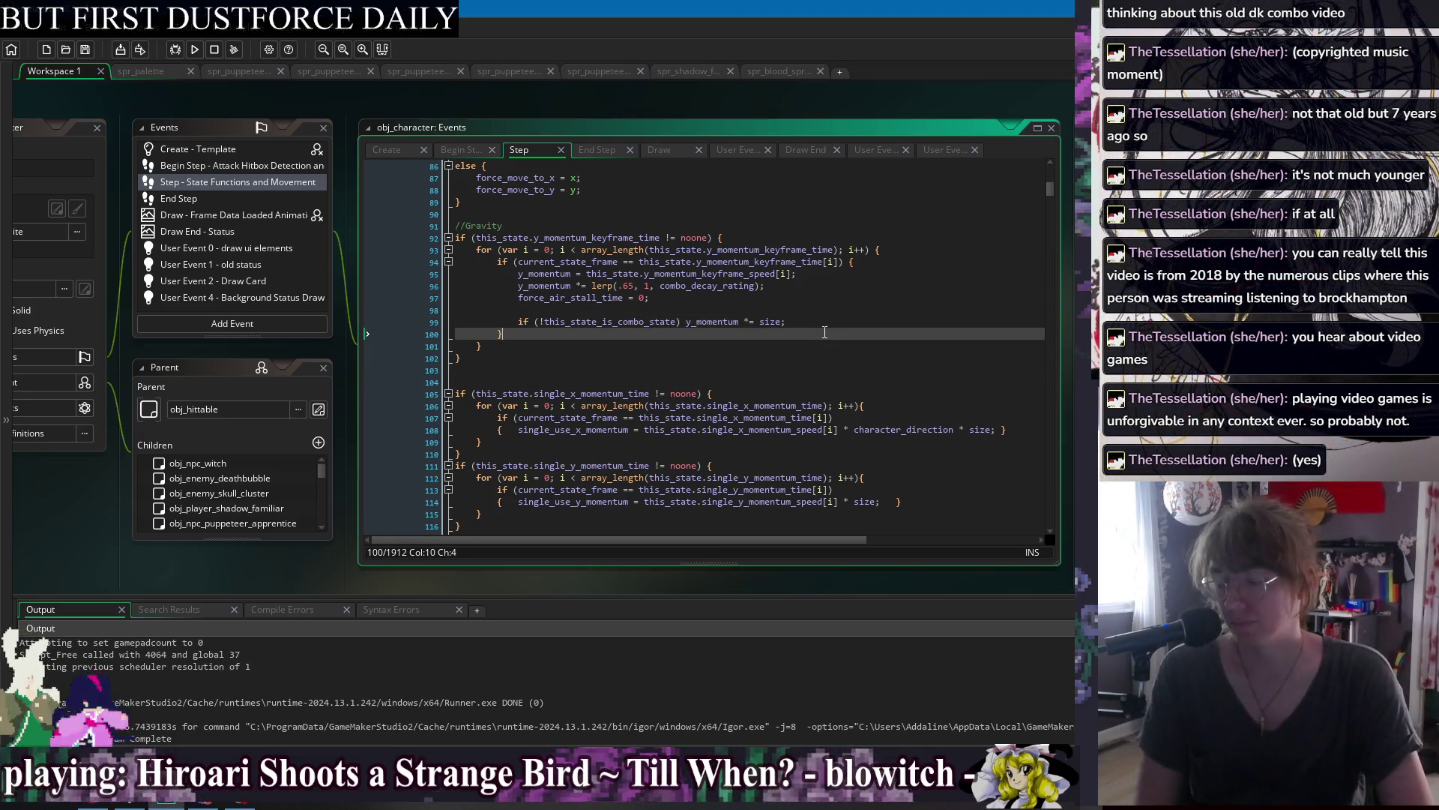
pyautogui.press('Down')
pyautogui.press('Down')
pyautogui.click(763, 300)
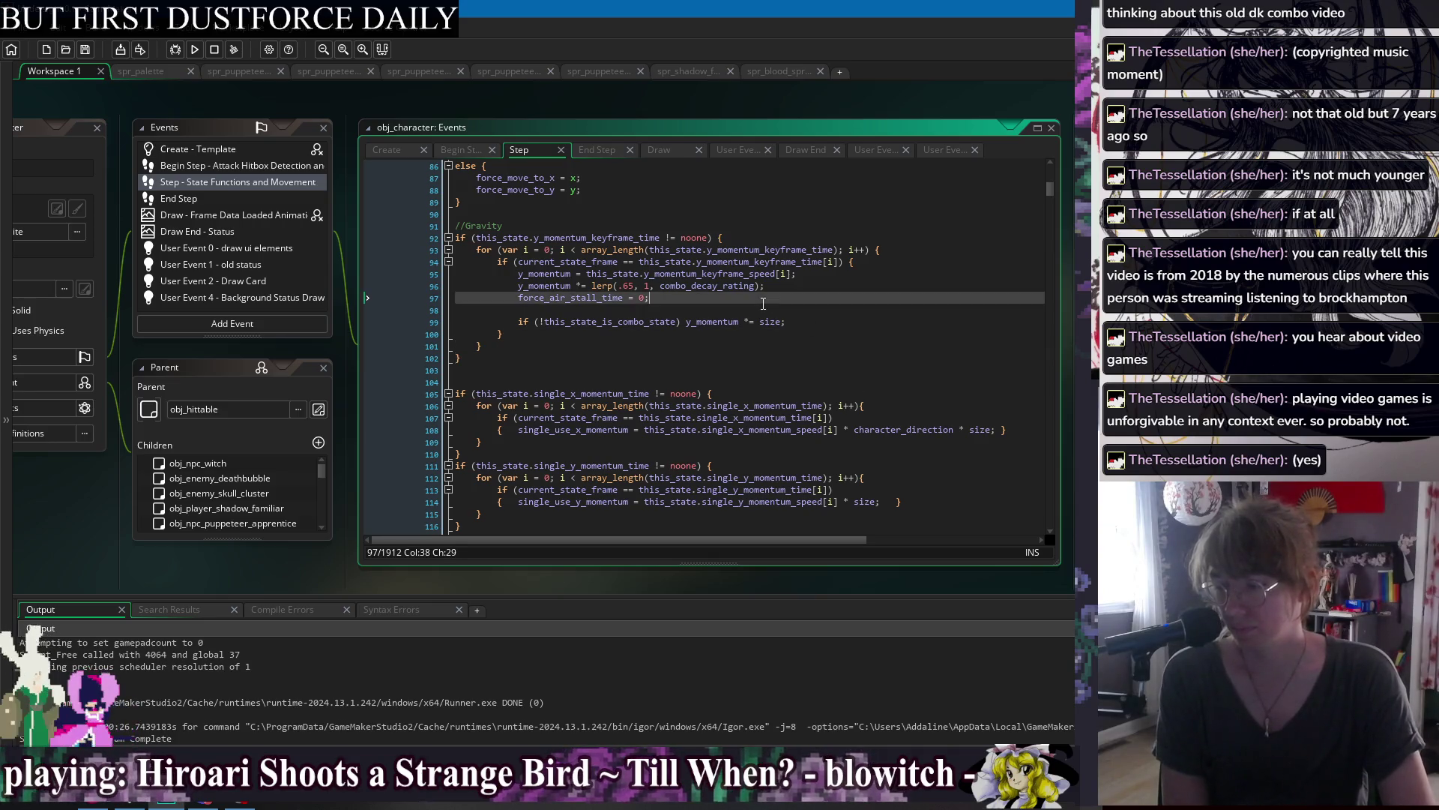
pyautogui.click(767, 312)
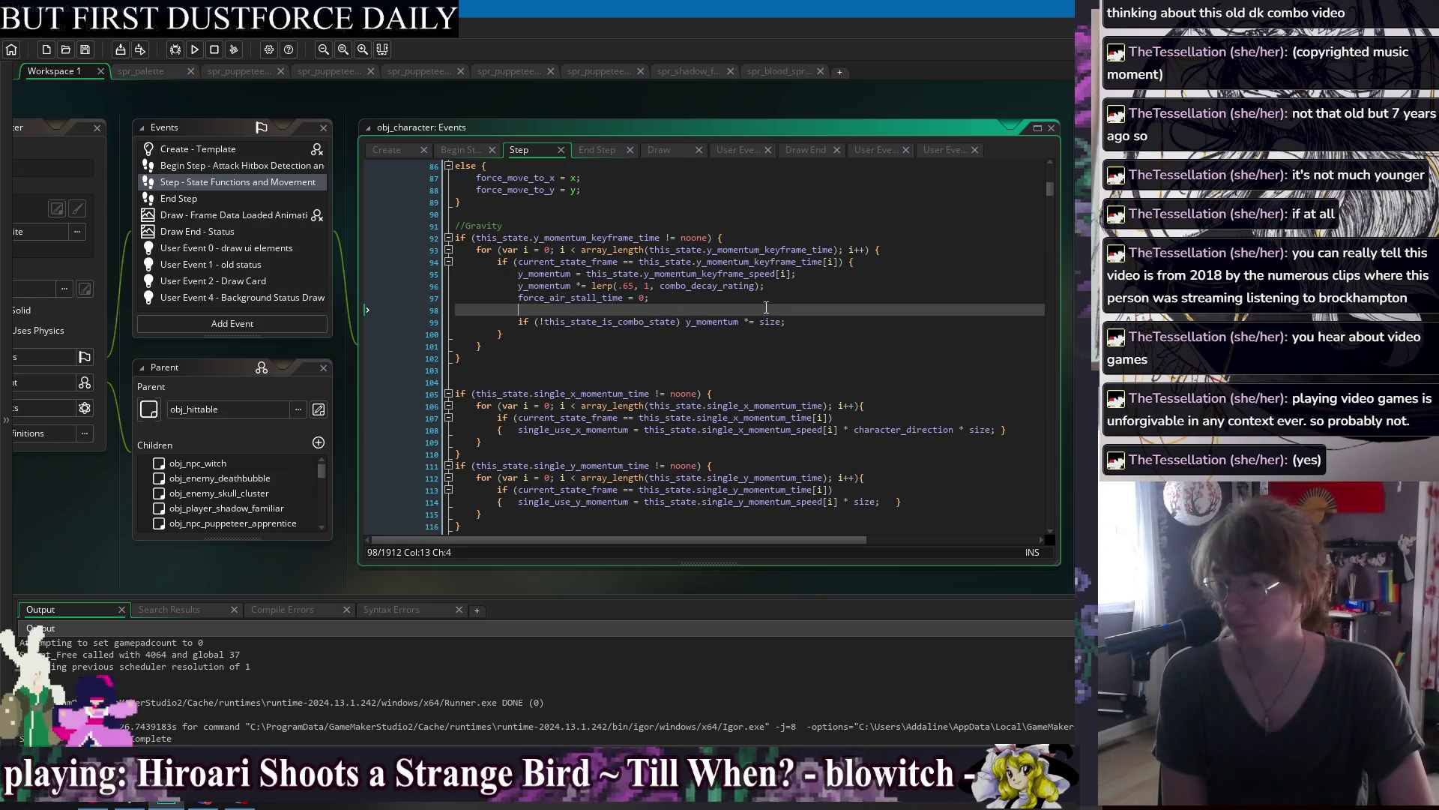
pyautogui.scroll(-5, 715, 301)
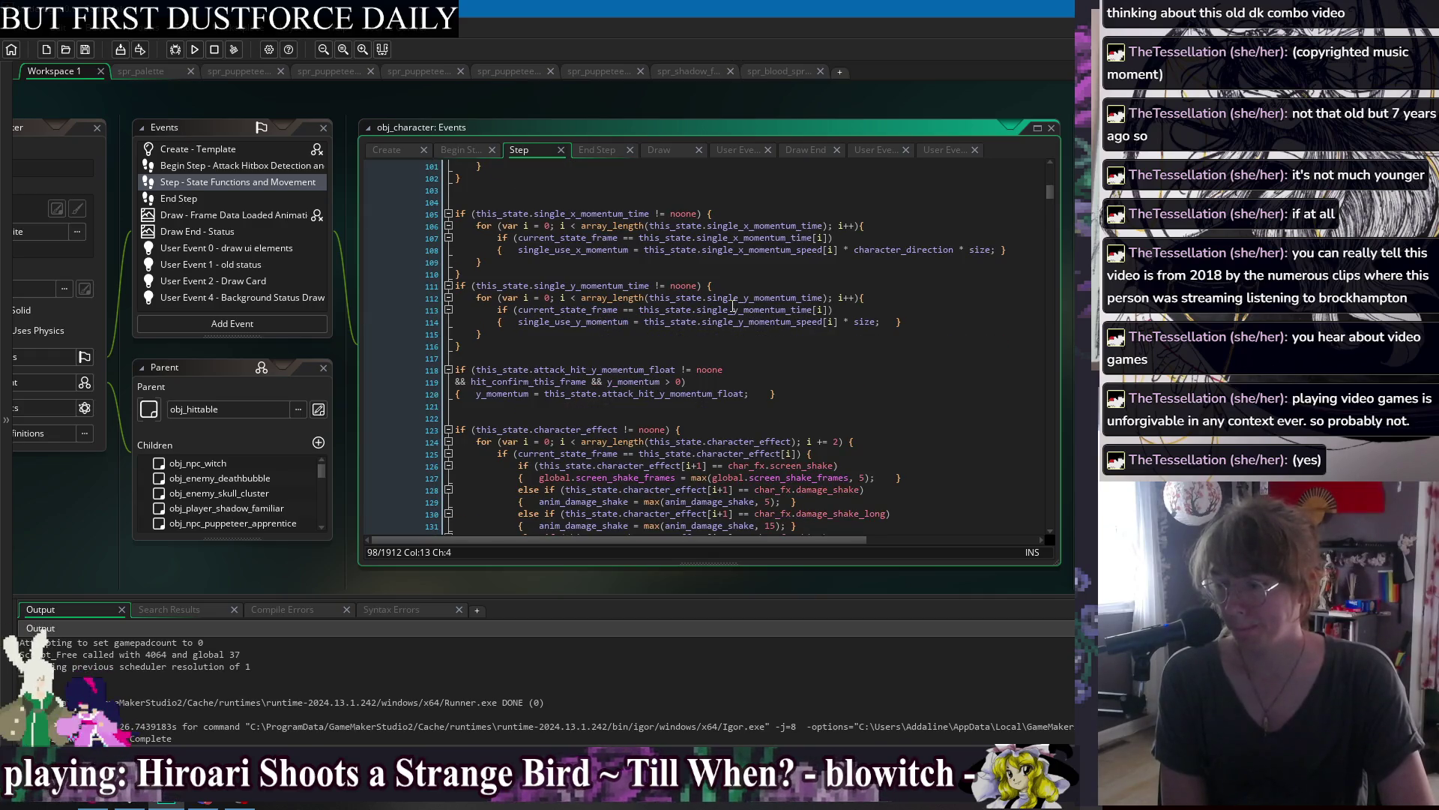
pyautogui.click(481, 203)
pyautogui.press('BackSpace')
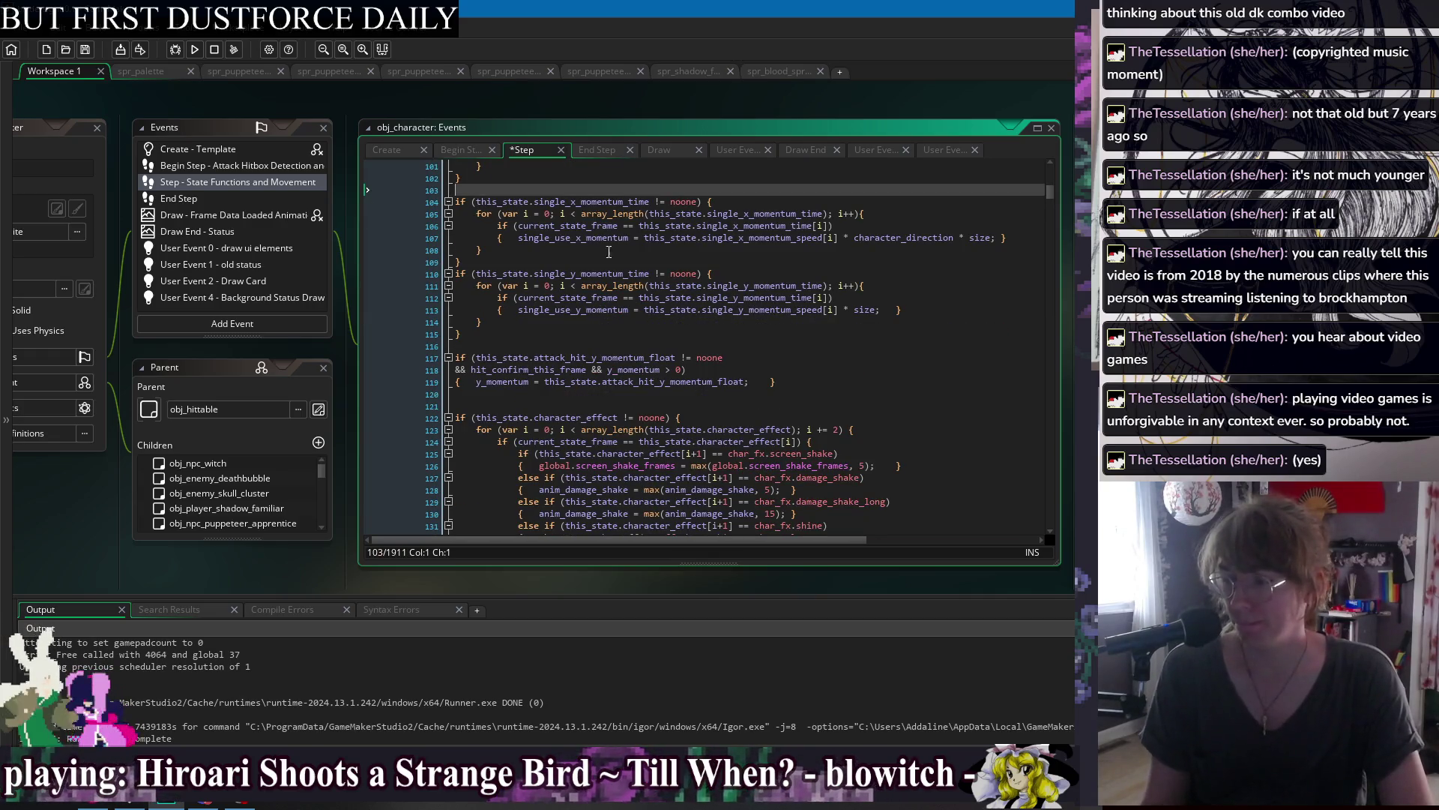
pyautogui.press('Down')
pyautogui.press('Down')
pyautogui.press('Down')
# Save and run the game, then open obj_character's Begin Step event code.
pyautogui.click(195, 49)
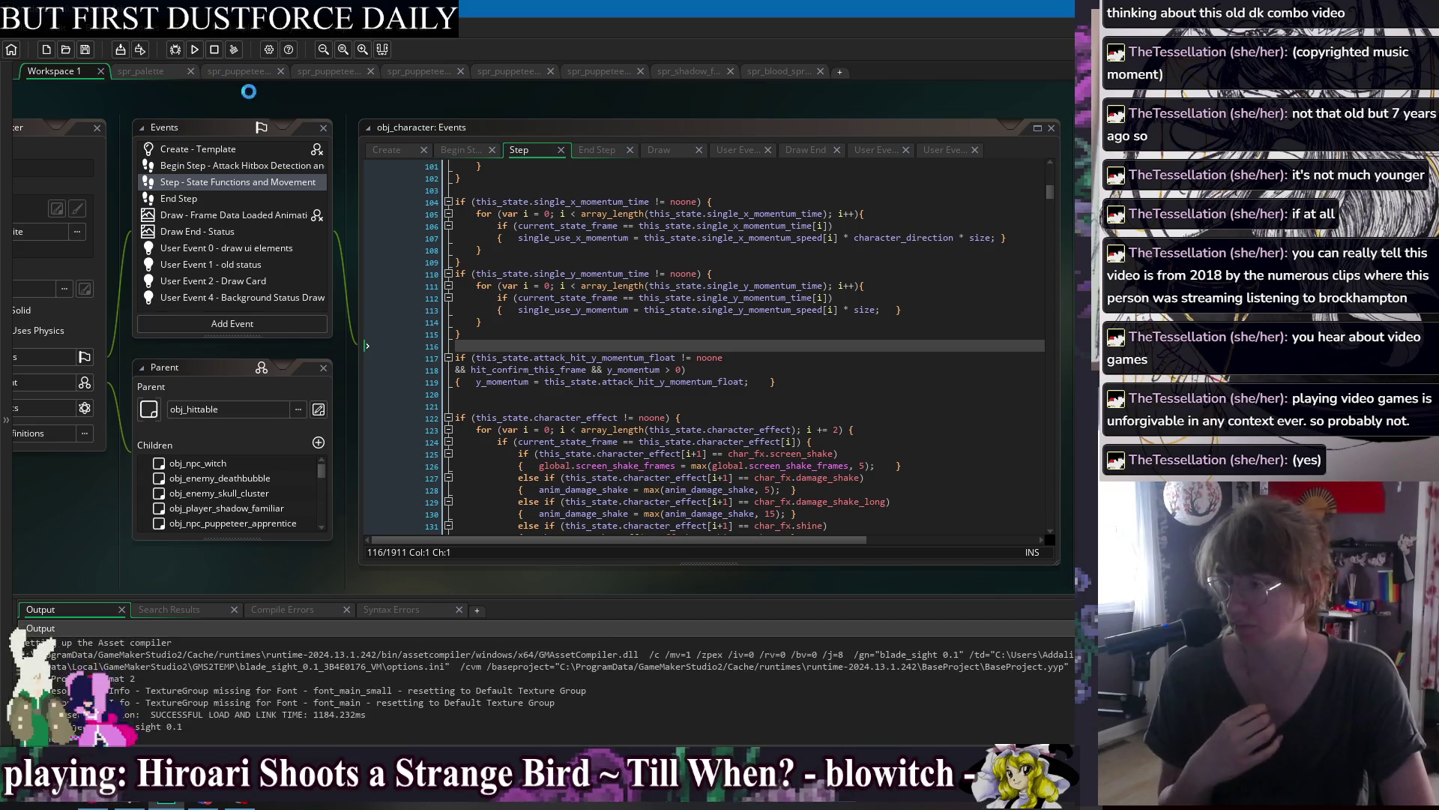
pyautogui.rightClick(294, 100)
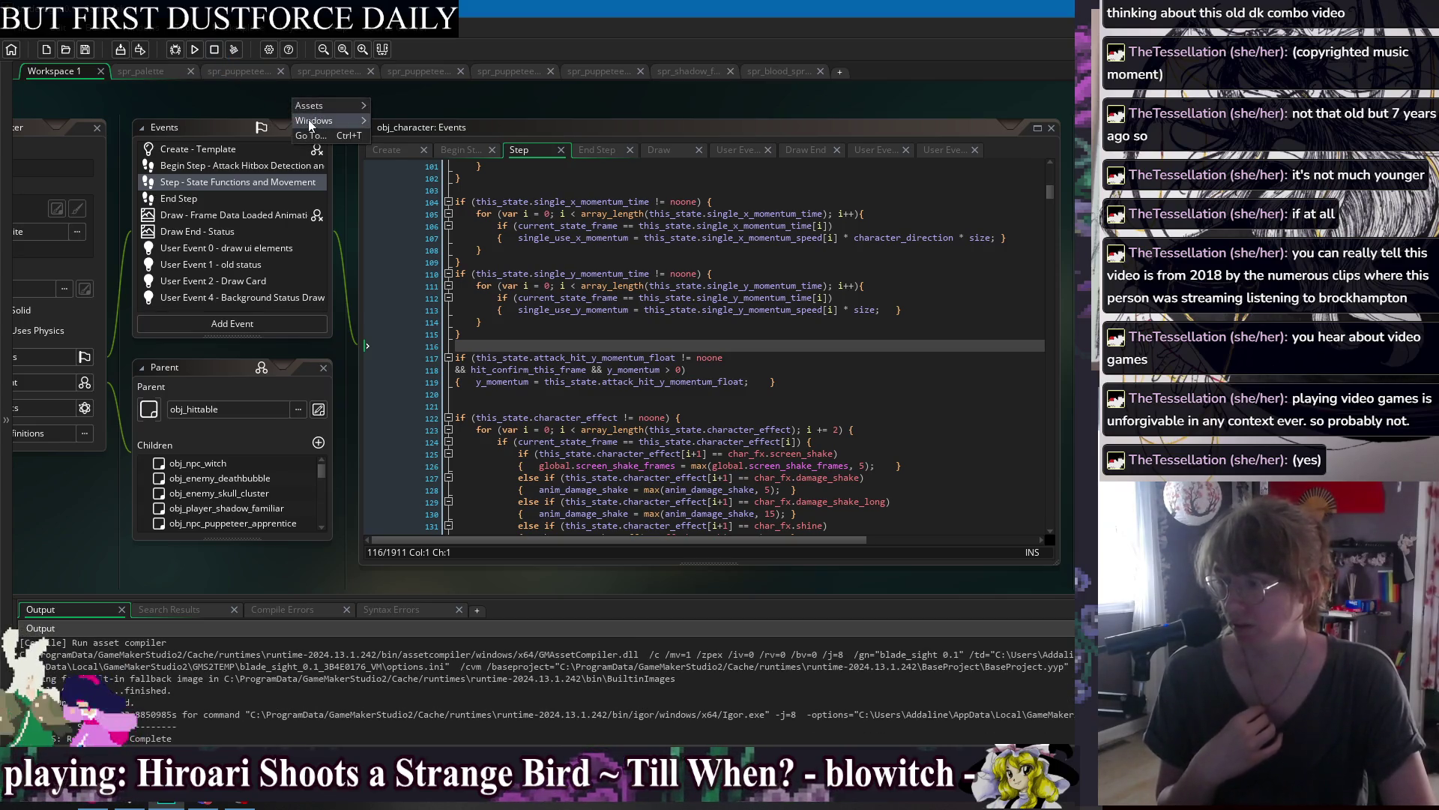
pyautogui.moveTo(322, 121)
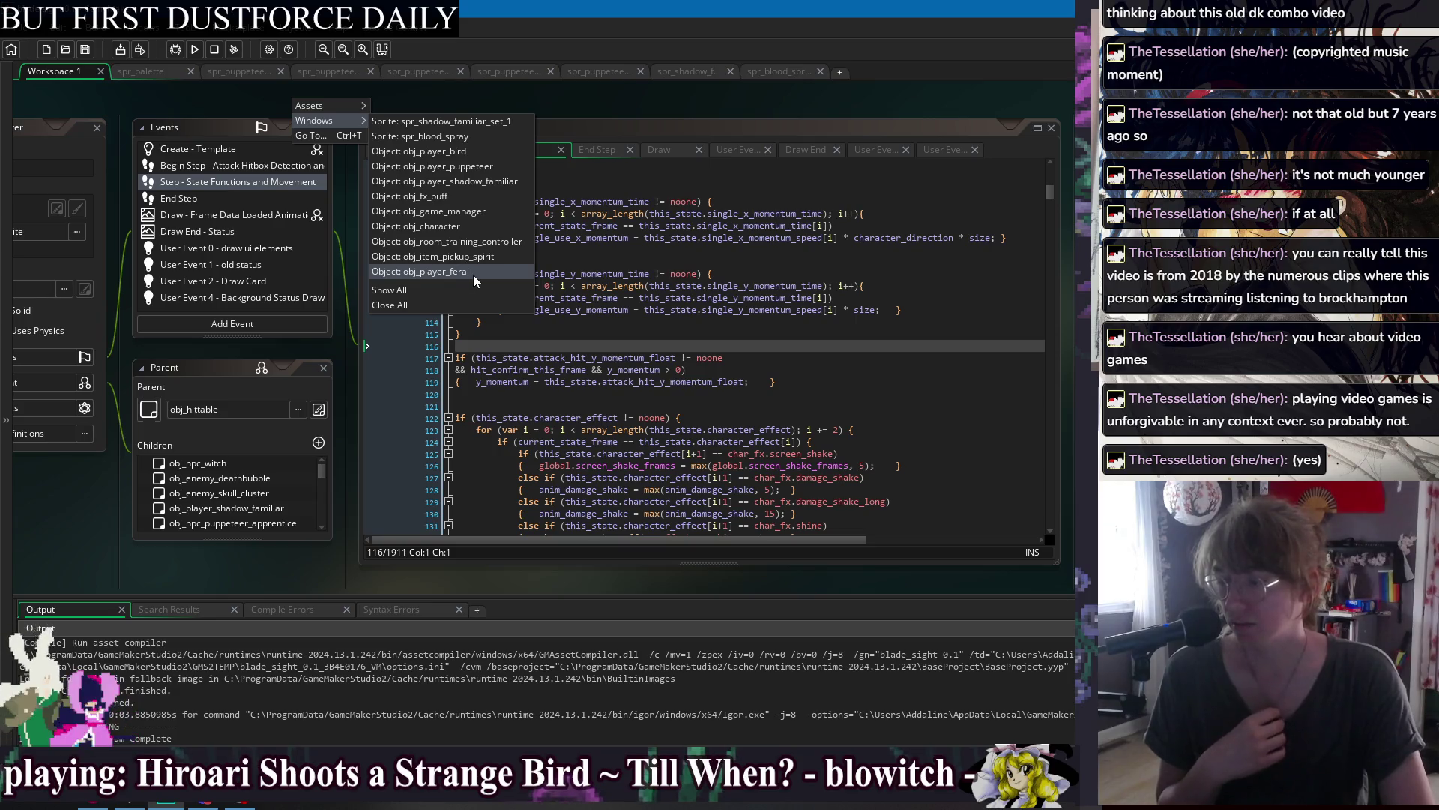
pyautogui.click(466, 224)
pyautogui.click(380, 158)
pyautogui.click(680, 292)
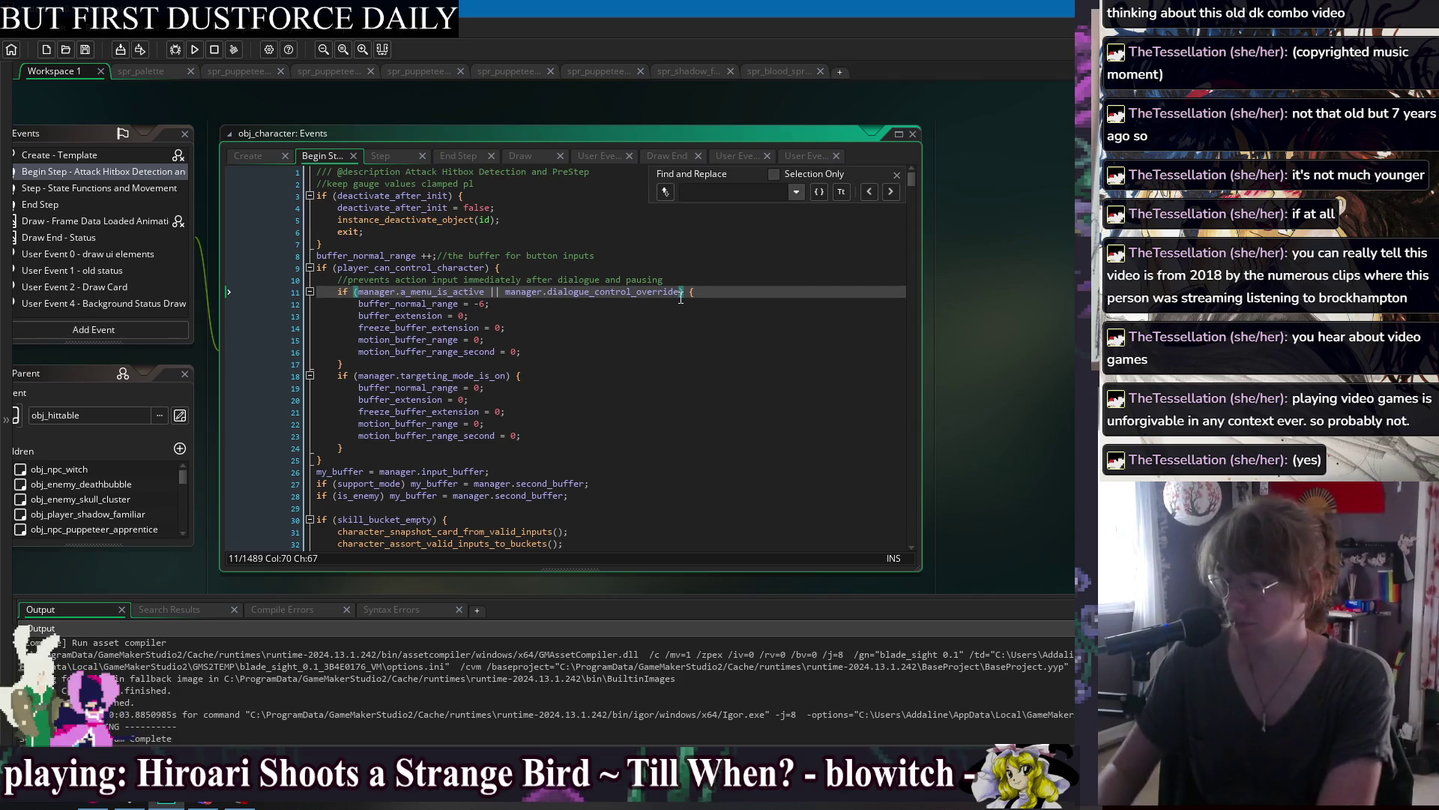
# Search for on_update and open girlfriend_assist_on_update_call_alt in script_girlfriend_controls.
pyautogui.hotkey('ctrl', 'f')
pyautogui.write('on_update')
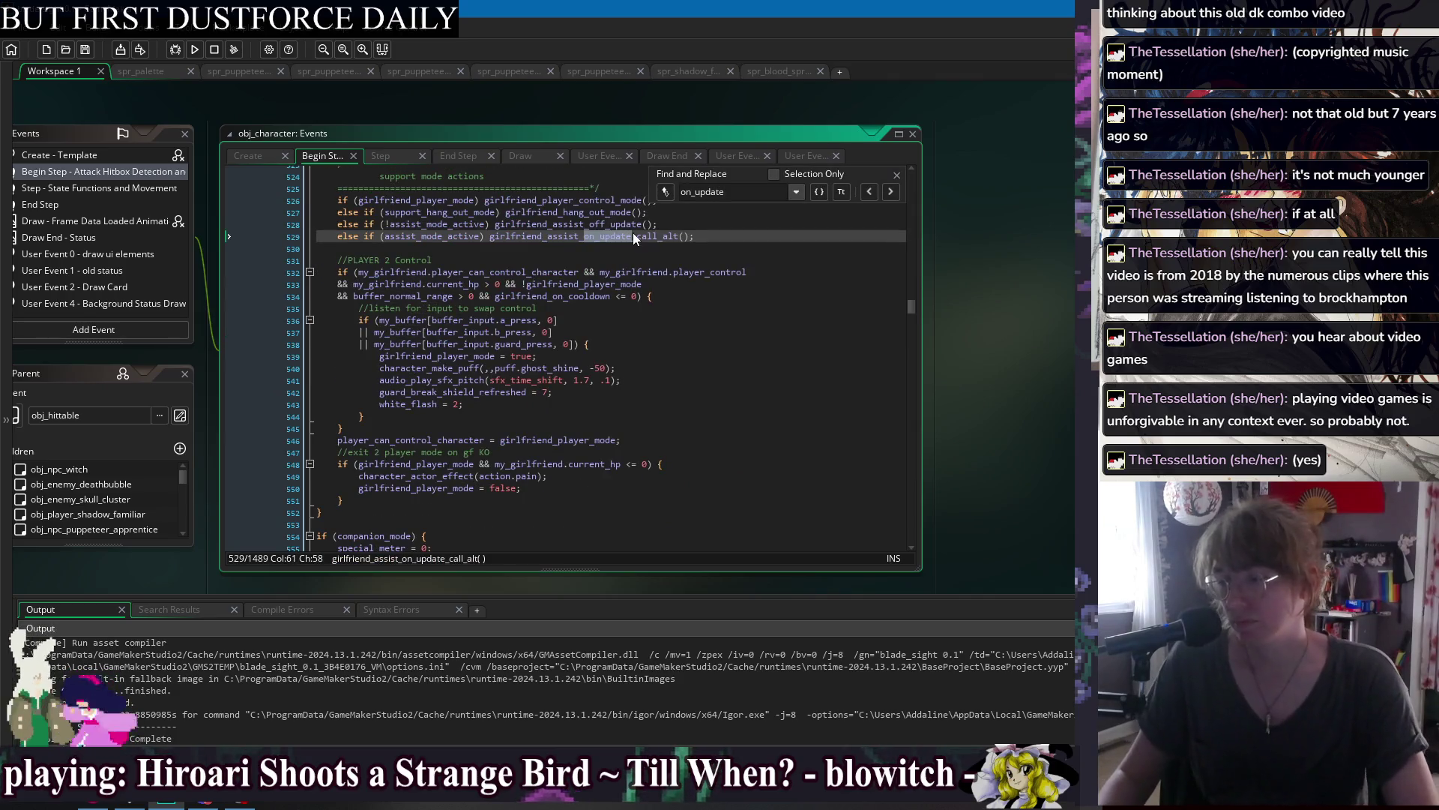
pyautogui.middleClick(612, 236)
pyautogui.scroll(-4, 675, 262)
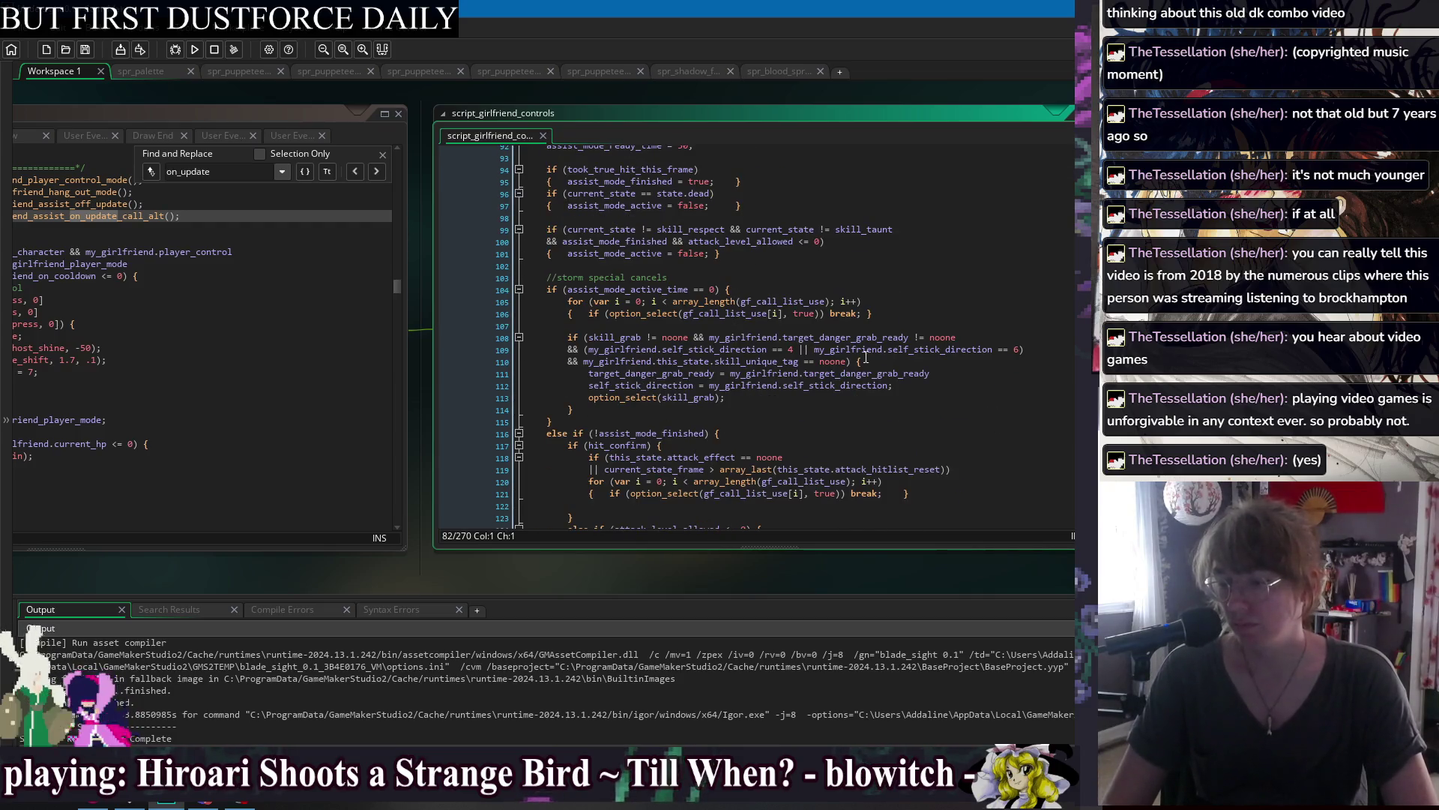
pyautogui.click(943, 374)
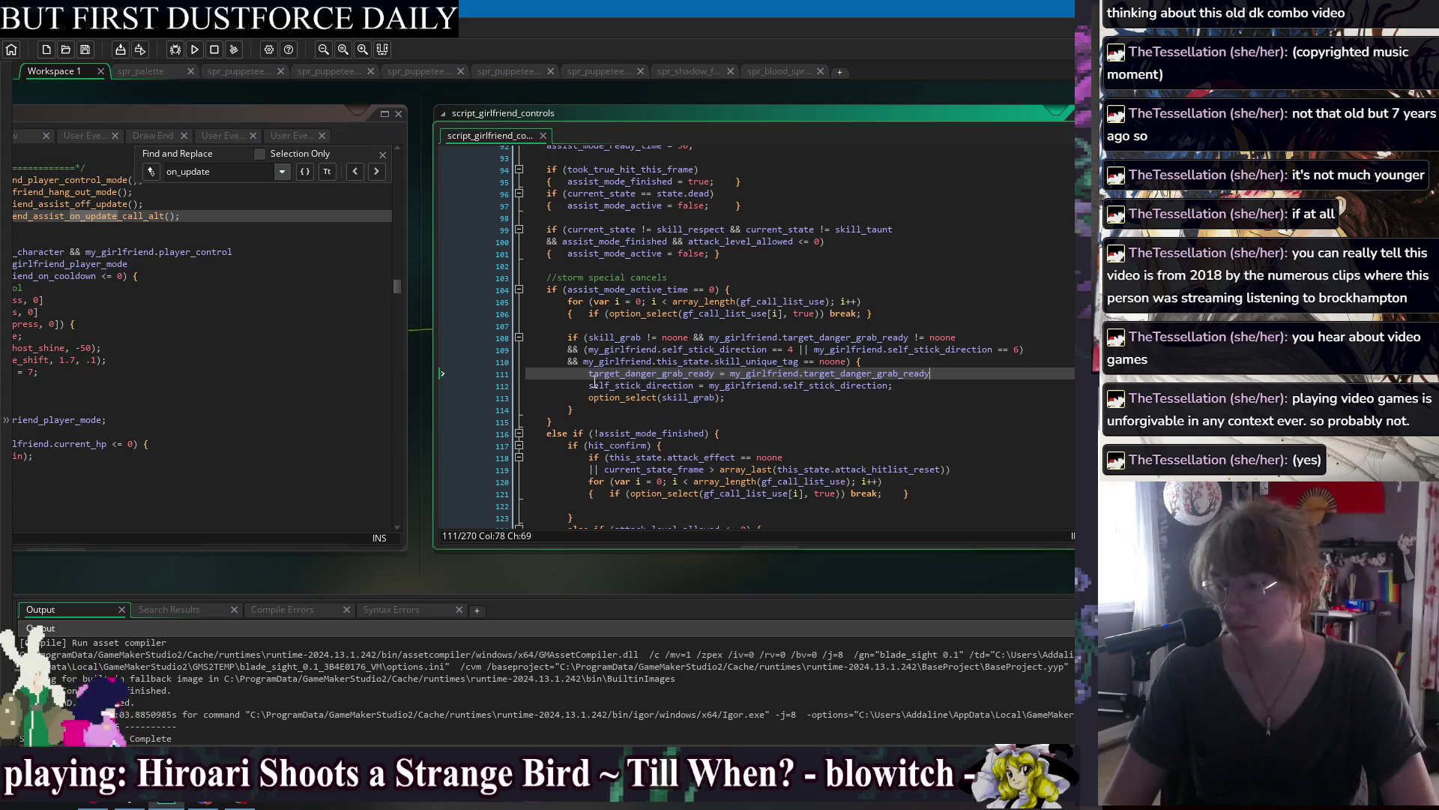
pyautogui.click(587, 375)
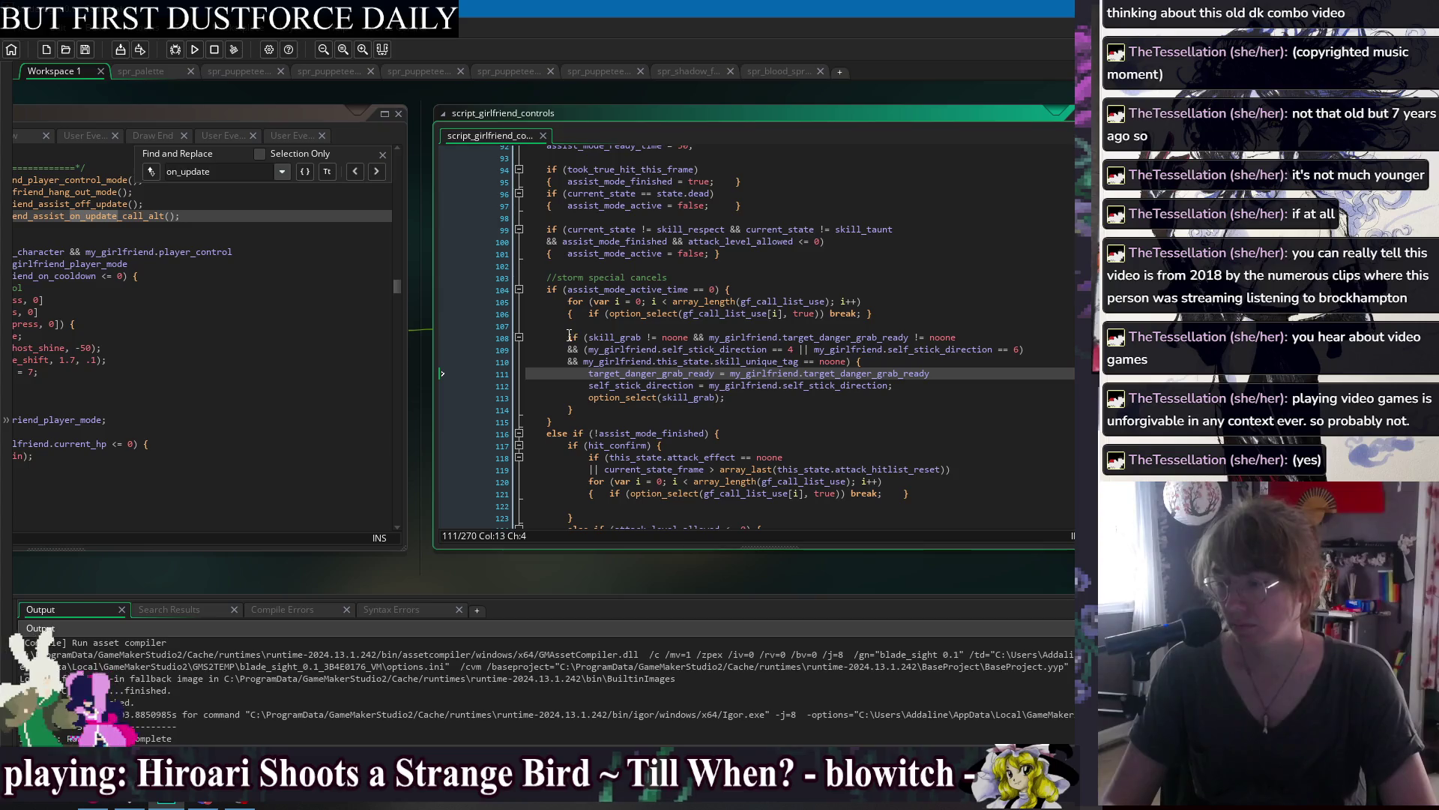
# Comment out the skill_grab block on lines 108–114, save, and run the game.
pyautogui.moveTo(569, 338)
pyautogui.mouseDown()
pyautogui.moveTo(592, 356)
pyautogui.moveTo(607, 410)
pyautogui.mouseUp()
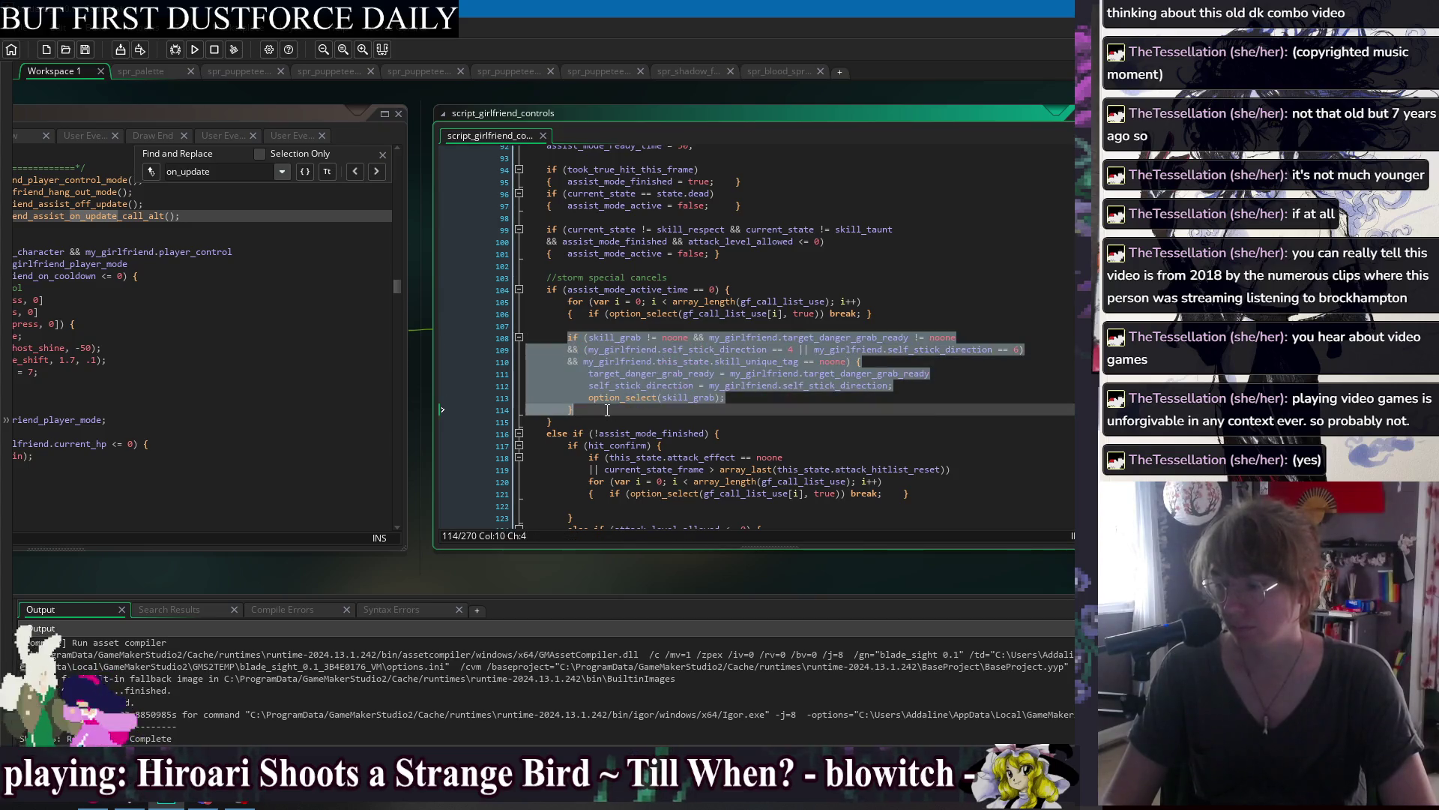
pyautogui.rightClick(632, 381)
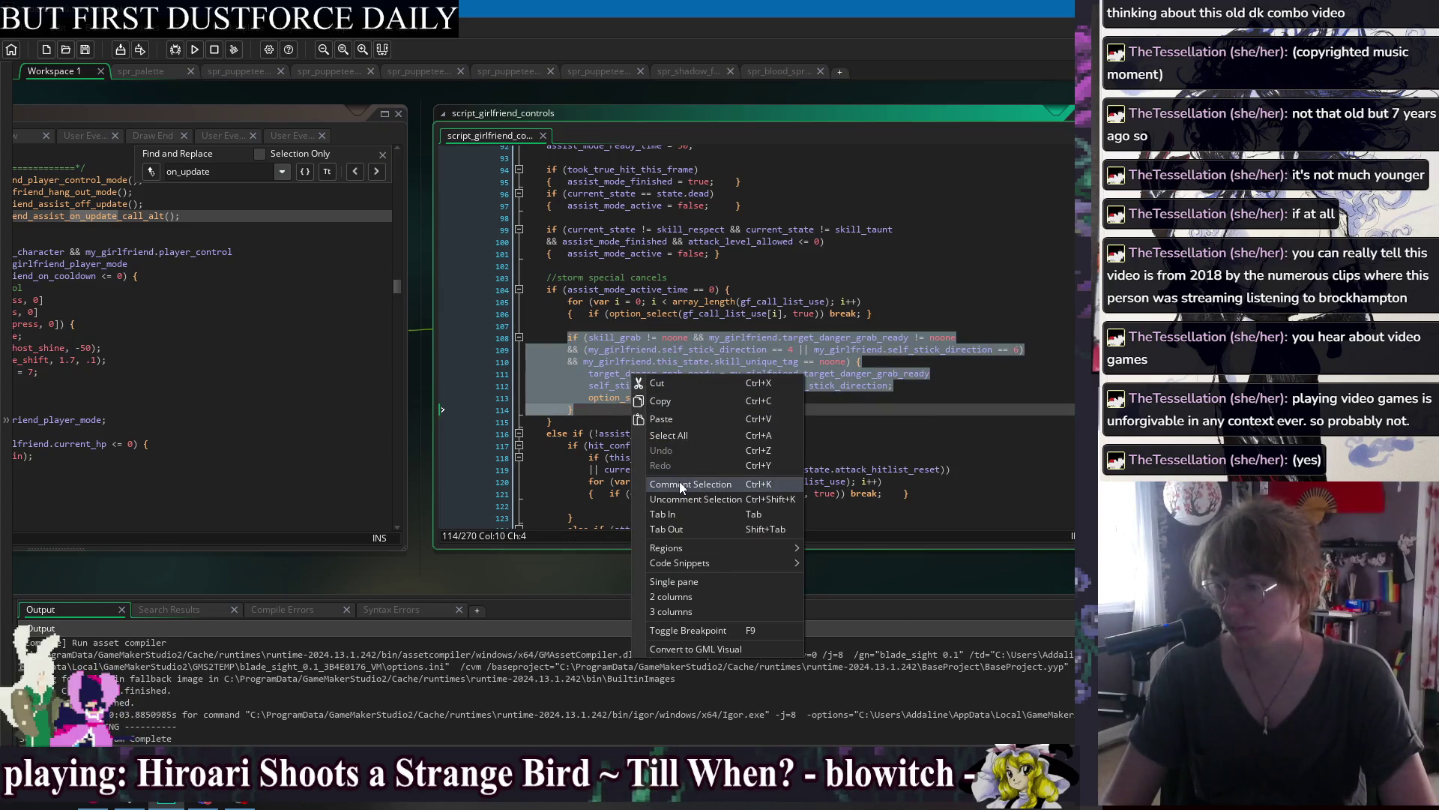
pyautogui.click(682, 486)
pyautogui.click(757, 411)
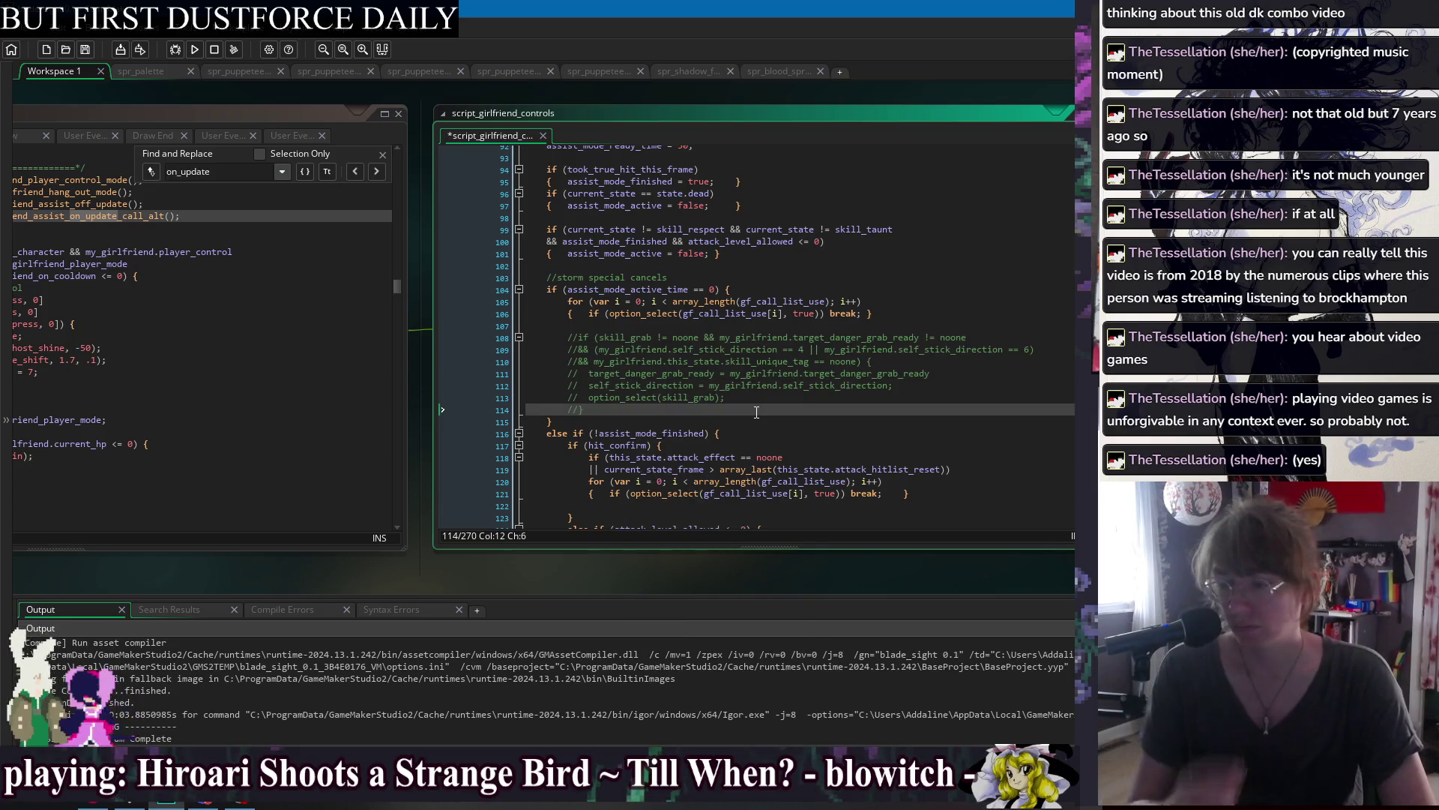
pyautogui.click(694, 340)
pyautogui.hotkey('ctrl', 's')
pyautogui.click(700, 409)
pyautogui.scroll(-1, 700, 378)
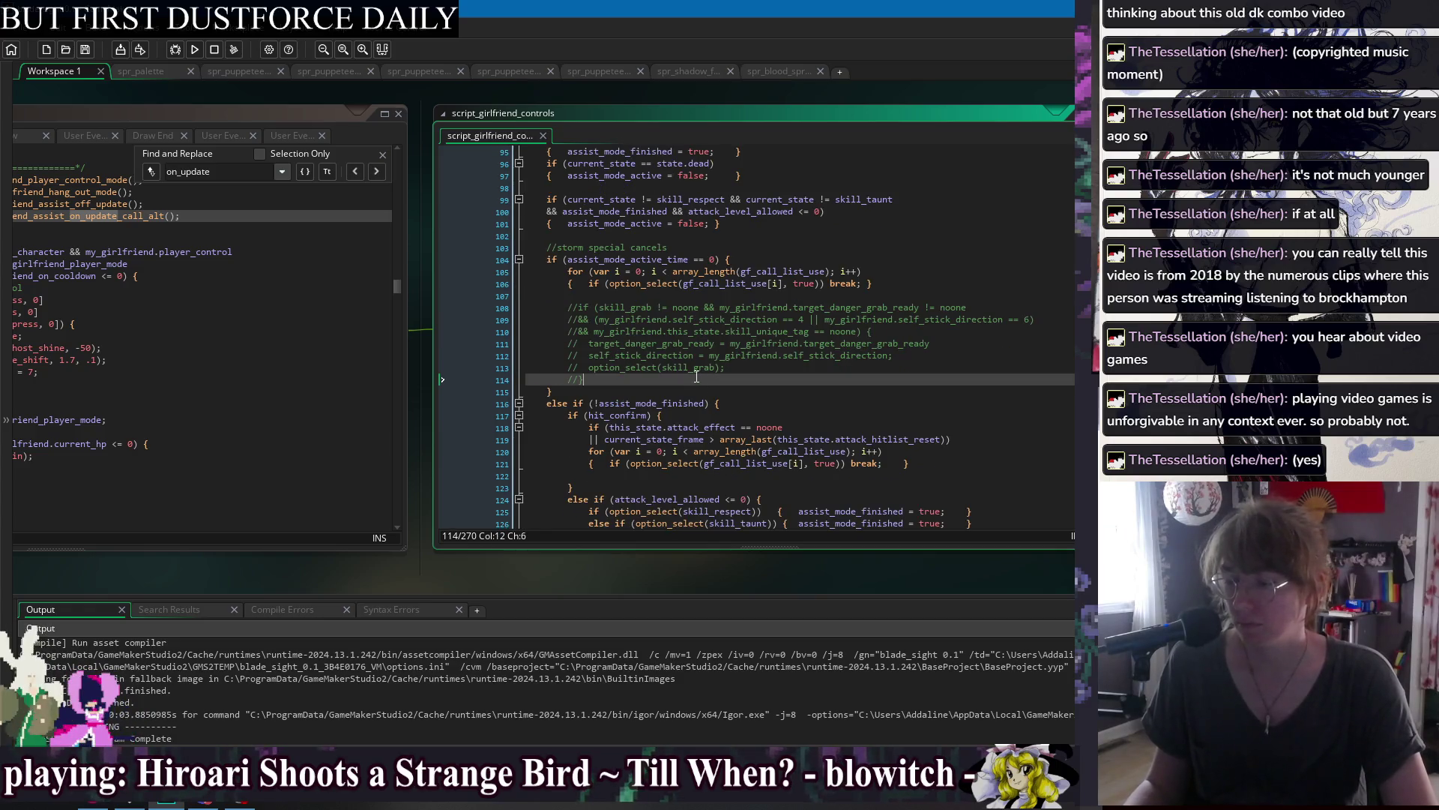
pyautogui.click(195, 50)
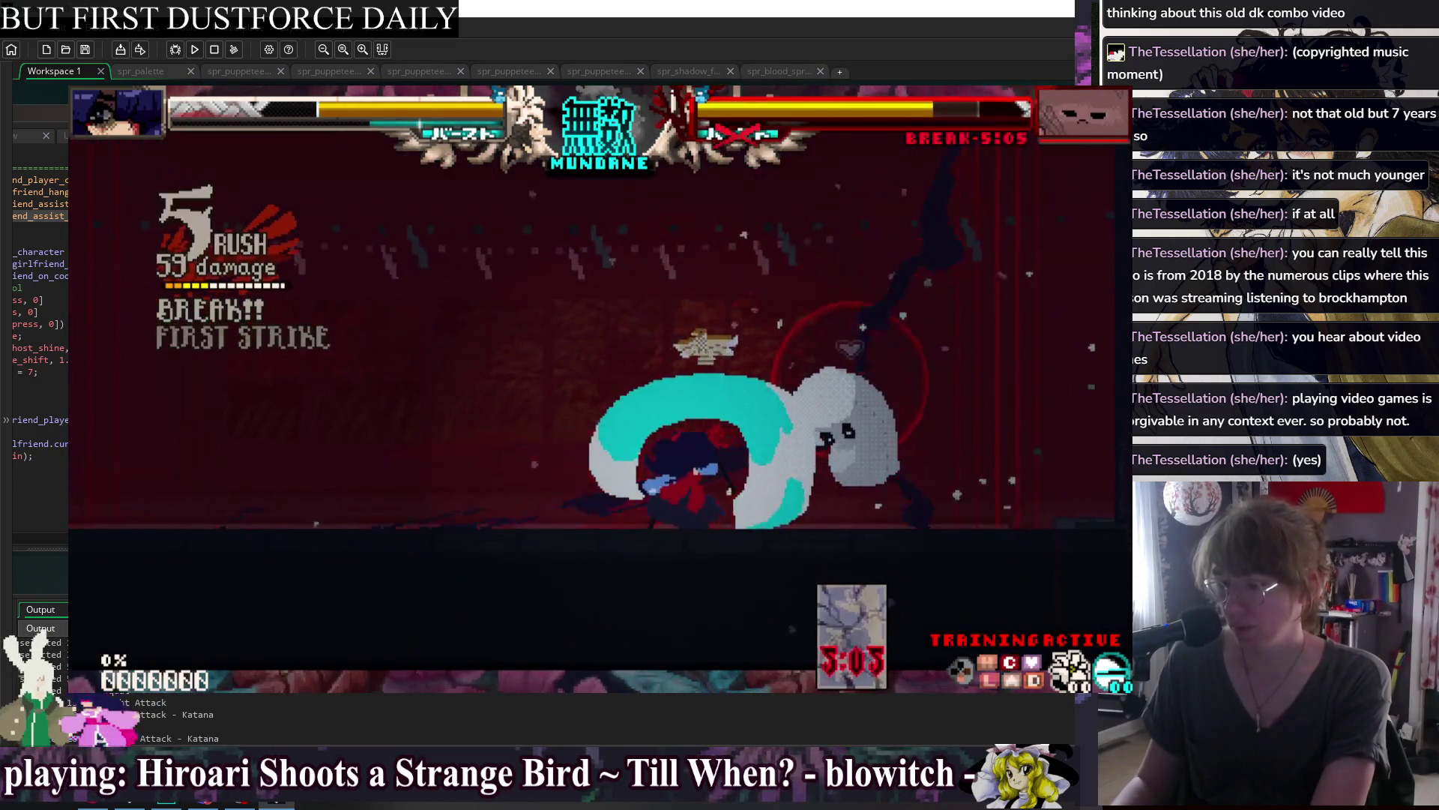
# Close the test game and show obj_player_feral's Create code near its end, line 5017.
pyautogui.press('Escape')
pyautogui.rightClick(178, 88)
pyautogui.moveTo(209, 107)
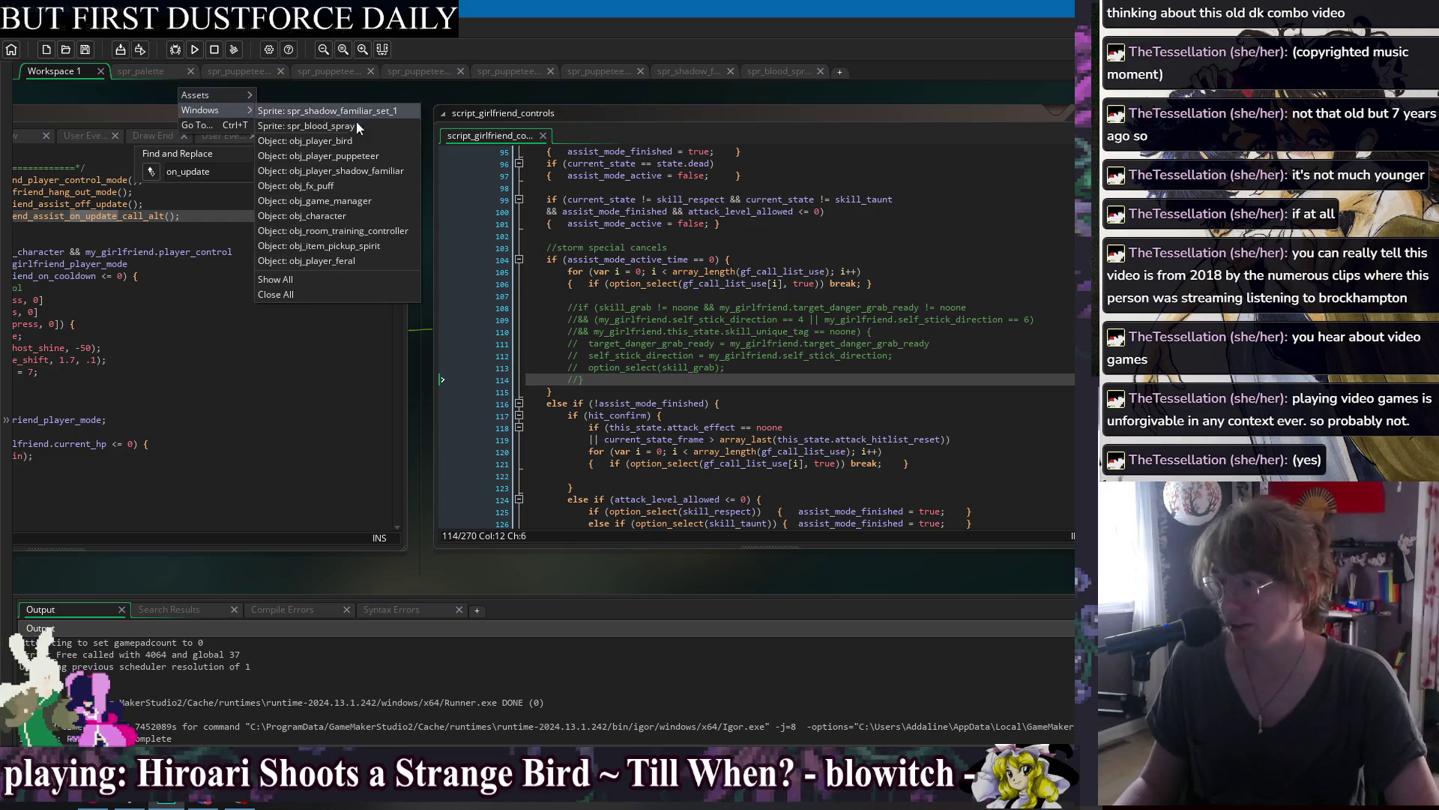
pyautogui.click(363, 263)
pyautogui.moveTo(490, 128)
pyautogui.mouseDown()
pyautogui.moveTo(602, 92)
pyautogui.moveTo(402, 103)
pyautogui.moveTo(411, 93)
pyautogui.mouseUp()
pyautogui.moveTo(870, 316); pyautogui.dragTo(870, 529)
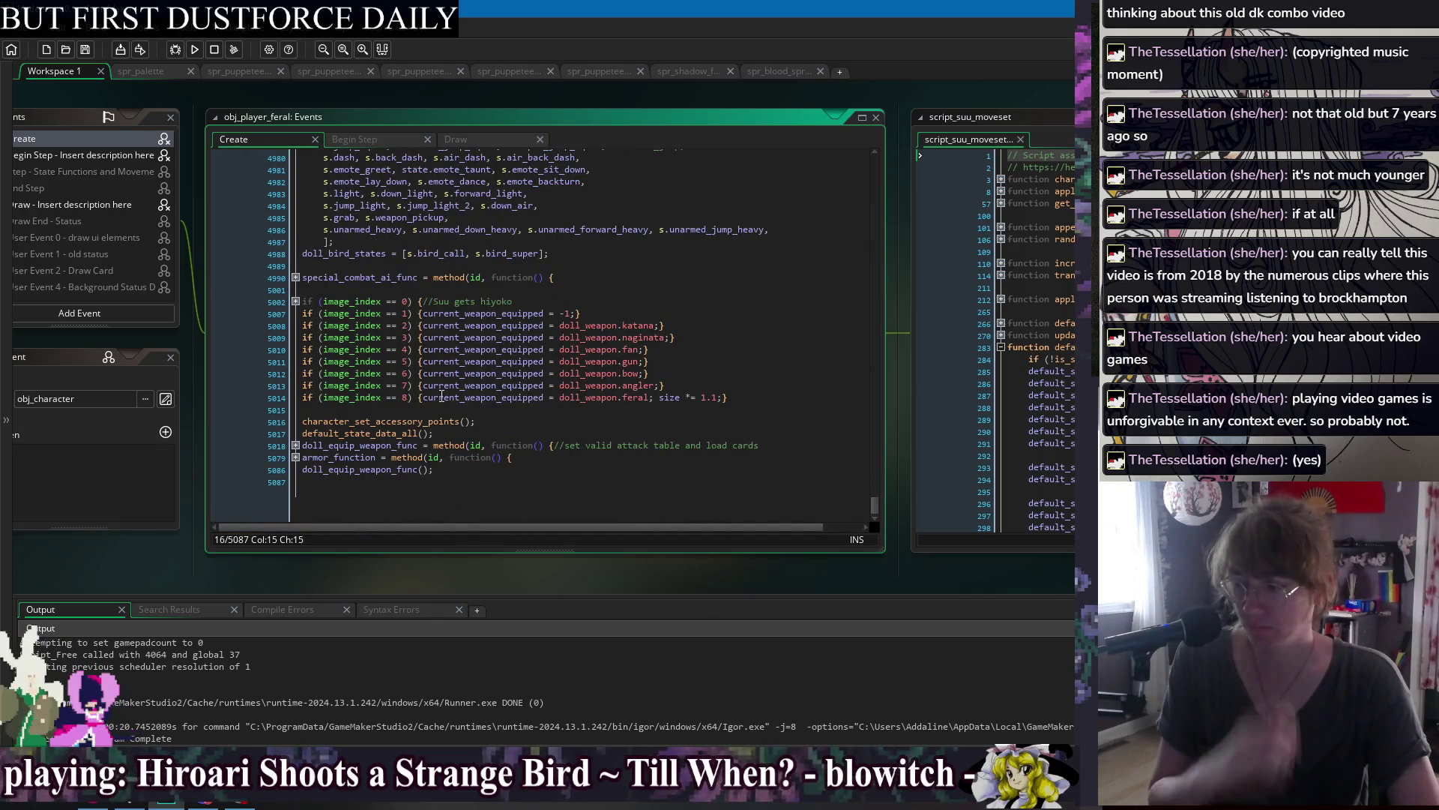
pyautogui.scroll(1, 487, 375)
pyautogui.click(525, 444)
# Switch from obj_player_feral's code to the obj_player_jorogumo object editor with its Create, Step and Draw events.
pyautogui.click(591, 493)
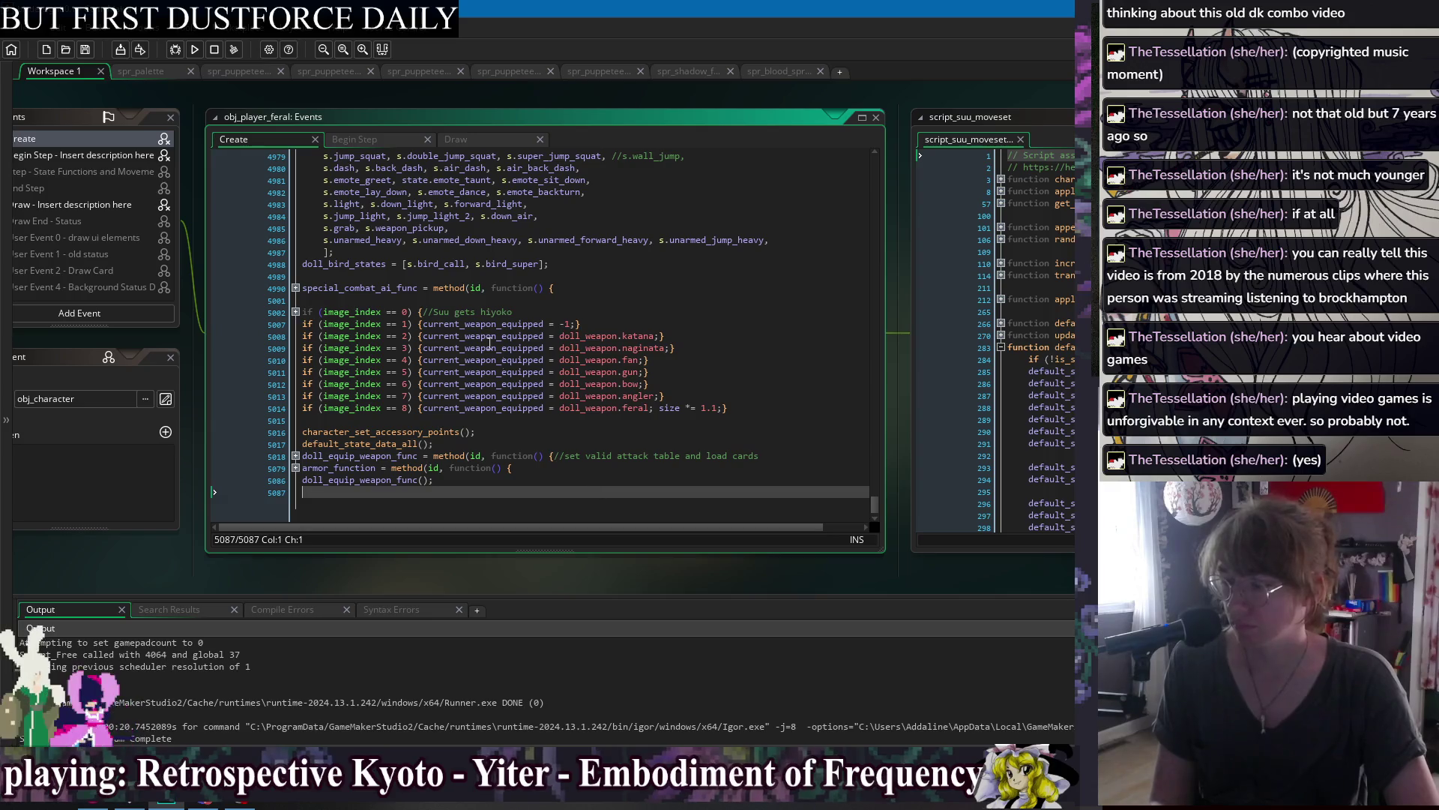
pyautogui.rightClick(404, 95)
pyautogui.moveTo(450, 116)
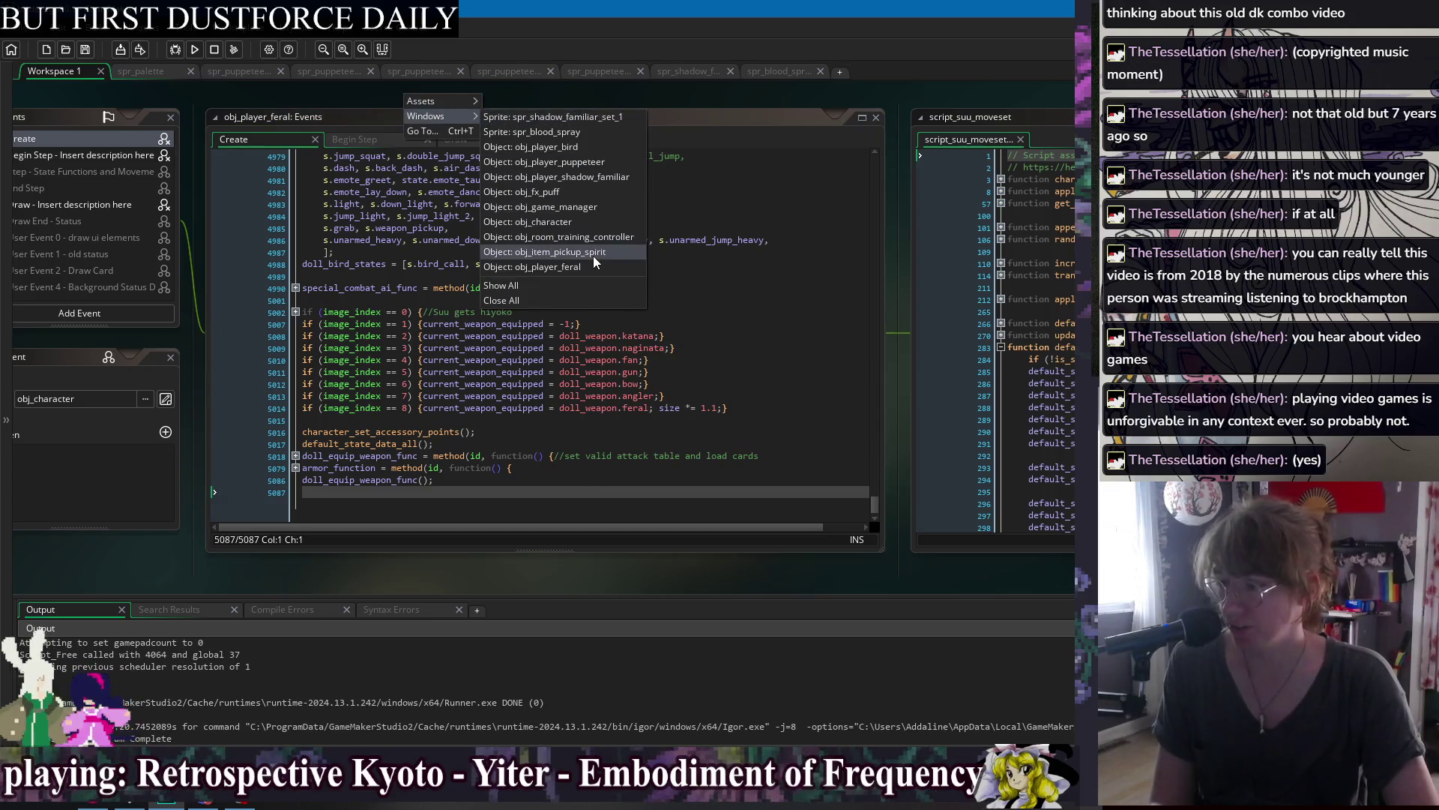
pyautogui.press('Escape')
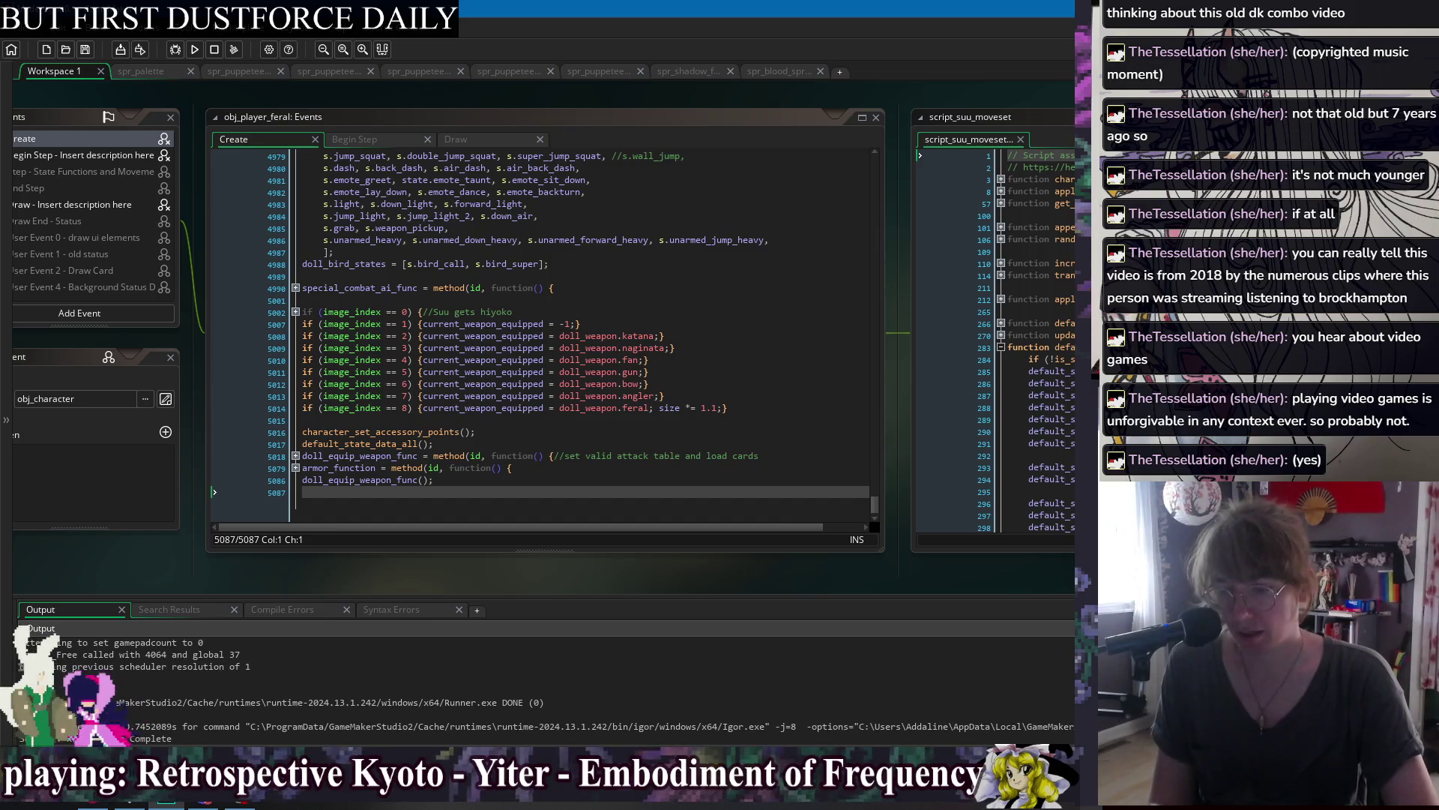
pyautogui.click(280, 144)
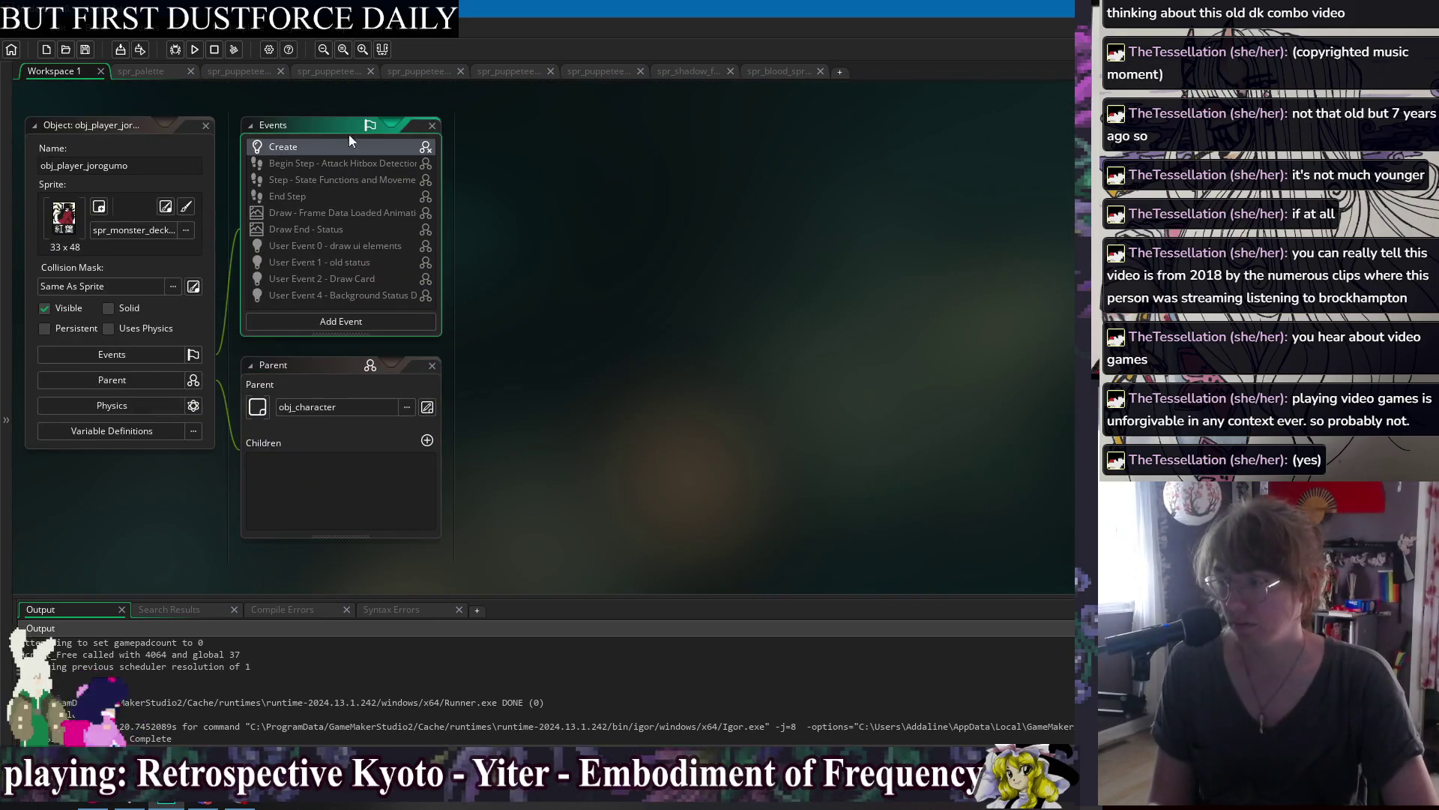
# Bring up obj_player_jorogumo's Create code and go to the blank lines at its end.
pyautogui.moveTo(946, 195); pyautogui.dragTo(946, 222)
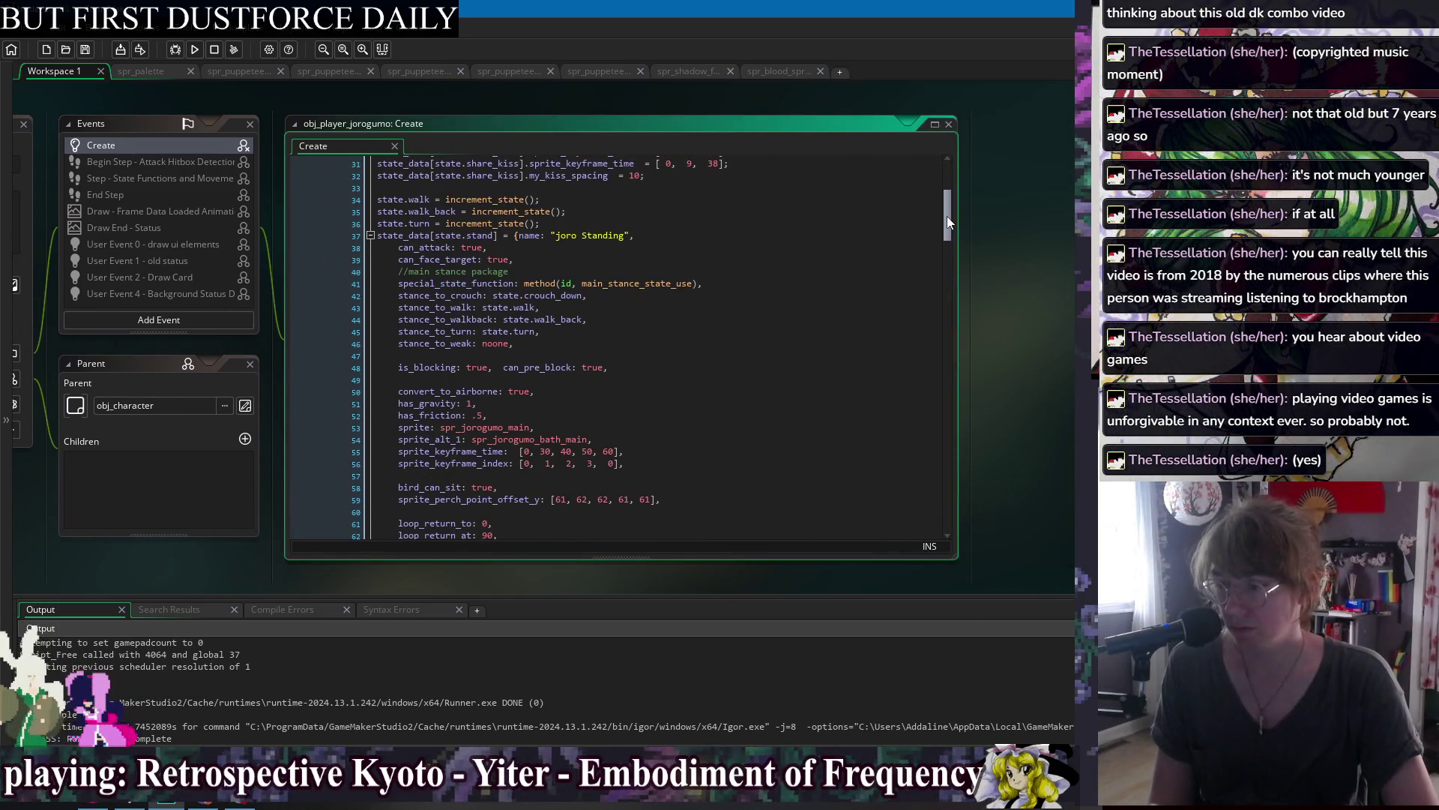
pyautogui.click(860, 236)
pyautogui.scroll(-3, 743, 308)
pyautogui.scroll(-15, 743, 308)
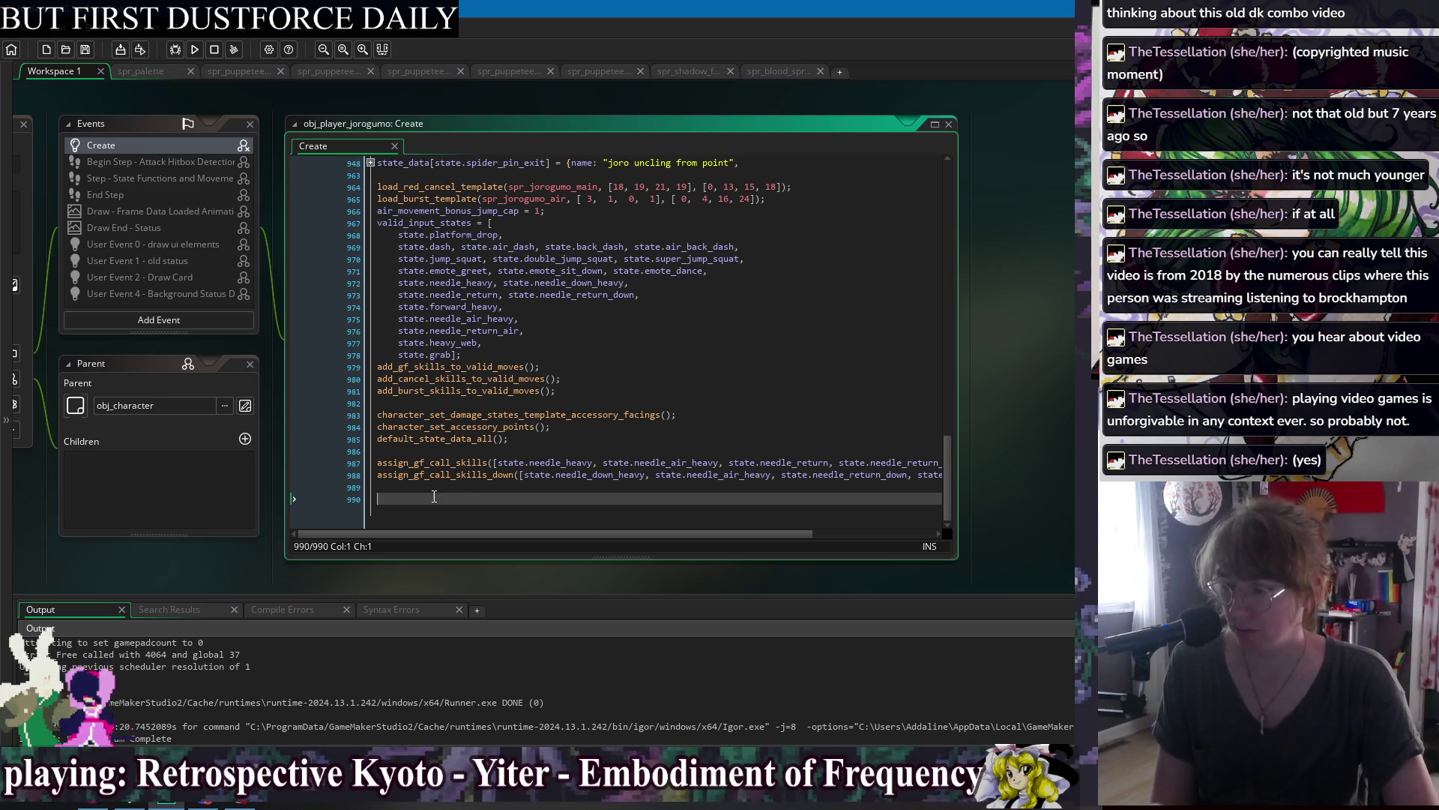
pyautogui.click(655, 464)
pyautogui.hotkey('shift', 'End')
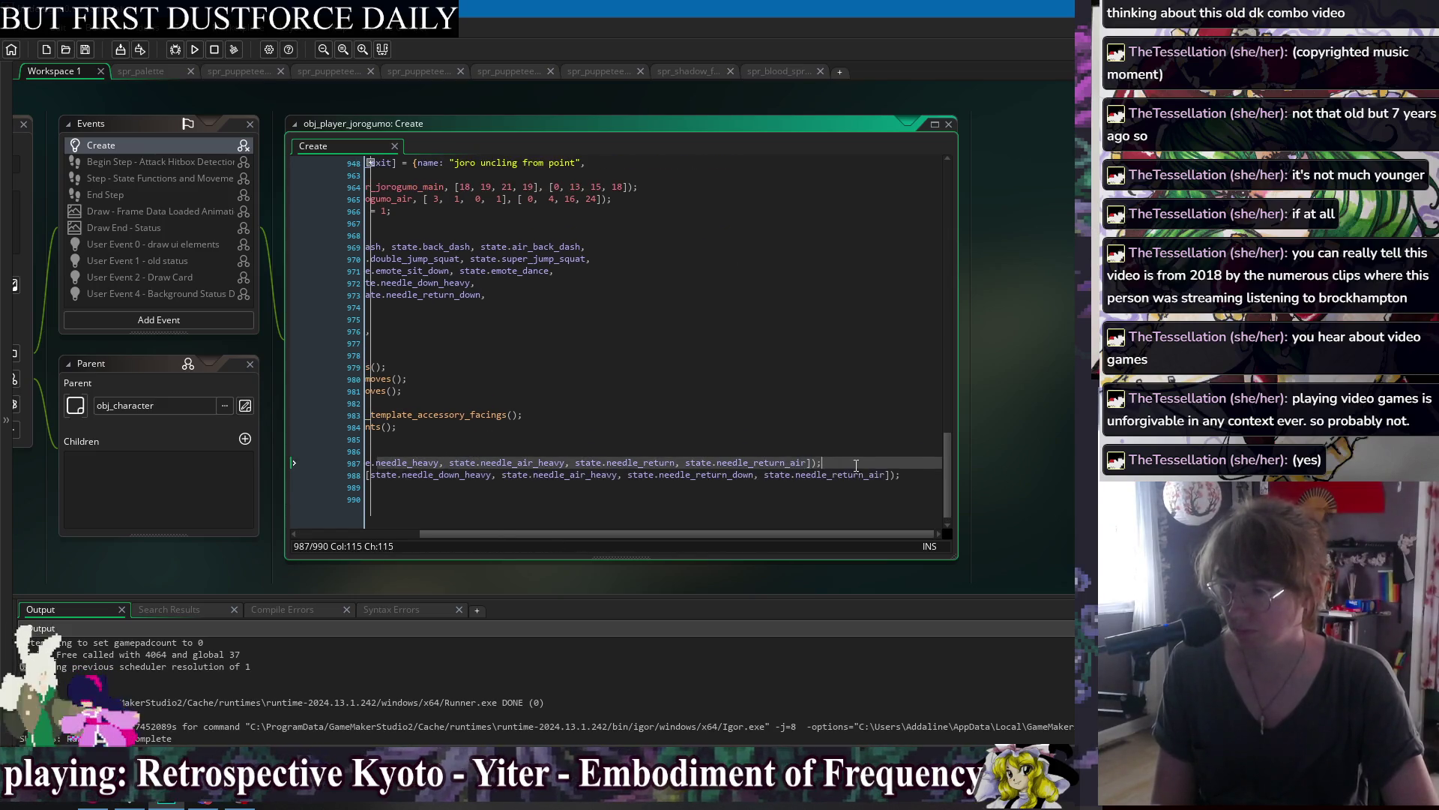
pyautogui.click(805, 495)
pyautogui.click(493, 490)
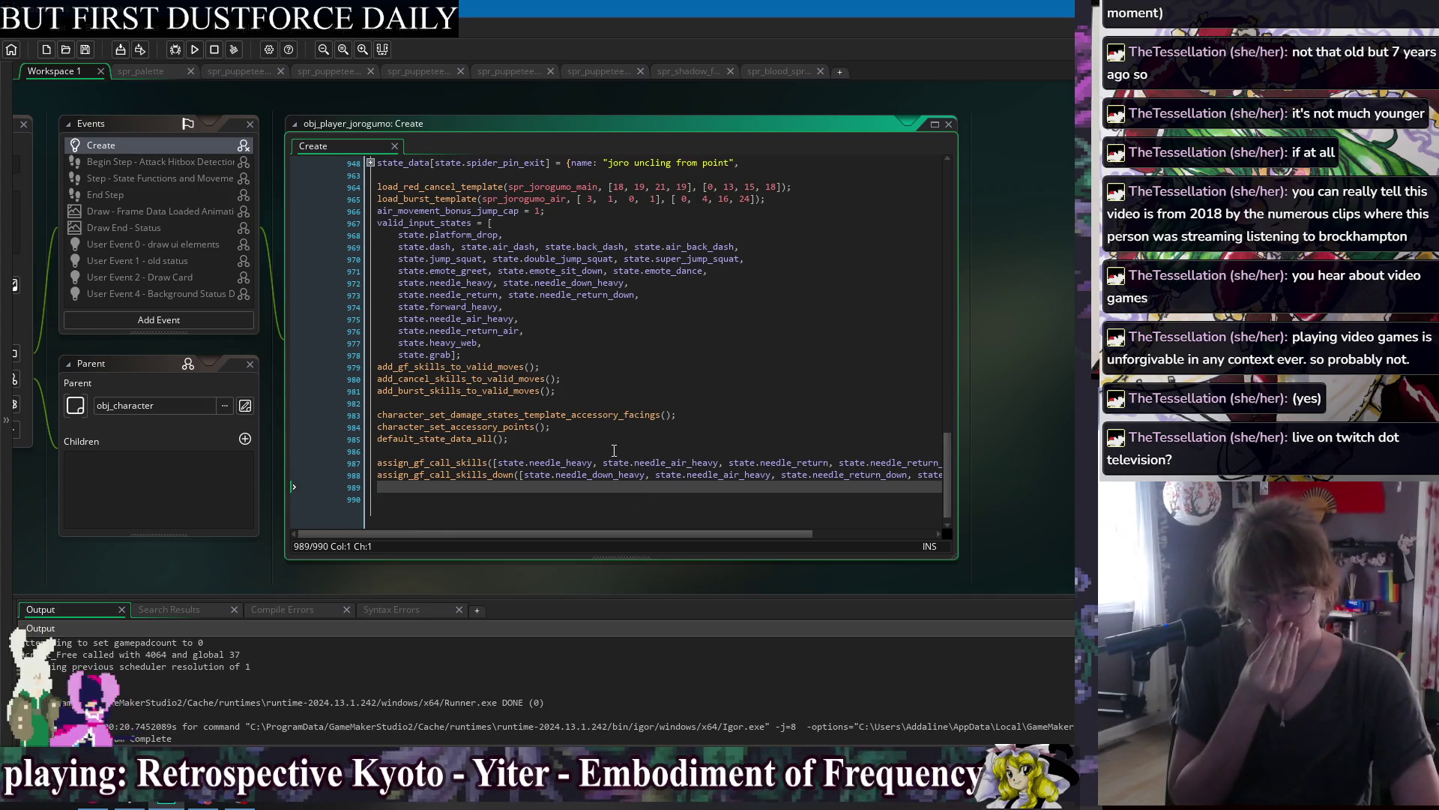
# Delete the trailing empty line 990, save, and open the assign_gf_call_skills_down definition.
pyautogui.click(614, 451)
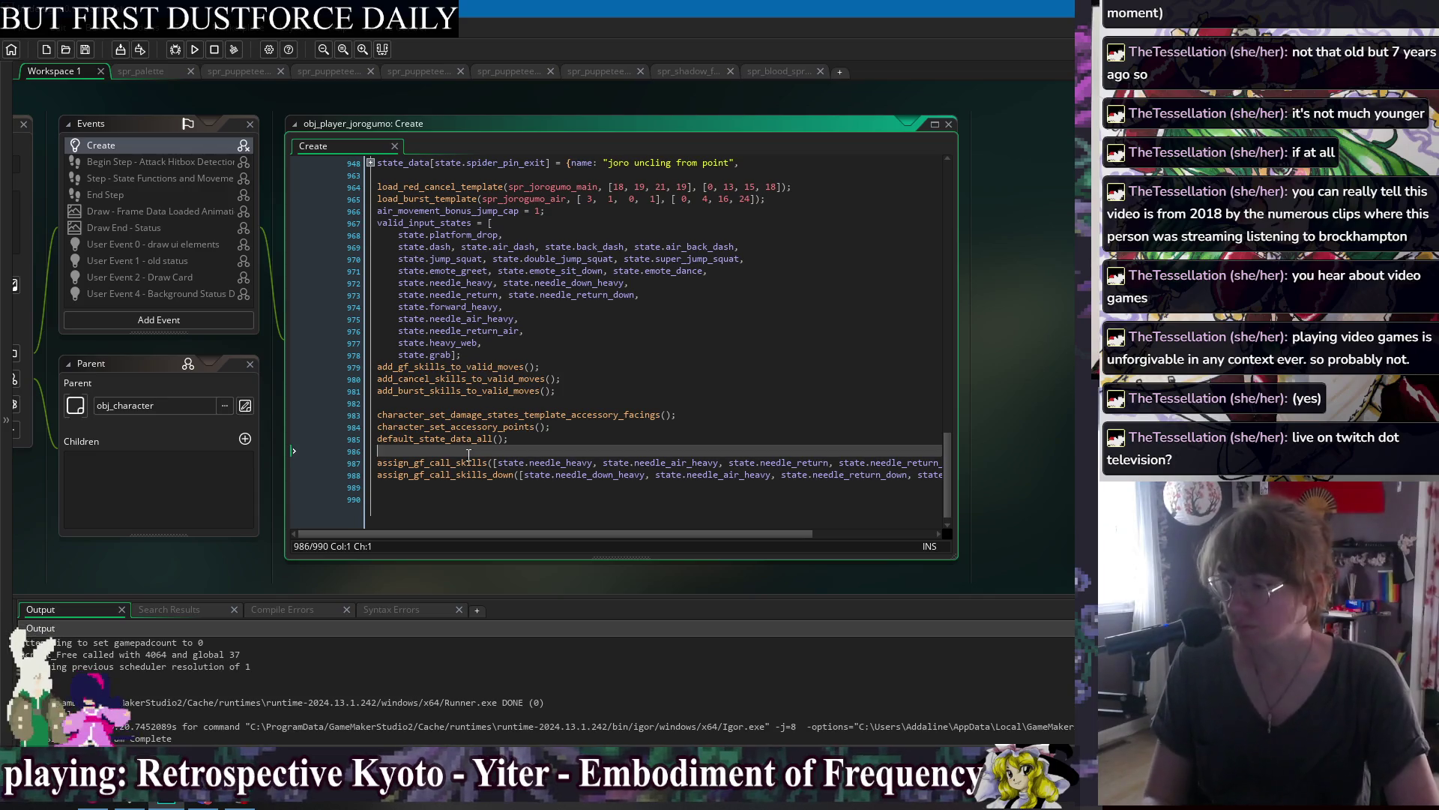
pyautogui.press('Down')
pyautogui.press('Down')
pyautogui.press('Down')
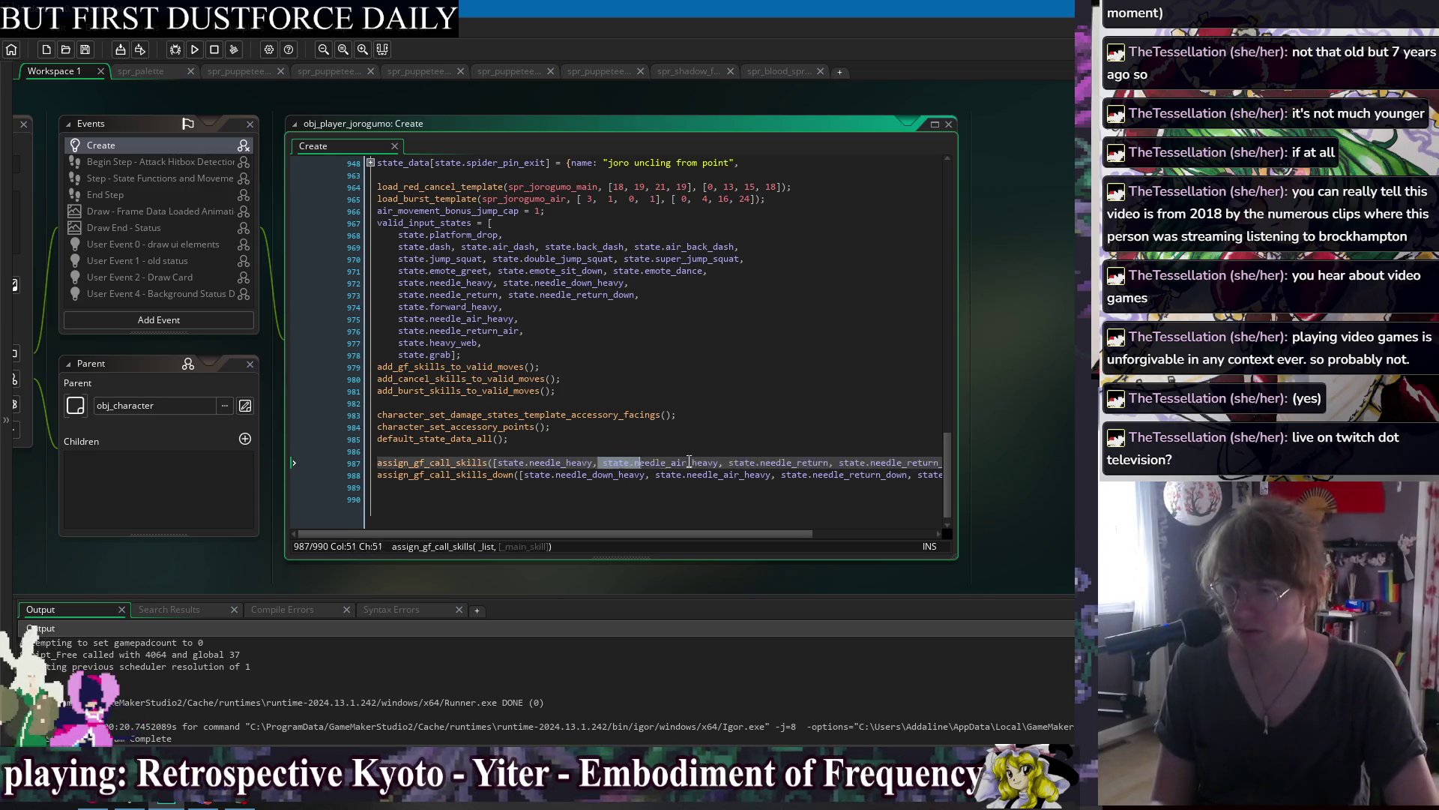
pyautogui.press('Up')
pyautogui.press('Up')
pyautogui.press('Up')
pyautogui.press('Up')
pyautogui.press('Down')
pyautogui.press('Down')
pyautogui.press('Down')
pyautogui.press('Up')
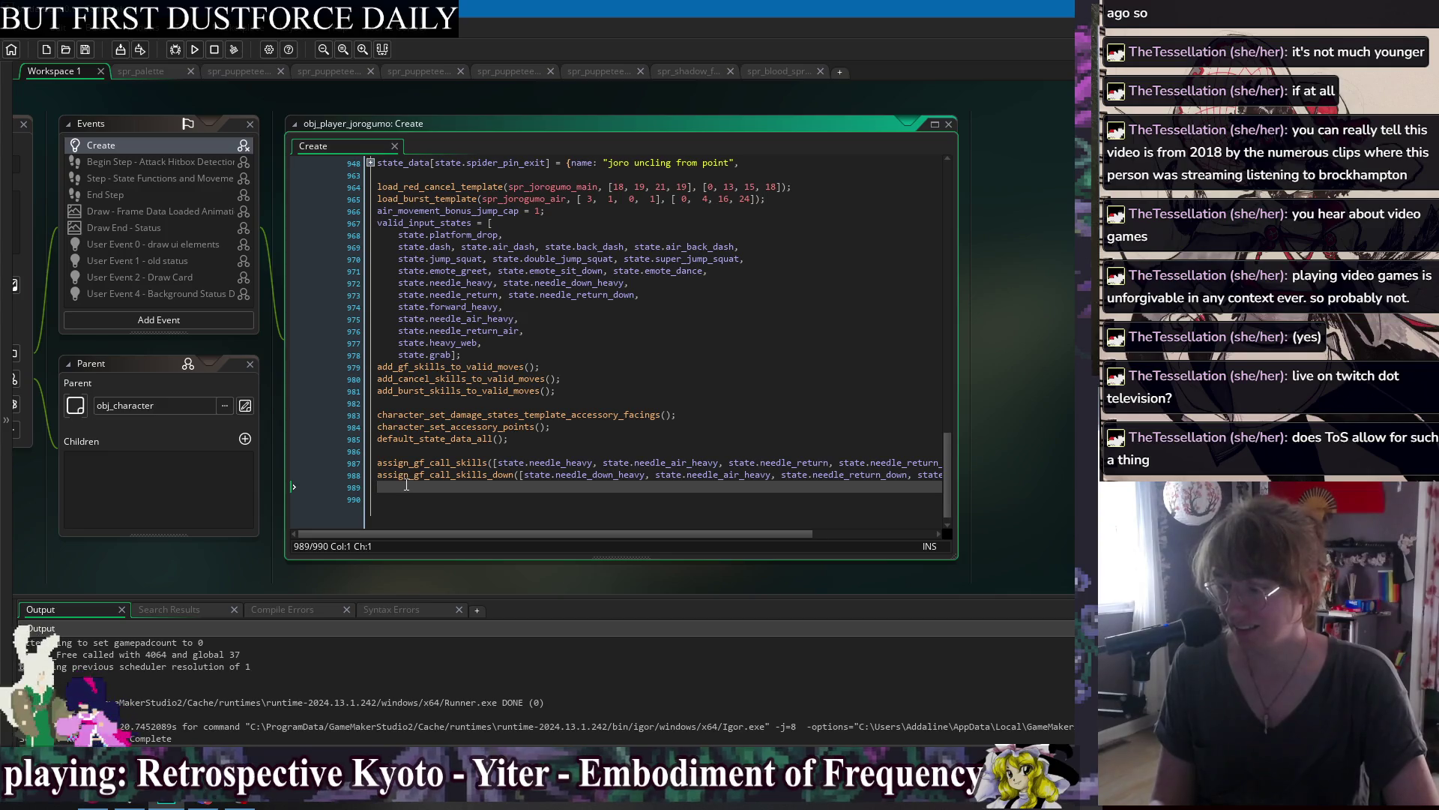
pyautogui.press('Delete')
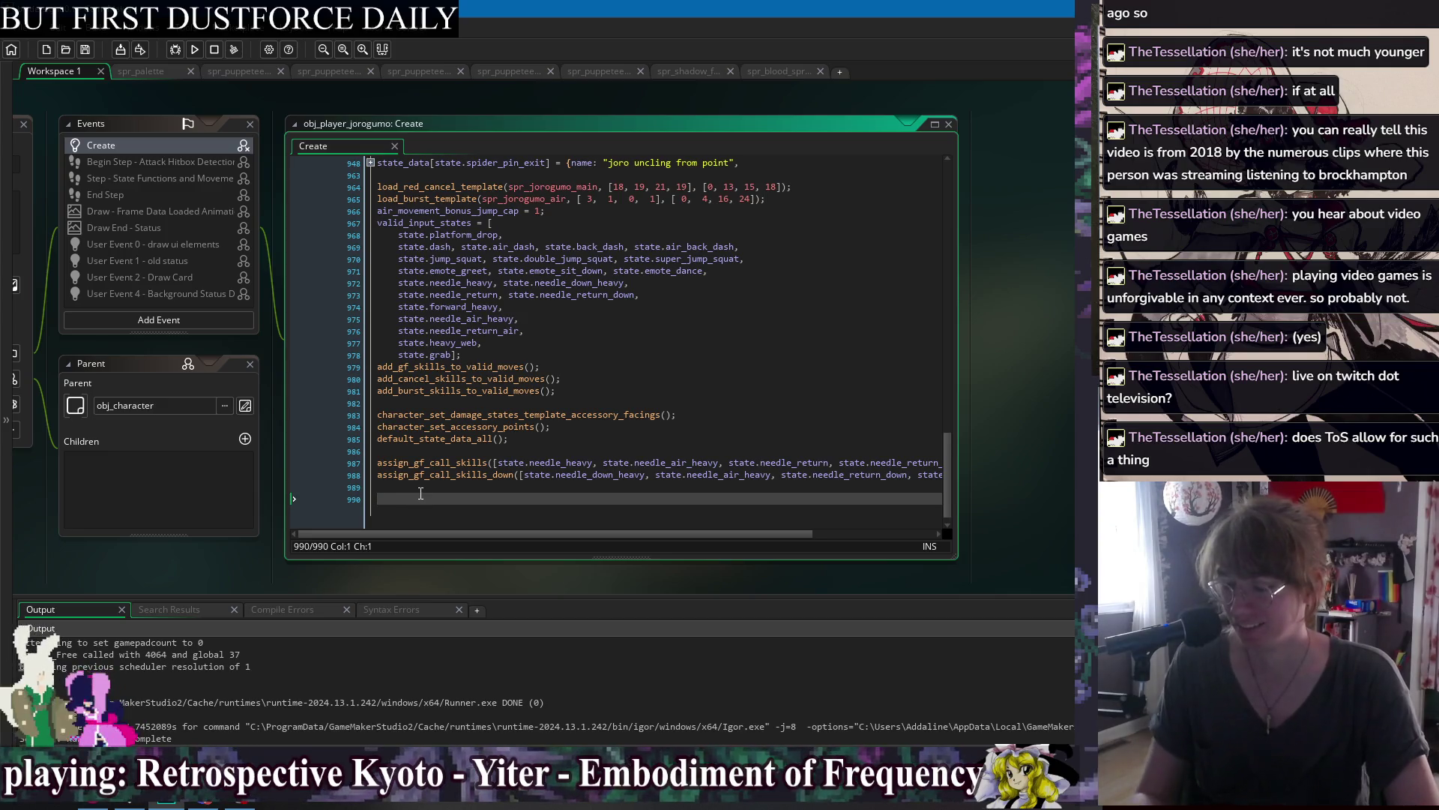
pyautogui.hotkey('ctrl', 's')
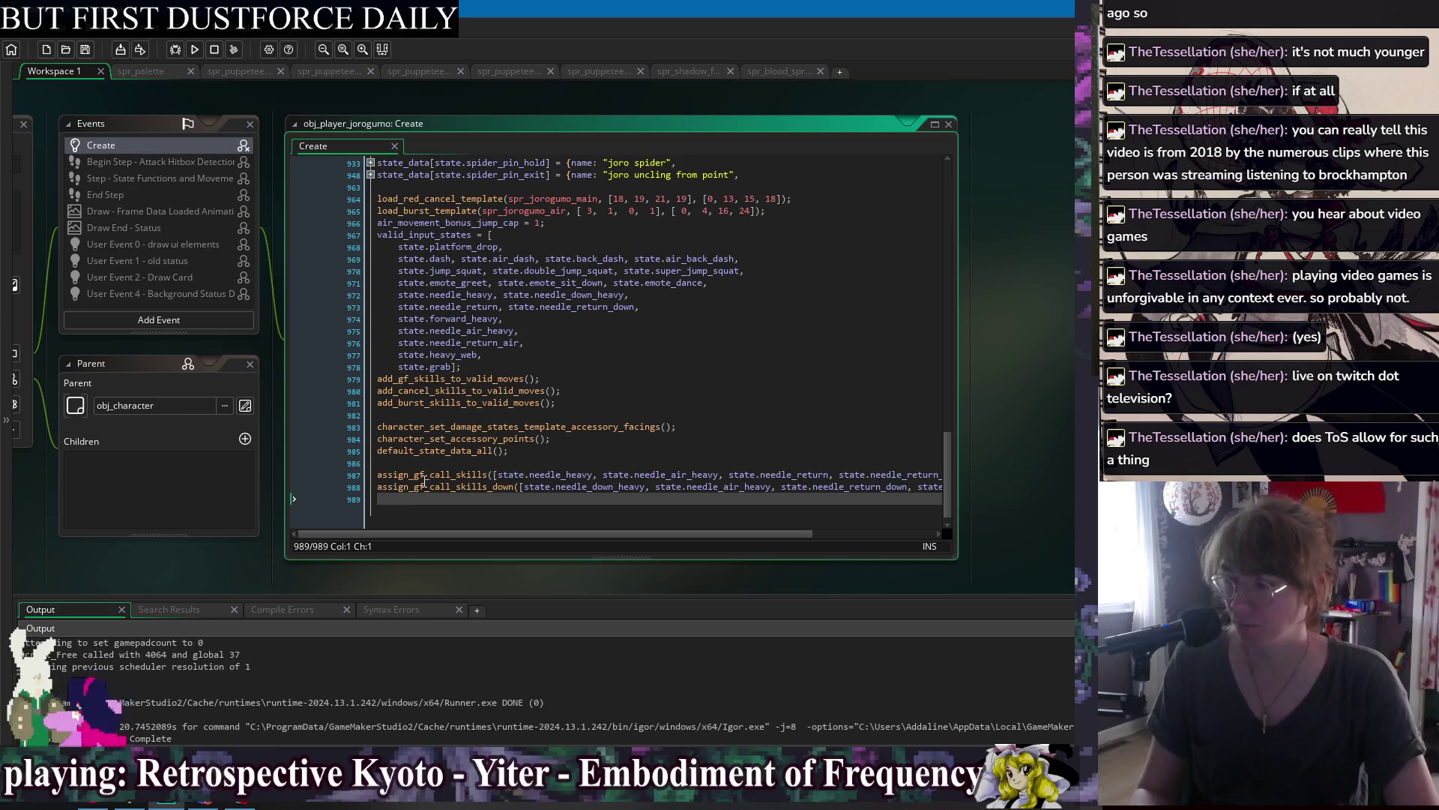
pyautogui.middleClick(448, 485)
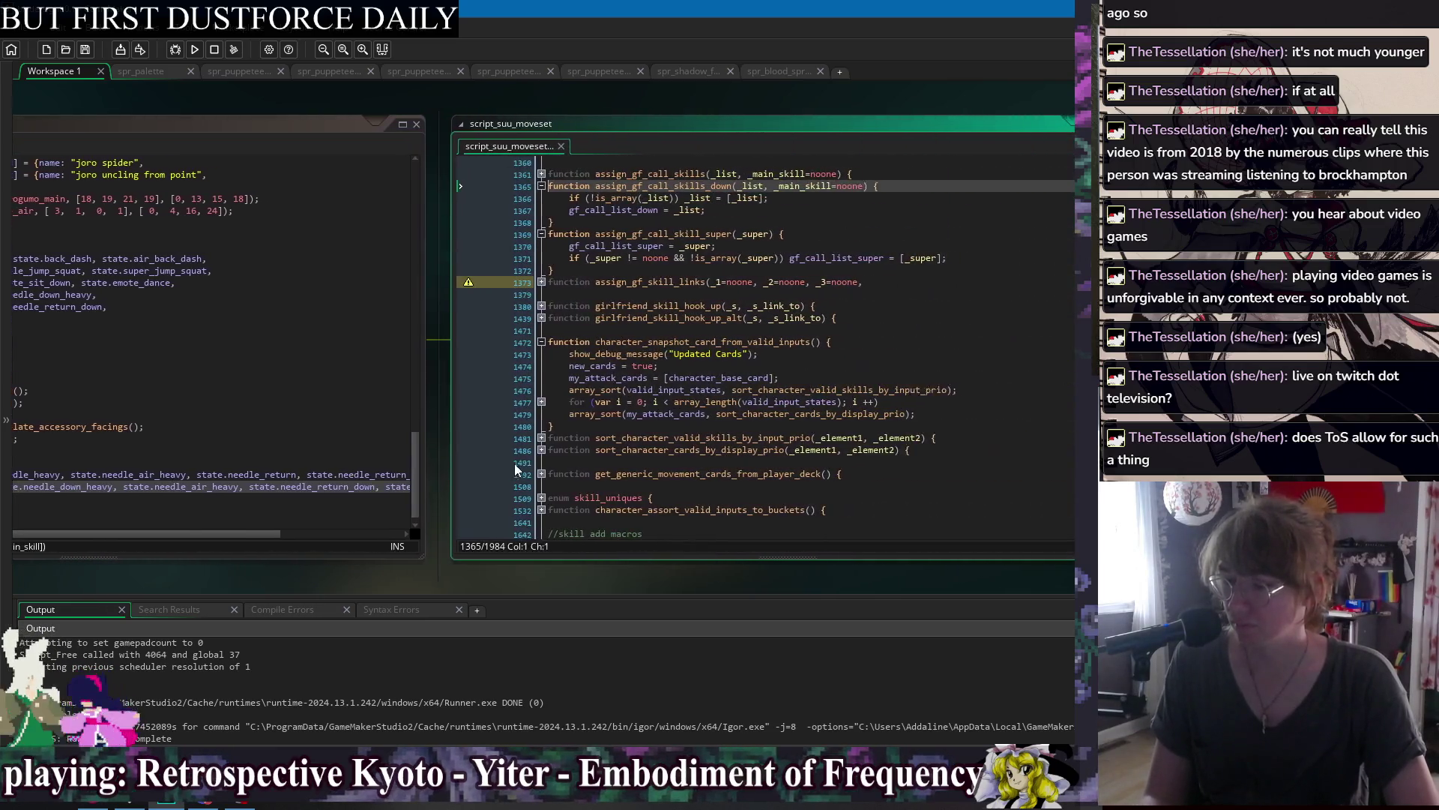
pyautogui.moveTo(428, 103); pyautogui.dragTo(533, 99)
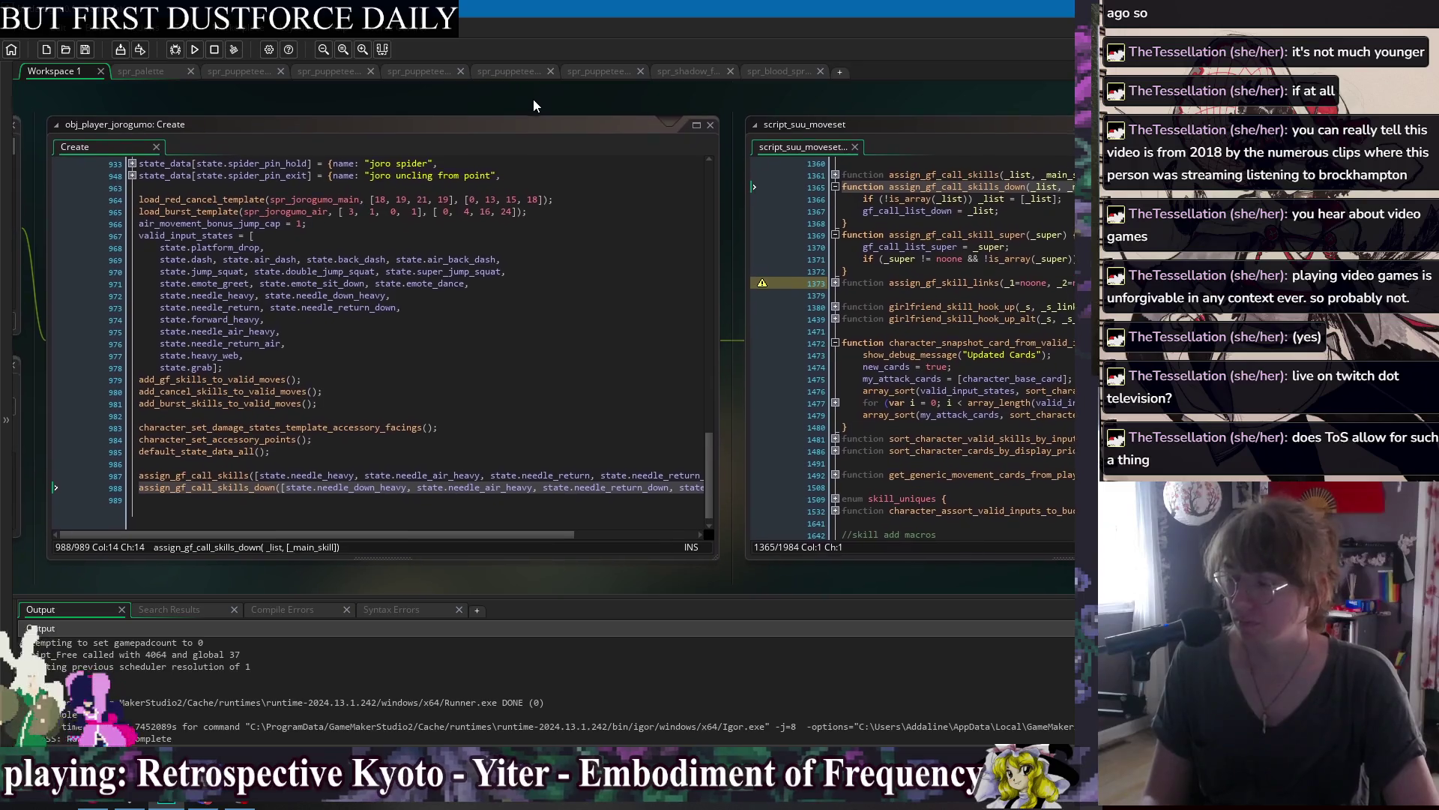
pyautogui.moveTo(886, 122); pyautogui.dragTo(665, 137)
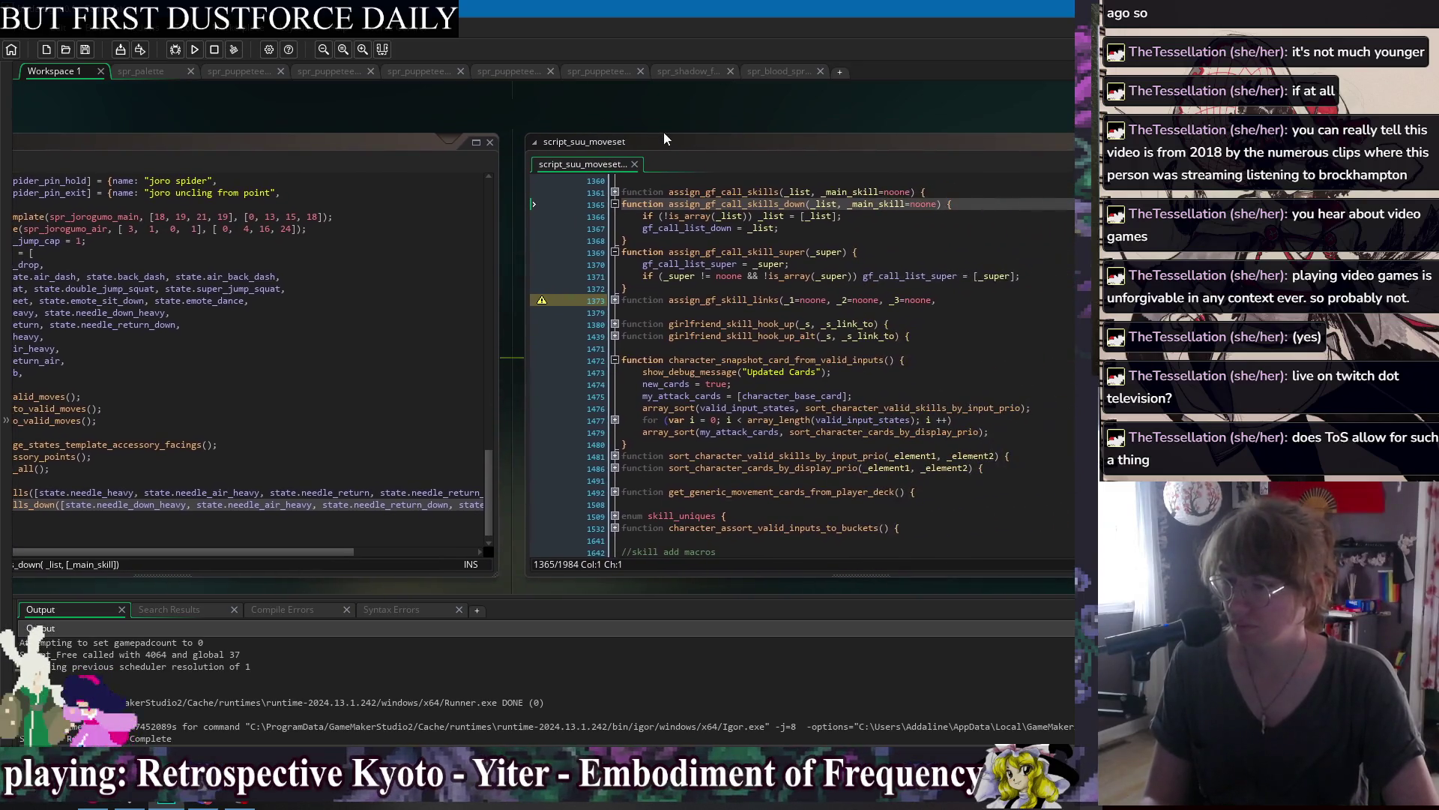
pyautogui.click(672, 318)
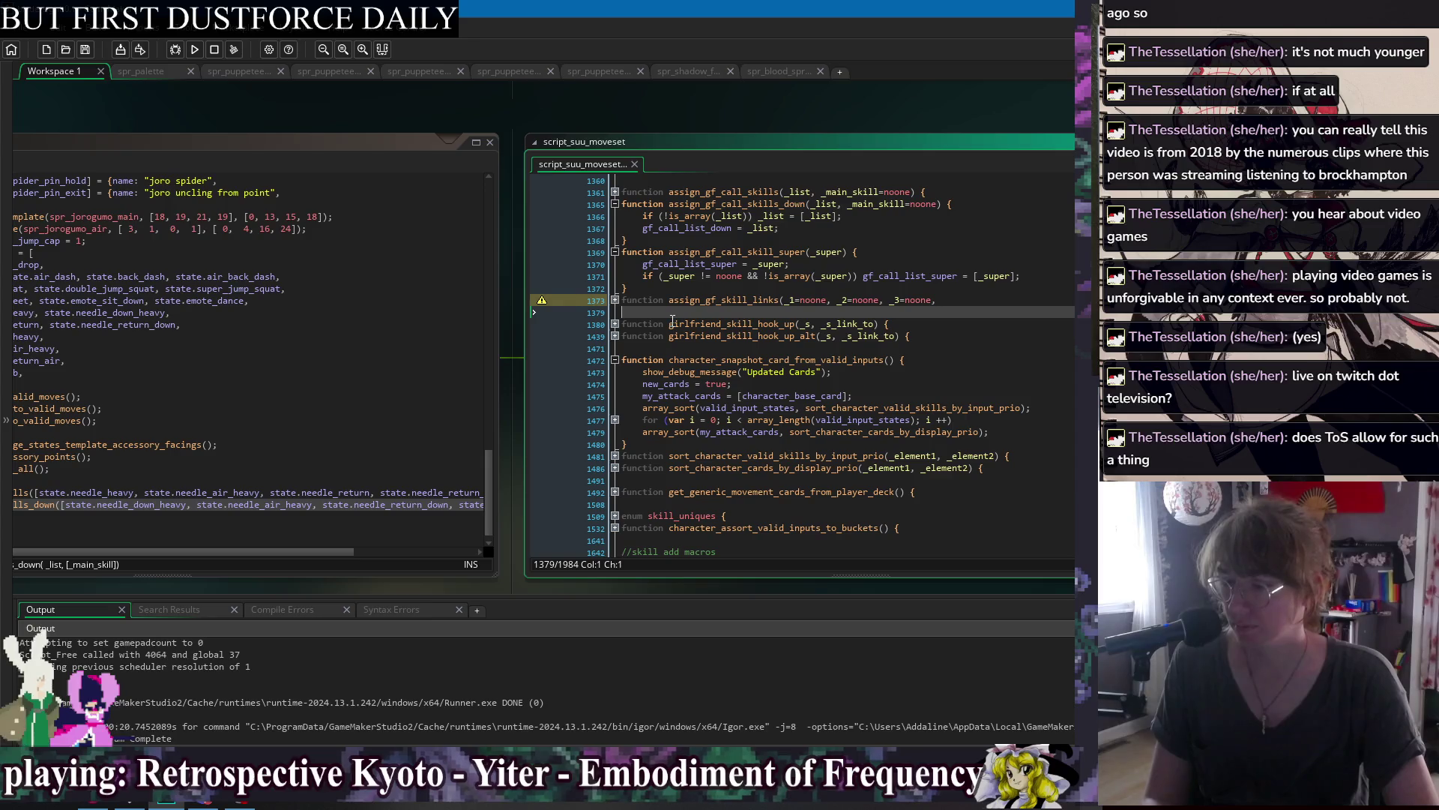
pyautogui.press('Return')
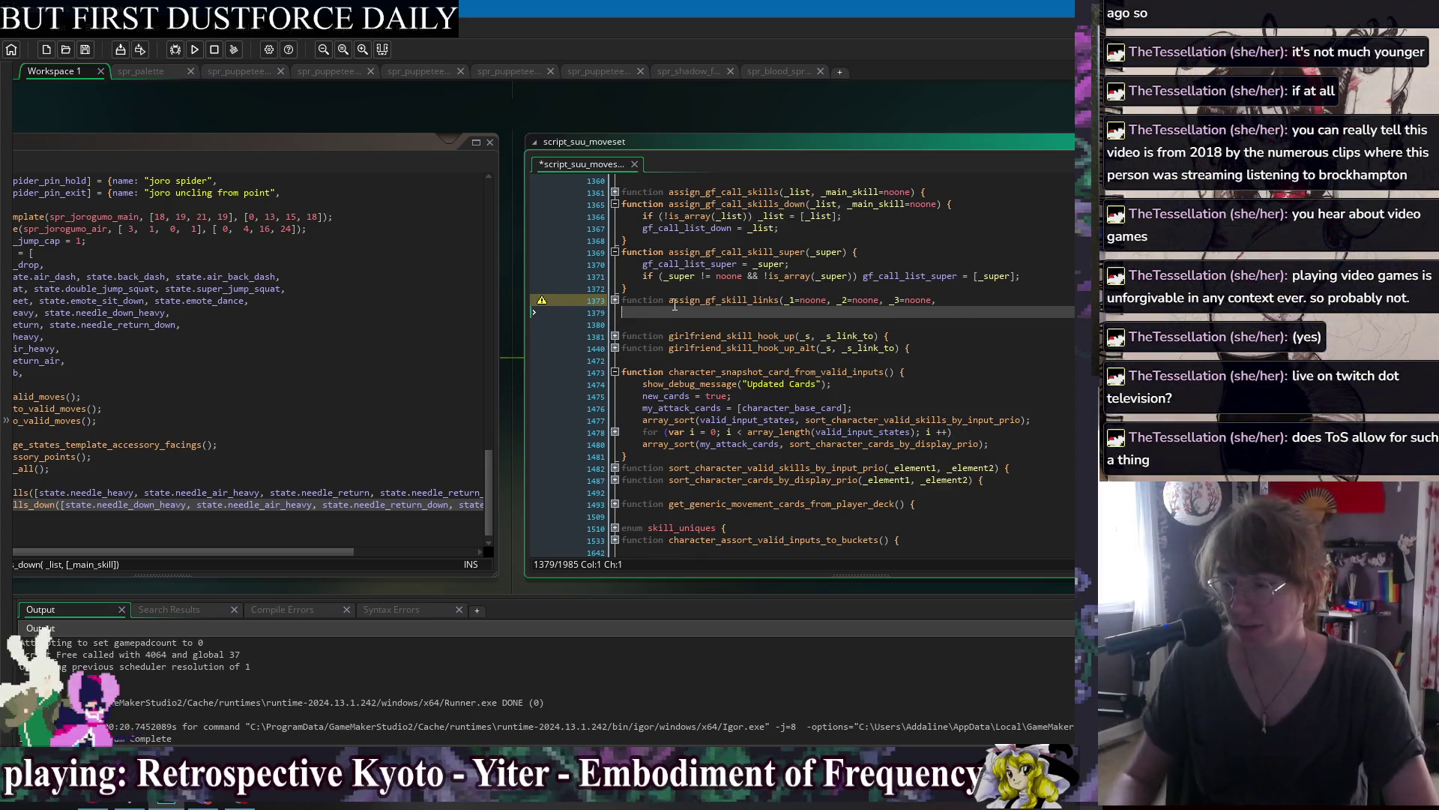
pyautogui.press('BackSpace')
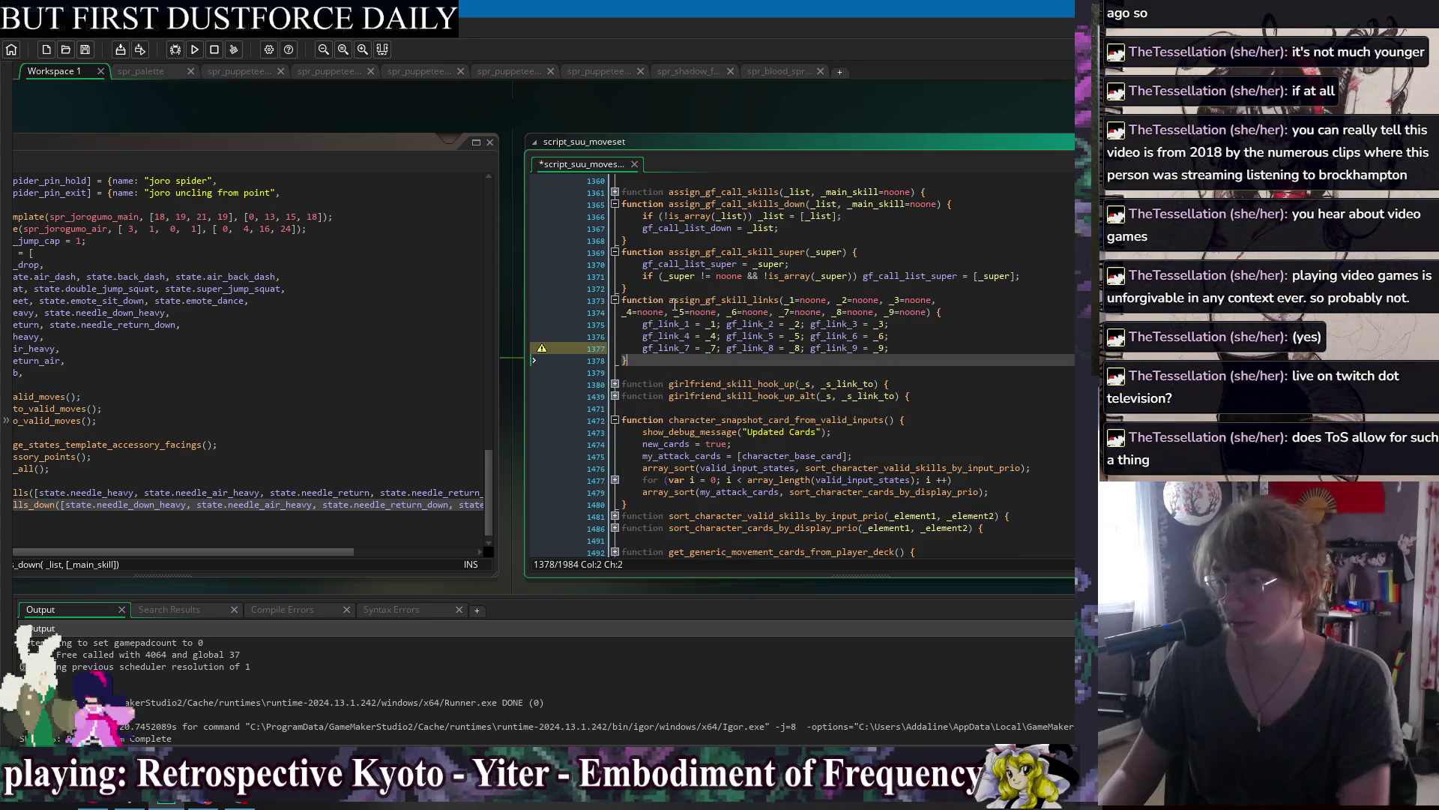
pyautogui.hotkey('ctrl', 'm')
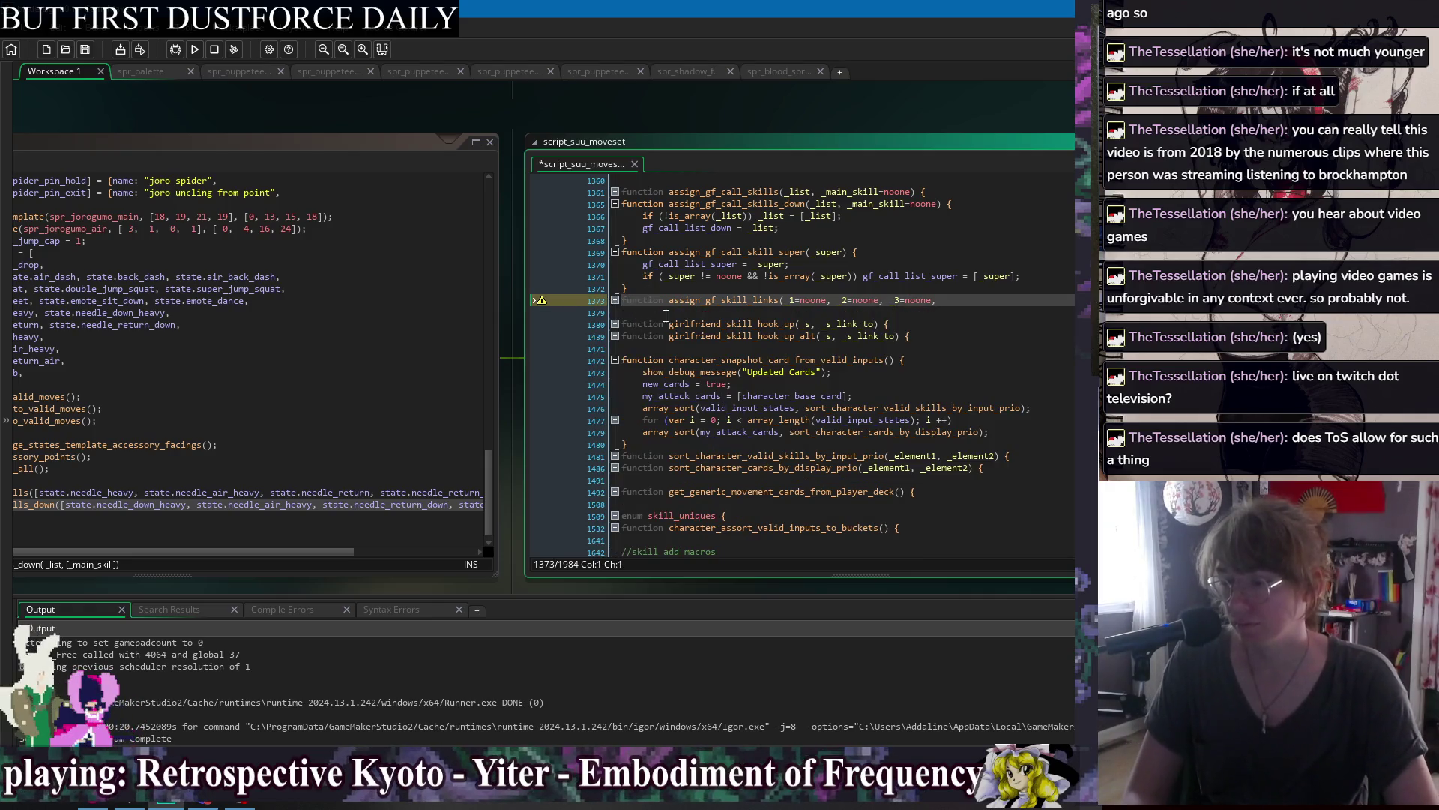
pyautogui.press('Down')
pyautogui.click(673, 360)
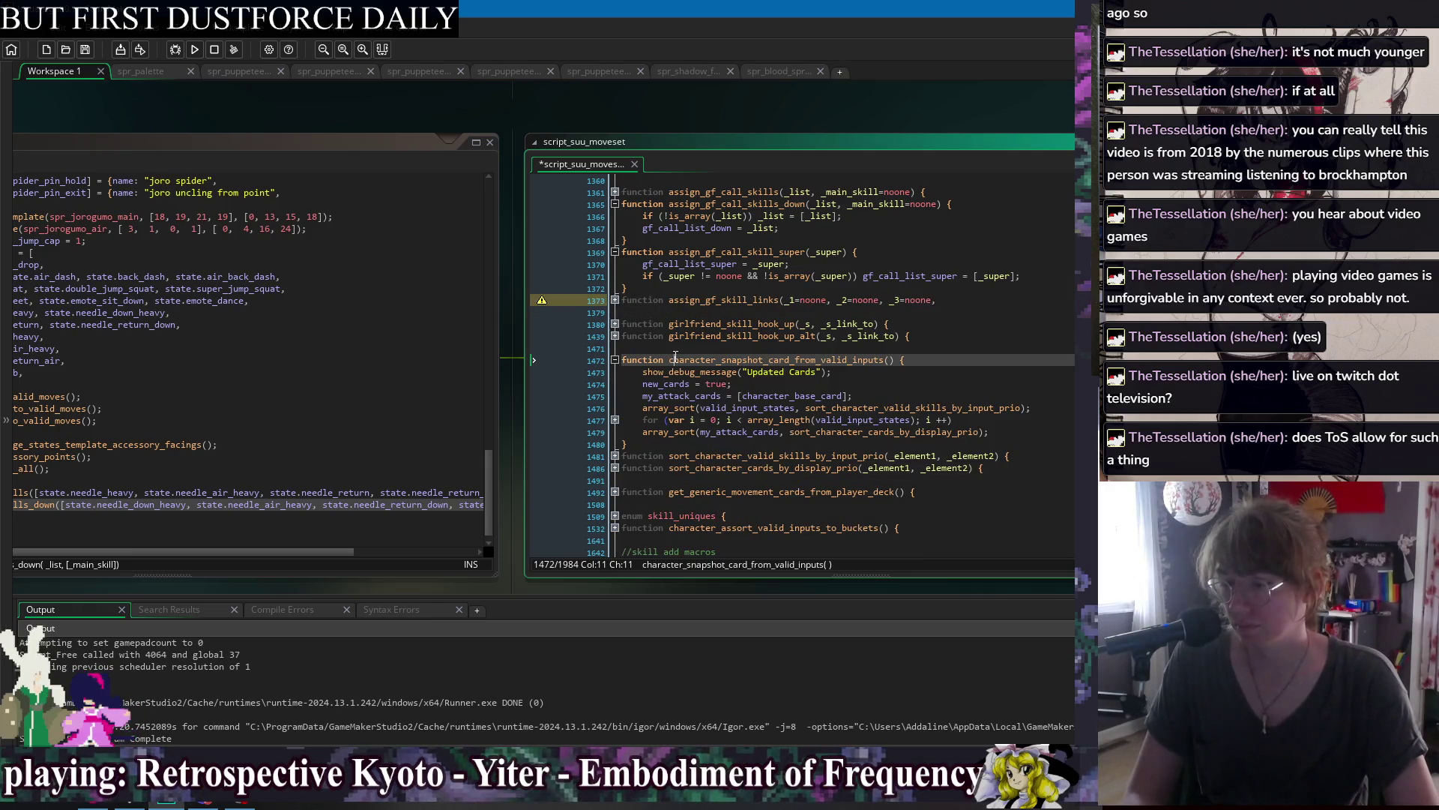
pyautogui.scroll(2, 653, 241)
pyautogui.click(654, 241)
# Insert a new function stub in script_suu_moveset and save the script.
pyautogui.press('Return')
pyautogui.write('fu')
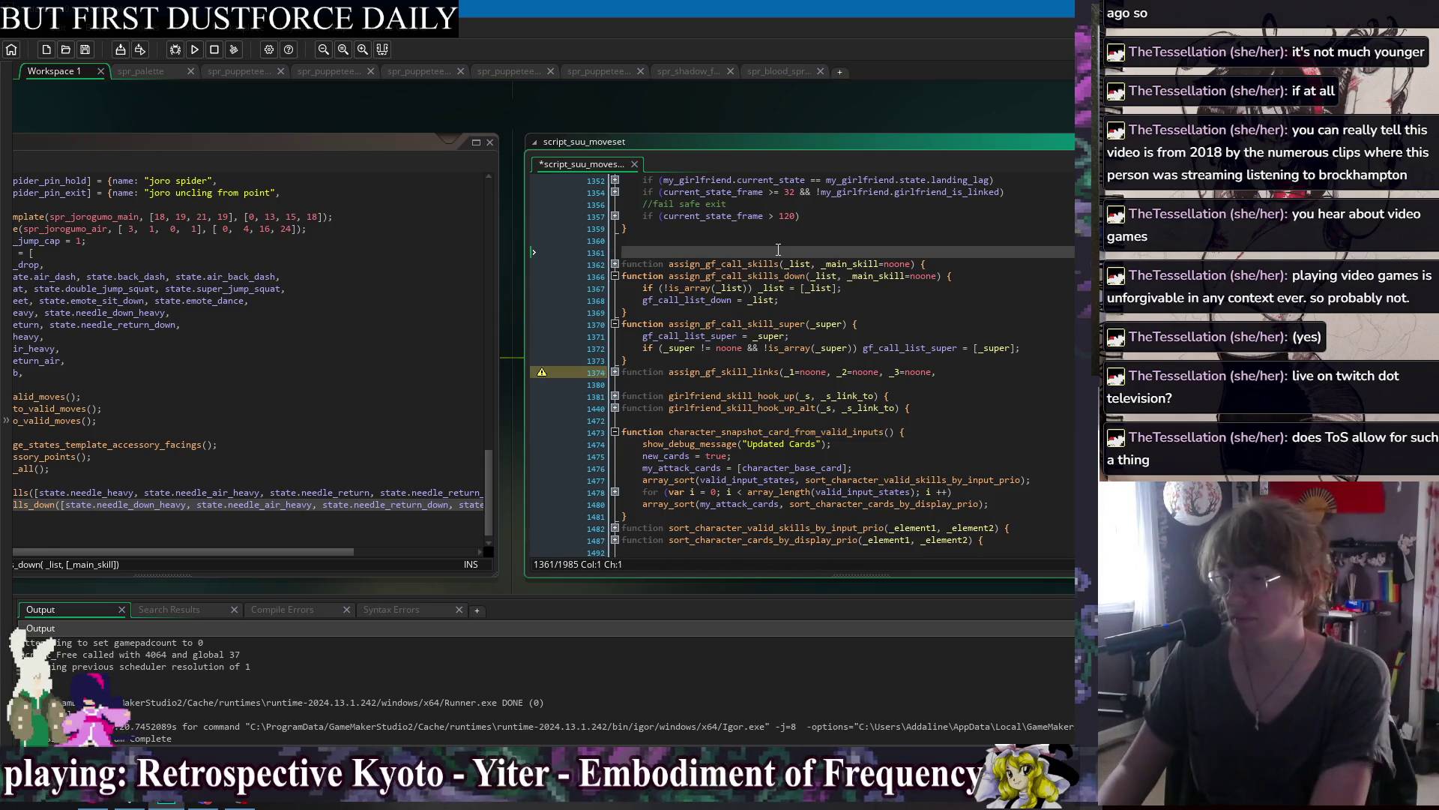
pyautogui.write('nct')
pyautogui.write('ion assign_gf_')
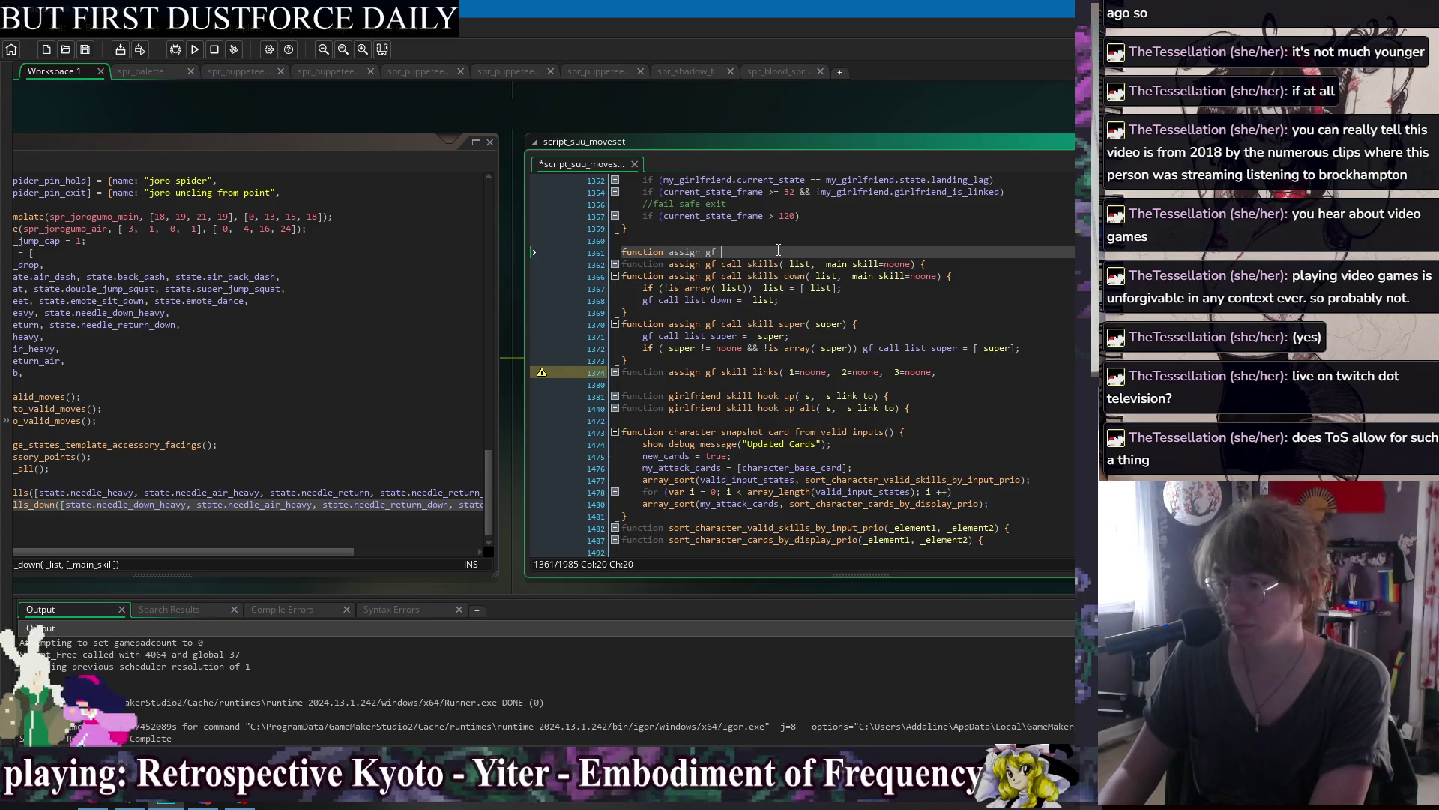
pyautogui.write('() {')
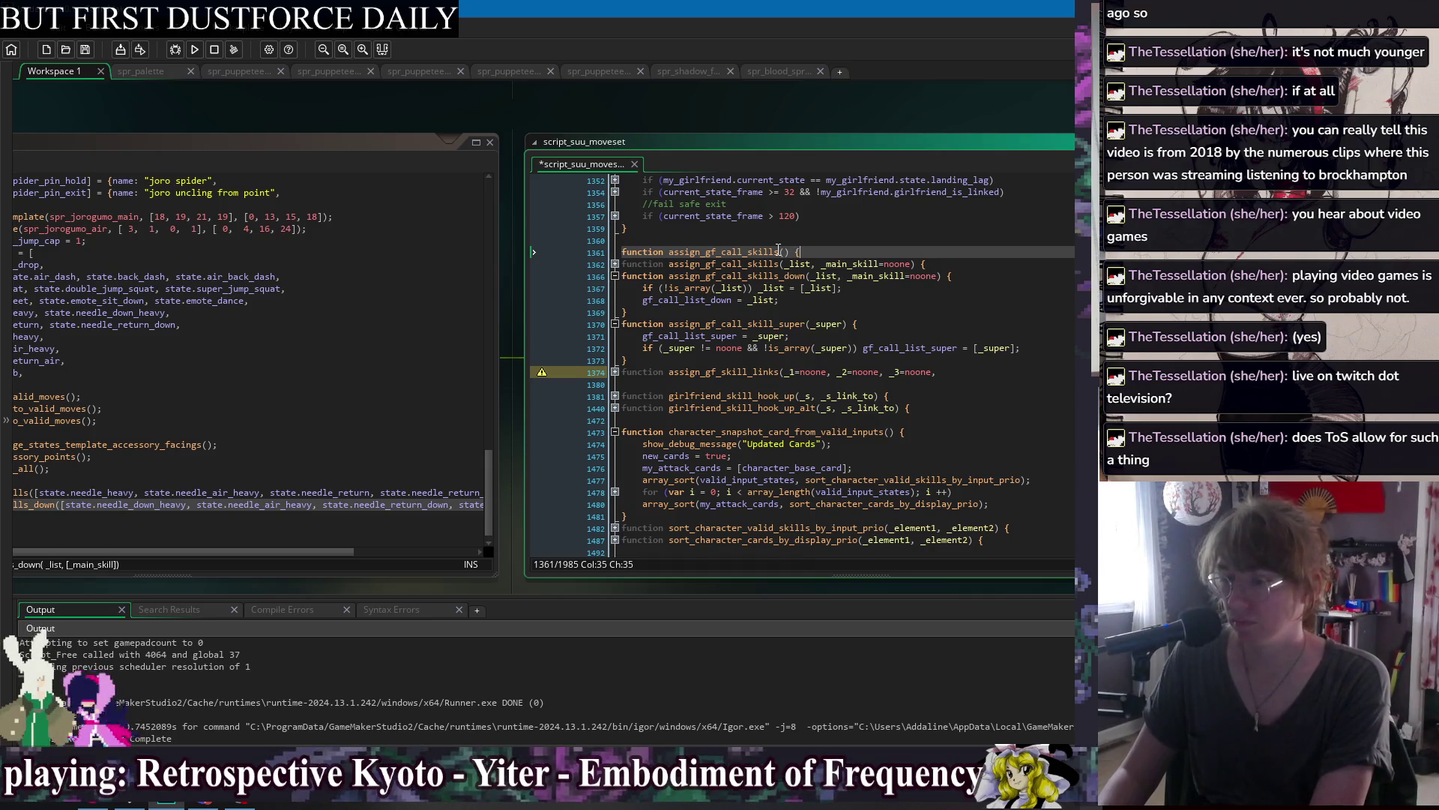
pyautogui.press('Return')
pyautogui.hotkey('ctrl', 's')
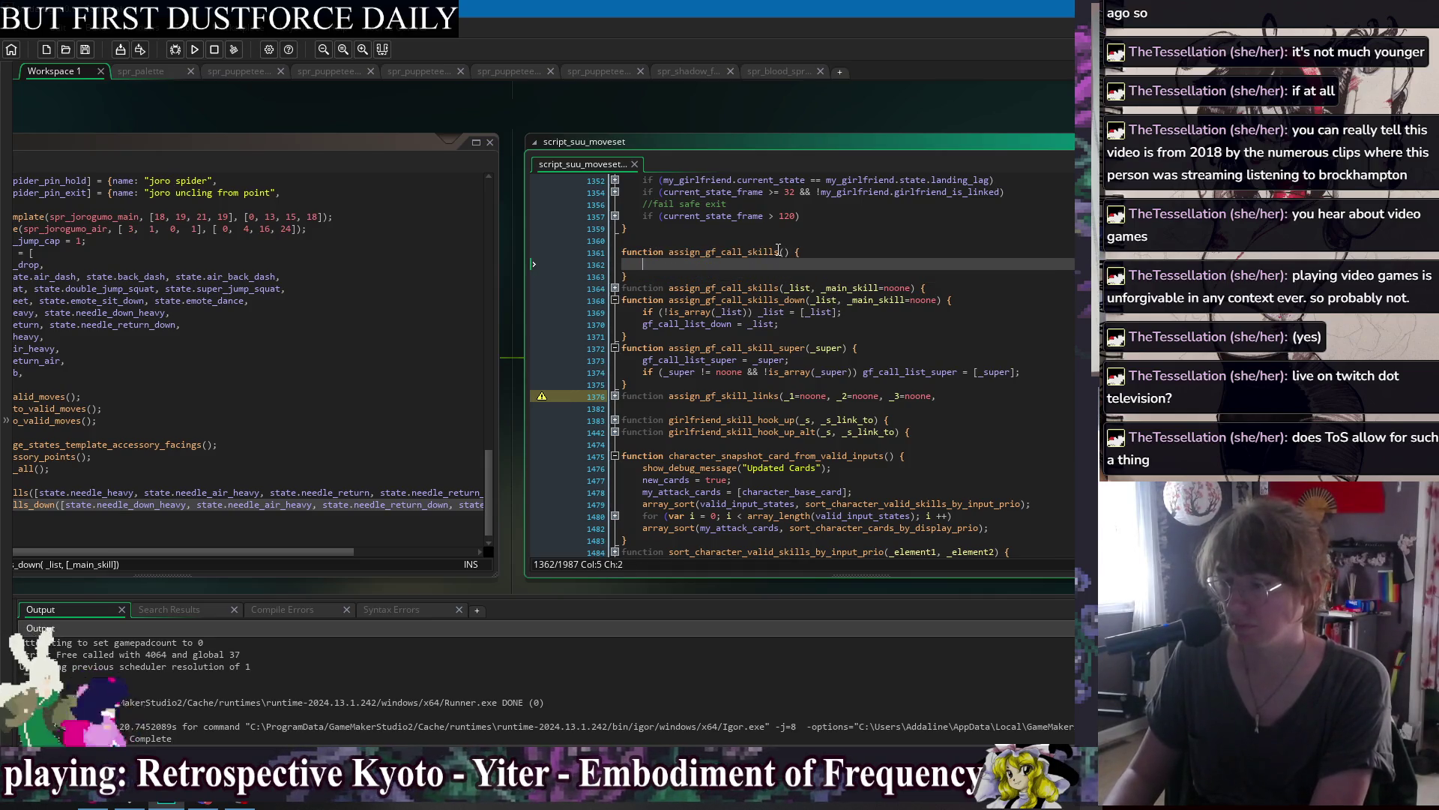
# Rename the new function to assign_gf_call_card and begin its _skill parameter list.
pyautogui.click(779, 255)
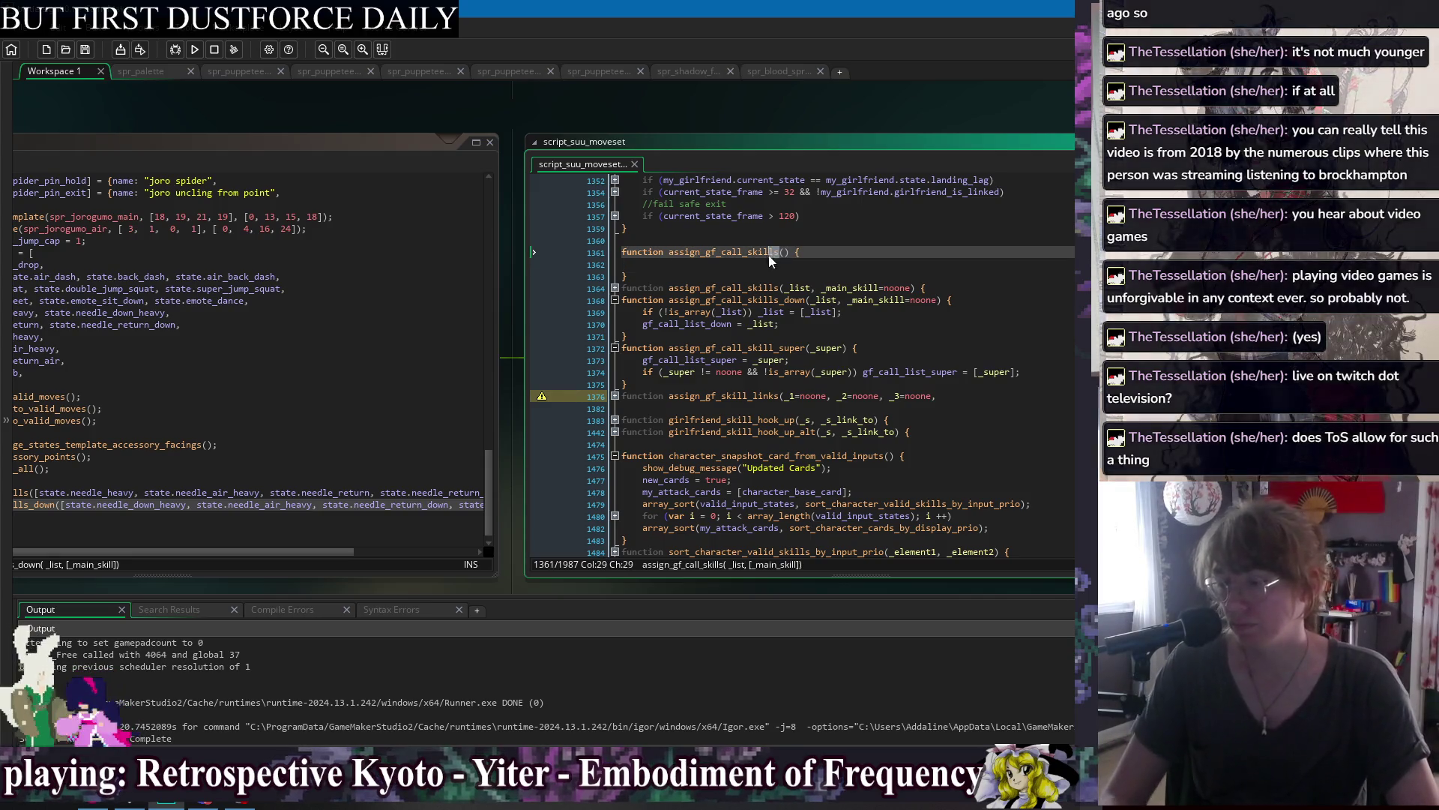
pyautogui.press('BackSpace')
pyautogui.press('BackSpace')
pyautogui.press('BackSpace')
pyautogui.write('card([')
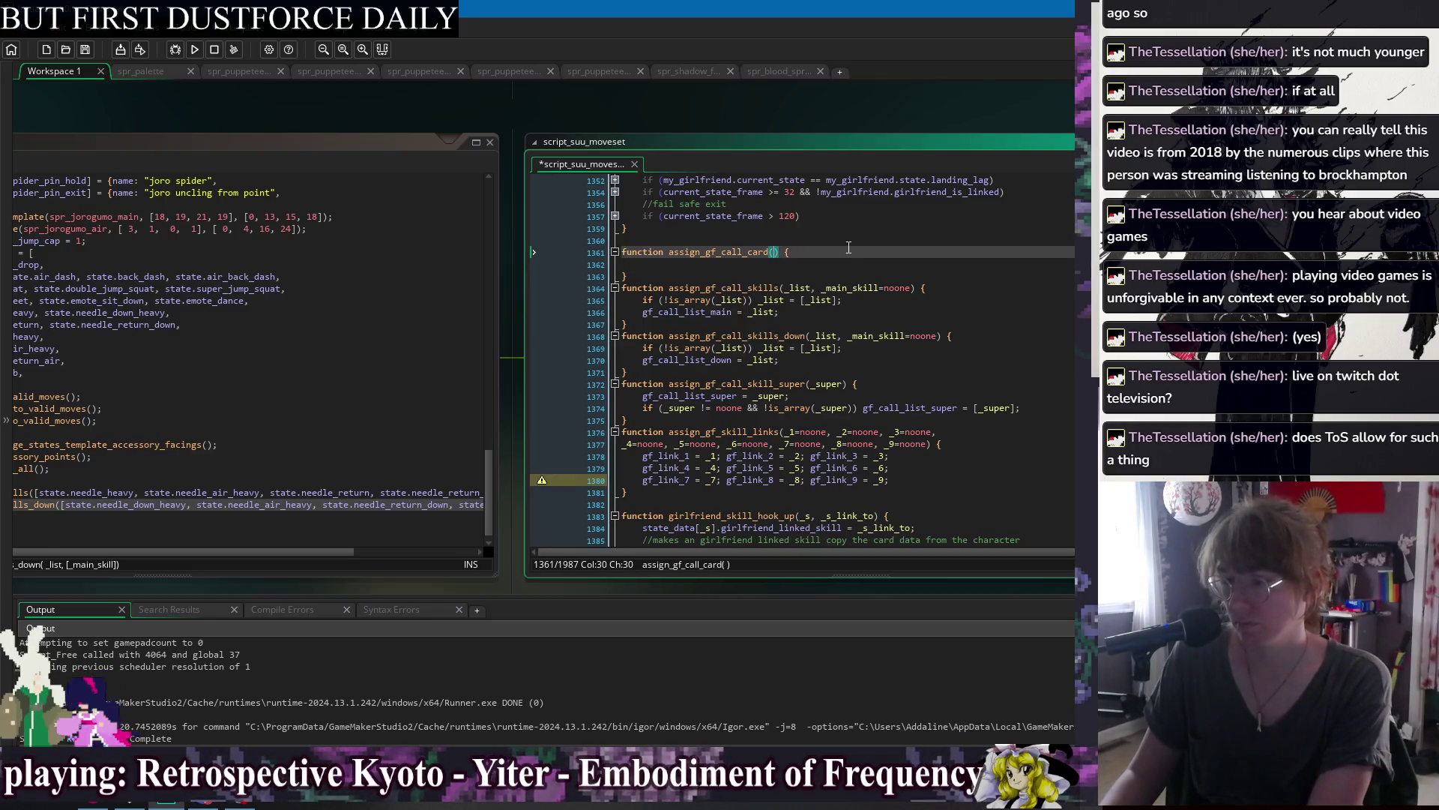
pyautogui.press('BackSpace')
pyautogui.write('_sprite,')
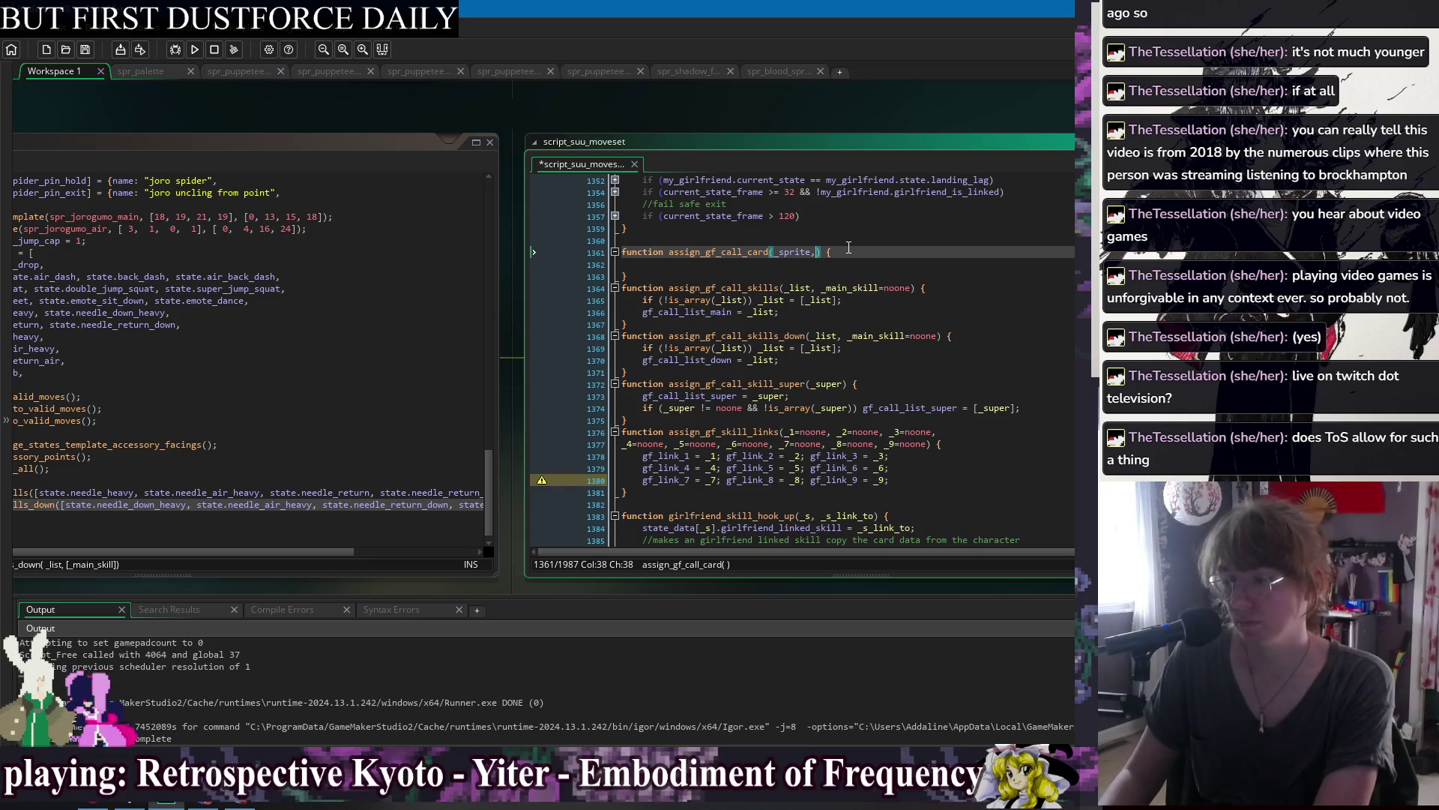
pyautogui.press('BackSpace')
pyautogui.press('BackSpace')
pyautogui.write('kill')
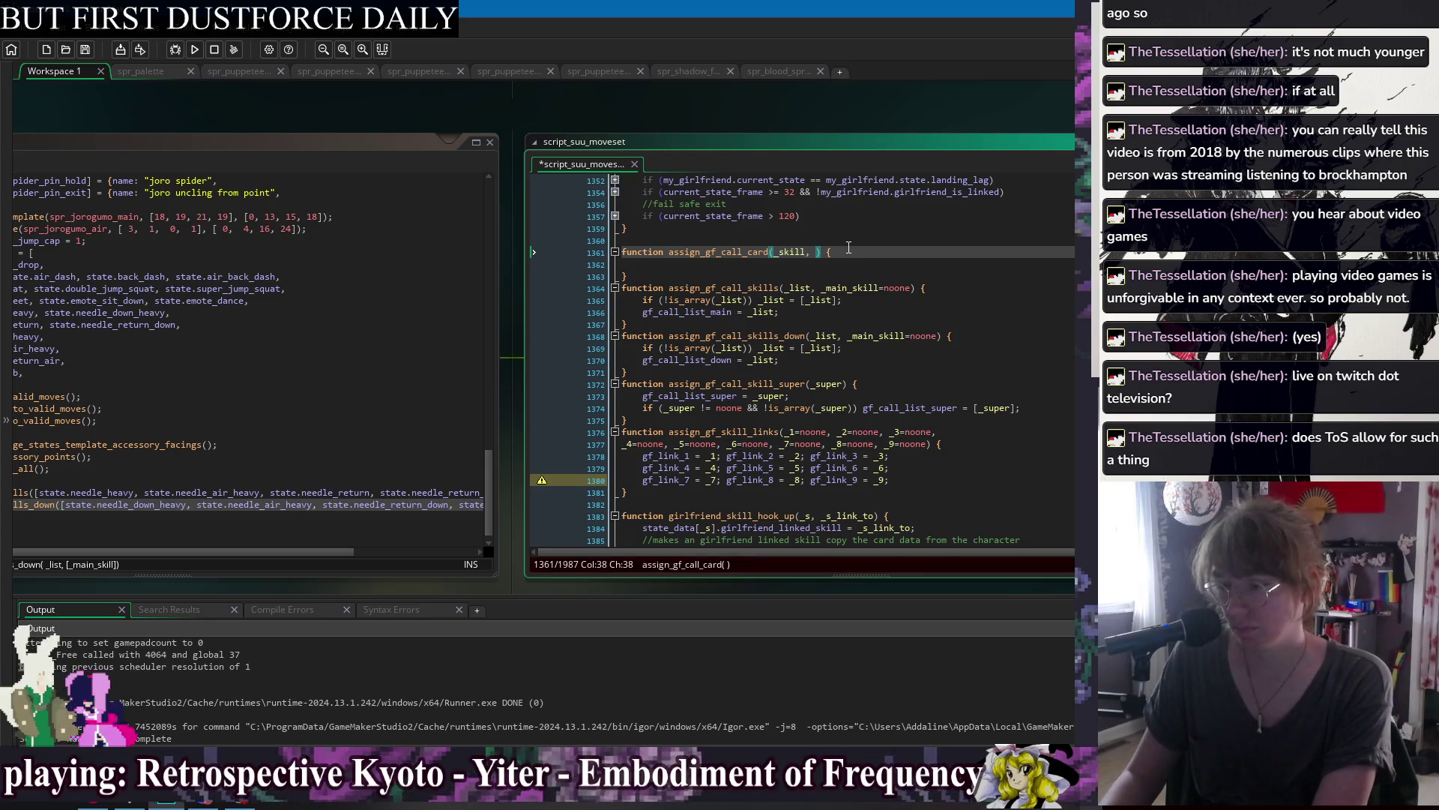
# Name the second parameter _input_text instead of _input_string and save the script.
pyautogui.write('_input')
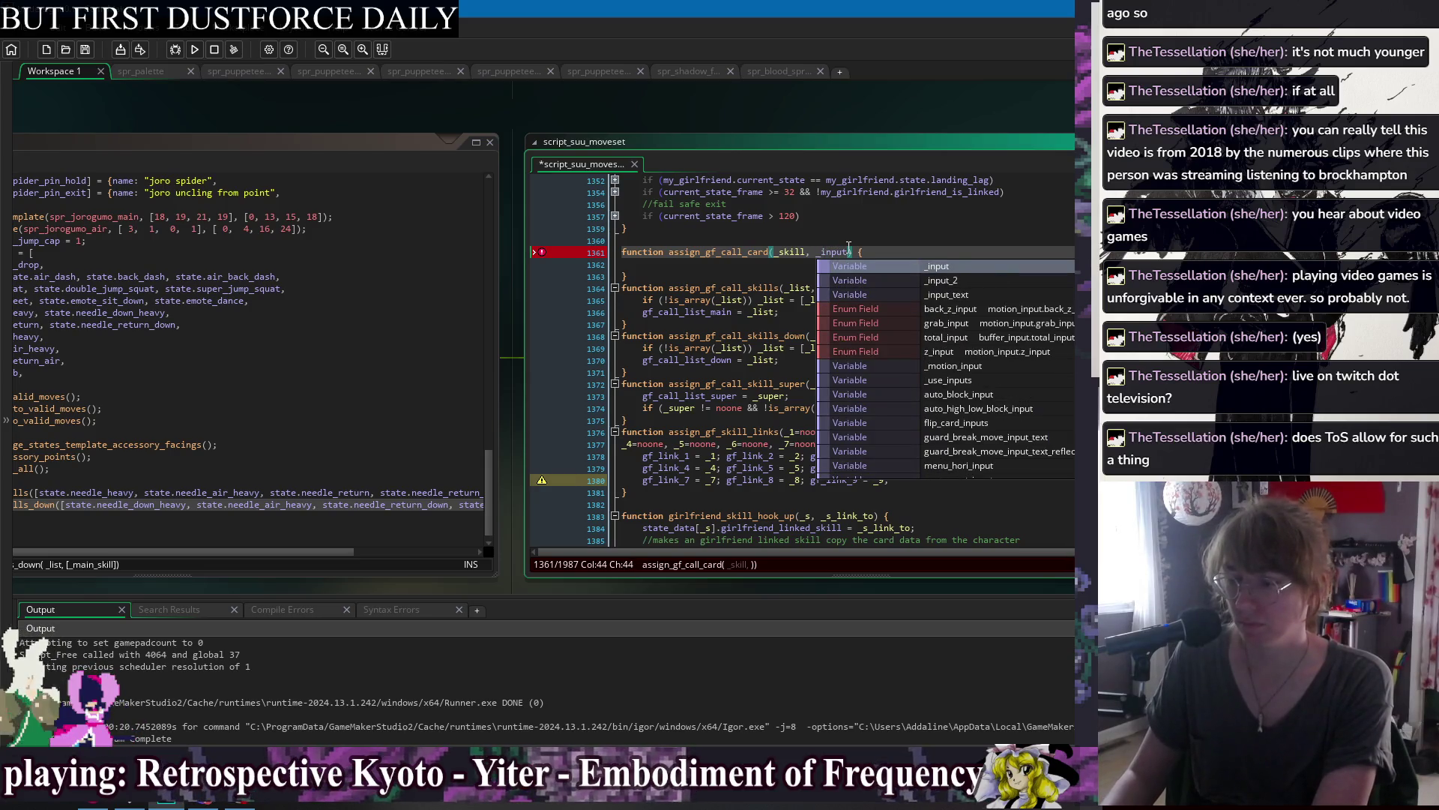
pyautogui.write('_string')
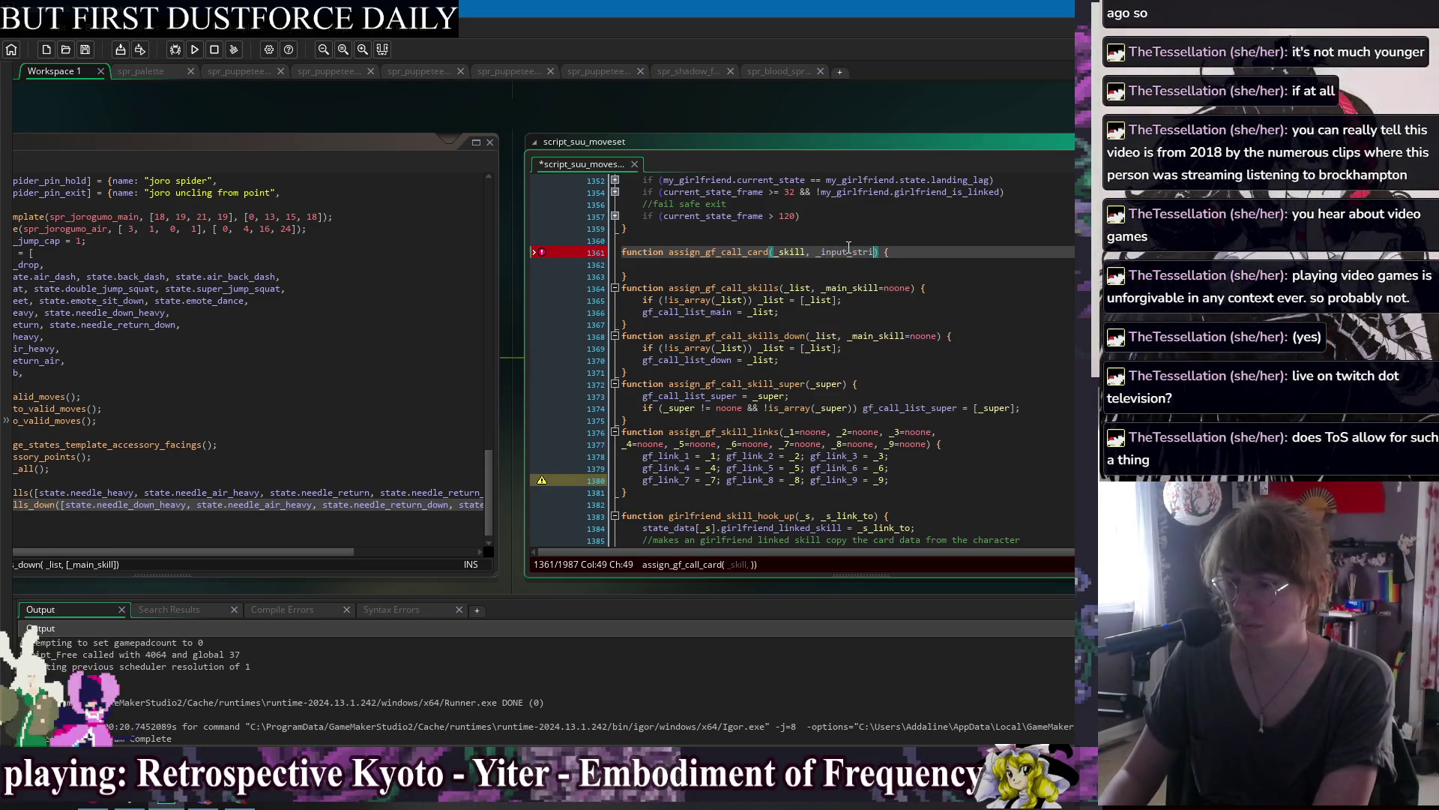
pyautogui.press('BackSpace')
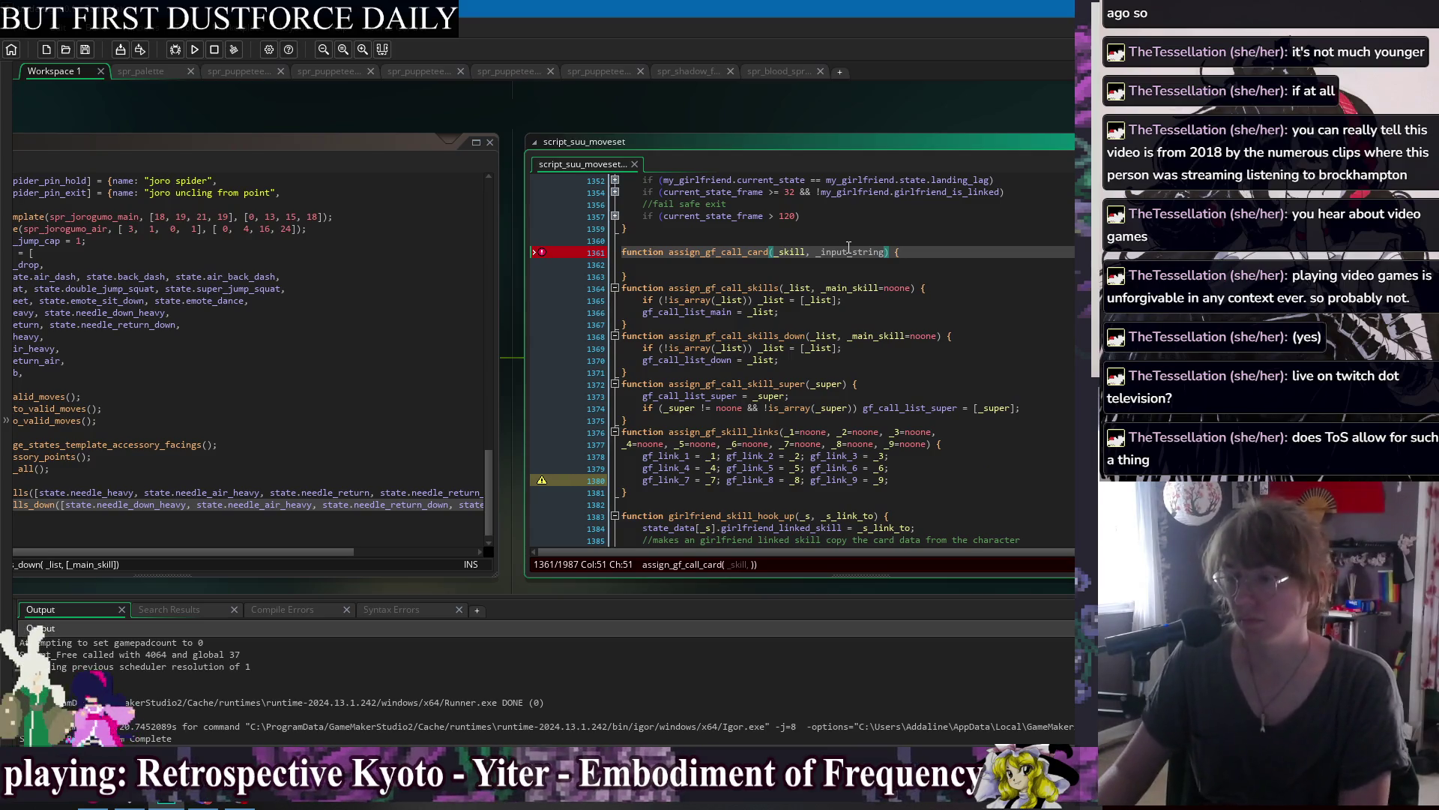
pyautogui.press('BackSpace')
pyautogui.press('BackSpace')
pyautogui.press('BackSpace')
pyautogui.write('text')
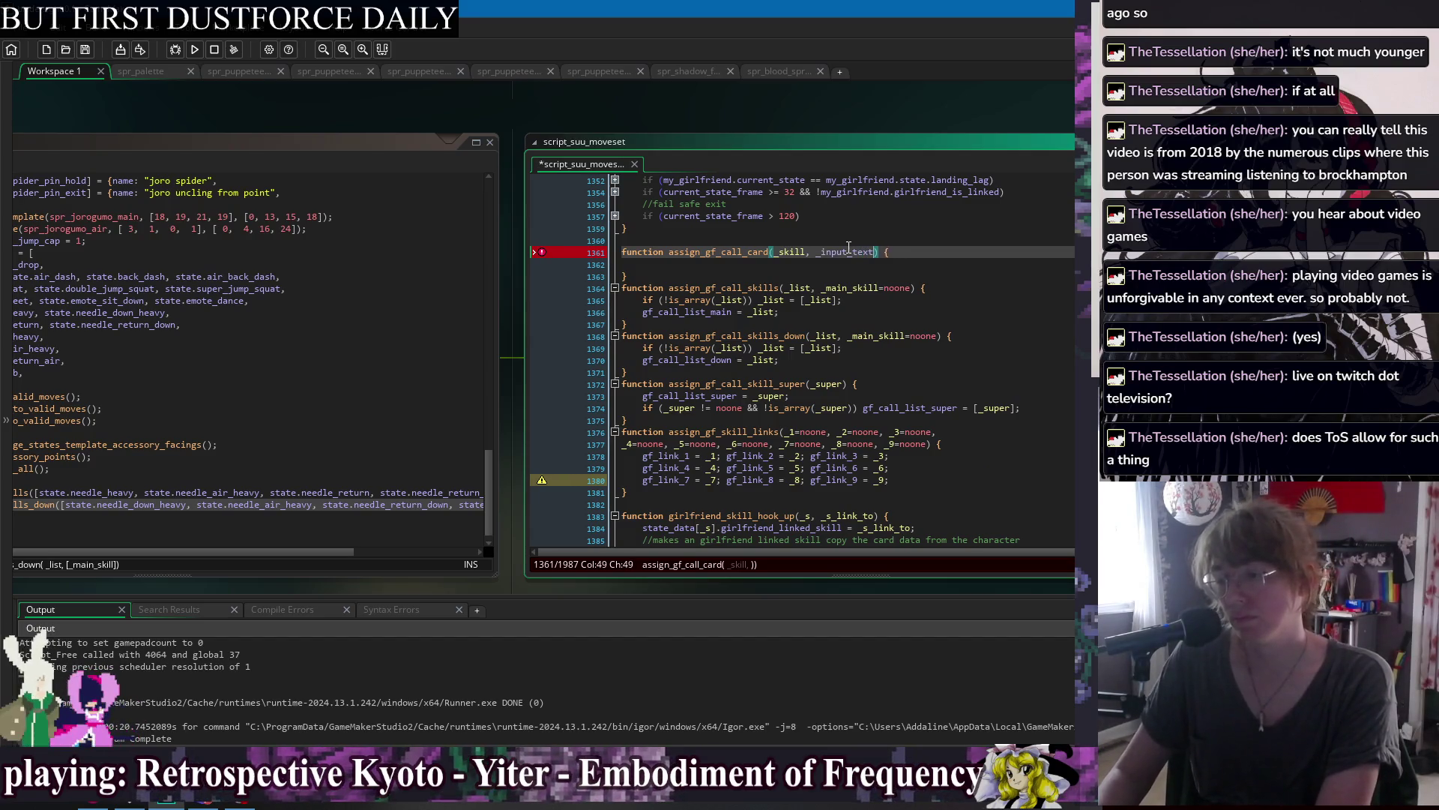
pyautogui.press('Escape')
pyautogui.press('Down')
pyautogui.hotkey('ctrl', 's')
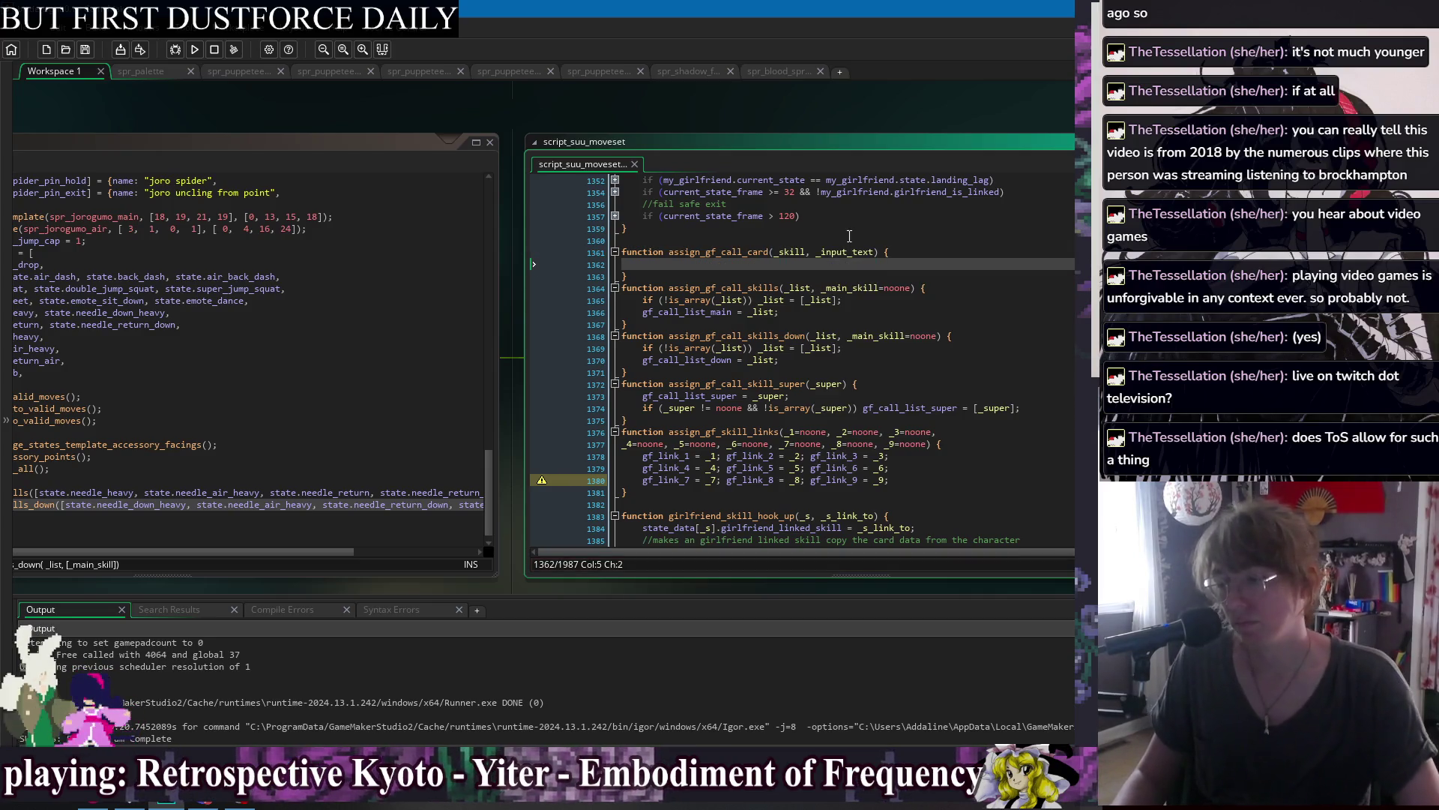
# Pan the workspace to obj_player_jorogumo's Create code and place the caret at its end.
pyautogui.click(811, 276)
pyautogui.click(813, 268)
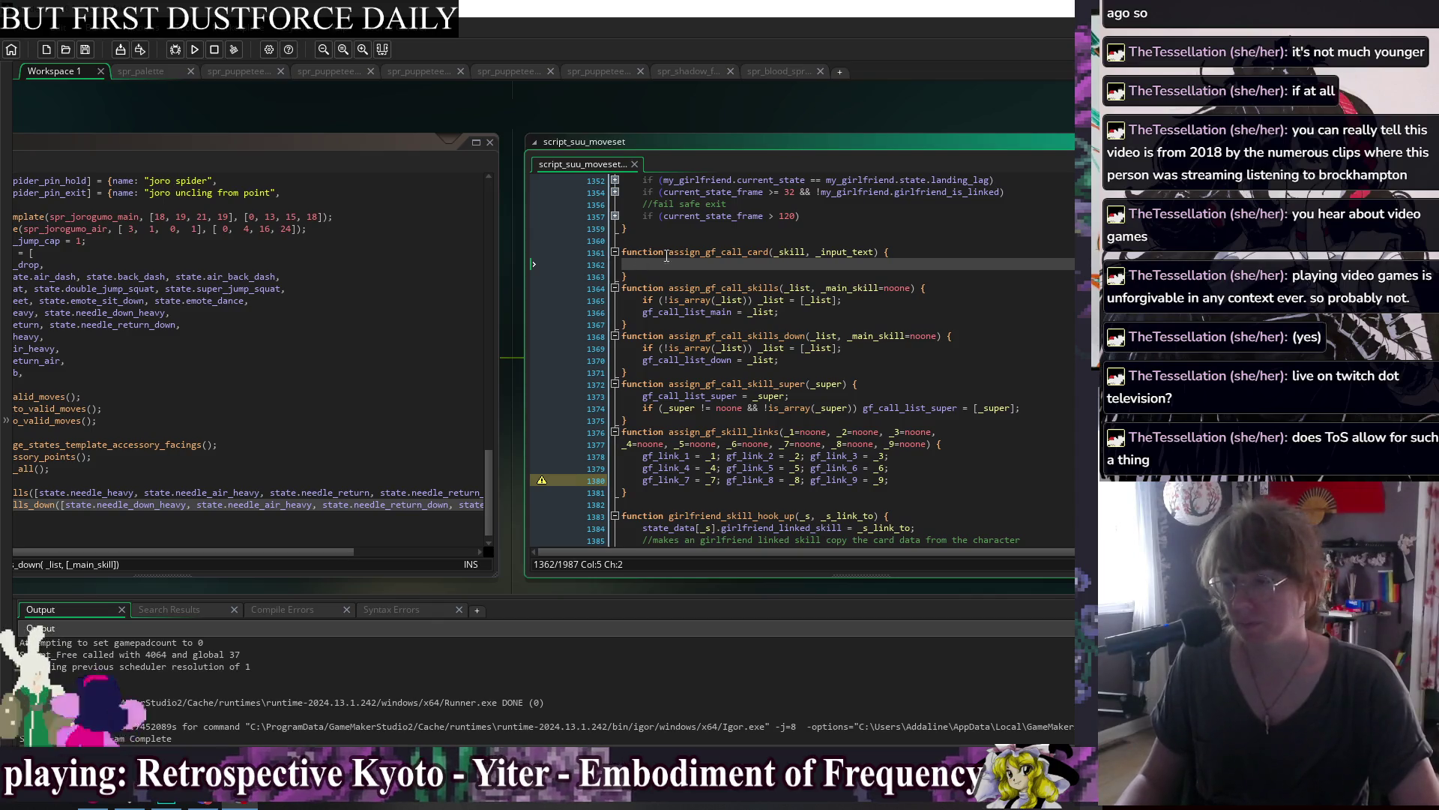
pyautogui.hotkey('shift', 'Home')
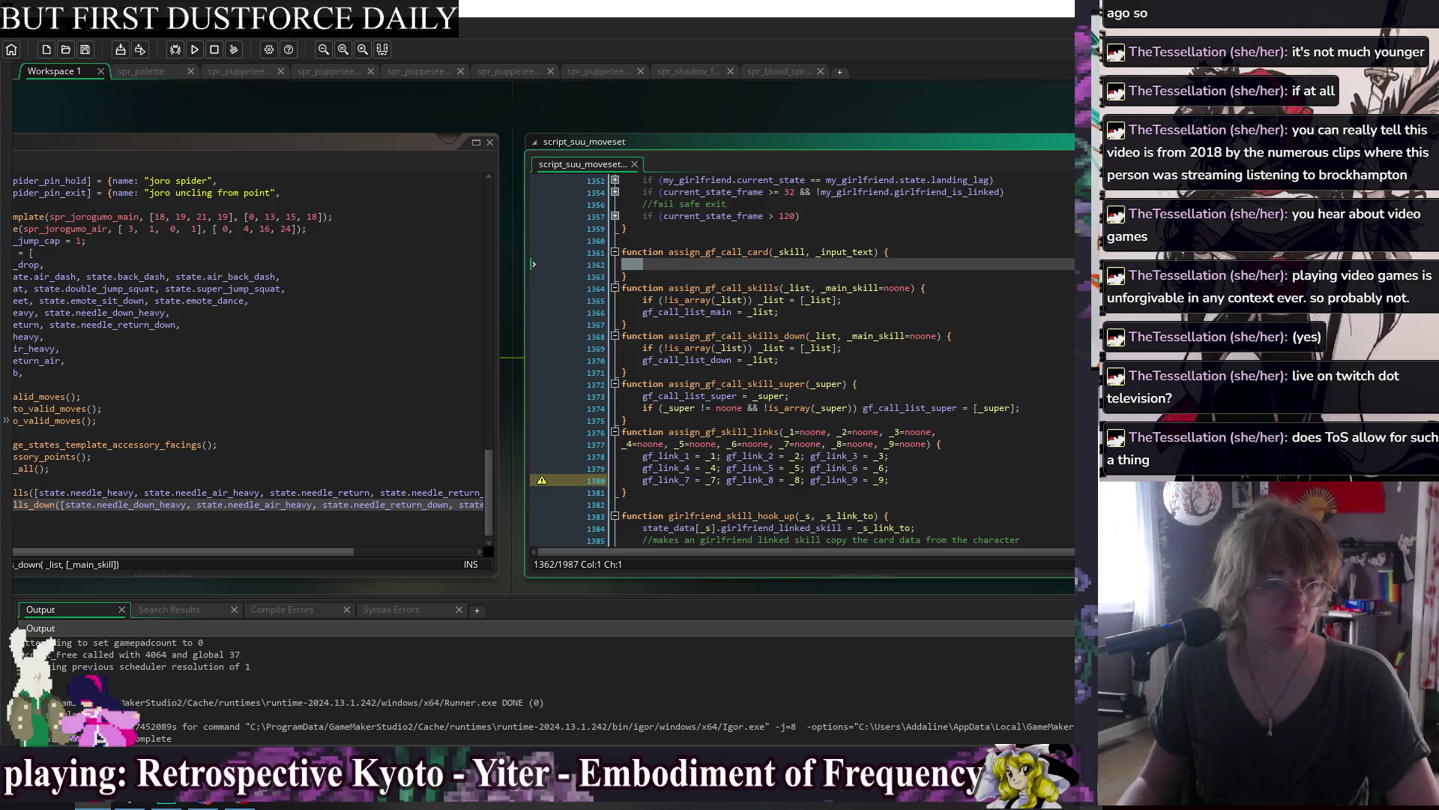
pyautogui.click(658, 263)
pyautogui.moveTo(171, 122)
pyautogui.mouseDown()
pyautogui.moveTo(412, 118)
pyautogui.moveTo(379, 120)
pyautogui.mouseUp()
pyautogui.click(216, 516)
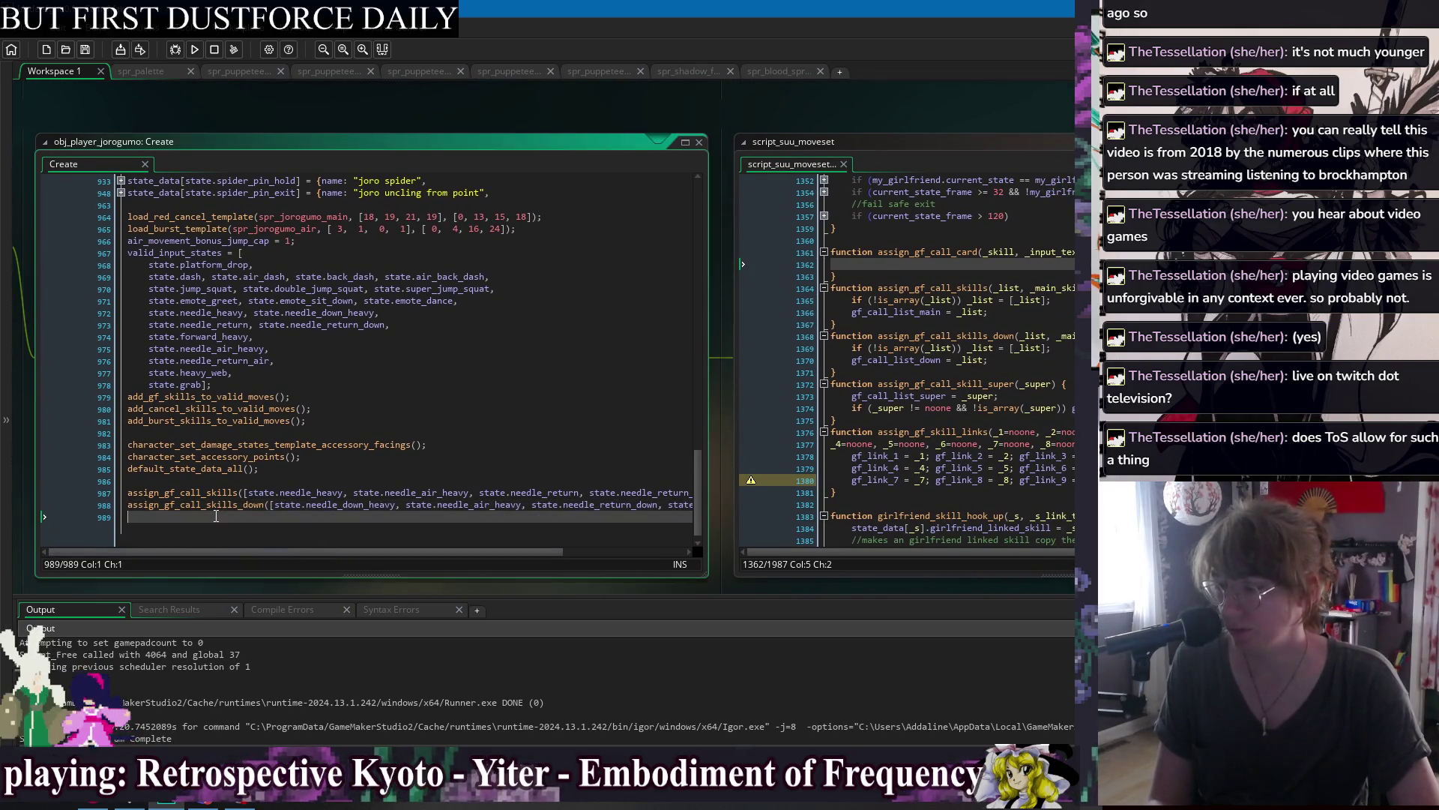
# Add blank lines, save, and begin typing assign_gf_call_card(state.needle_heavy, "[C]") on line 989.
pyautogui.press('Return')
pyautogui.press('Return')
pyautogui.press('Return')
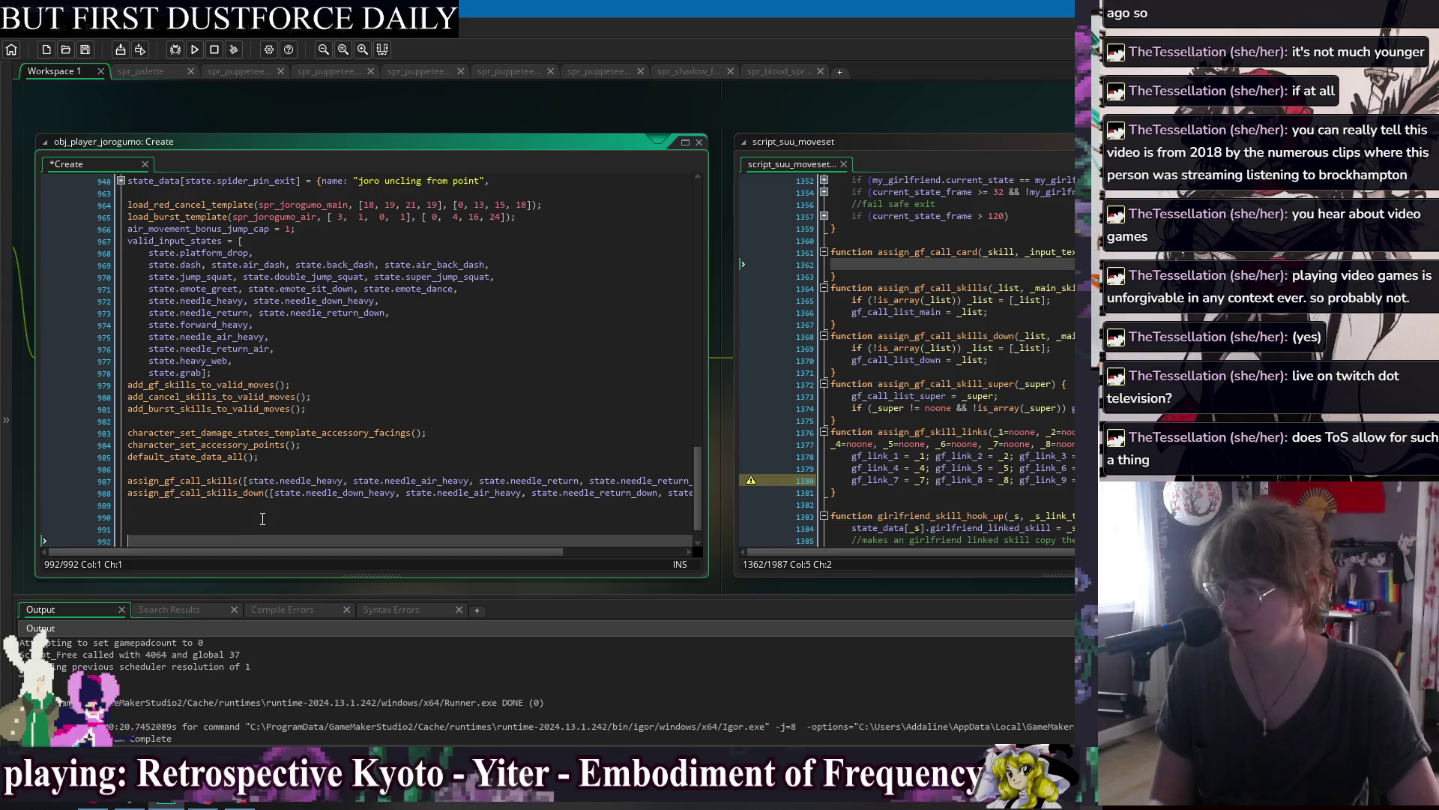
pyautogui.click(262, 519)
pyautogui.scroll(-1, 248, 509)
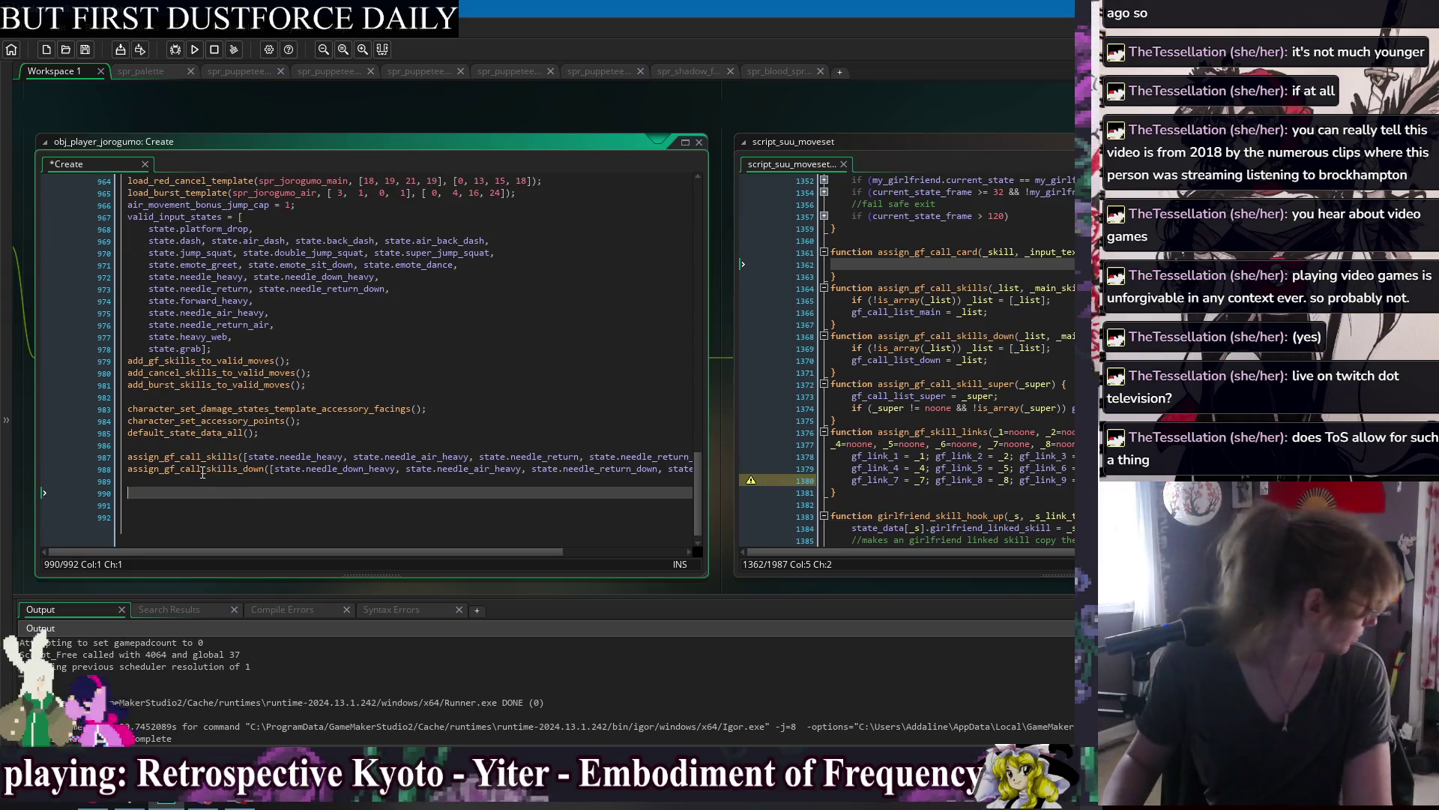
pyautogui.hotkey('ctrl', 's')
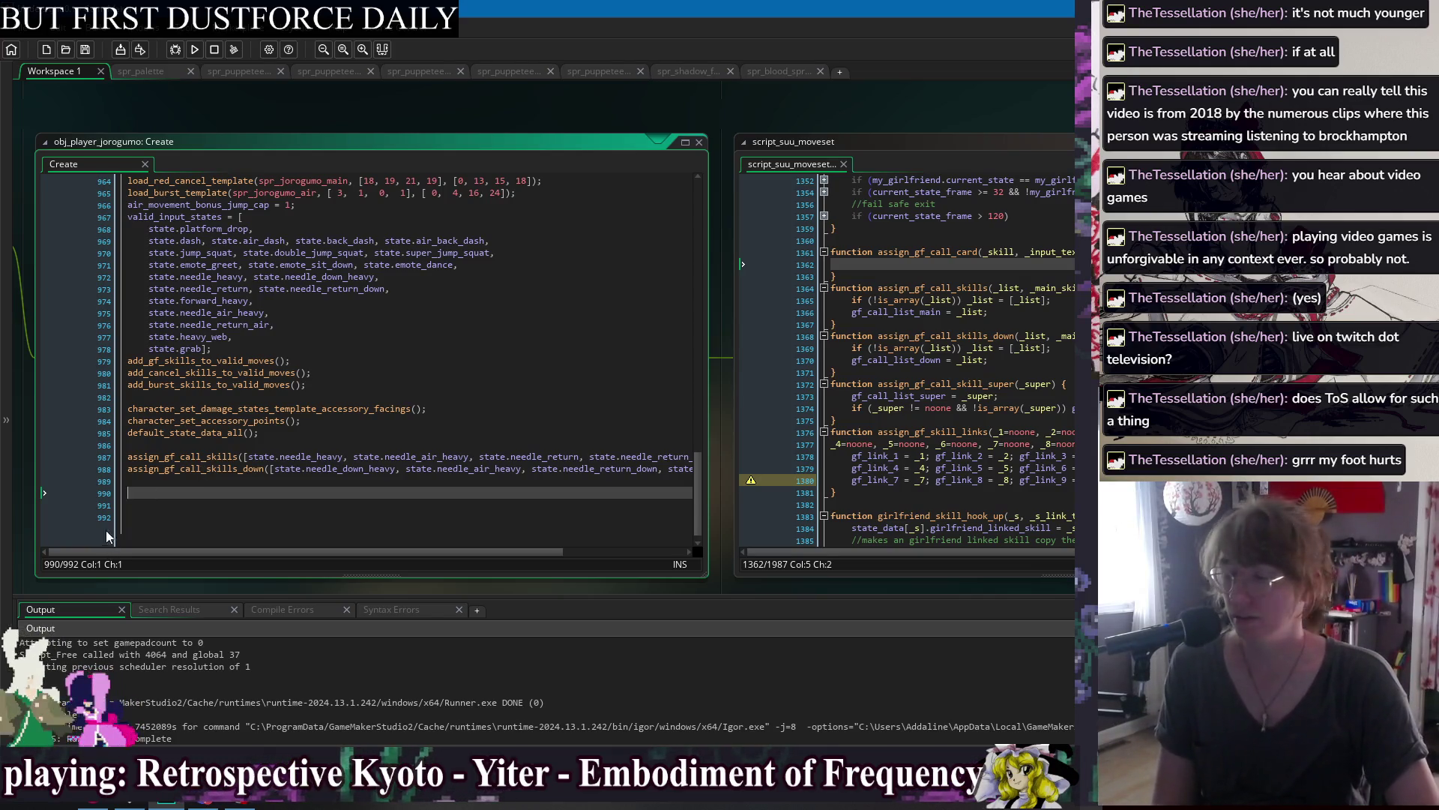
pyautogui.click(148, 478)
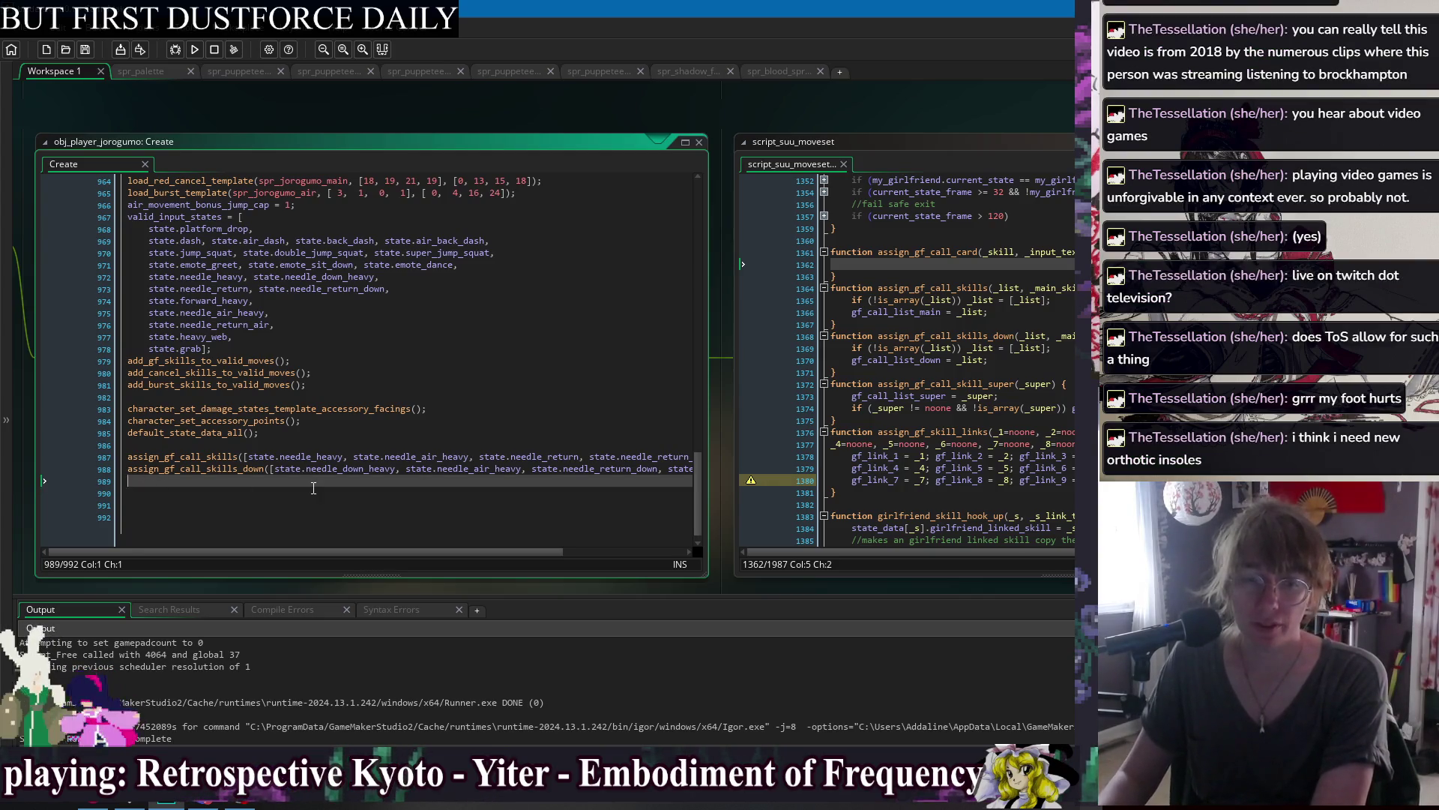
pyautogui.write('as')
pyautogui.write('sign(')
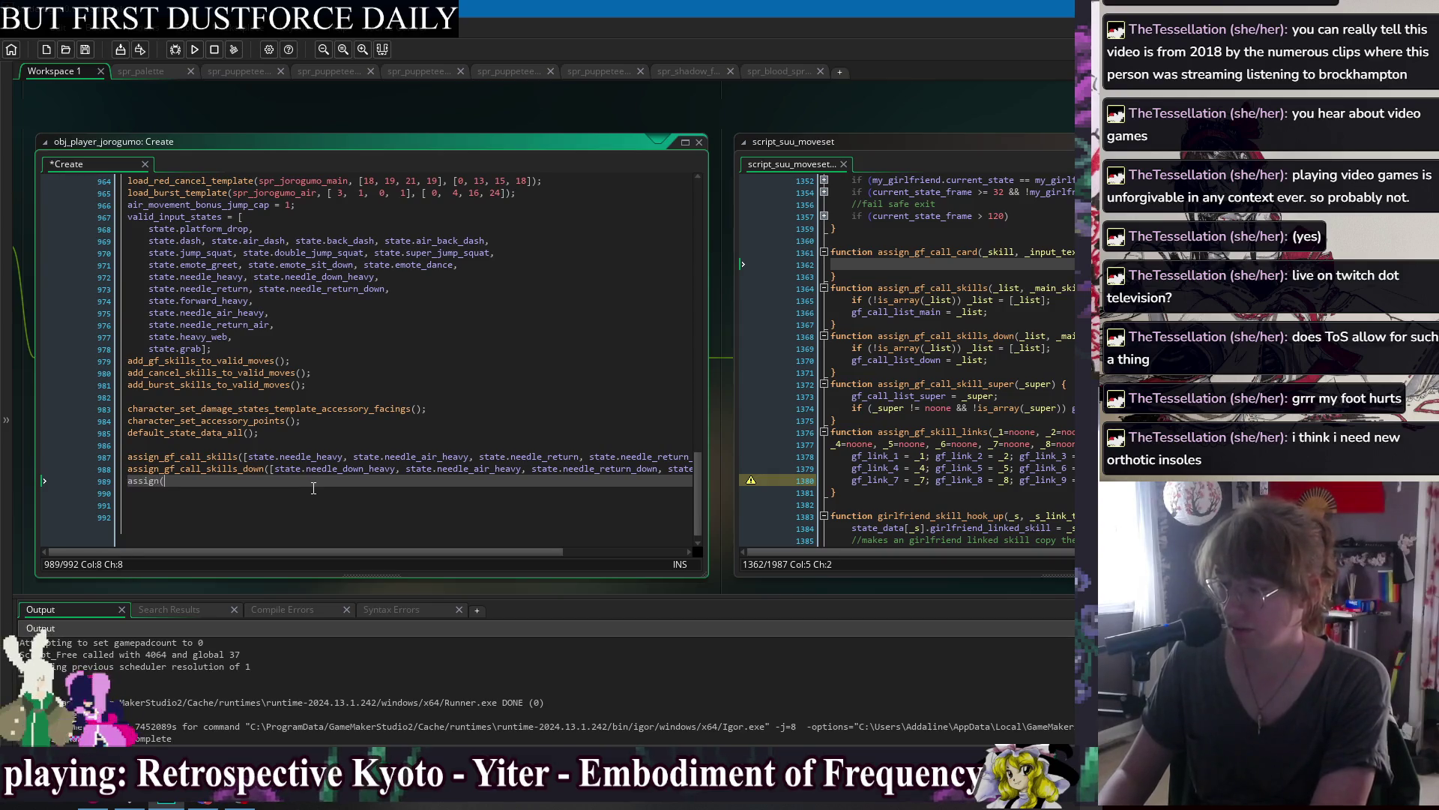
pyautogui.press('BackSpace')
pyautogui.write('_gf_cal')
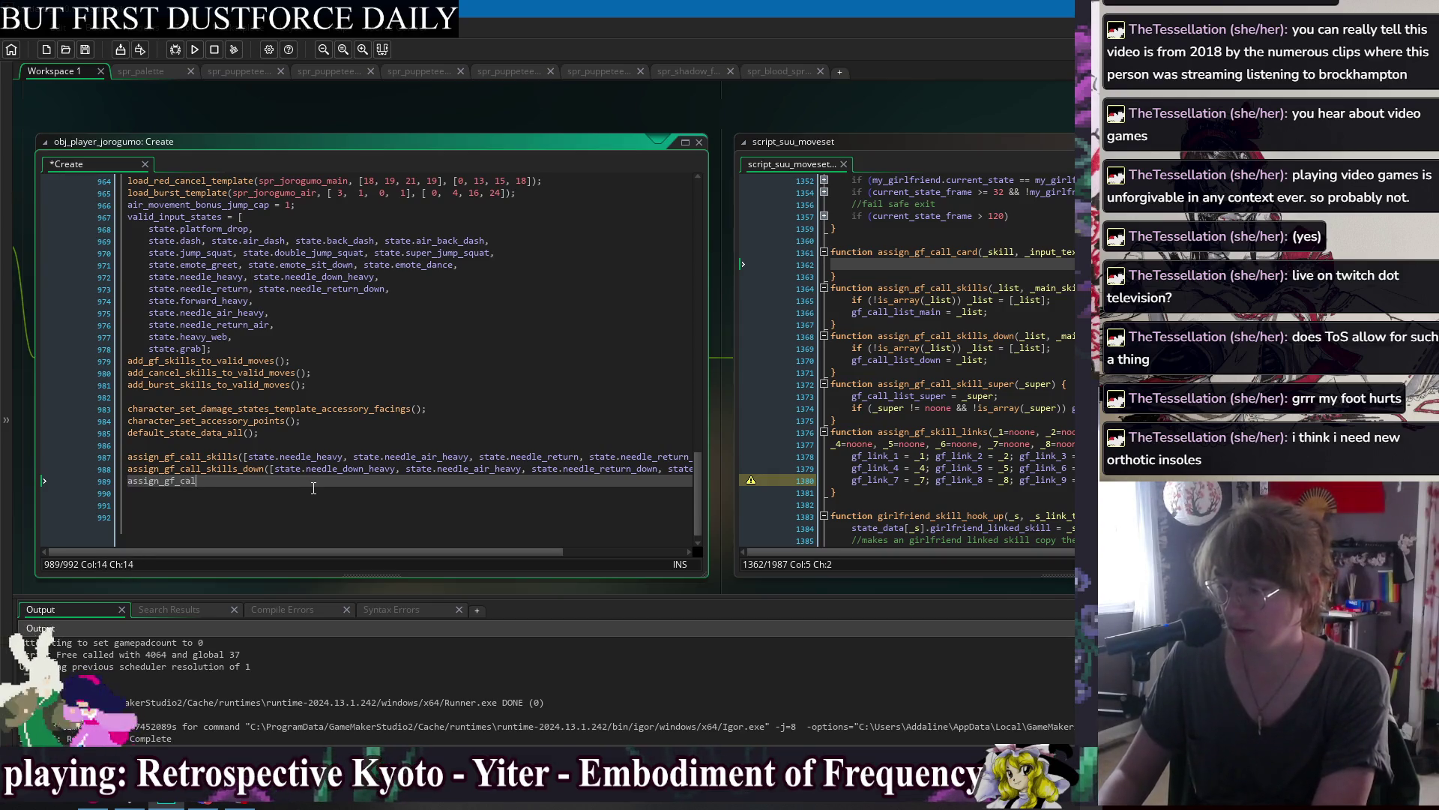
pyautogui.write('l_card')
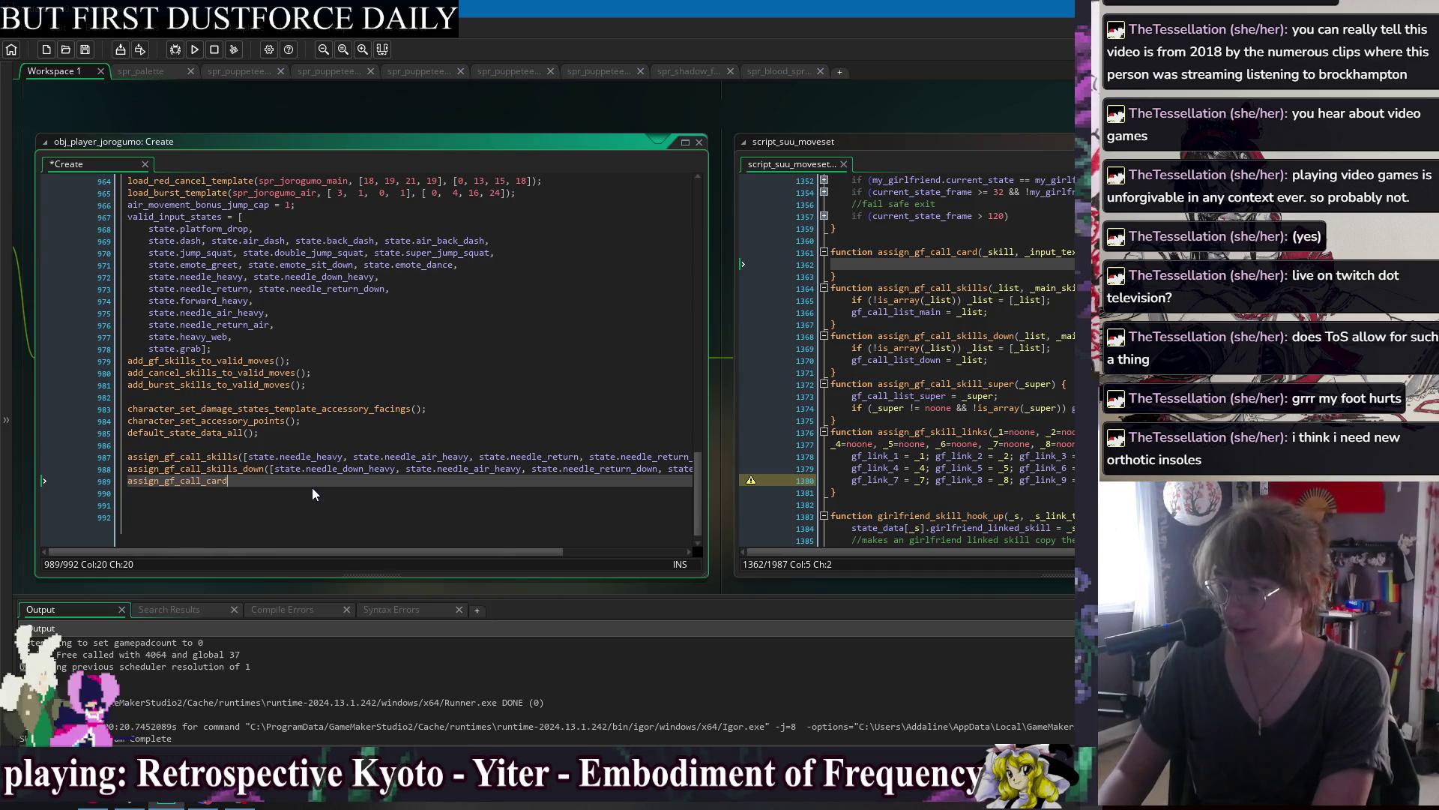
pyautogui.write('(')
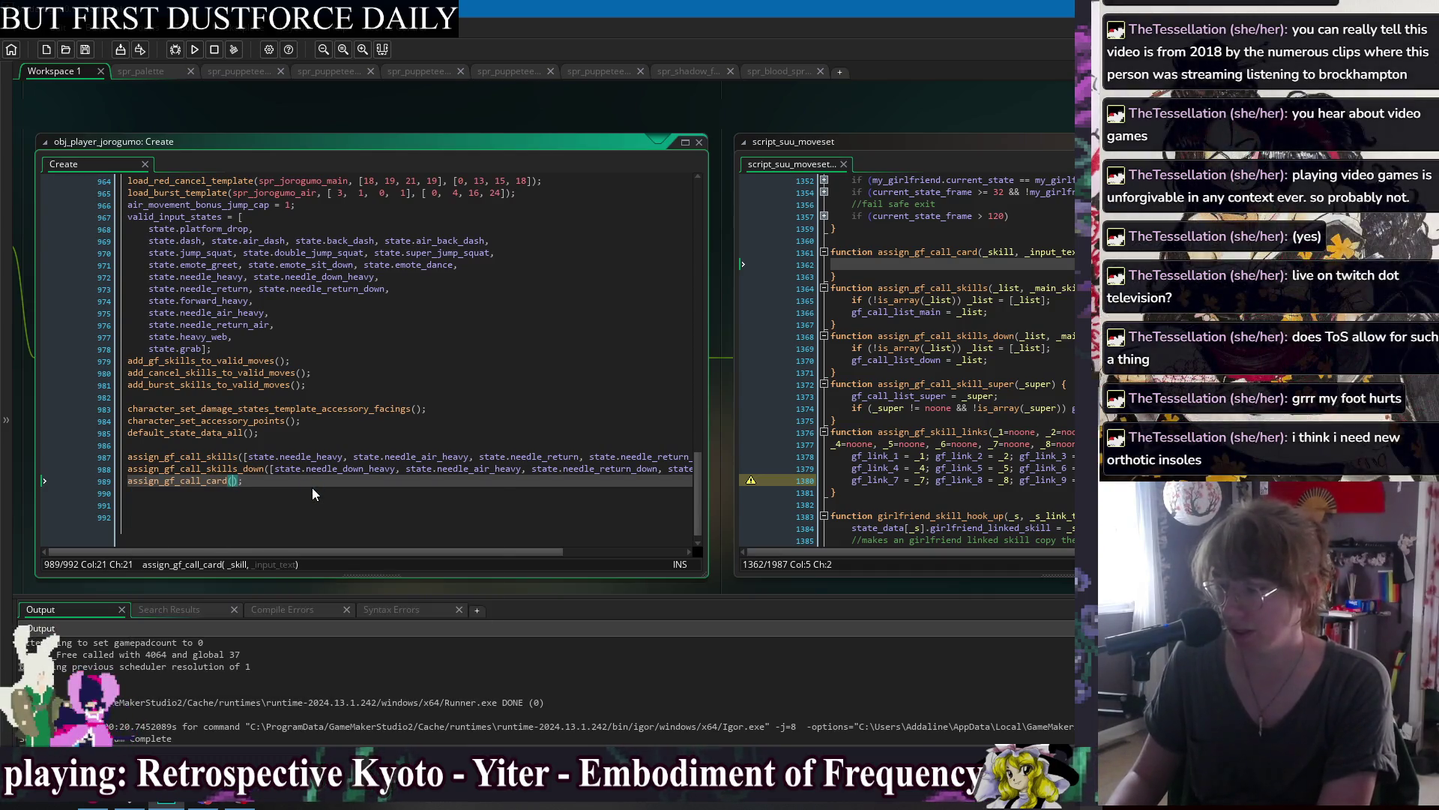
pyautogui.write('state.')
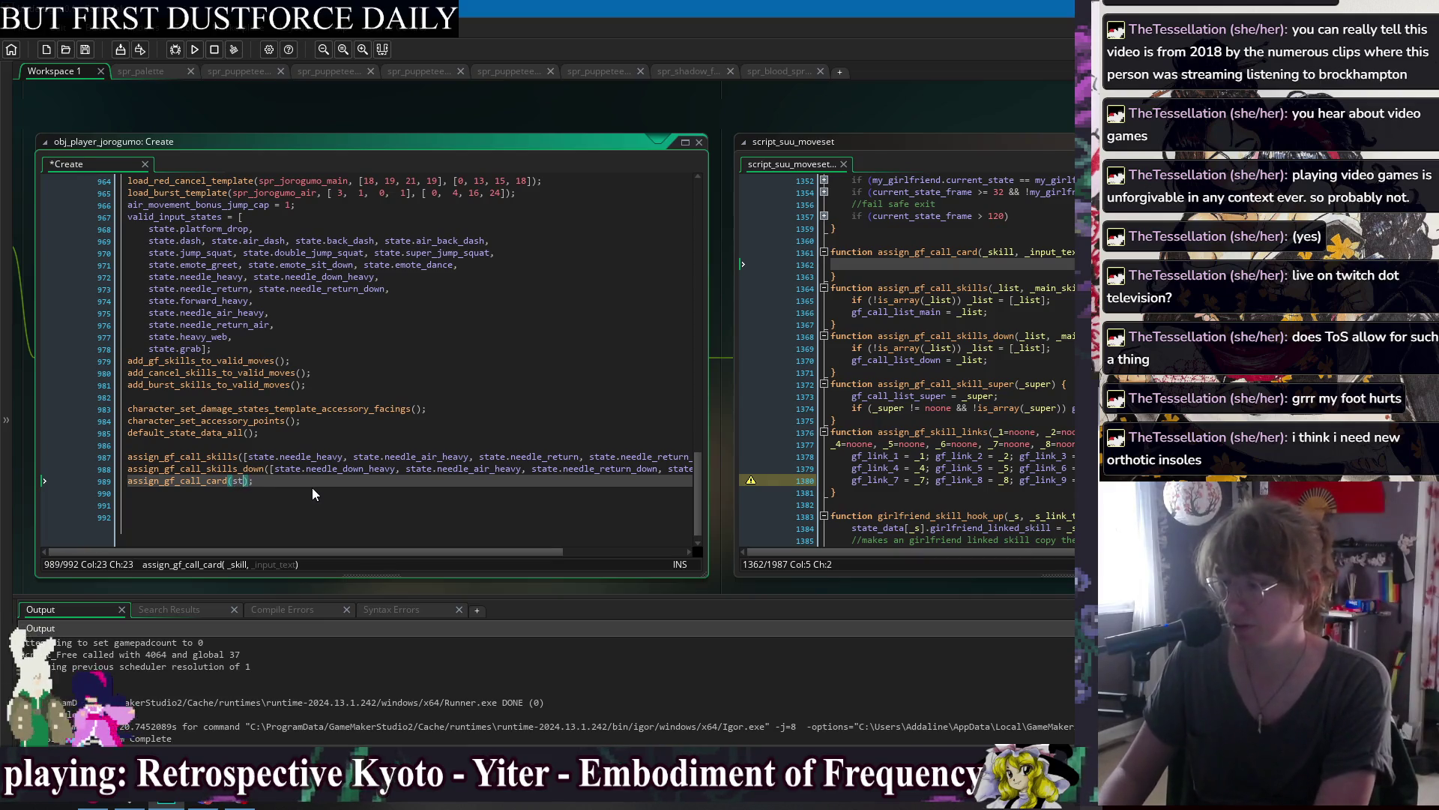
pyautogui.write('heavy')
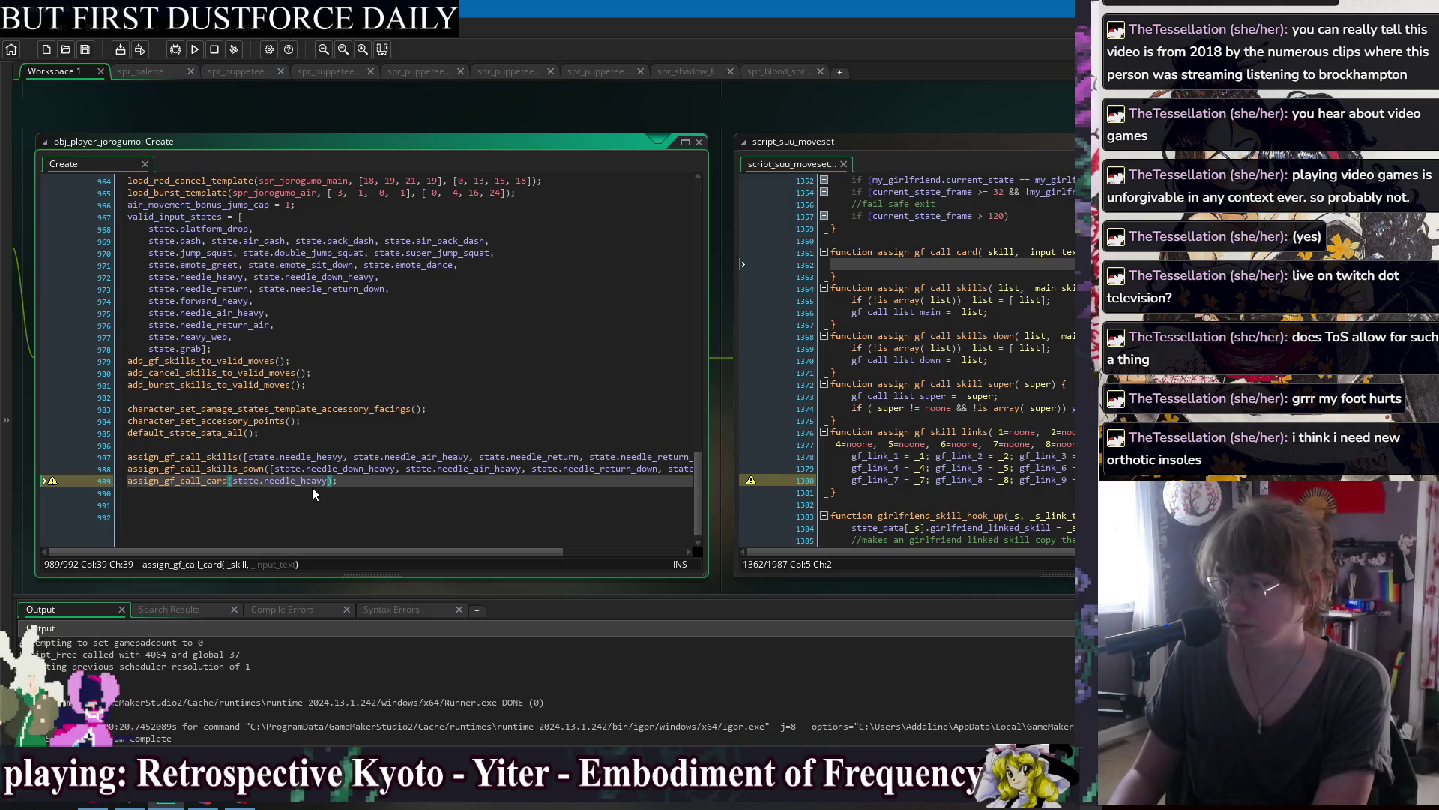
pyautogui.write(', ')
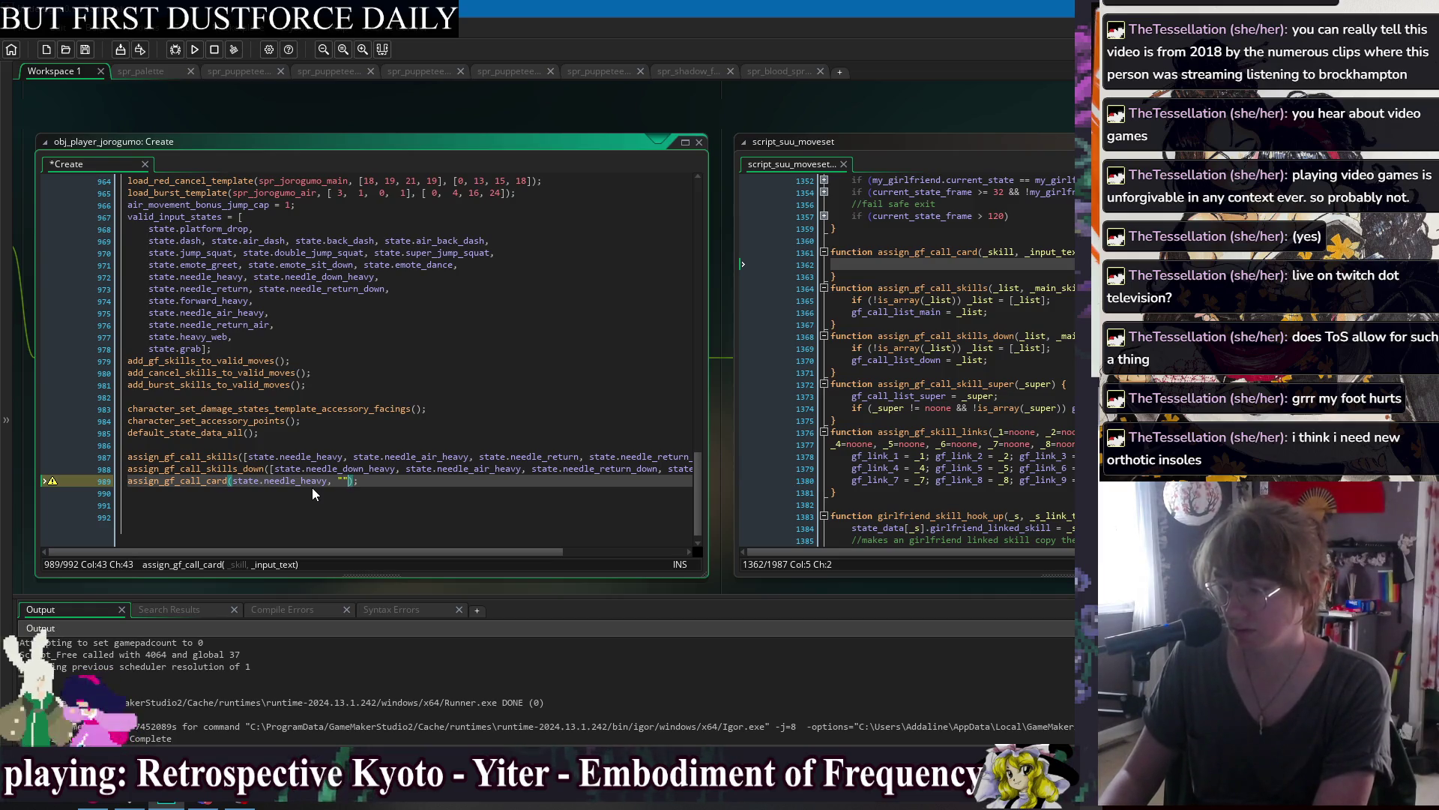
pyautogui.write('"')
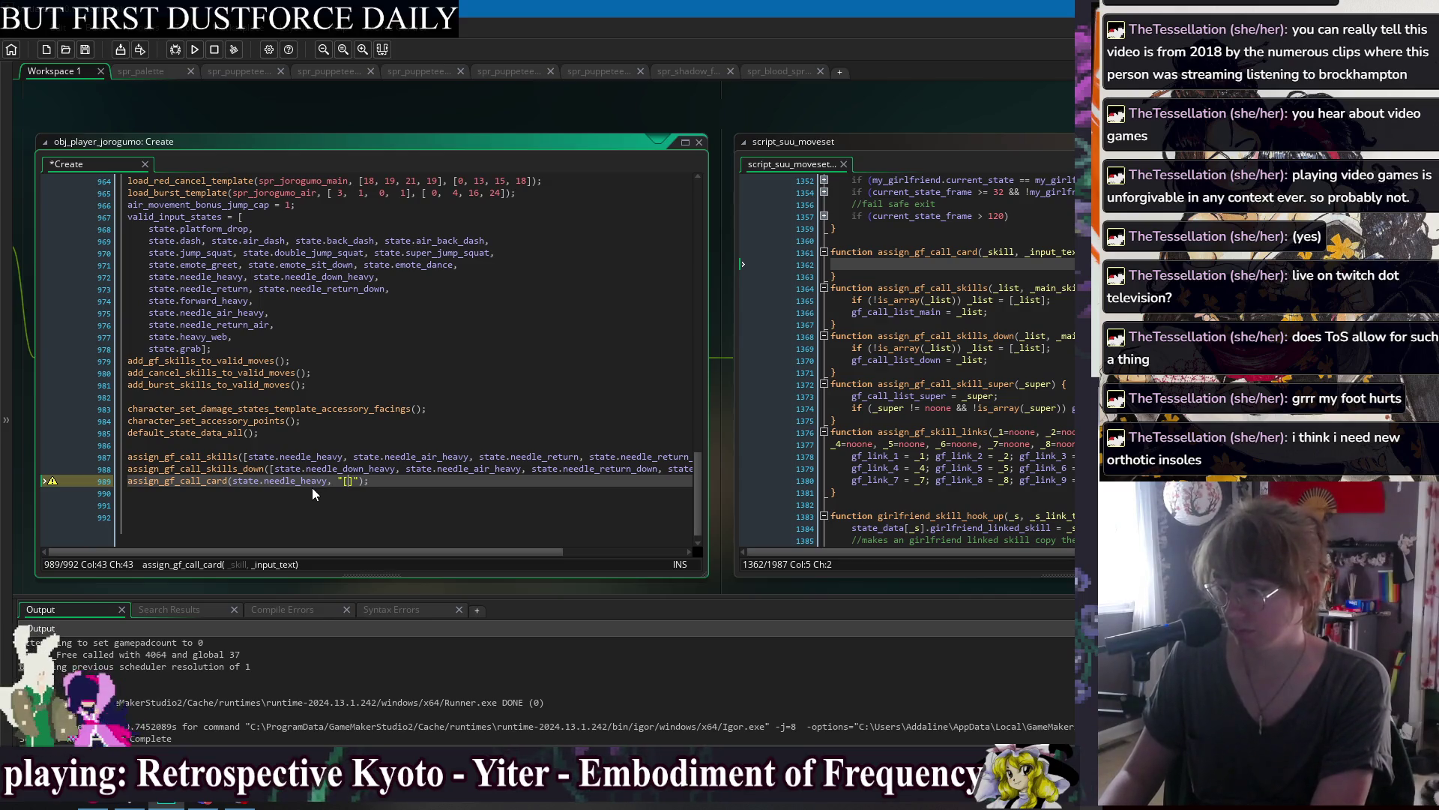
pyautogui.write('C')
# Duplicate the call twice, save, and make the second call needle_air_heavy with "[J][C]".
pyautogui.press('End')
pyautogui.hotkey('ctrl', 'd')
pyautogui.hotkey('ctrl', 'd')
pyautogui.hotkey('ctrl', 's')
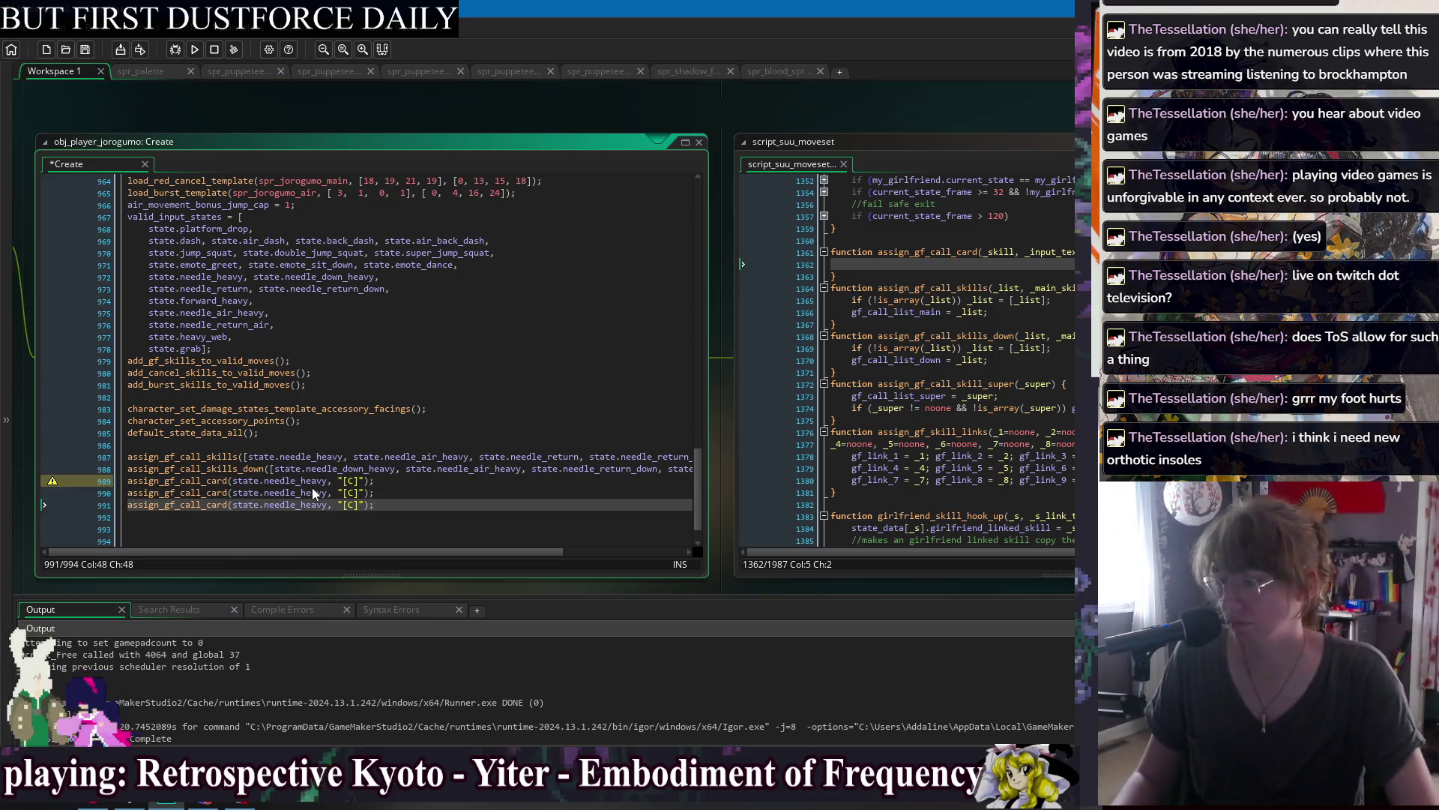
pyautogui.click(266, 494)
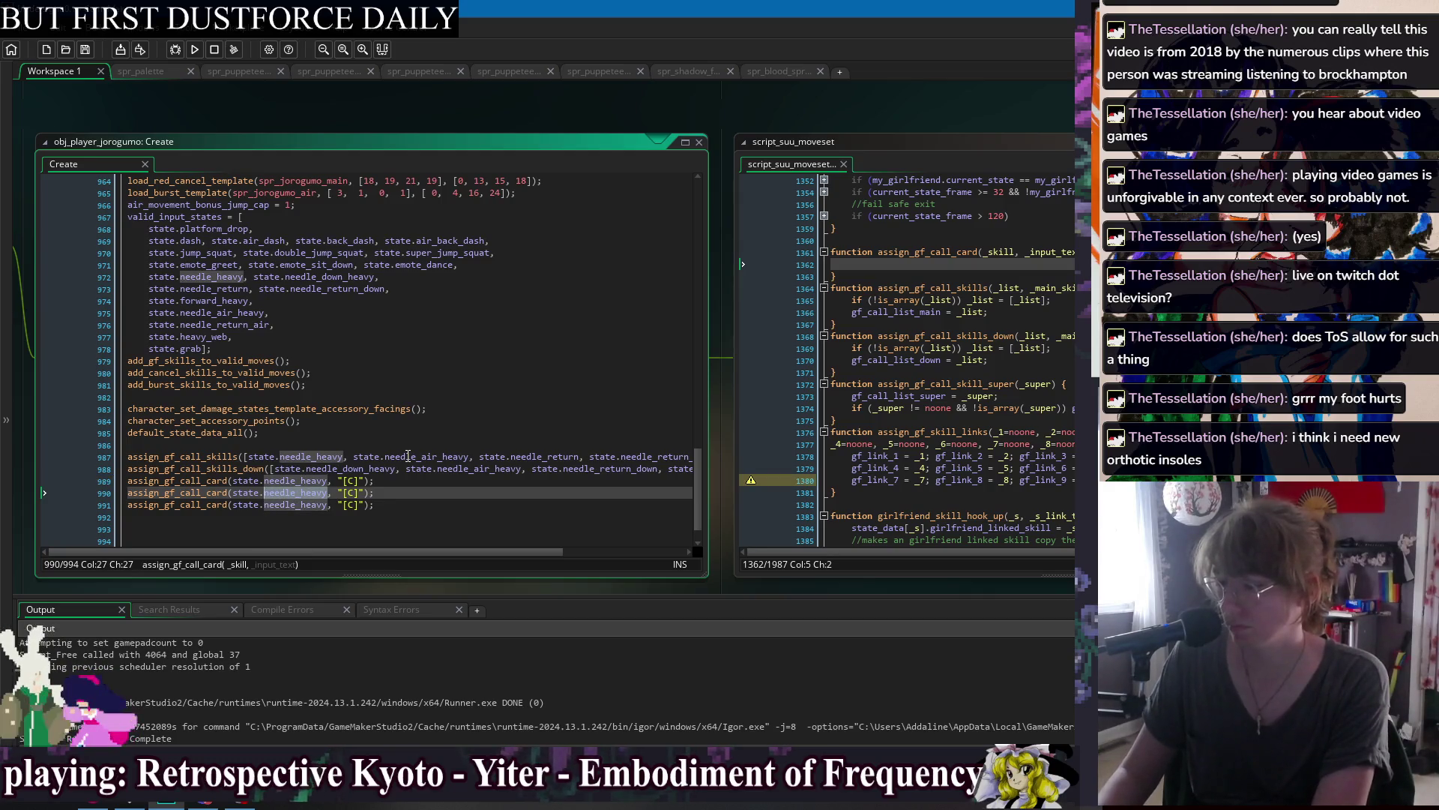
pyautogui.hotkey('ctrl', 'Delete')
pyautogui.write('needle_air_')
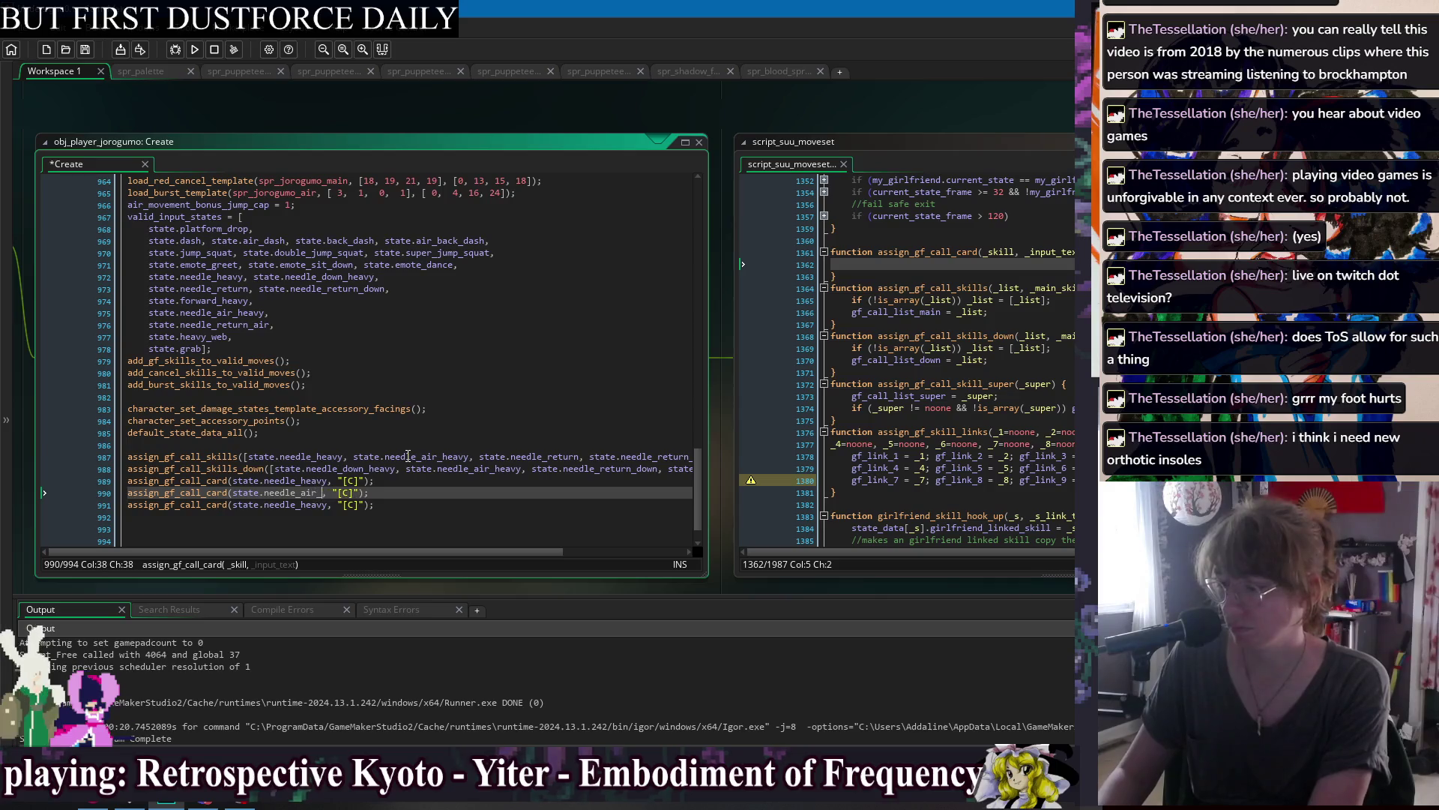
pyautogui.write('heavy')
pyautogui.press('Right')
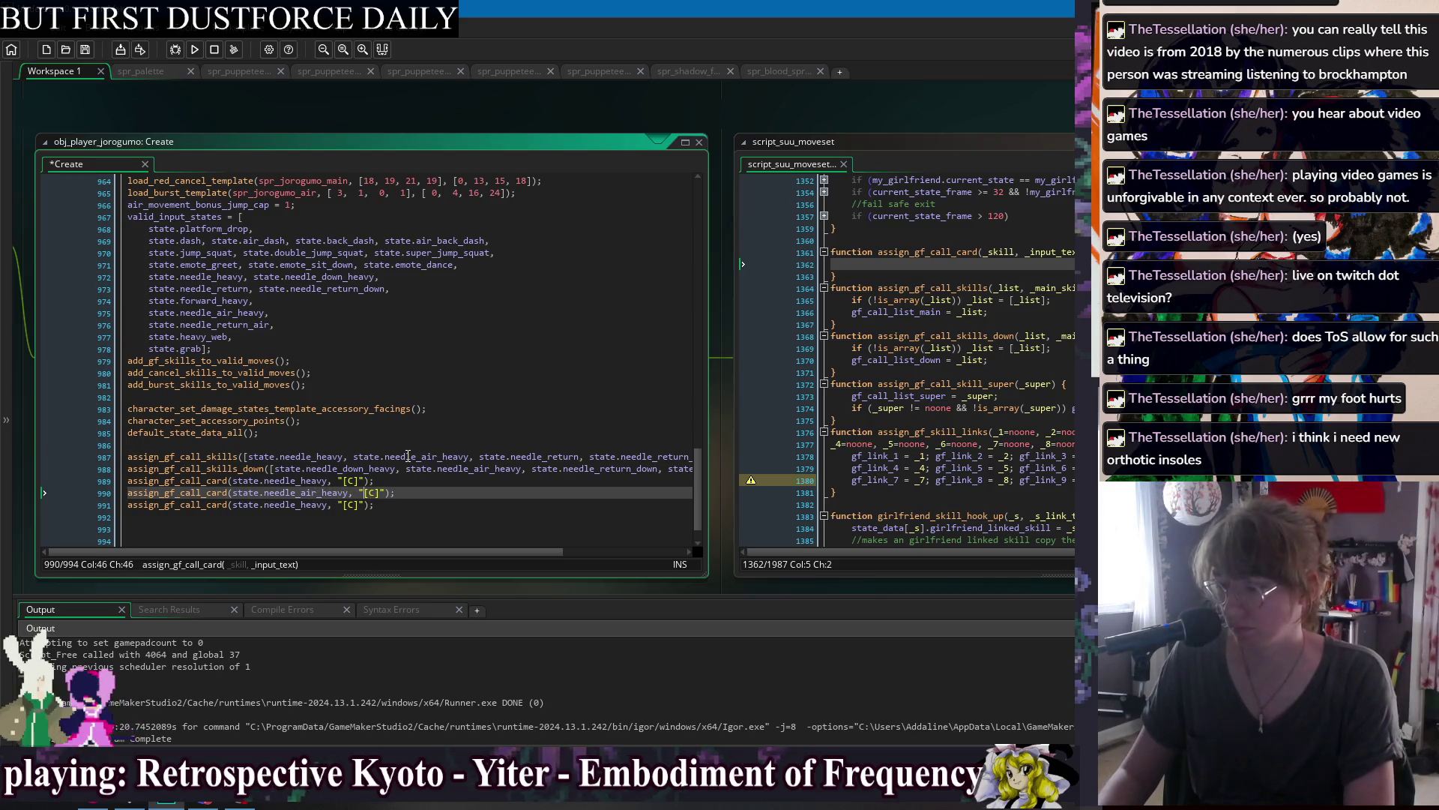
pyautogui.write('[j]')
# Make the third call needle_down_heavy with "[2][C]", remove trailing blank lines, and save.
pyautogui.press('Down')
pyautogui.press('Left')
pyautogui.press('Left')
pyautogui.press('Left')
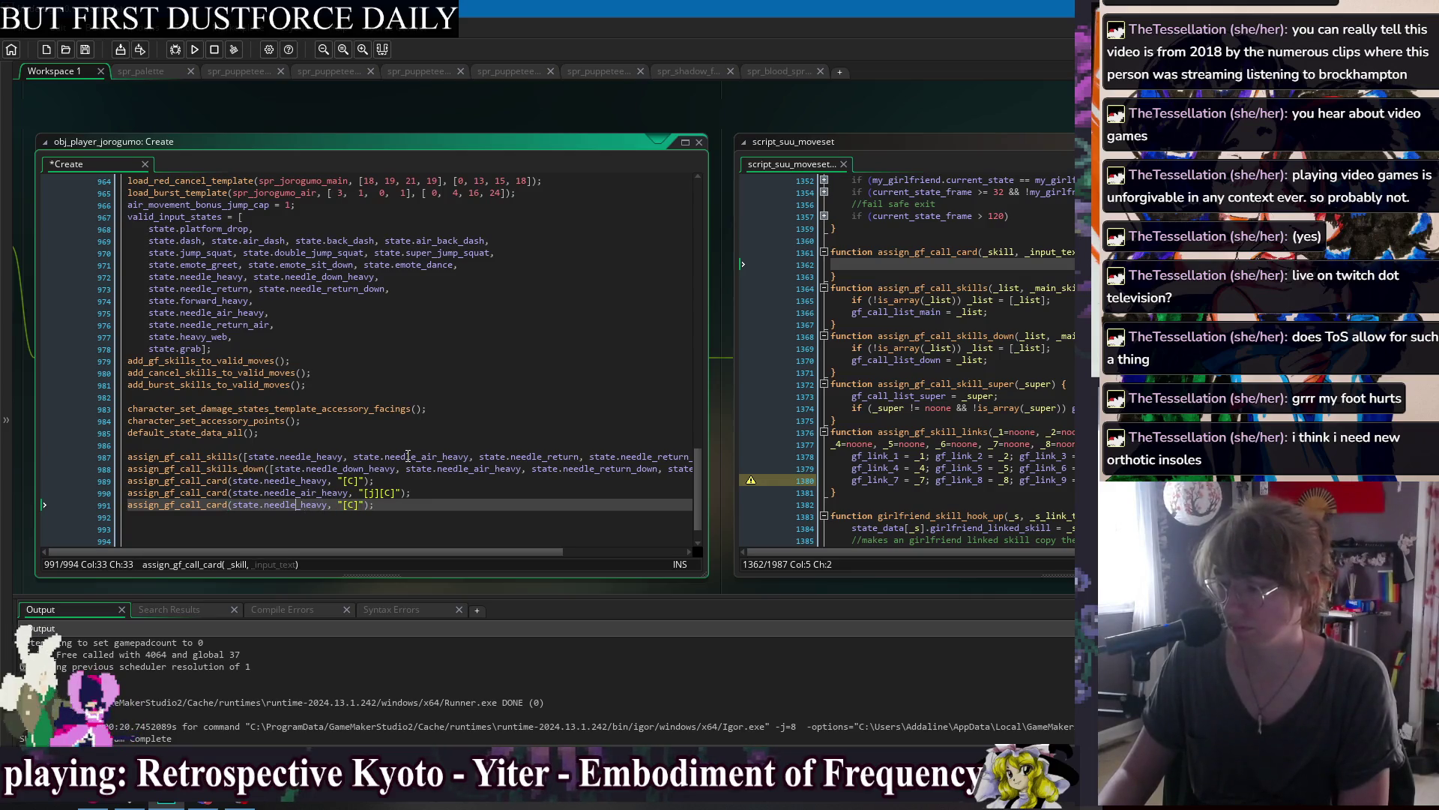
pyautogui.write('down_')
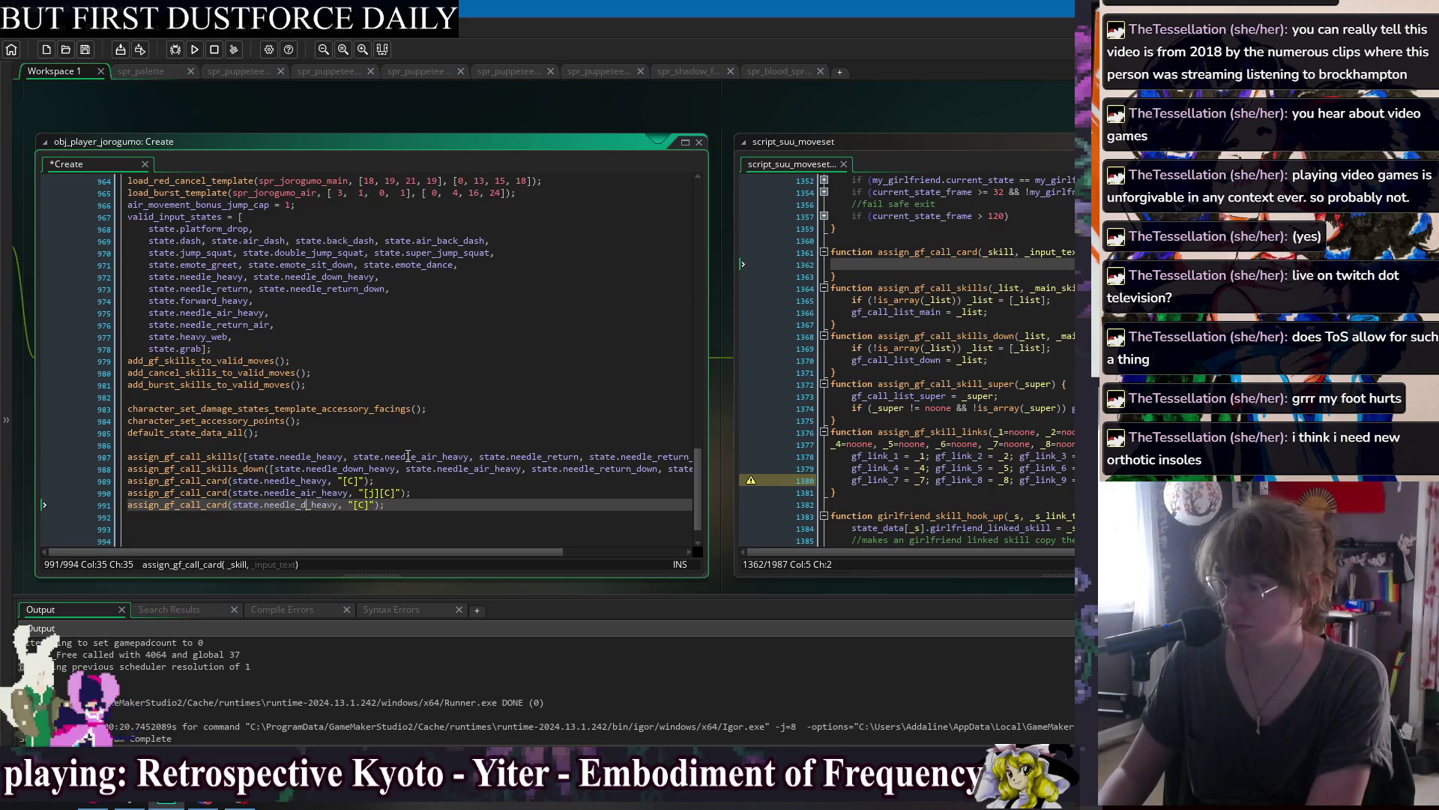
pyautogui.press('Right')
pyautogui.press('Right')
pyautogui.press('Right')
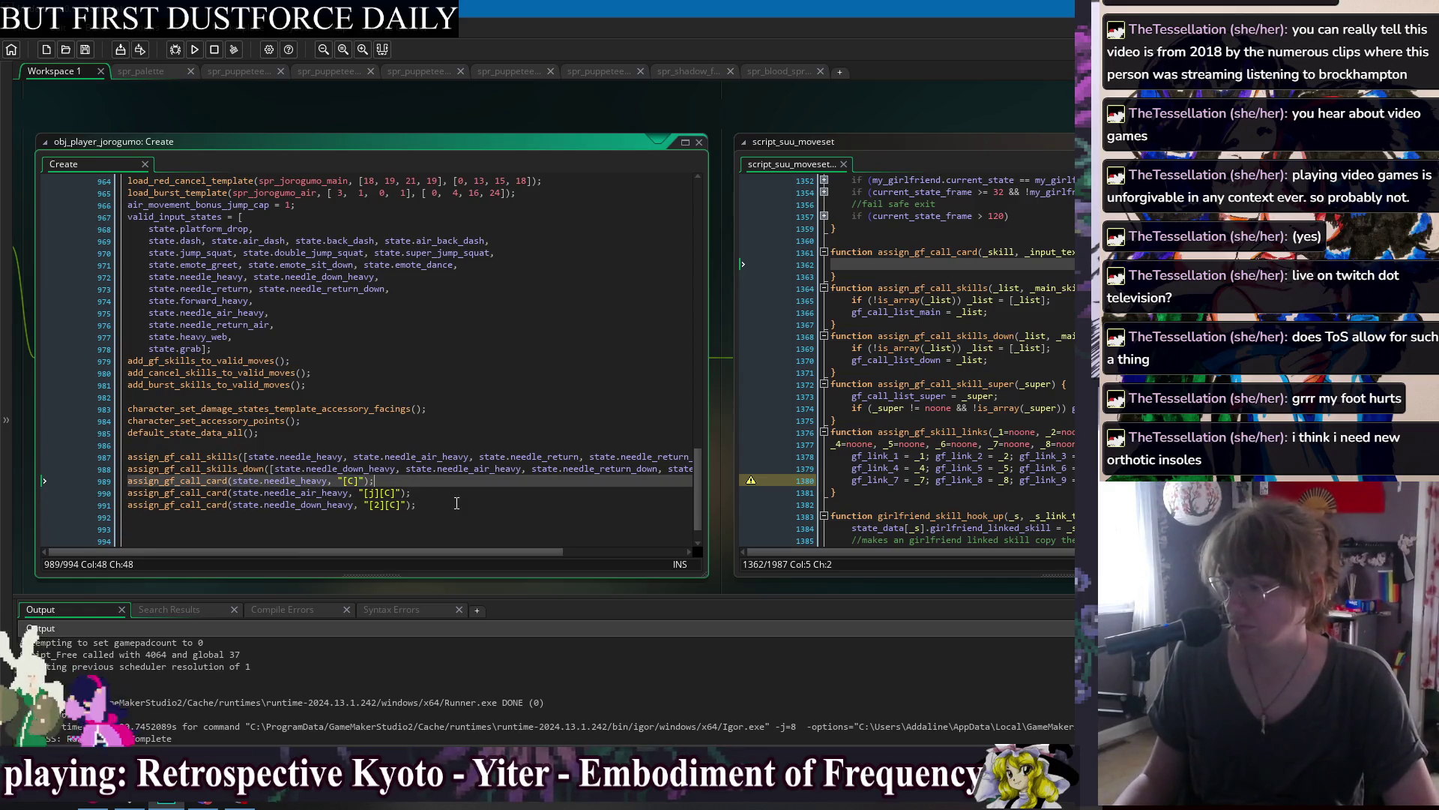
pyautogui.press('Down')
pyautogui.press('Down')
pyautogui.press('Down')
pyautogui.press('Delete')
pyautogui.press('Delete')
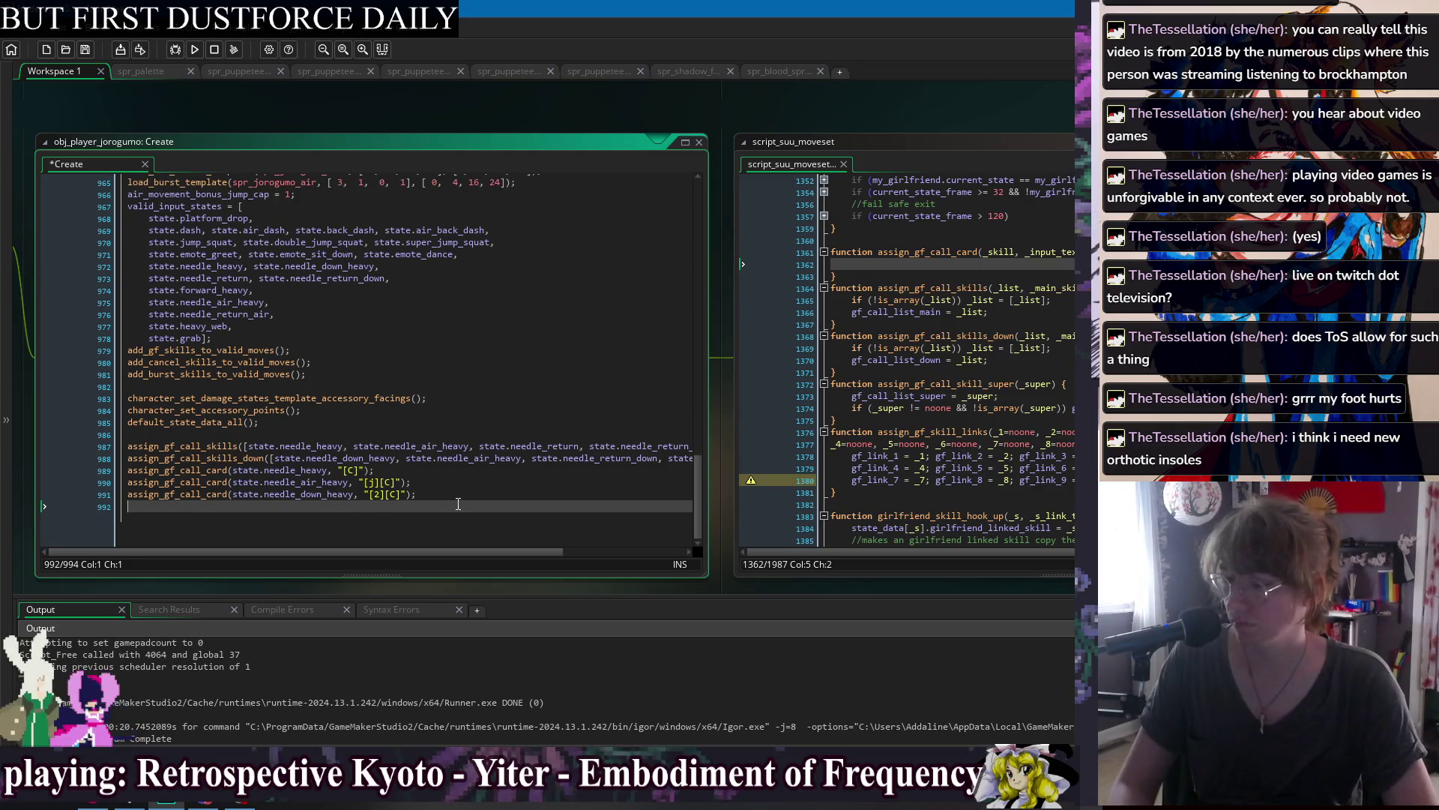
pyautogui.hotkey('ctrl', 's')
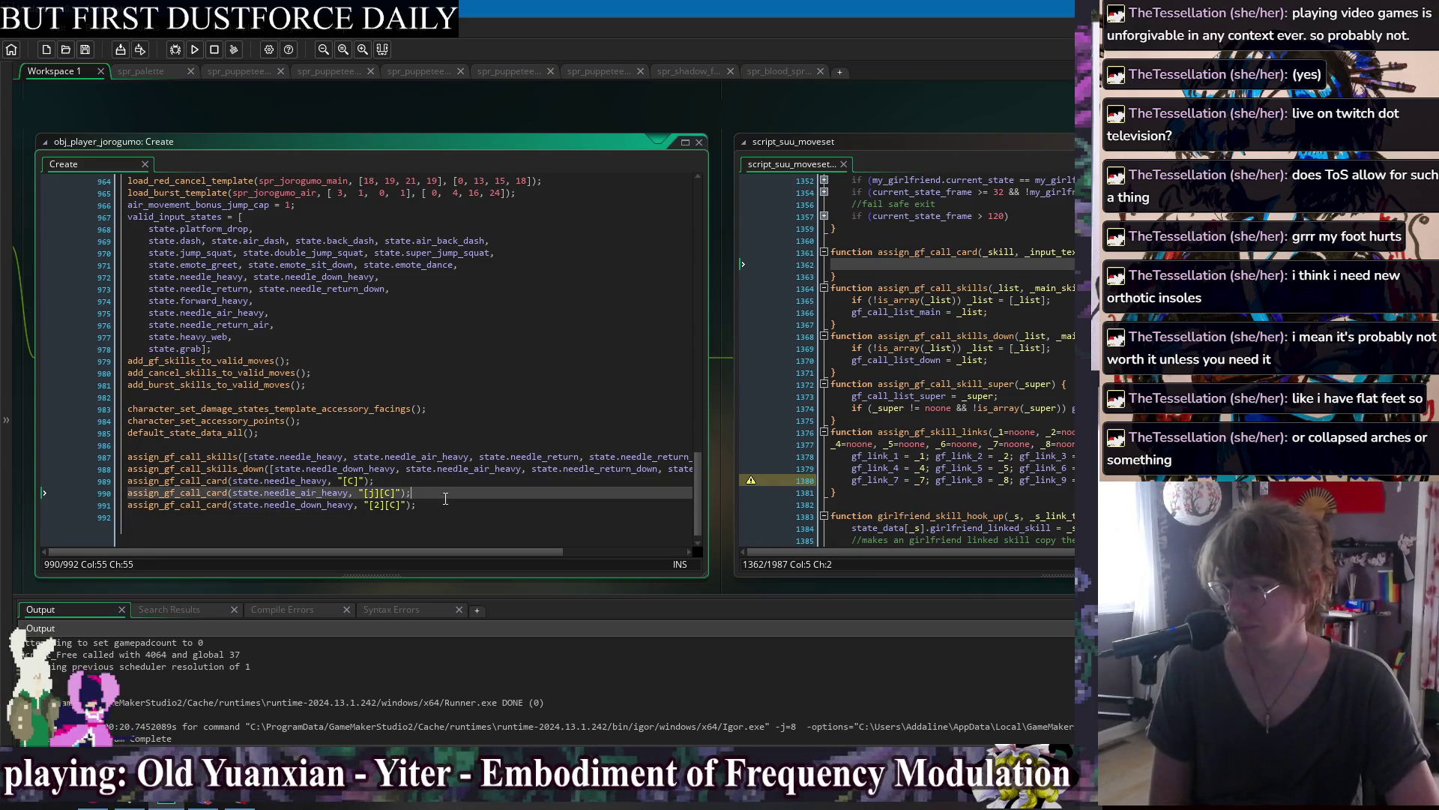
pyautogui.click(453, 483)
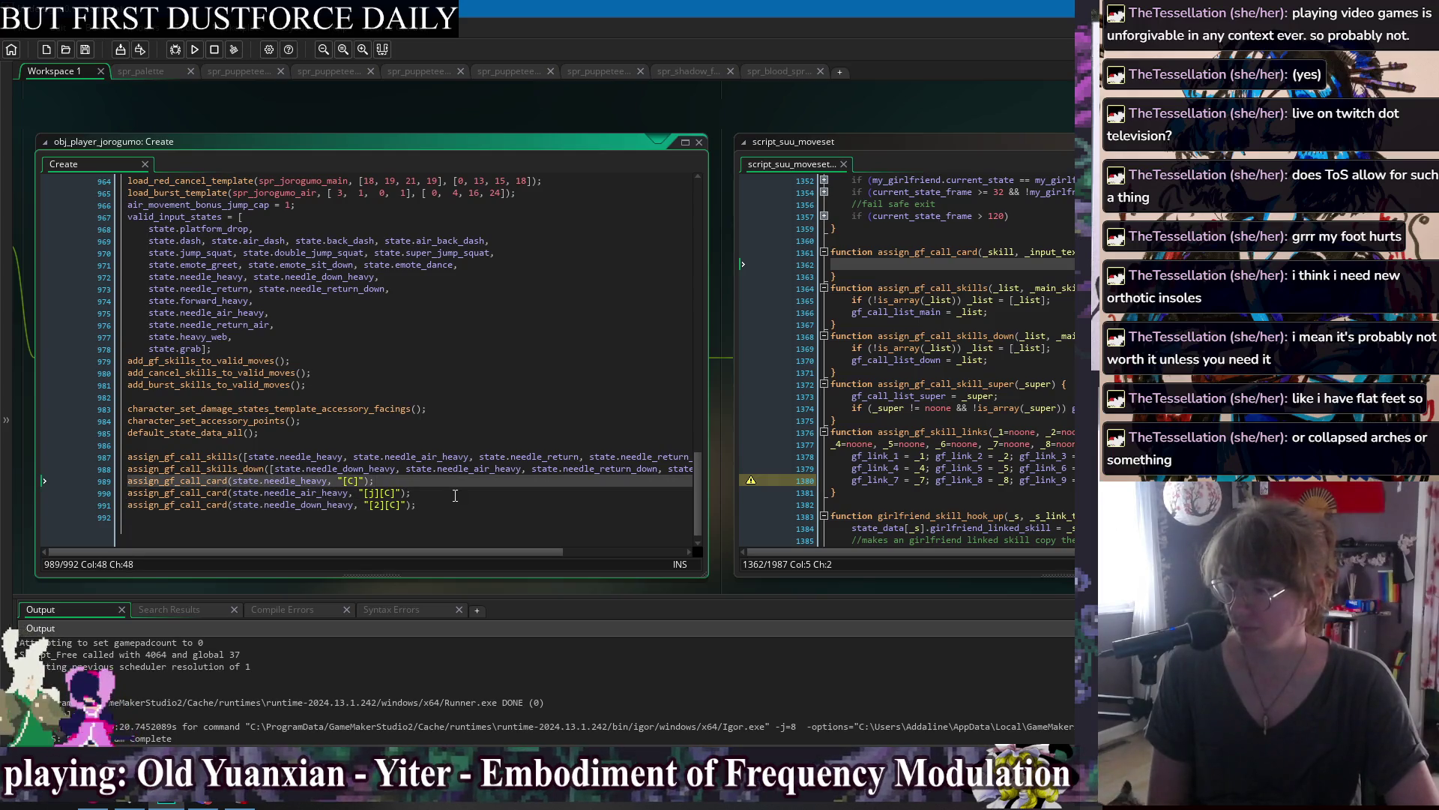
pyautogui.press('Down')
pyautogui.press('Down')
pyautogui.press('Down')
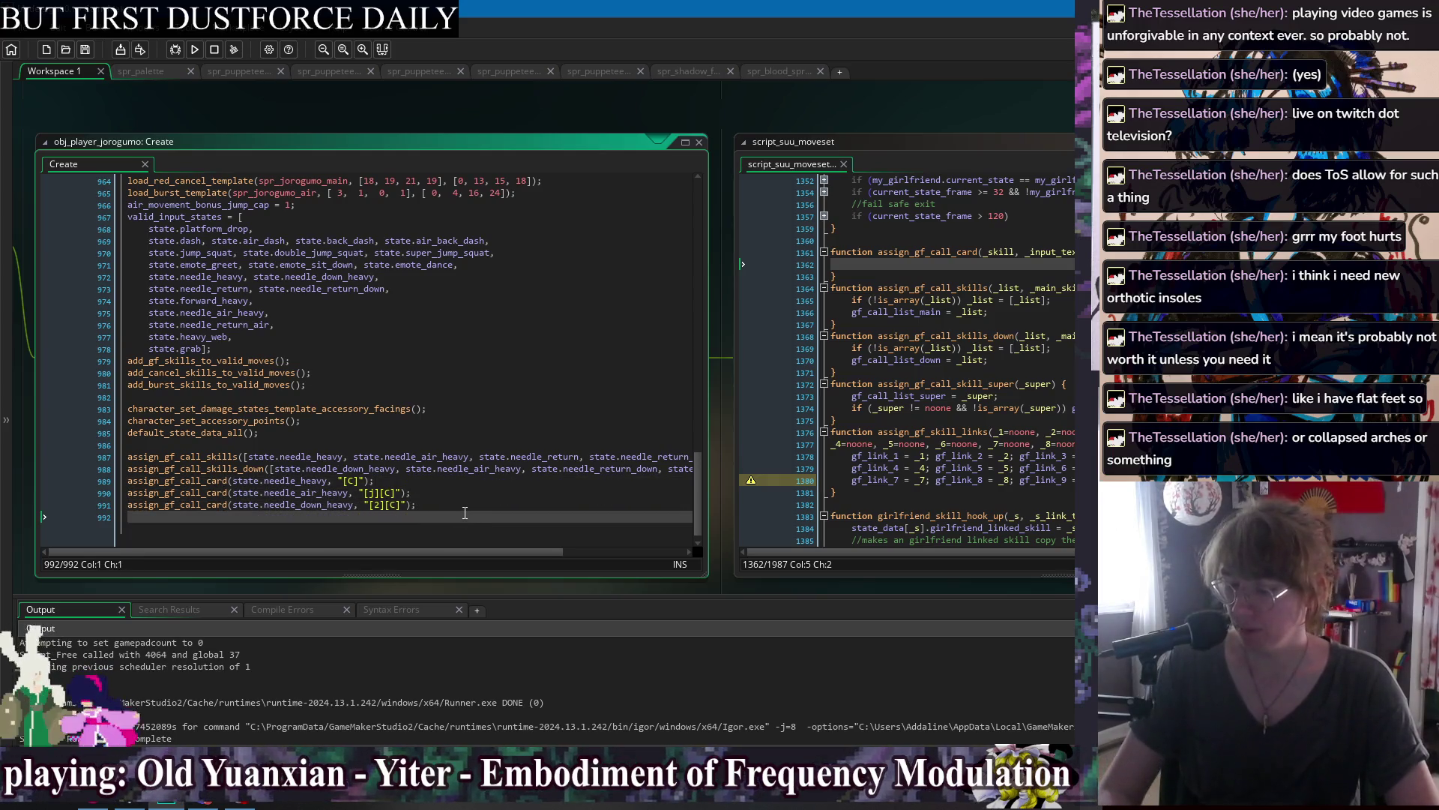
pyautogui.click(458, 495)
pyautogui.press('Down')
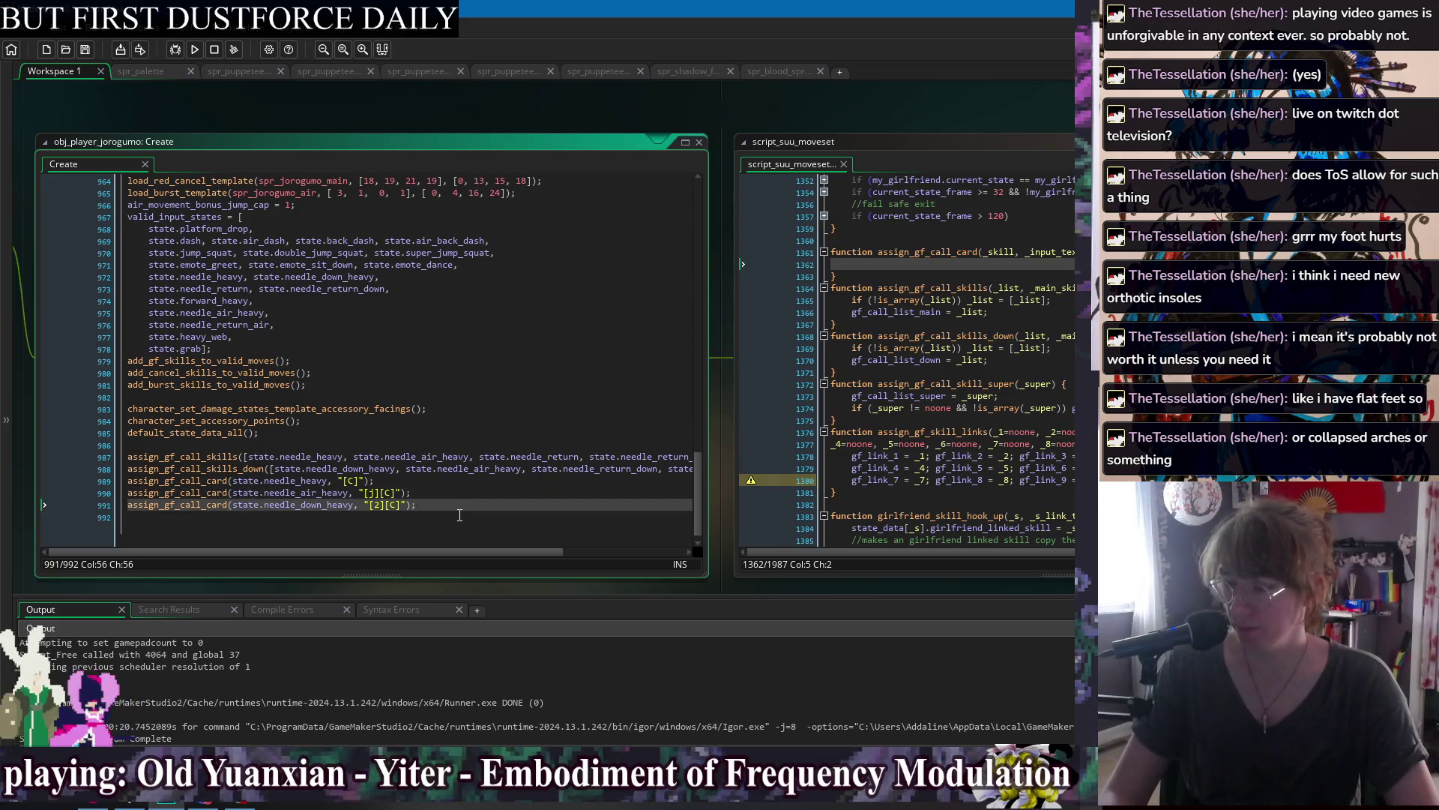
pyautogui.click(456, 519)
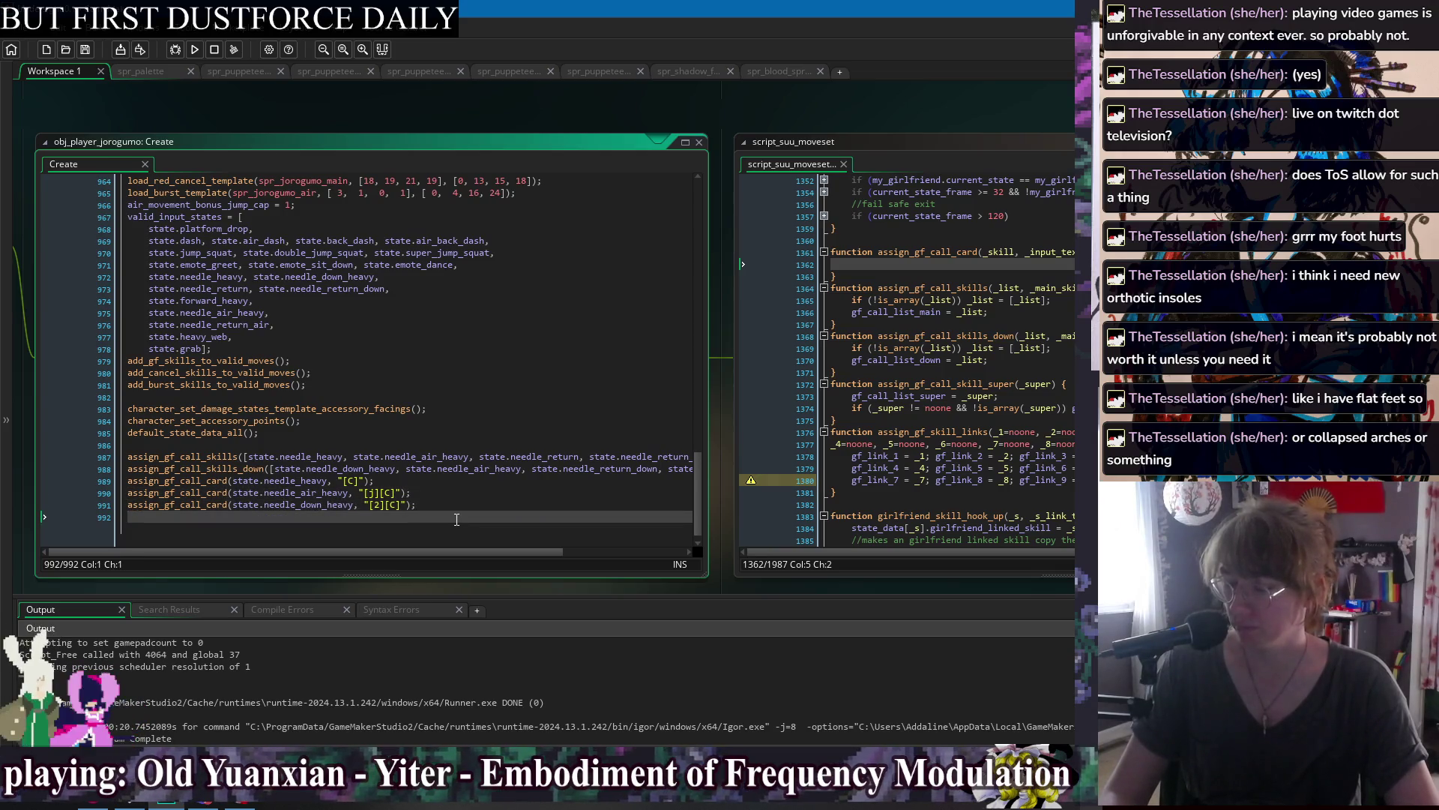
pyautogui.click(442, 482)
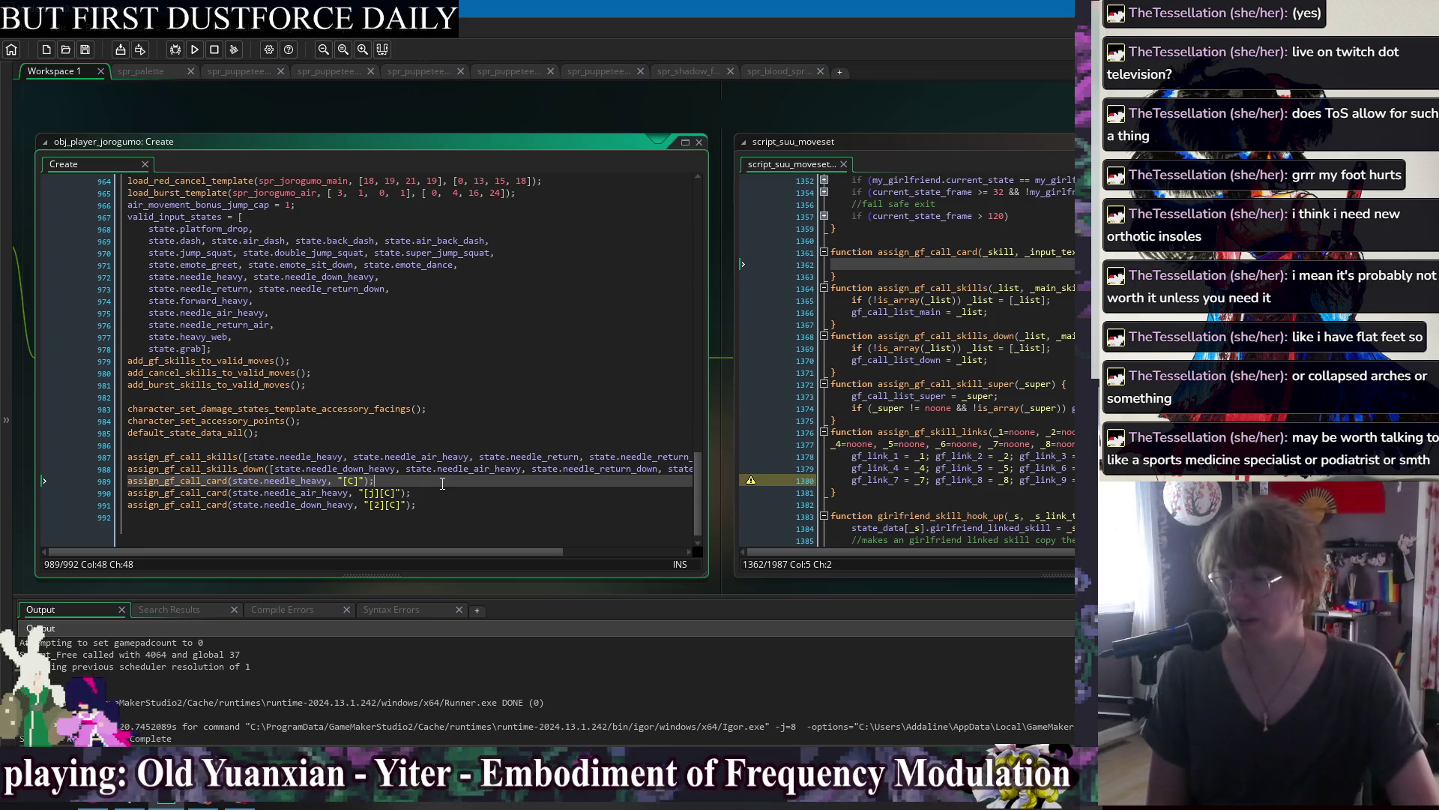
pyautogui.click(489, 511)
pyautogui.press('Up')
pyautogui.press('Up')
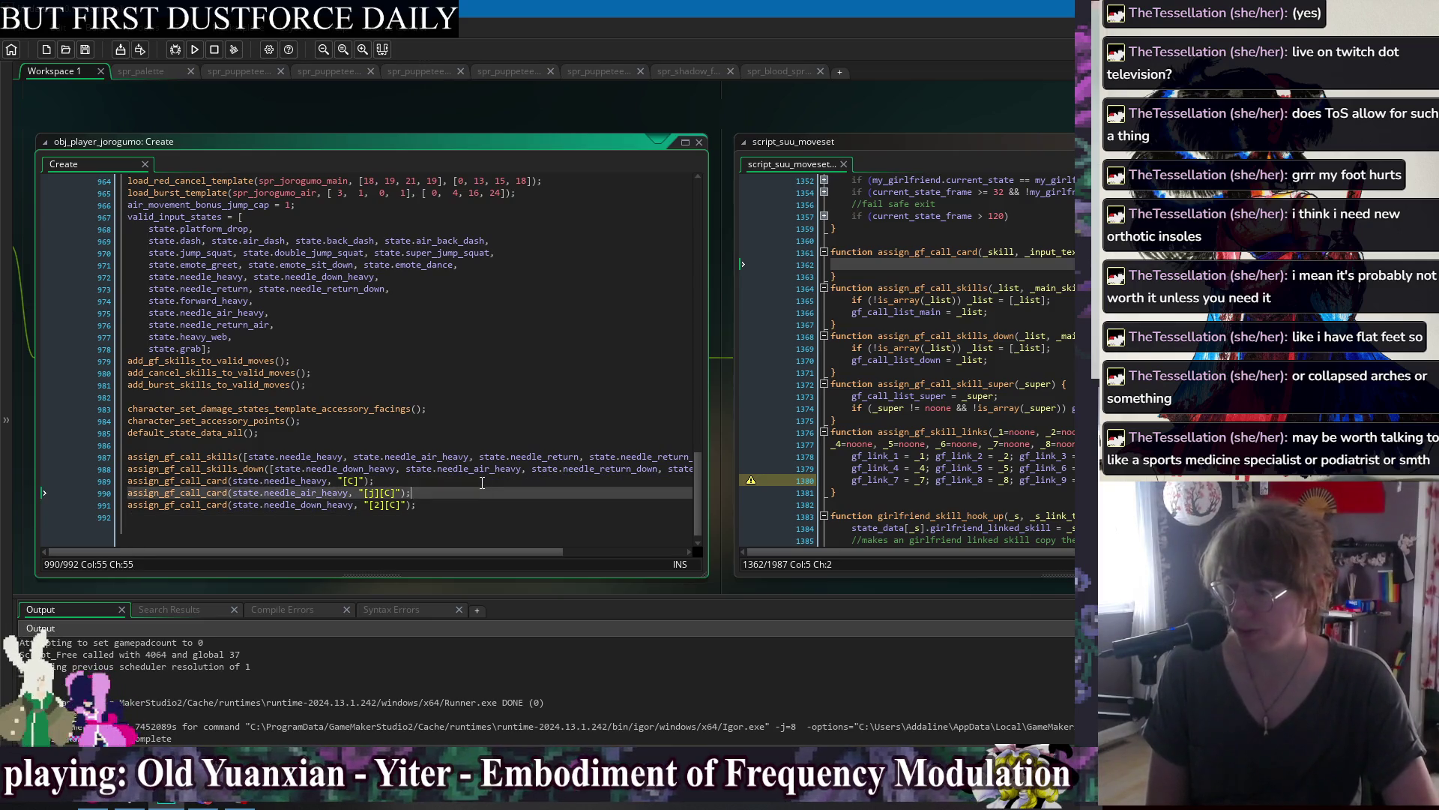
pyautogui.press('Up')
pyautogui.press('Down')
pyautogui.press('Down')
pyautogui.press('Down')
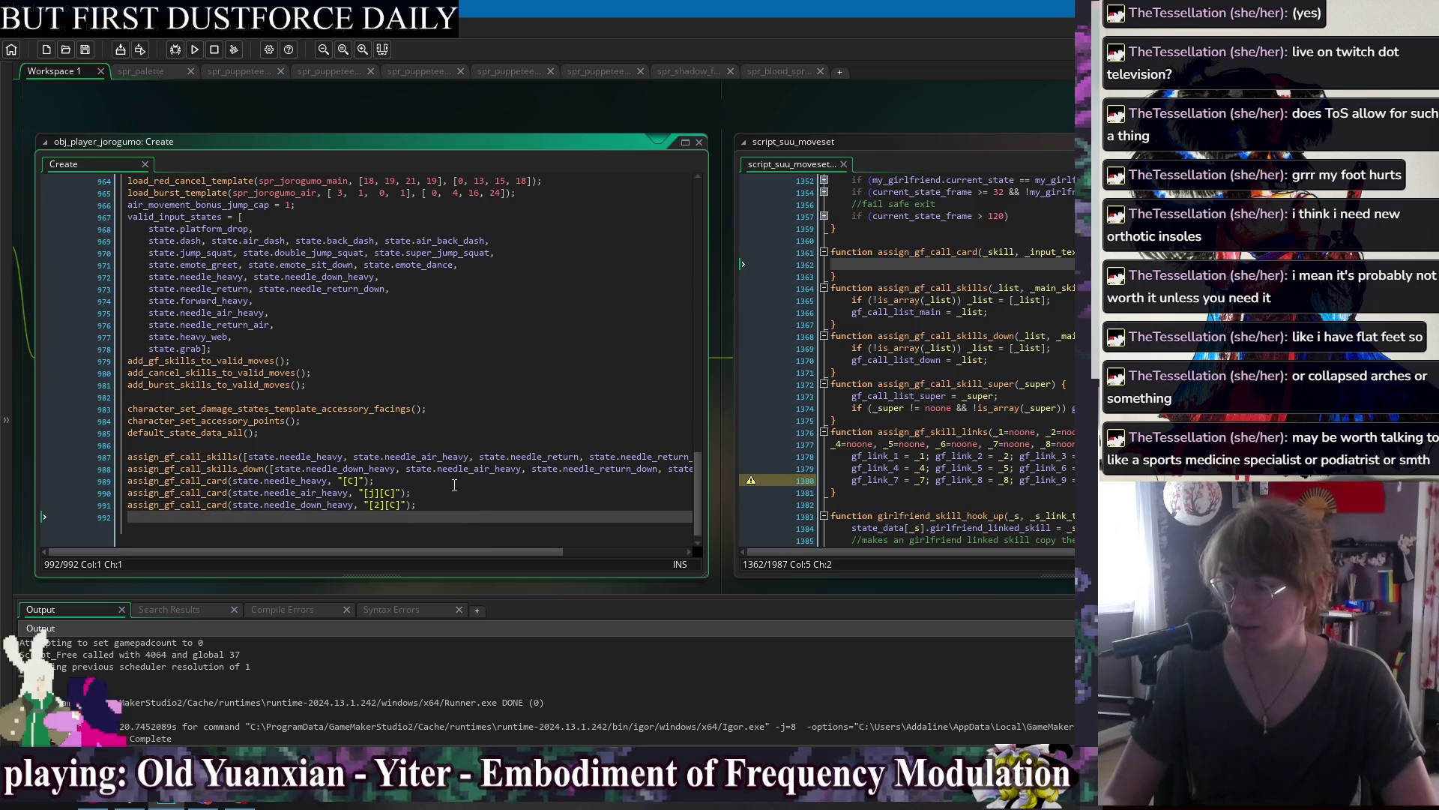
pyautogui.click(432, 480)
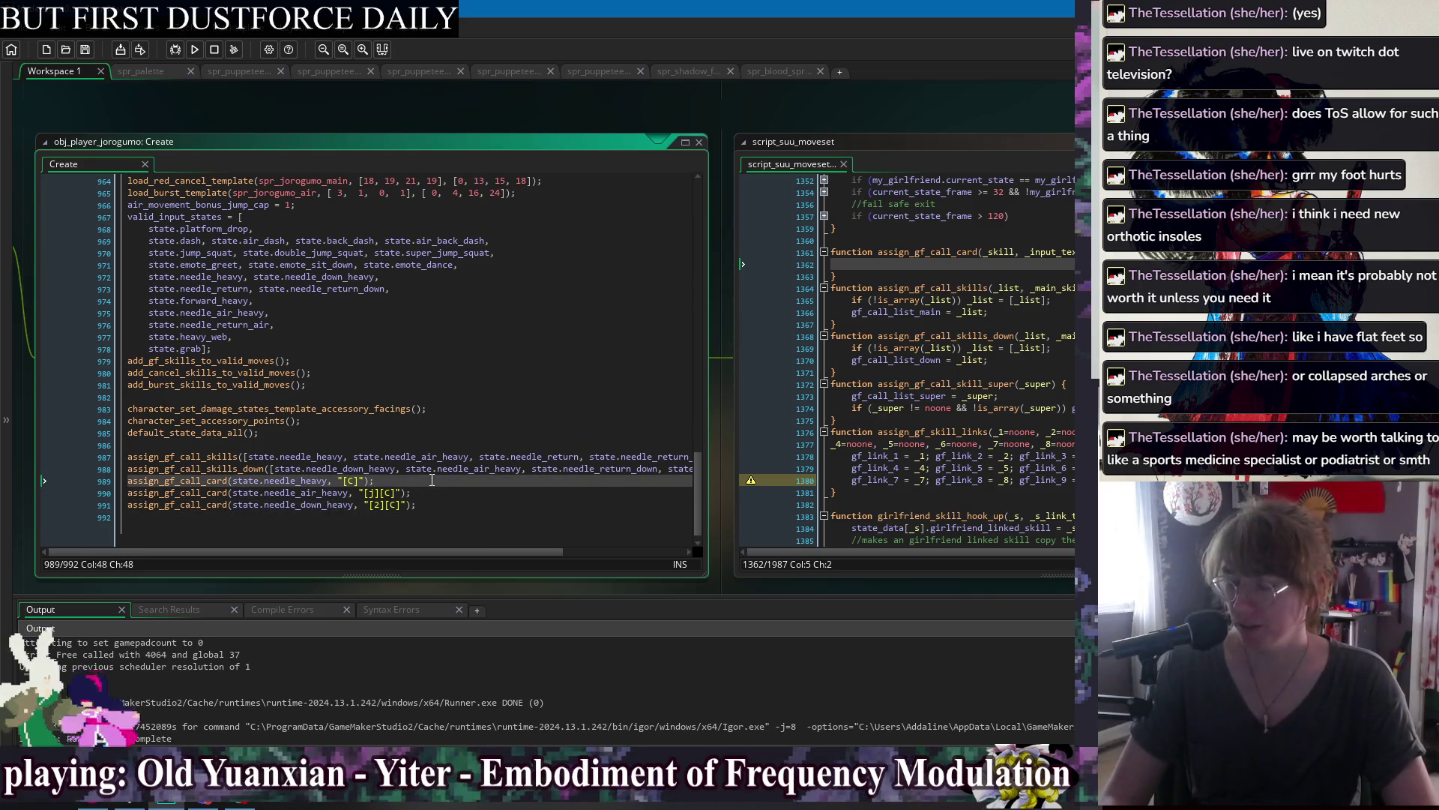
pyautogui.click(439, 495)
pyautogui.click(442, 501)
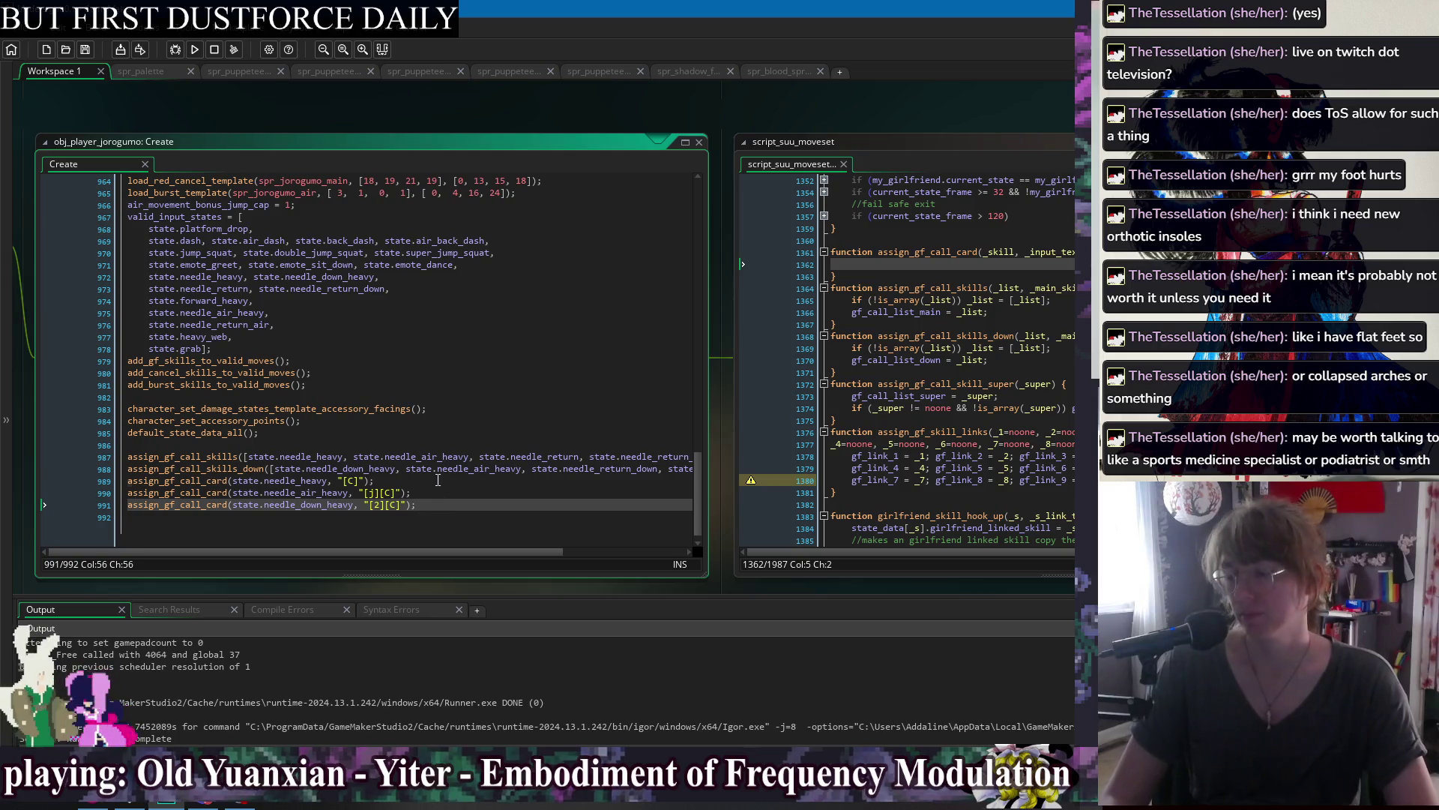
pyautogui.click(438, 480)
pyautogui.click(443, 492)
pyautogui.click(449, 514)
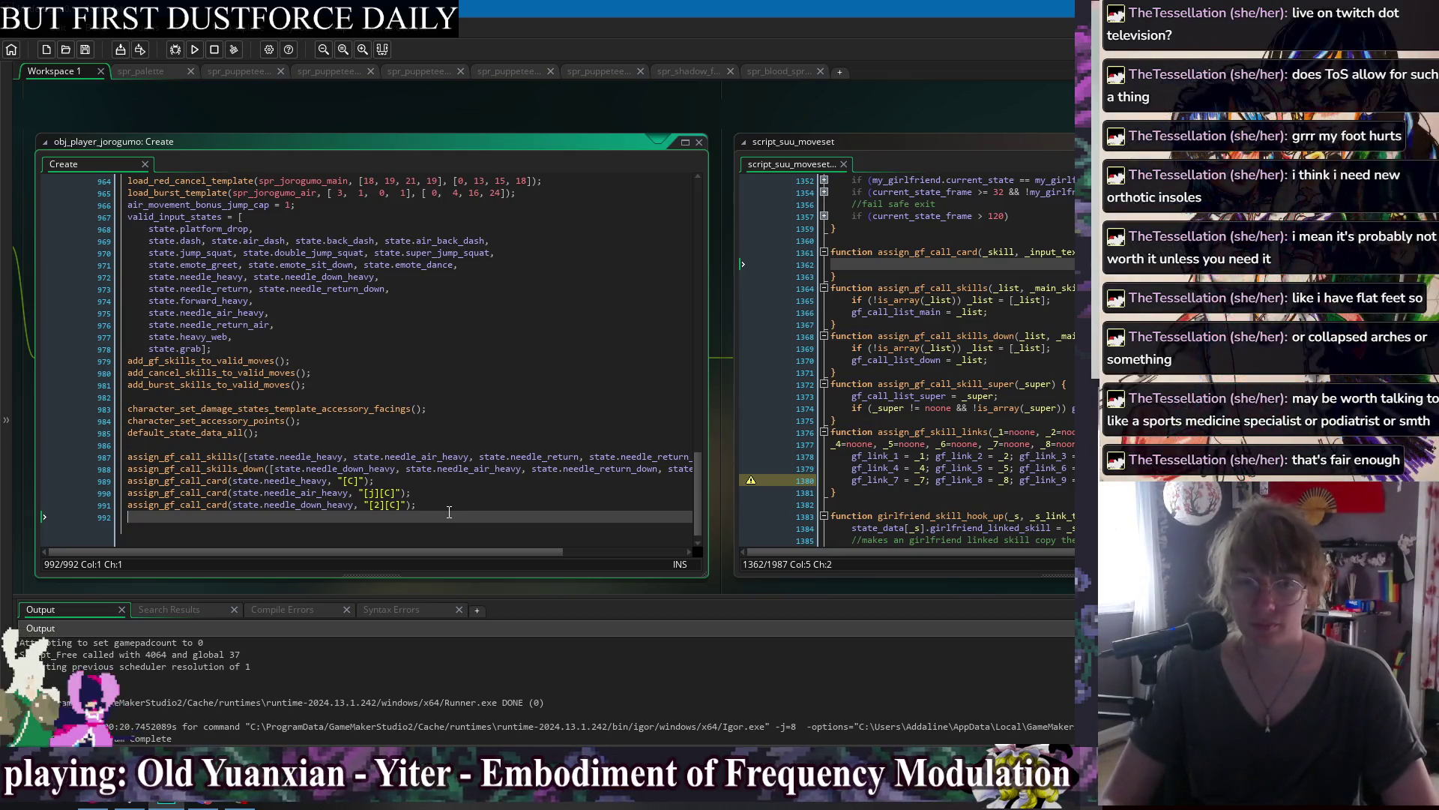
pyautogui.click(495, 480)
pyautogui.click(498, 492)
pyautogui.click(501, 499)
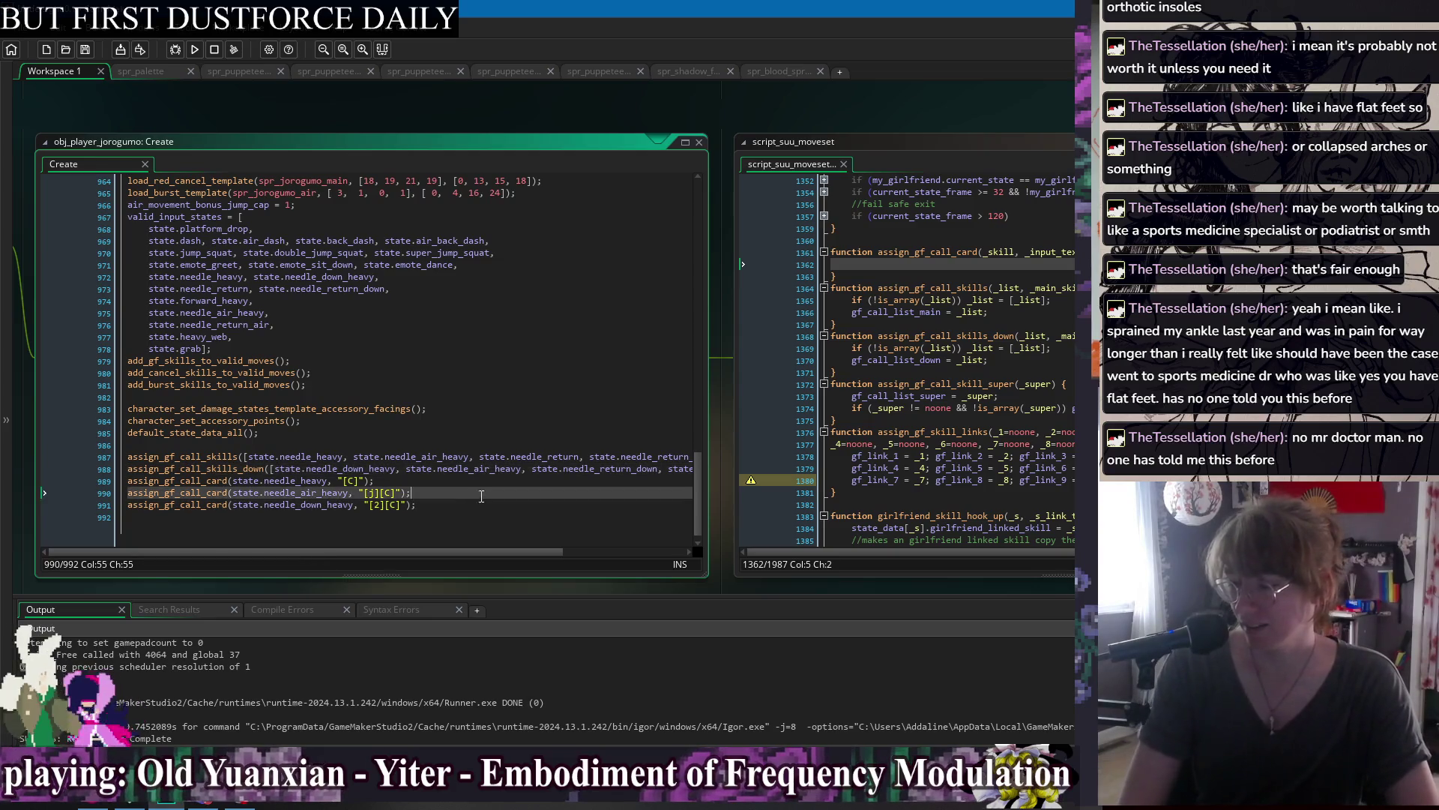
# Review the three assign_gf_call_card calls on lines 989–991 of the Create code.
pyautogui.click(491, 512)
pyautogui.click(500, 493)
pyautogui.click(503, 483)
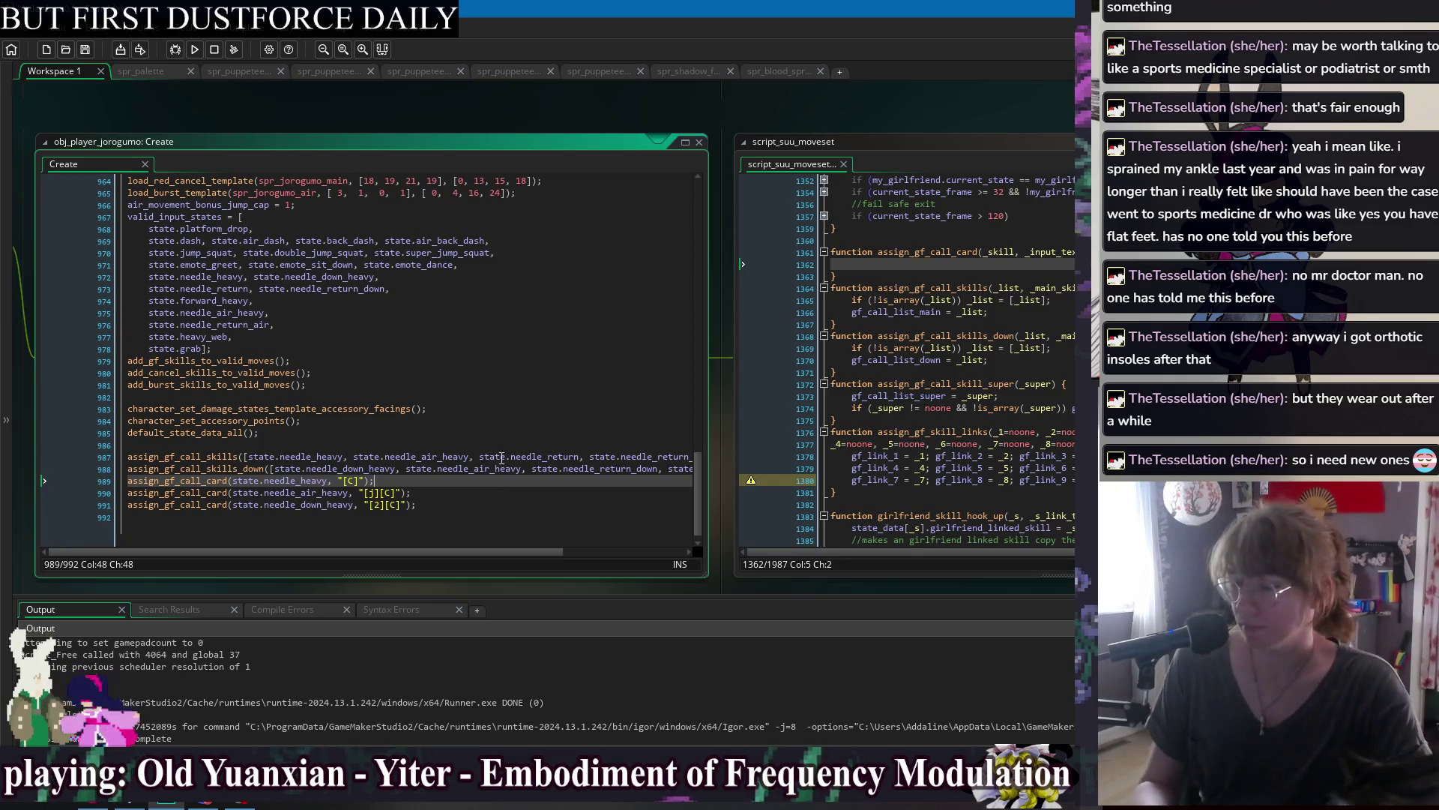
pyautogui.click(500, 493)
pyautogui.click(494, 505)
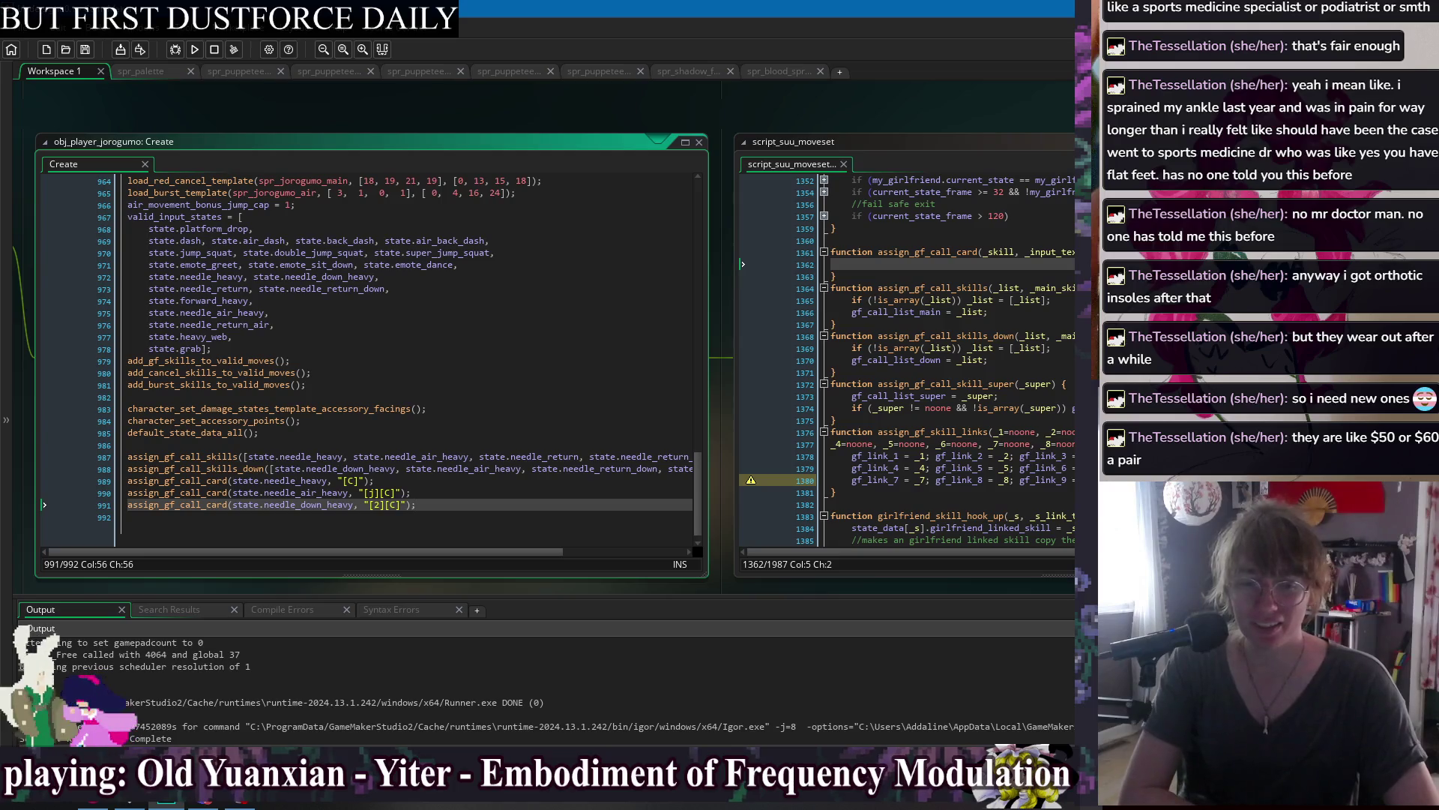
pyautogui.click(446, 480)
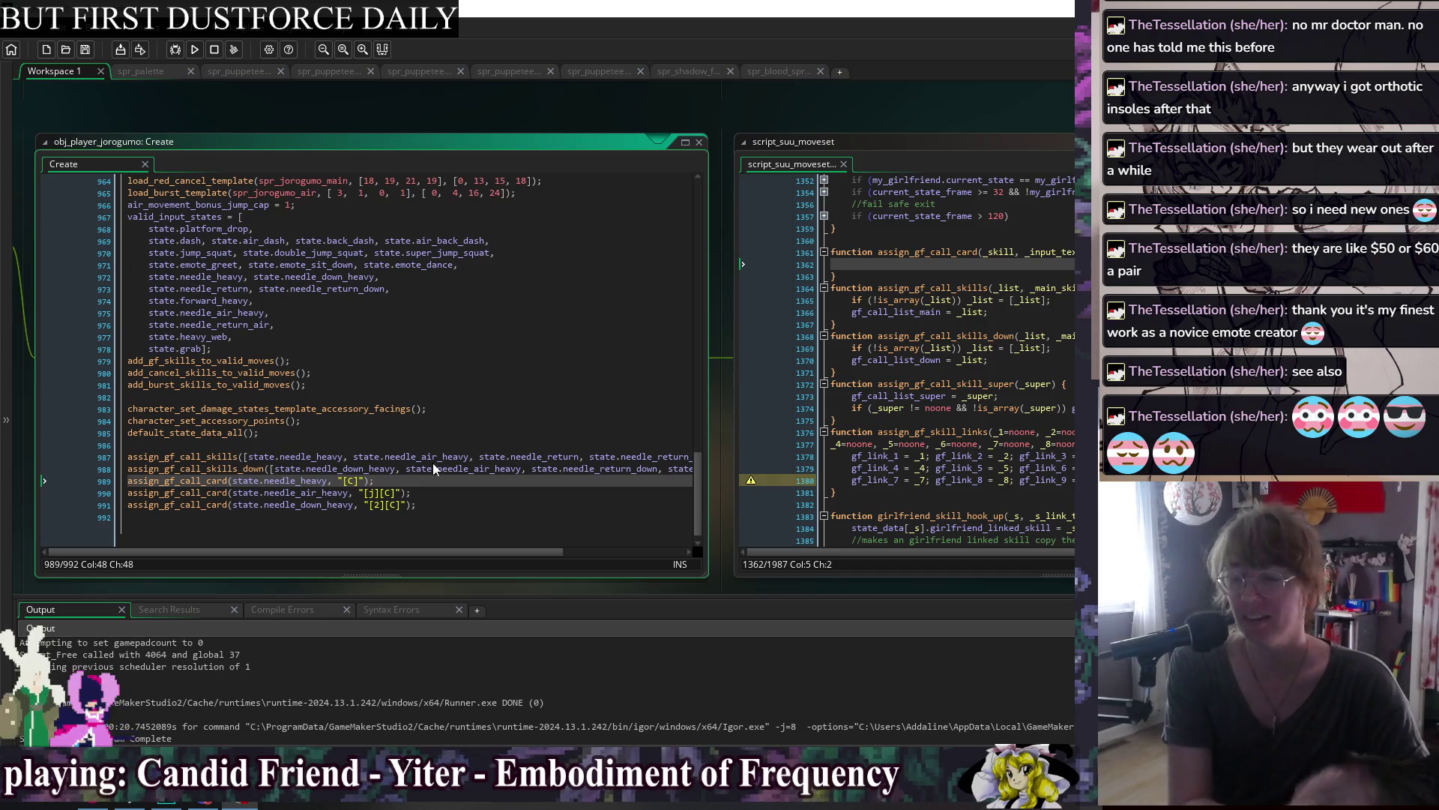
pyautogui.press('Down')
pyautogui.press('Down')
pyautogui.press('Down')
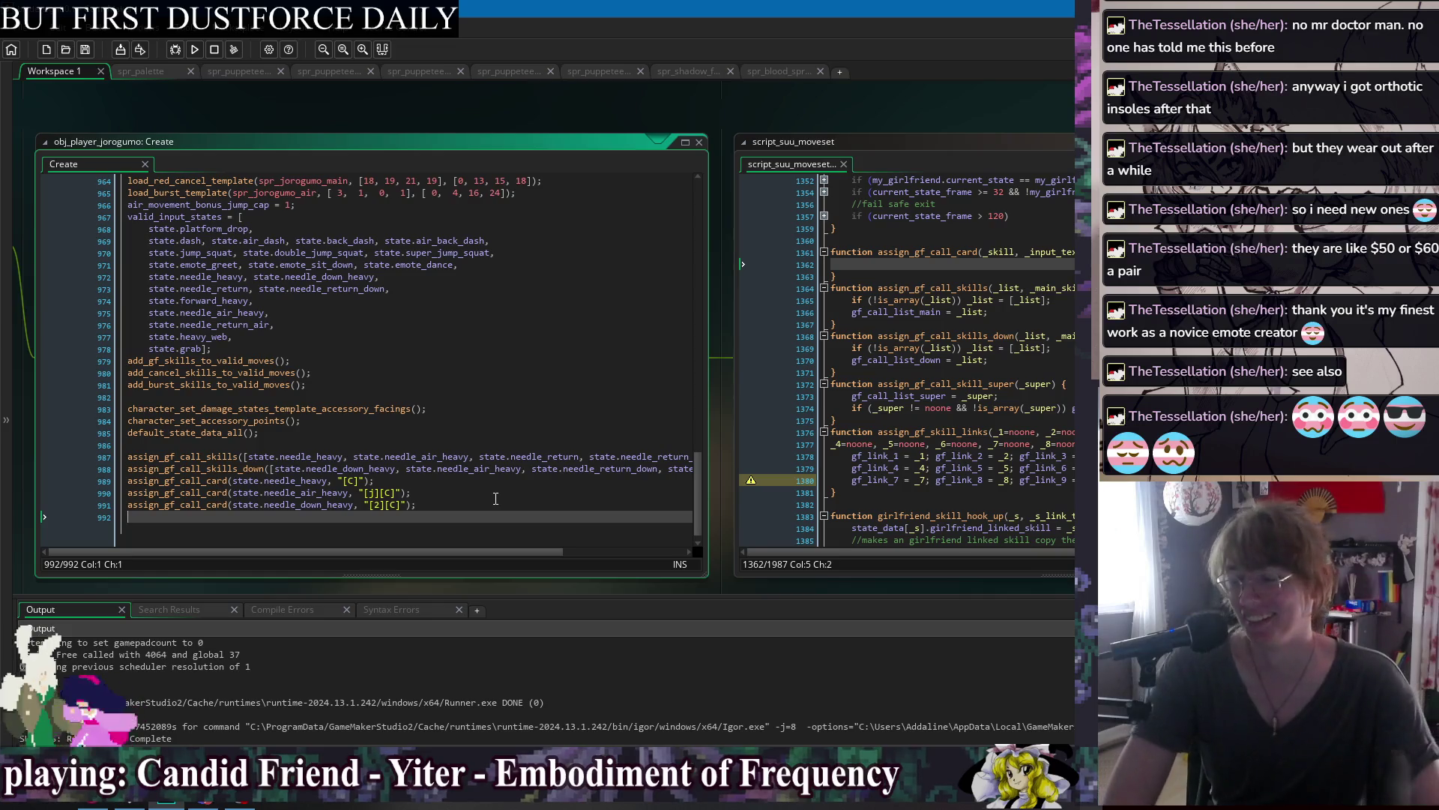
pyautogui.click(491, 481)
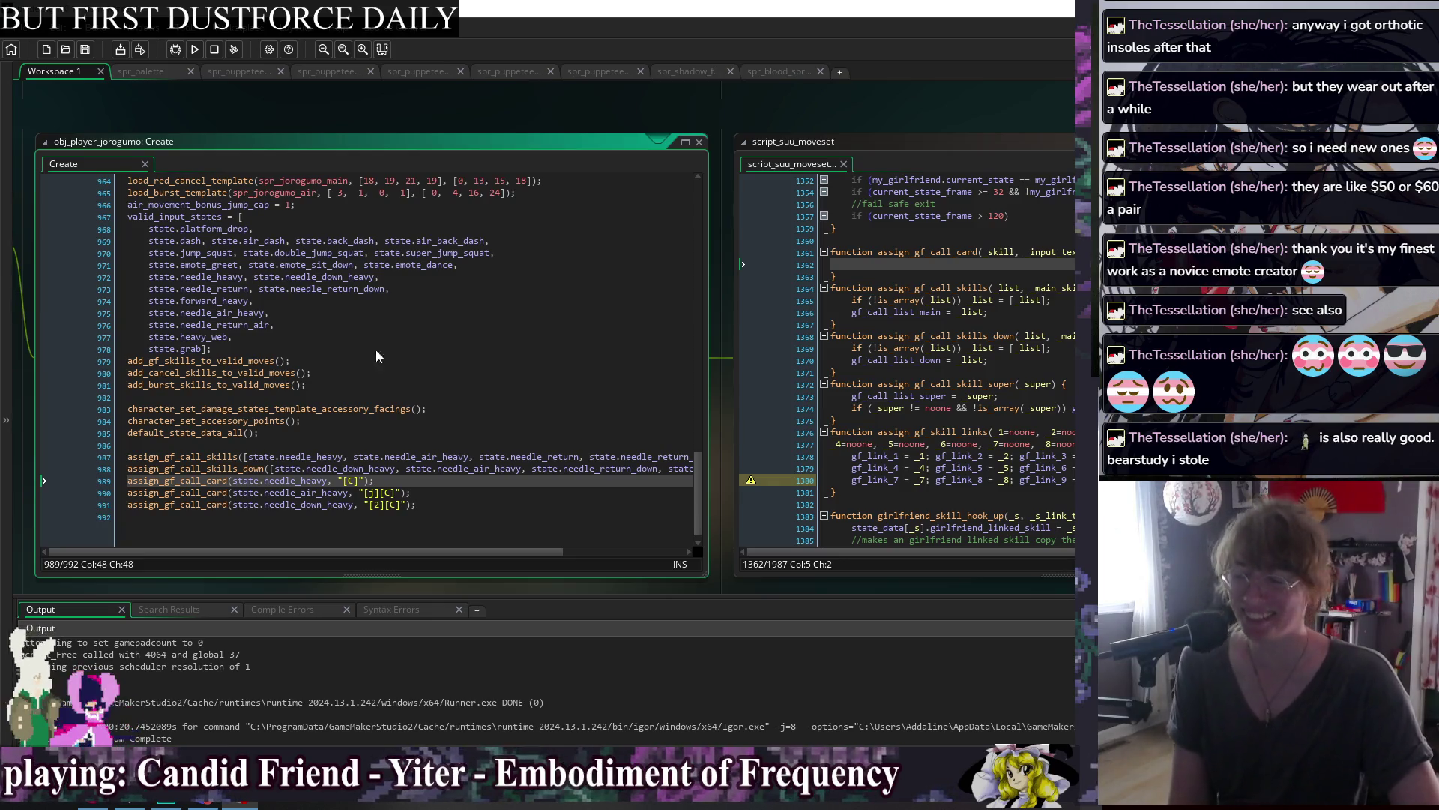
pyautogui.click(455, 486)
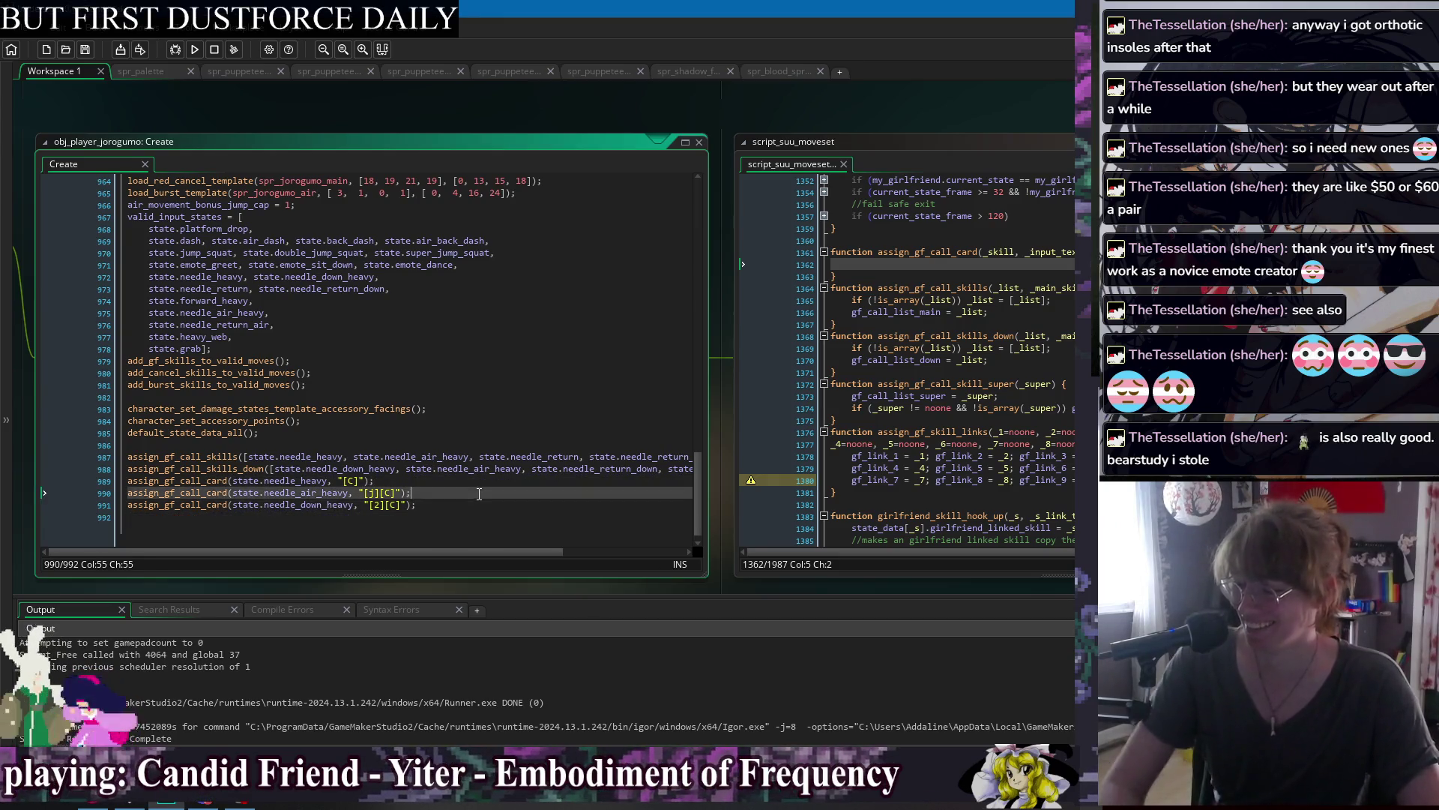
pyautogui.click(479, 518)
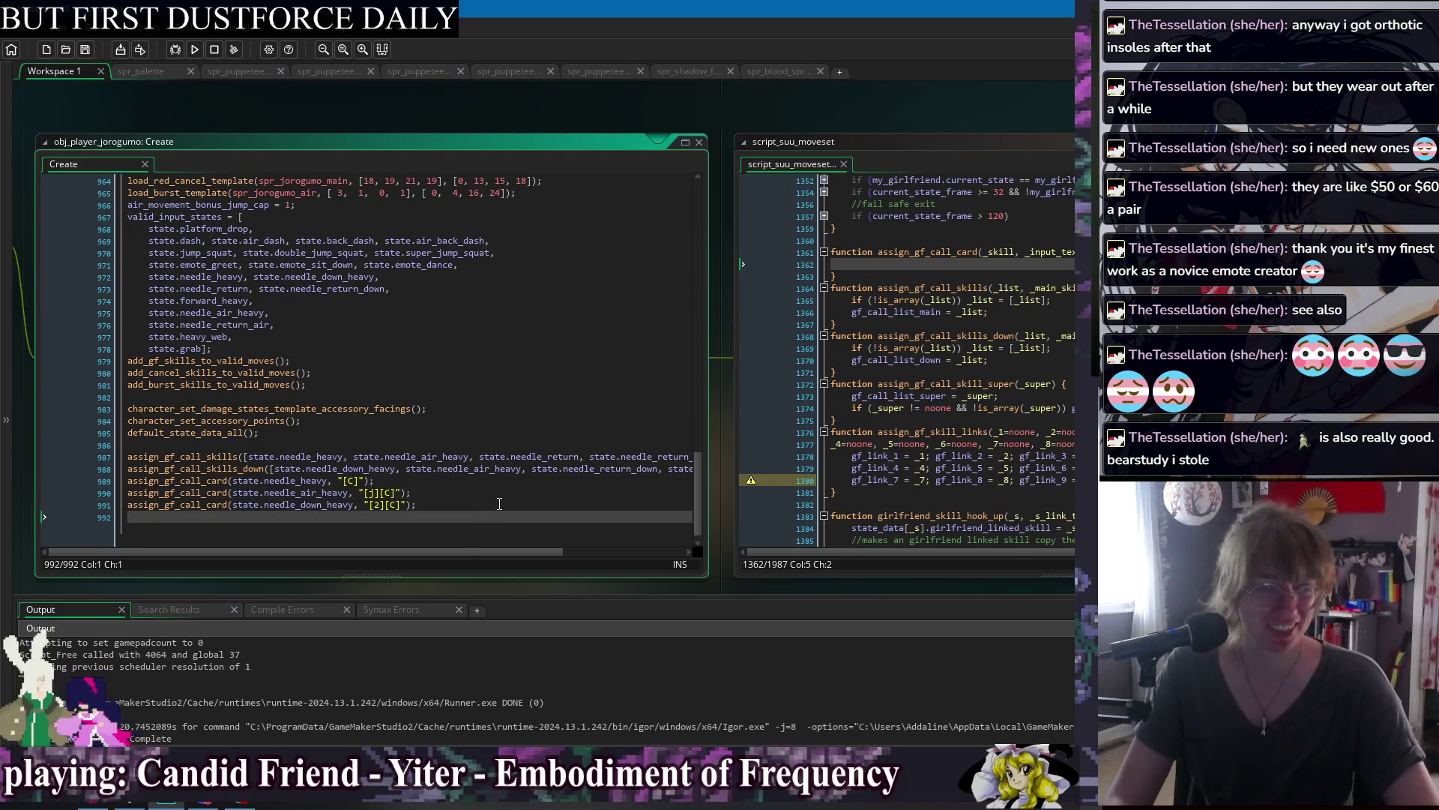
pyautogui.click(463, 484)
pyautogui.click(494, 492)
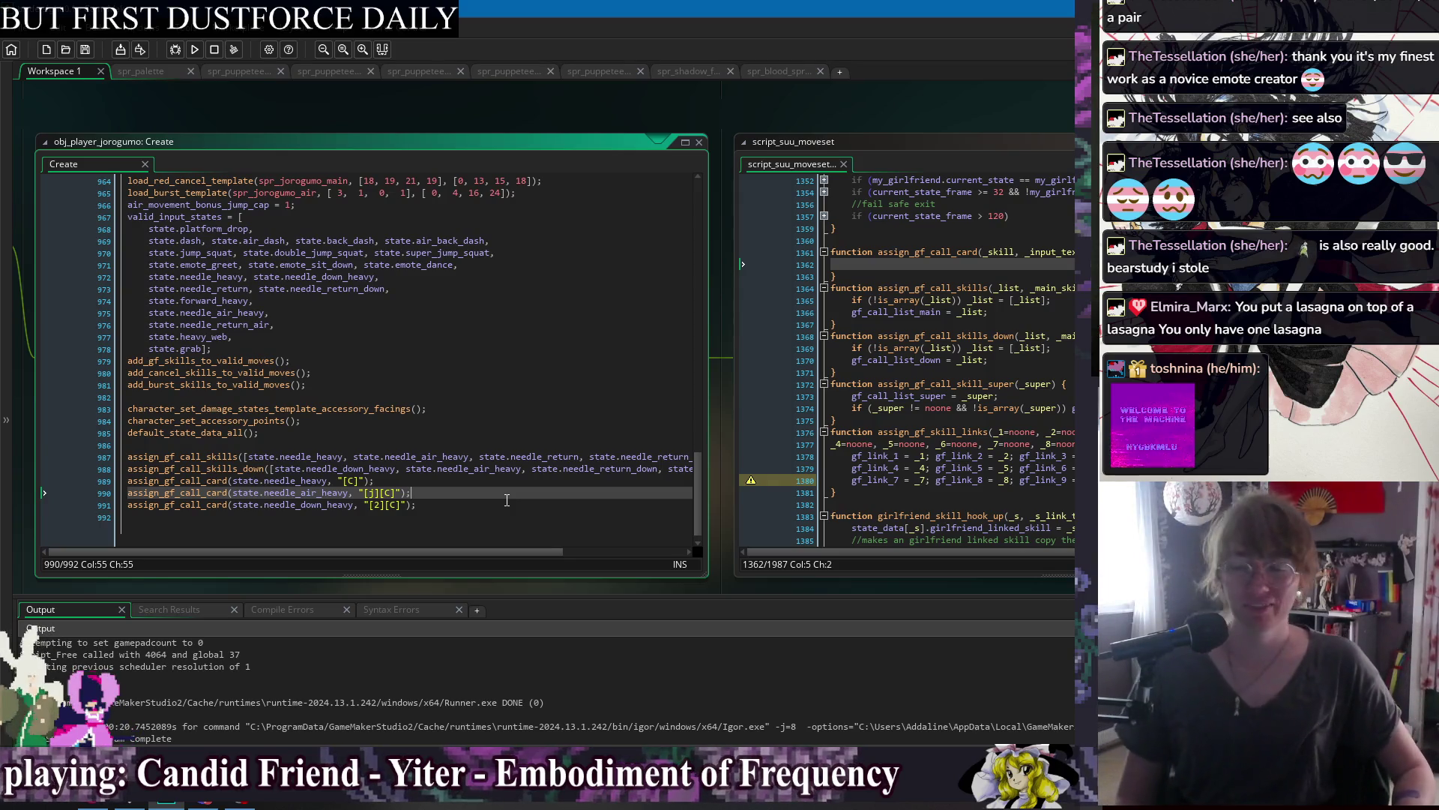
pyautogui.click(504, 483)
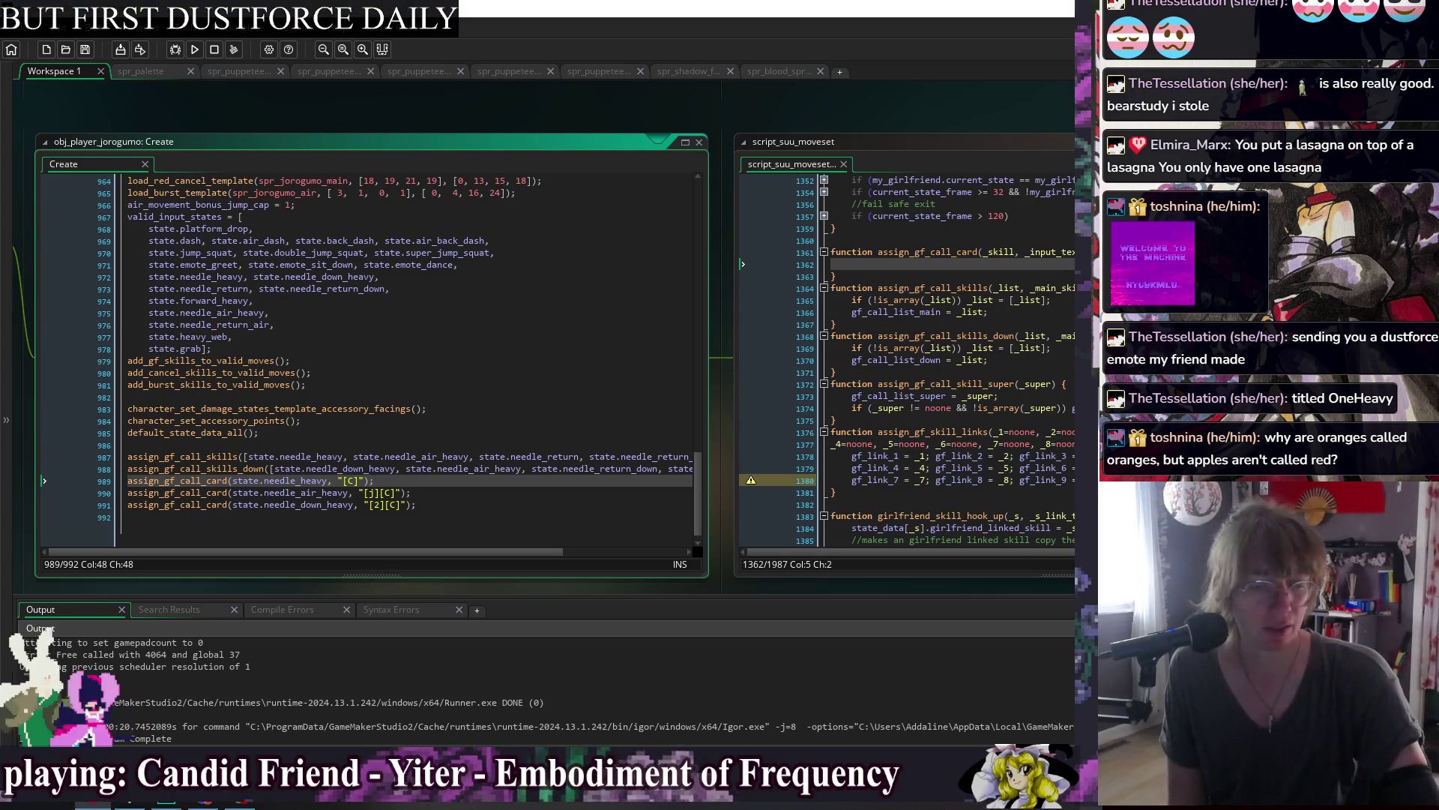
pyautogui.hotkey('alt', 'Tab')
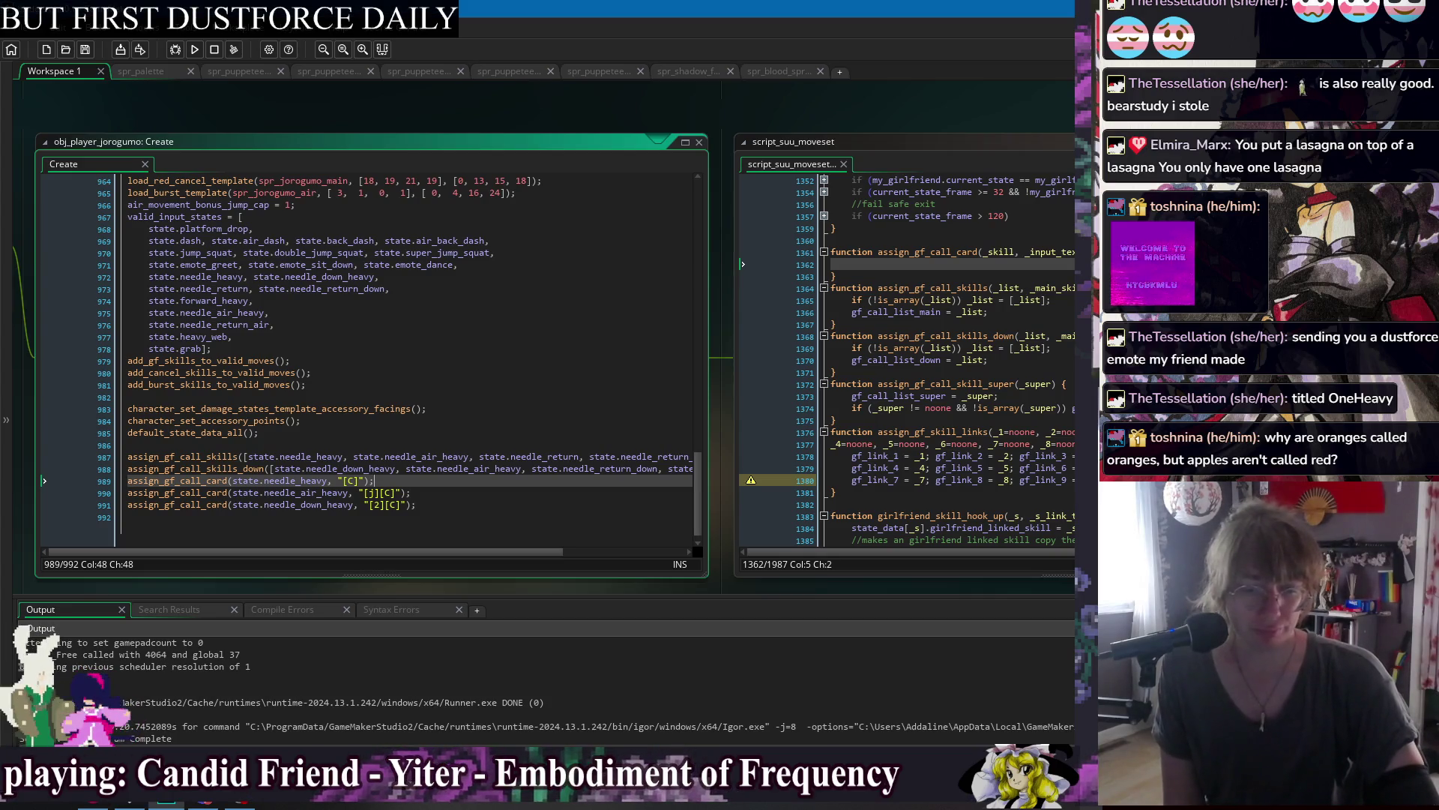
pyautogui.hotkey('alt', 'Tab')
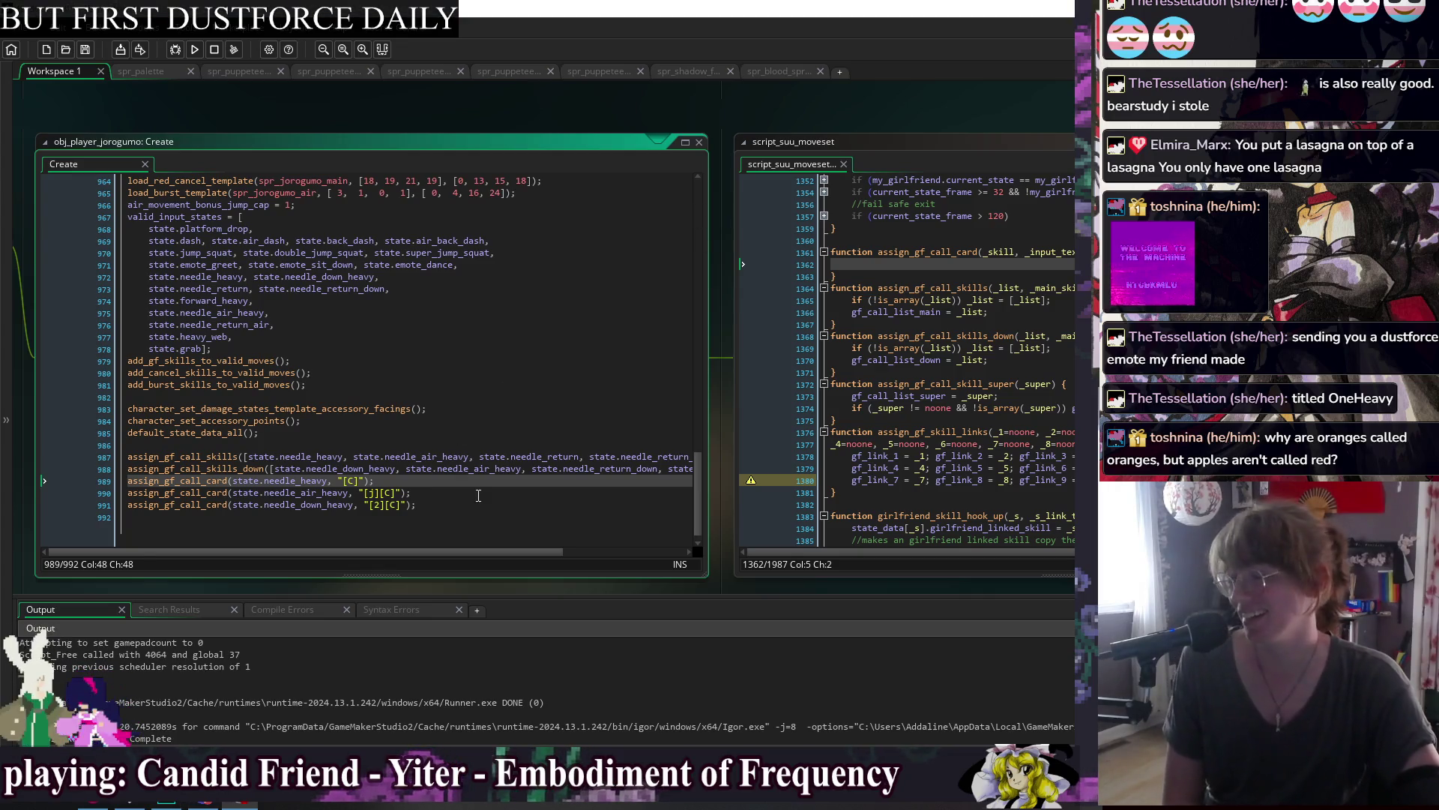
# Pan the workspace left and bring up the Windows list of open editors.
pyautogui.press('Down')
pyautogui.press('Down')
pyautogui.moveTo(938, 106); pyautogui.dragTo(817, 106)
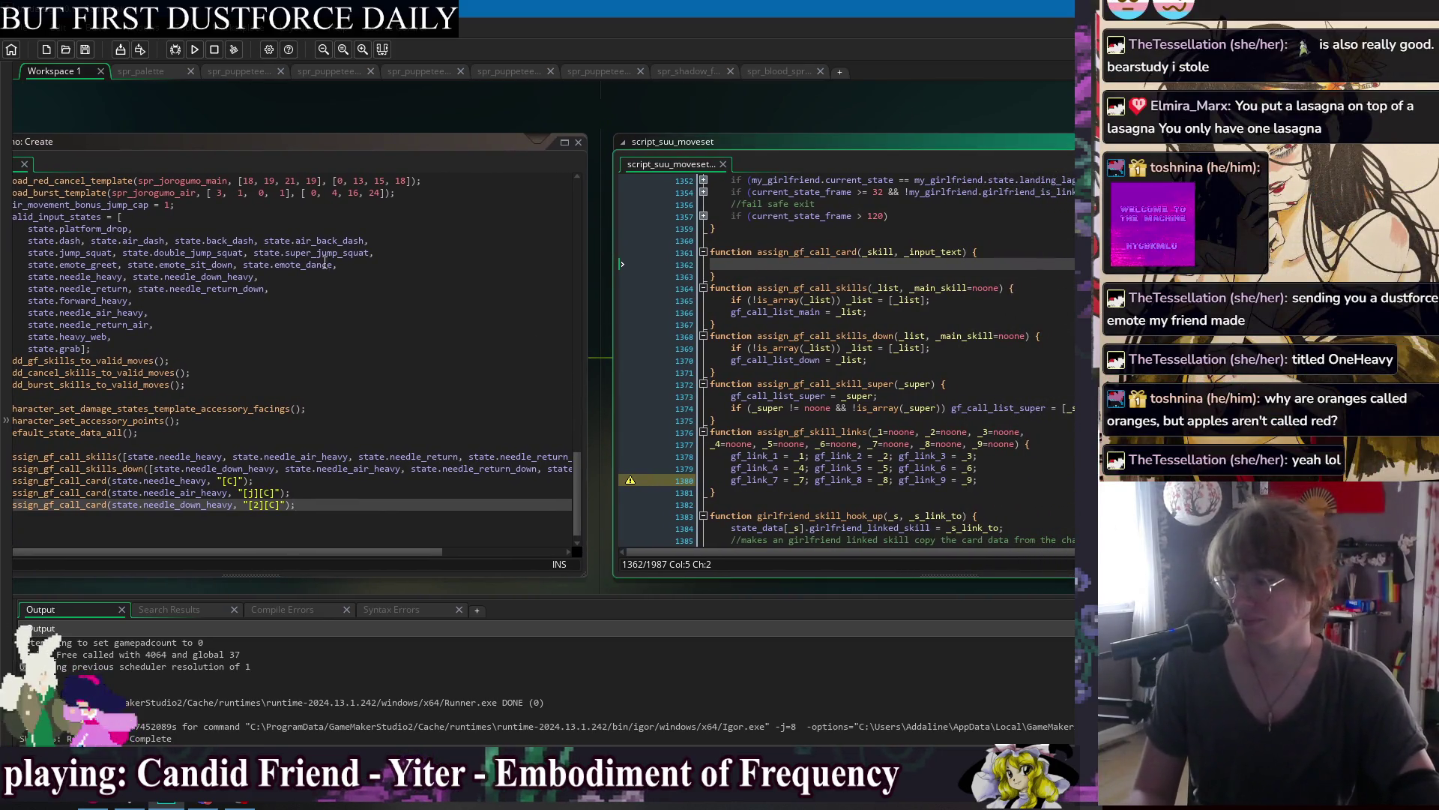
pyautogui.scroll(2, 255, 131)
pyautogui.scroll(1, 251, 124)
pyautogui.rightClick(254, 103)
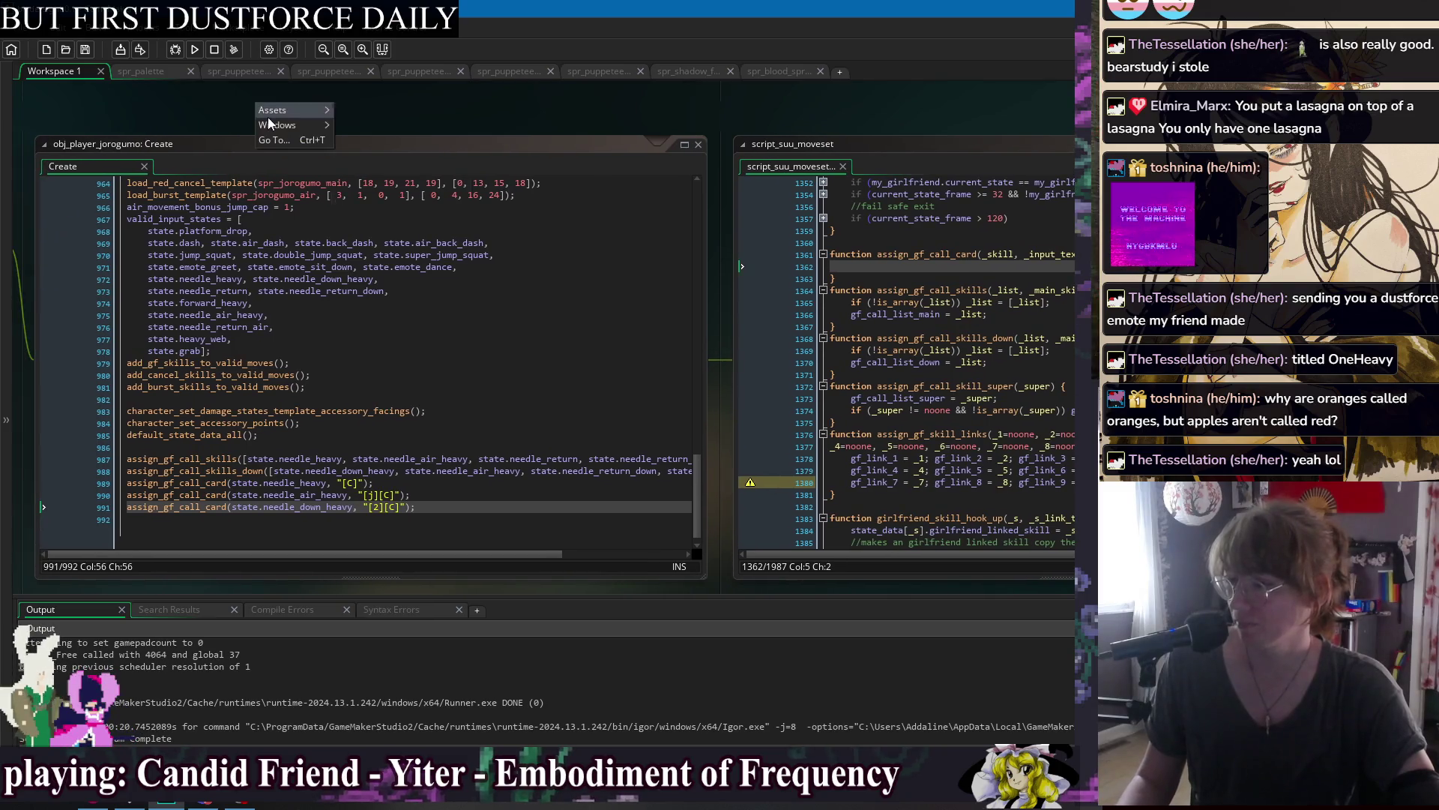
# Open obj_character's Create event and search its code for call_list.
pyautogui.moveTo(282, 124)
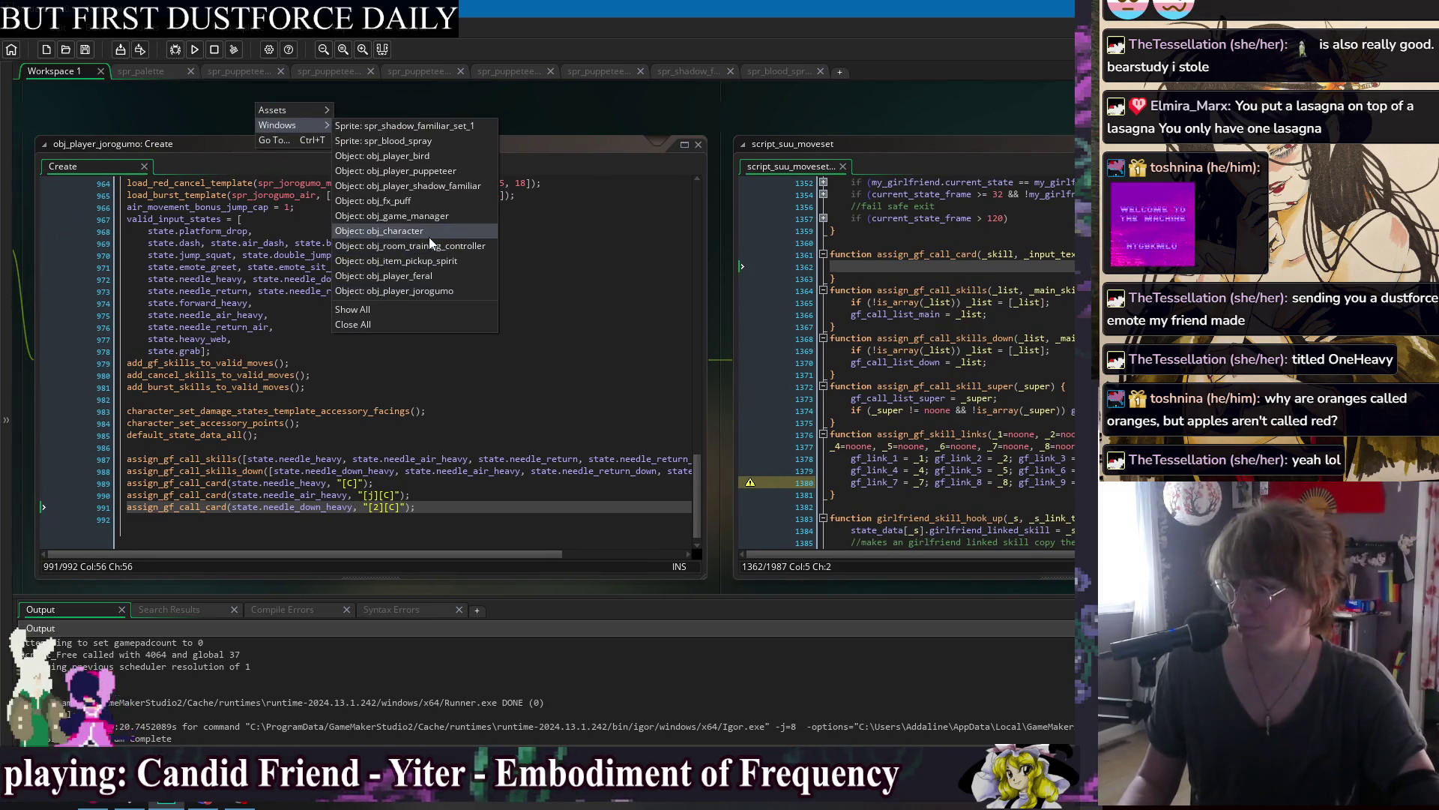
pyautogui.click(428, 232)
pyautogui.click(259, 147)
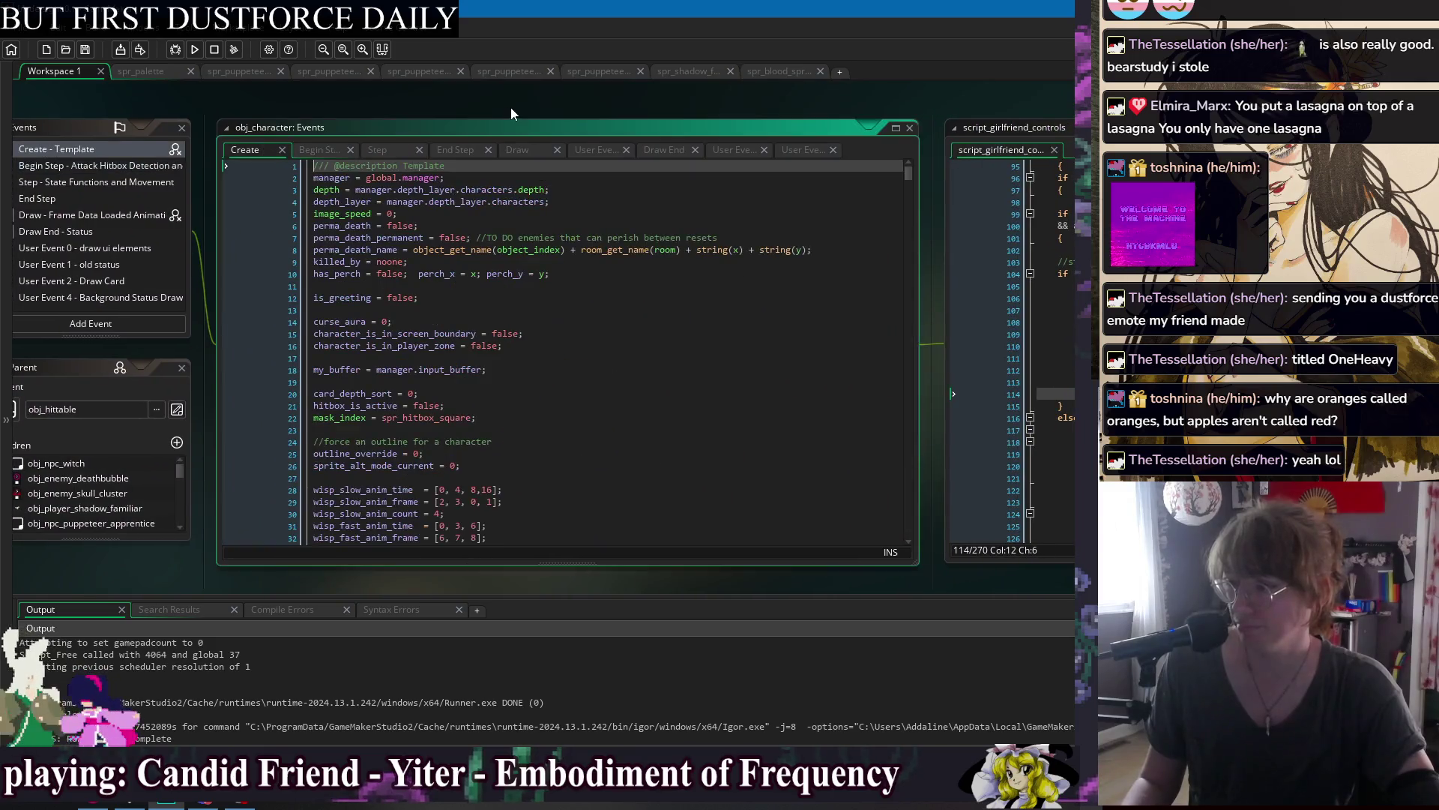
pyautogui.write('assist_li')
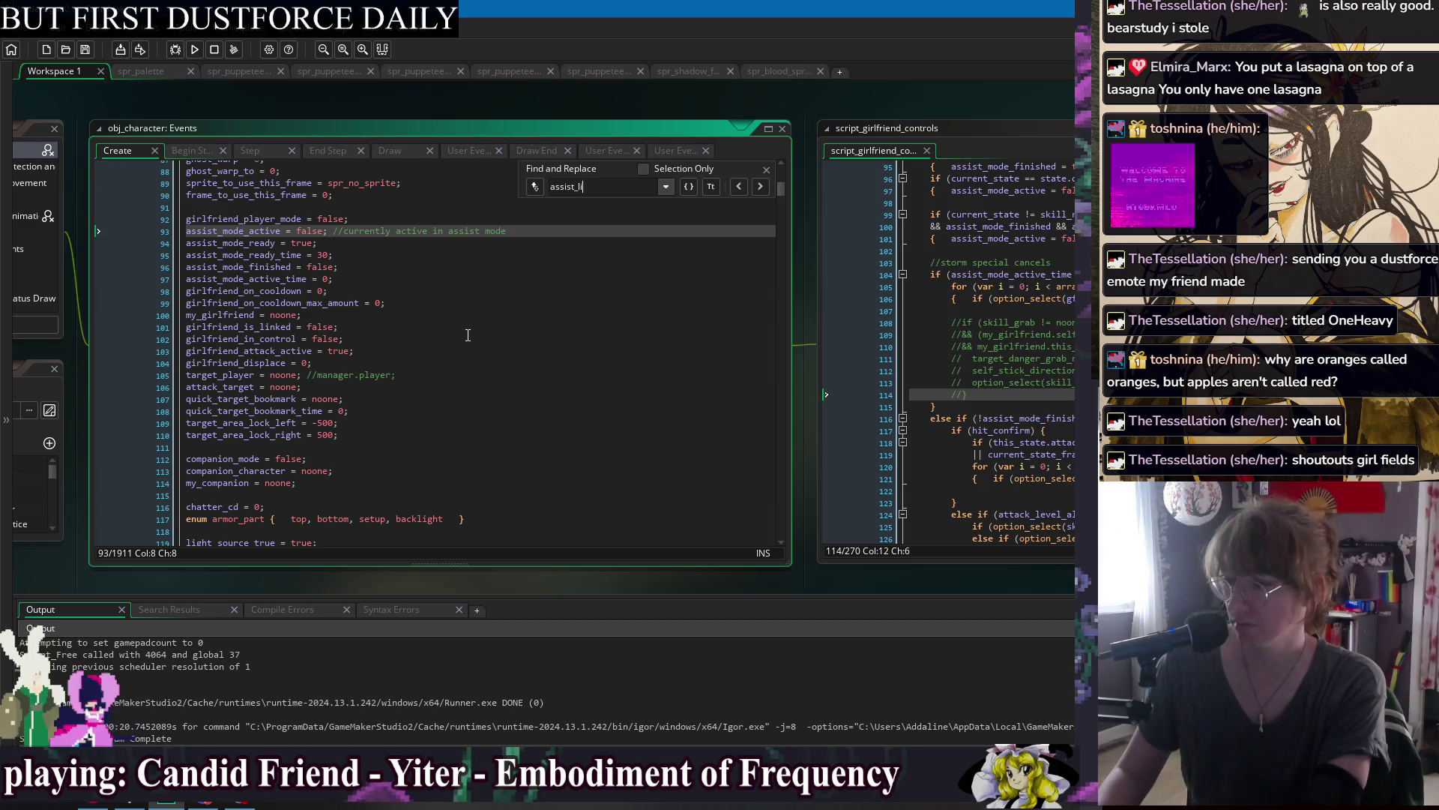
pyautogui.press('BackSpace')
pyautogui.write('cal')
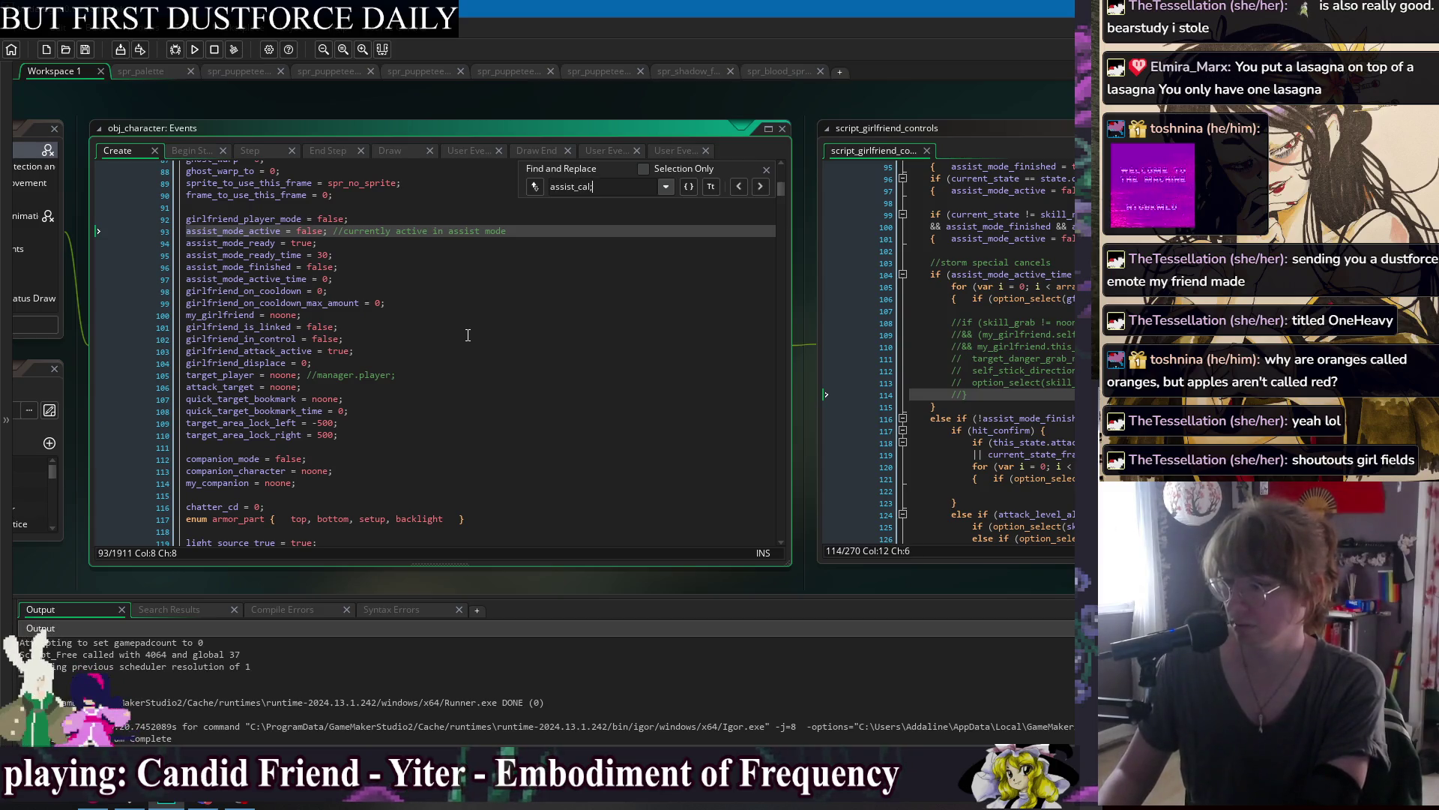
pyautogui.hotkey('ctrl', 'a')
pyautogui.write('call_list')
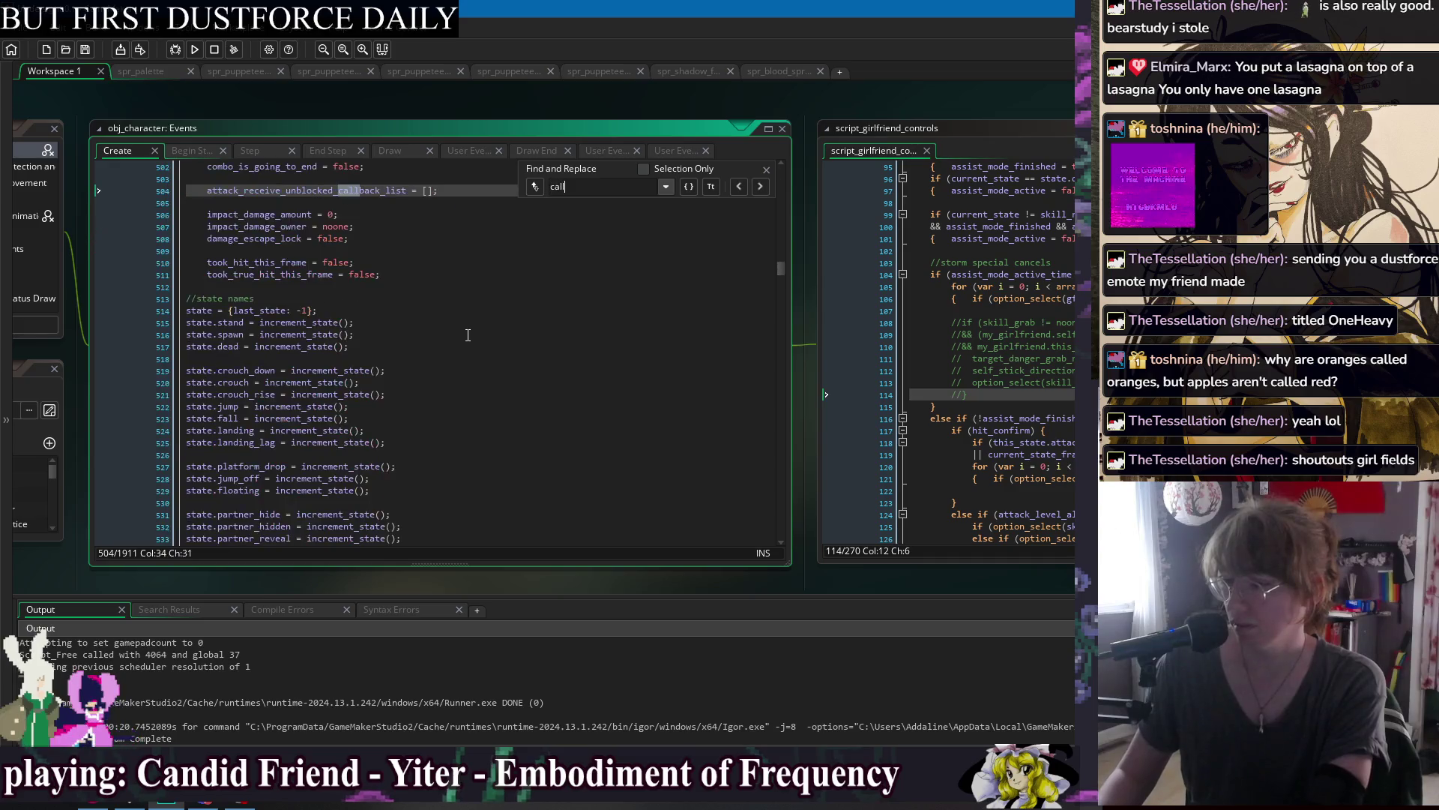
# Add gf_call_list_cards = []; above gf_call_list_use on line 1807 and save.
pyautogui.click(475, 231)
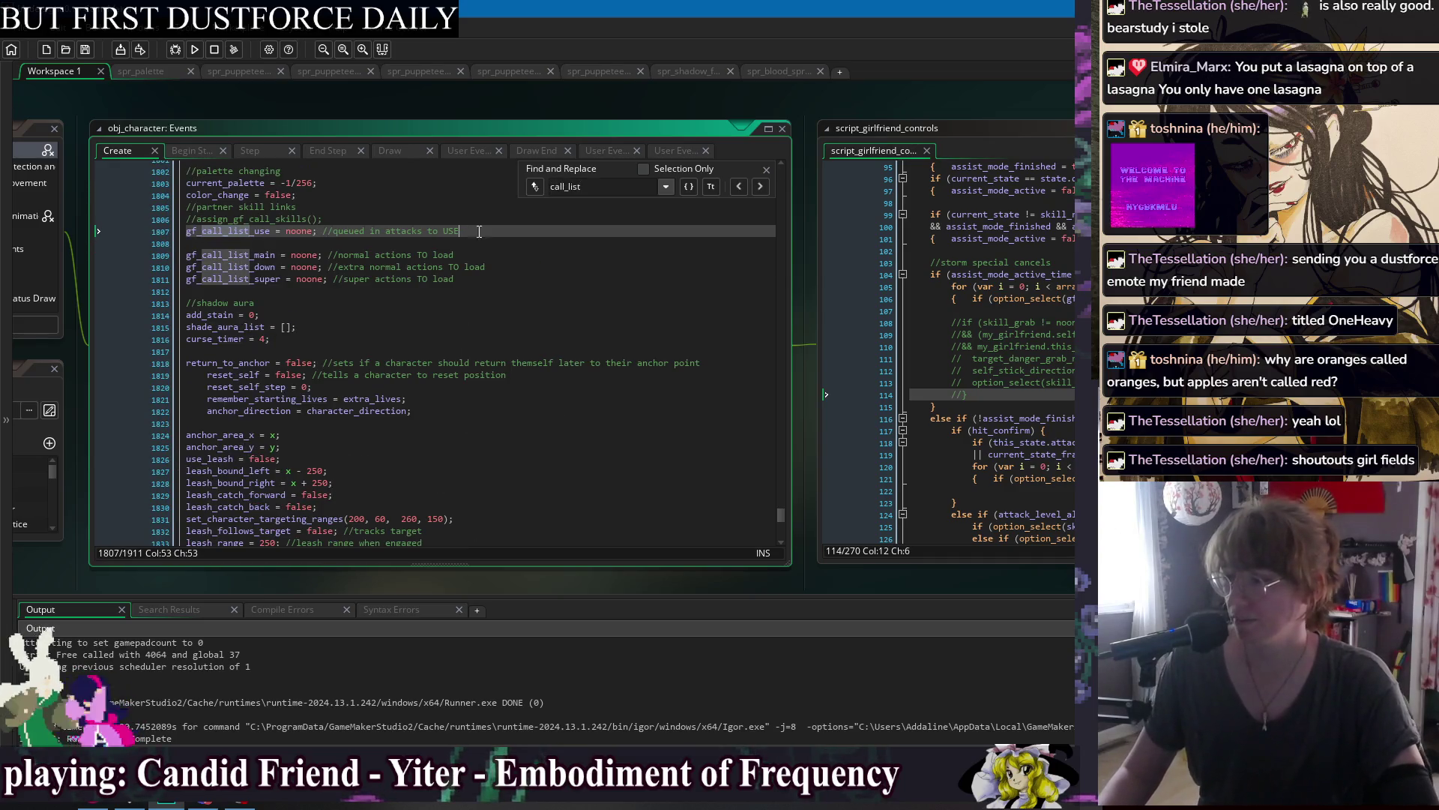
pyautogui.click(766, 170)
pyautogui.press('Return')
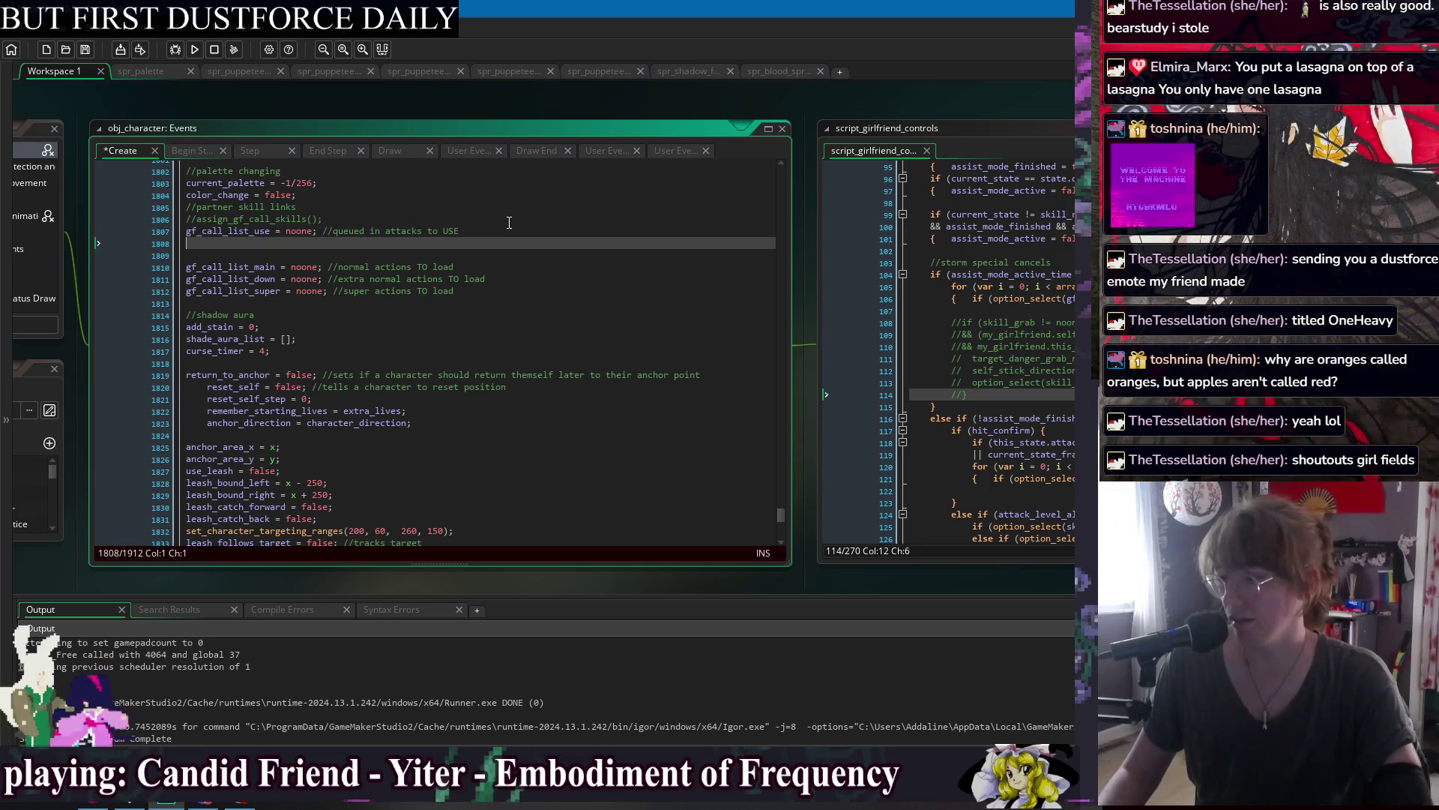
pyautogui.press('BackSpace')
pyautogui.click(509, 222)
pyautogui.press('Return')
pyautogui.write('gf')
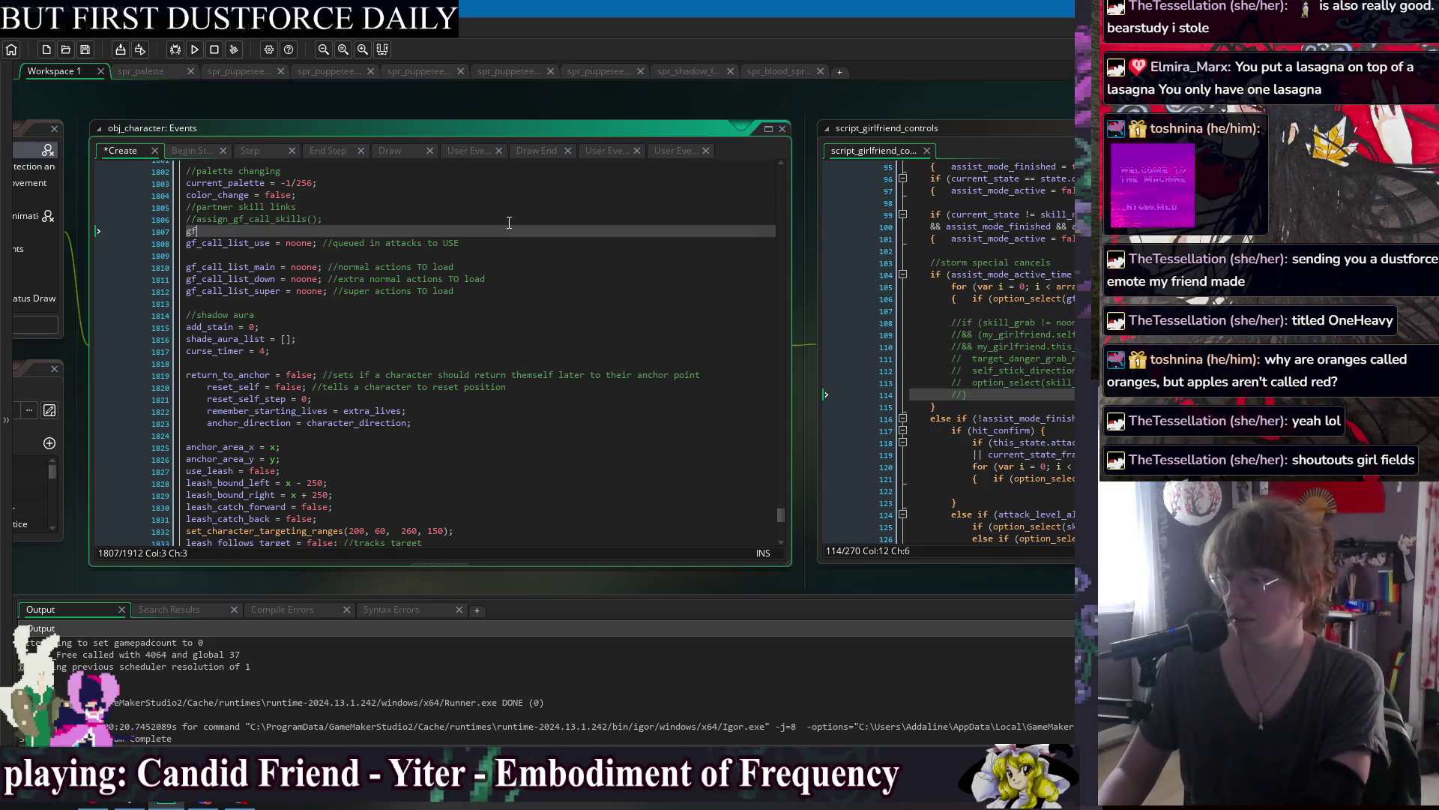
pyautogui.write('_call_list_cards = ')
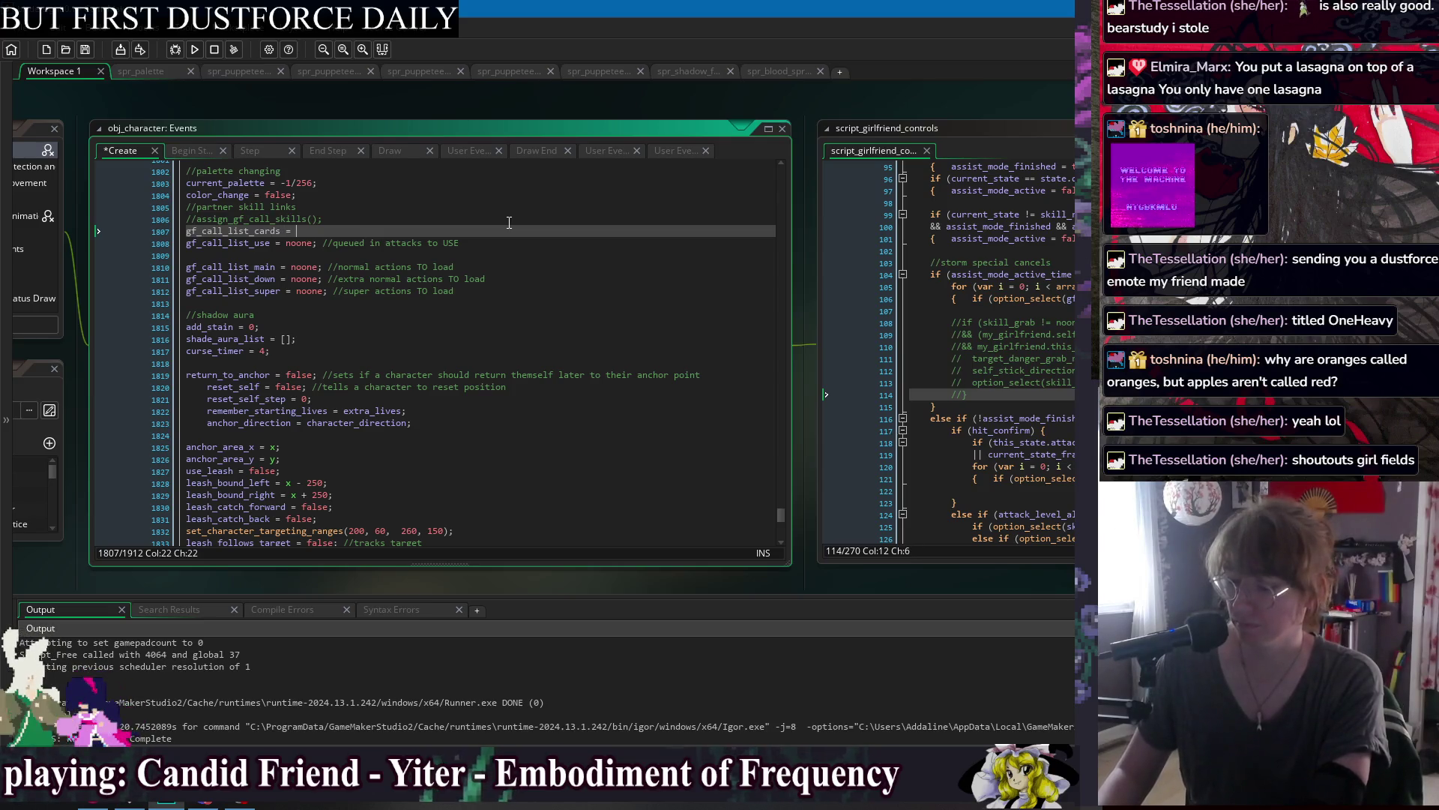
pyautogui.write('noone;')
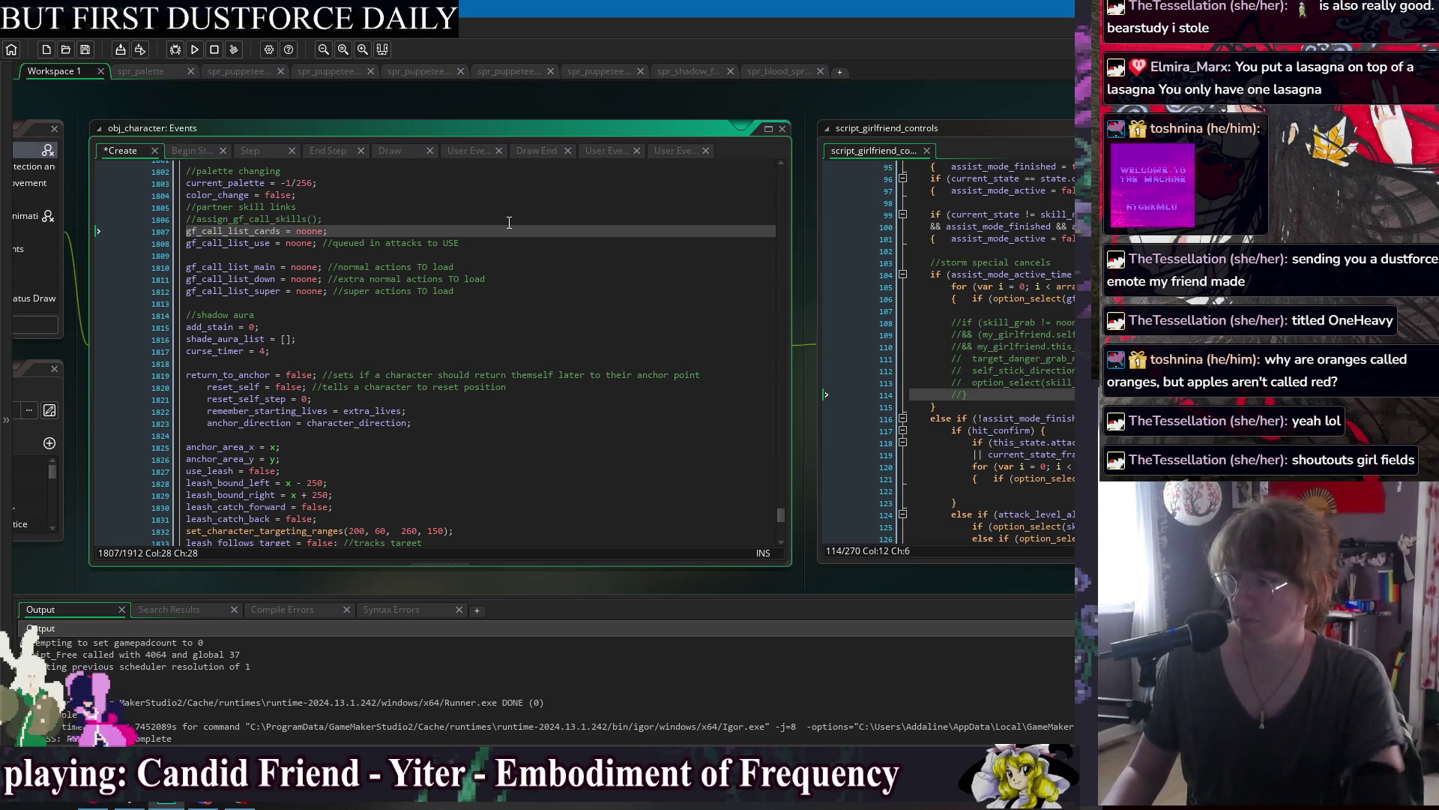
pyautogui.press('BackSpace')
pyautogui.press('BackSpace')
pyautogui.press('BackSpace')
pyautogui.press('BackSpace')
pyautogui.write('[')
pyautogui.hotkey('ctrl', 's')
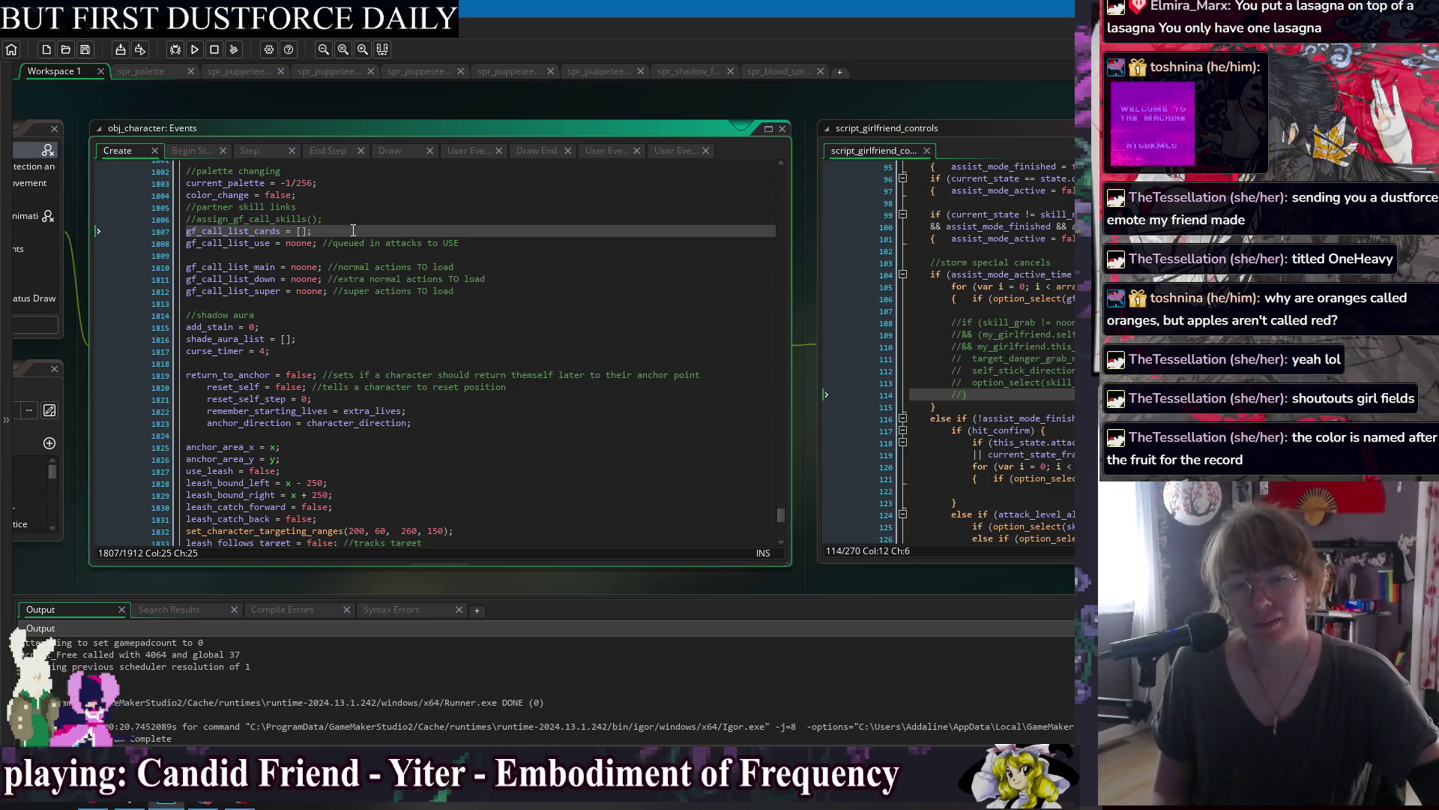
pyautogui.rightClick(298, 101)
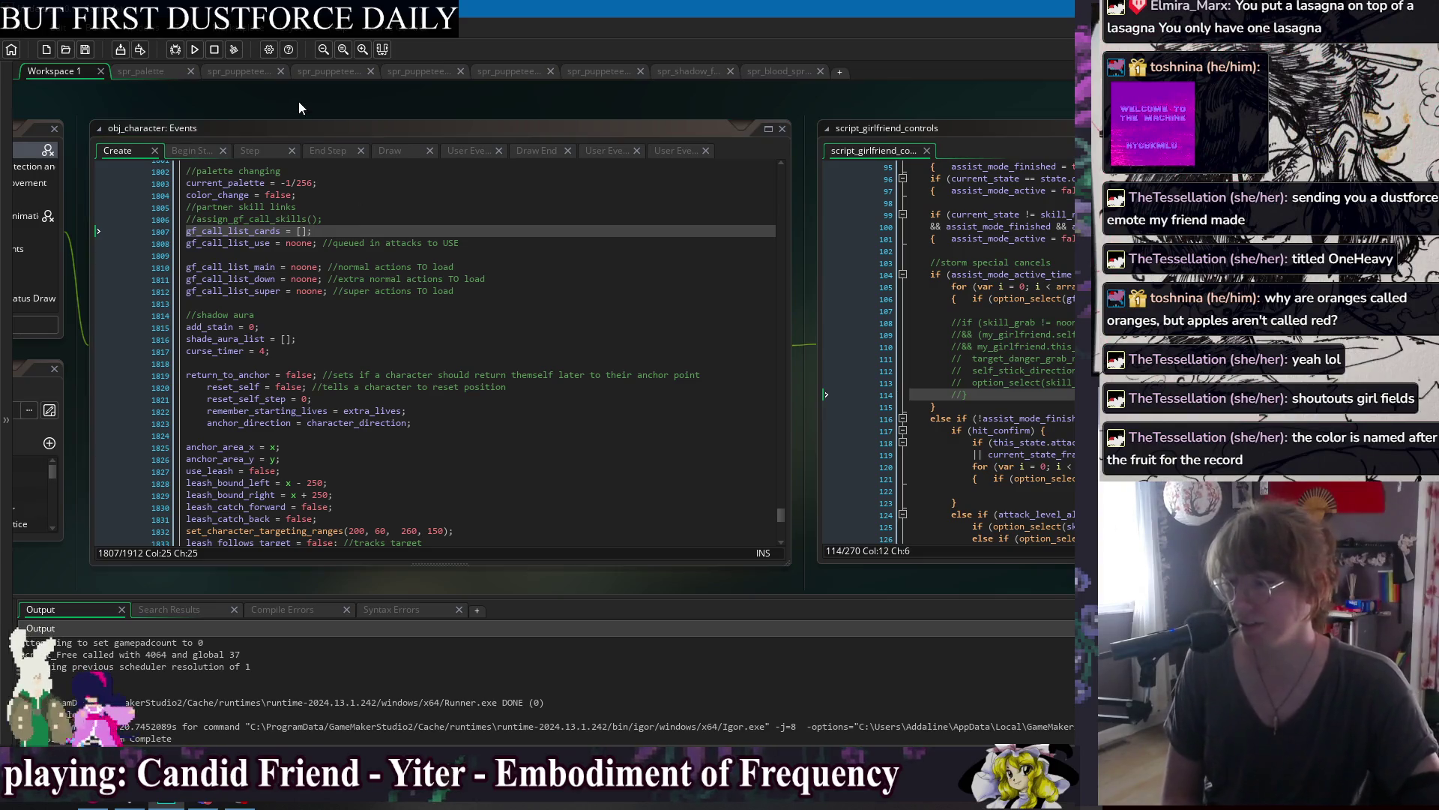
# Switch to obj_player_jorogumo's editors, pan to script_suu_moveset, and save it.
pyautogui.moveTo(321, 120)
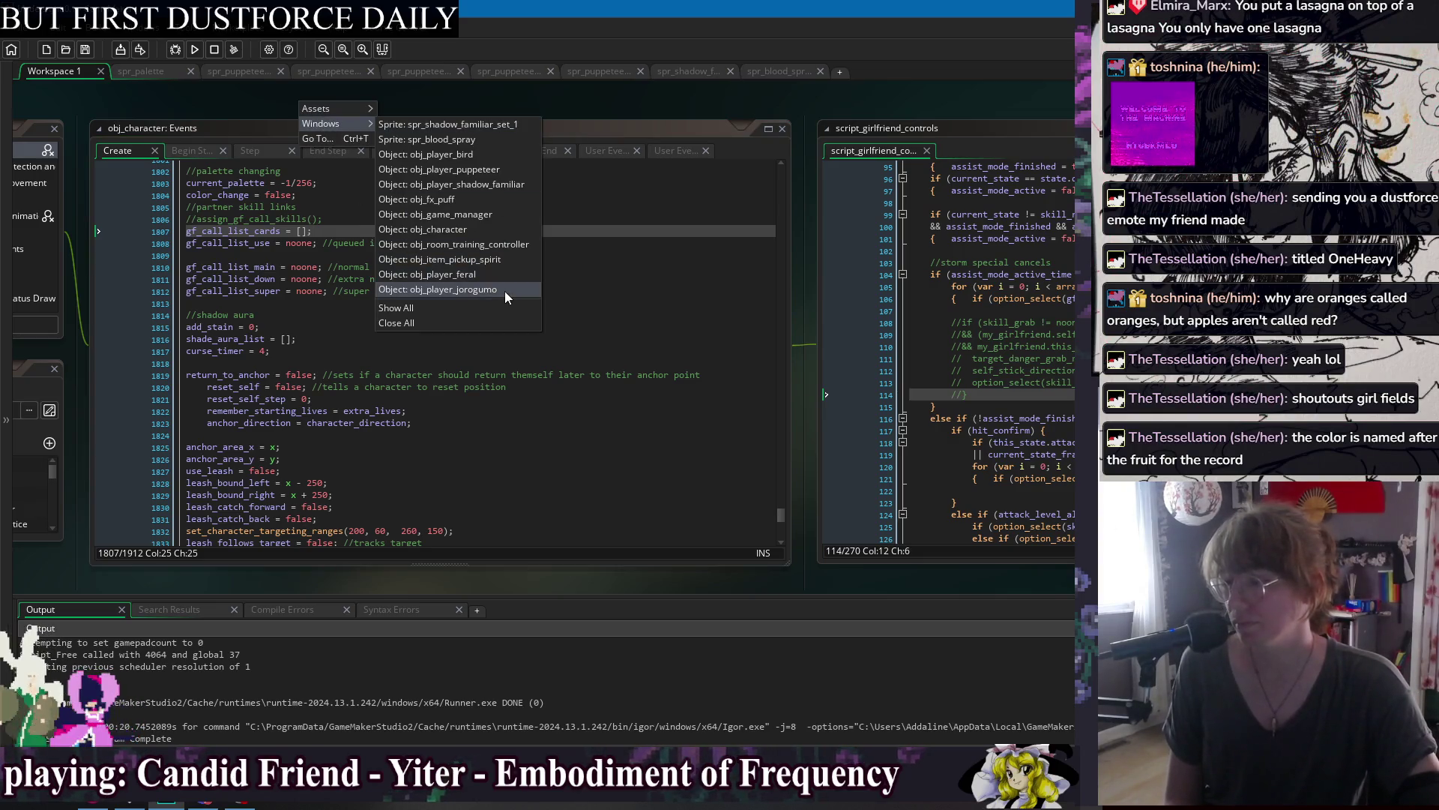
pyautogui.click(505, 291)
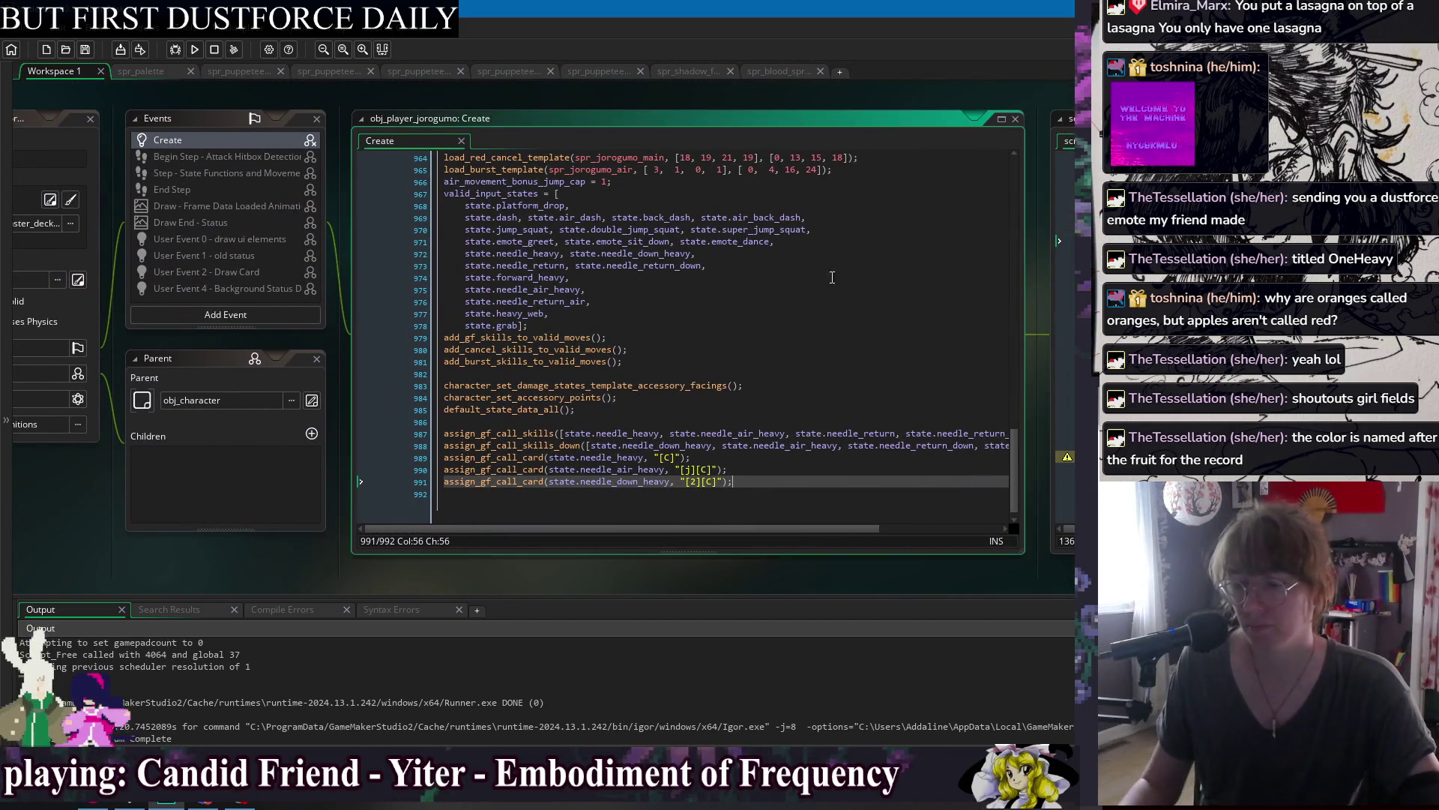
pyautogui.moveTo(966, 96); pyautogui.dragTo(459, 94)
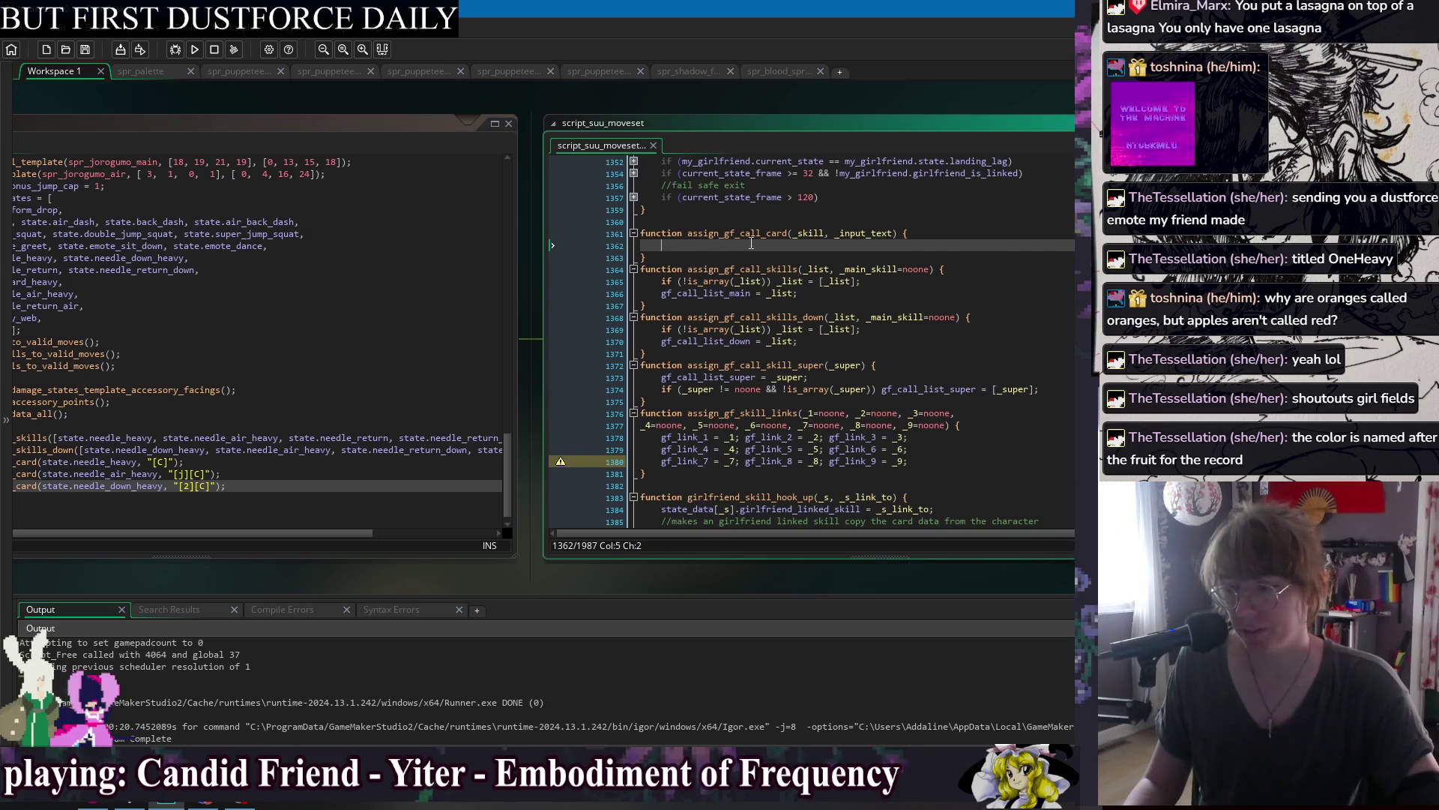
pyautogui.write('gf_call_list_cards')
pyautogui.hotkey('ctrl', 's')
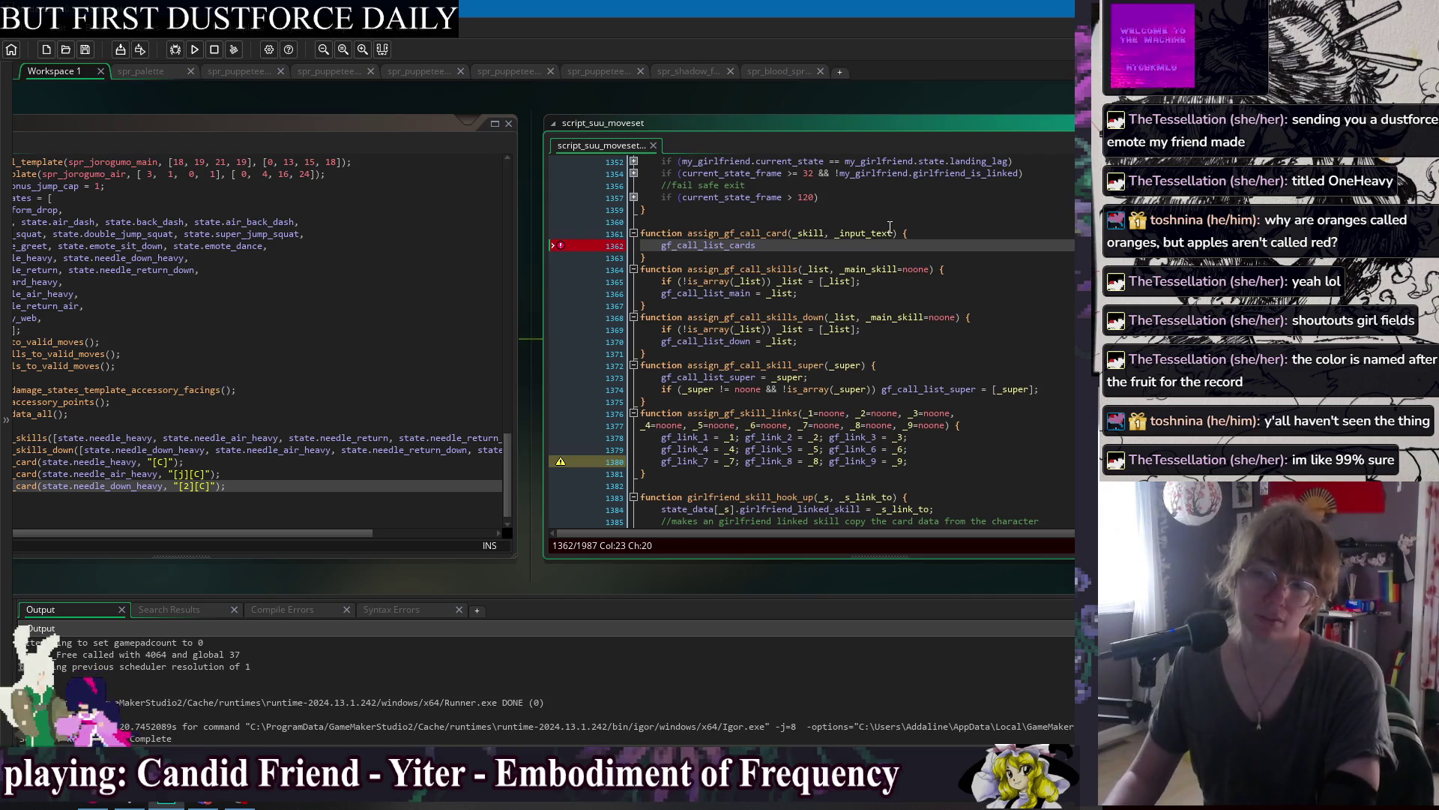
# Clear the draft copy_card line, leaving assign_gf_call_card's body as one empty line, and save.
pyautogui.write(' =')
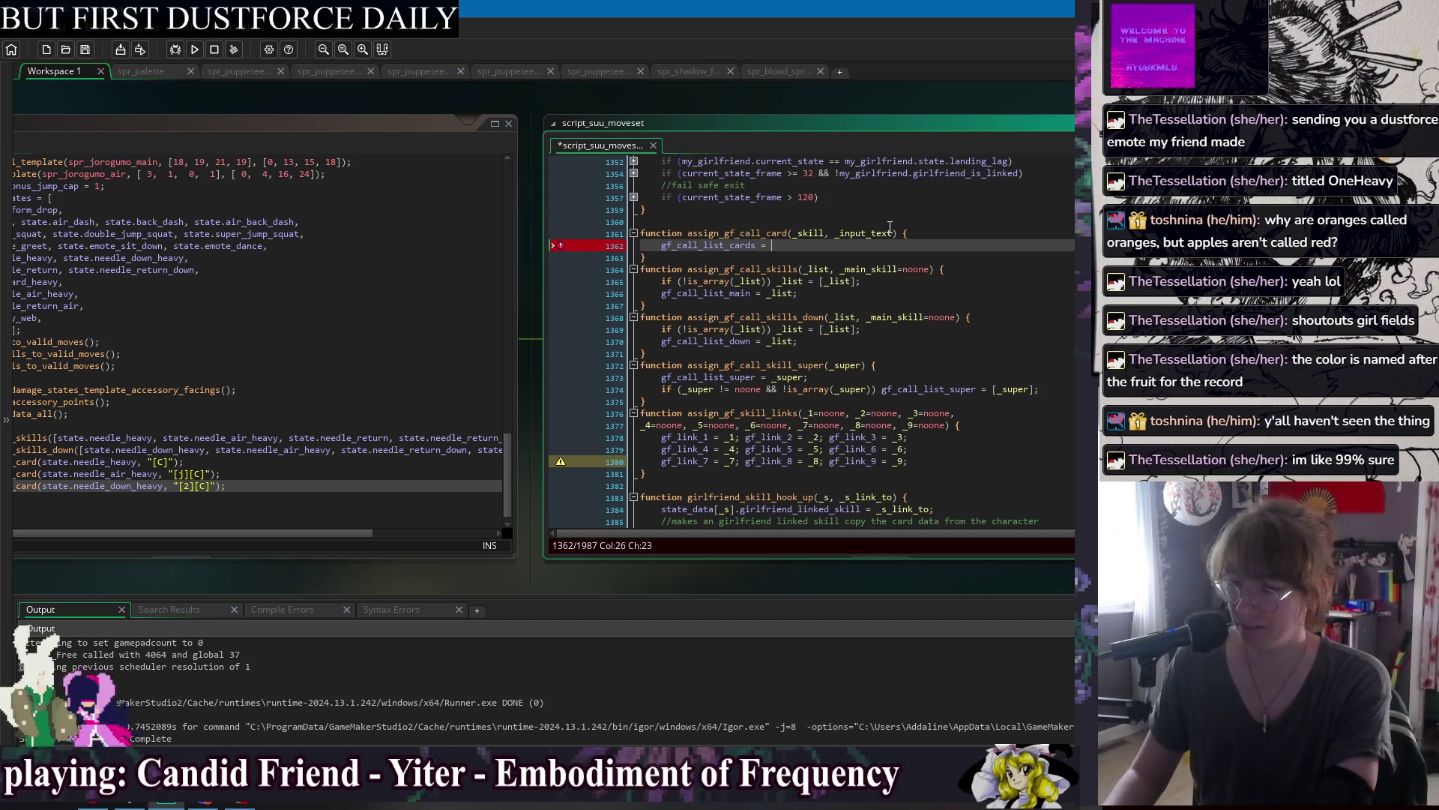
pyautogui.press('BackSpace')
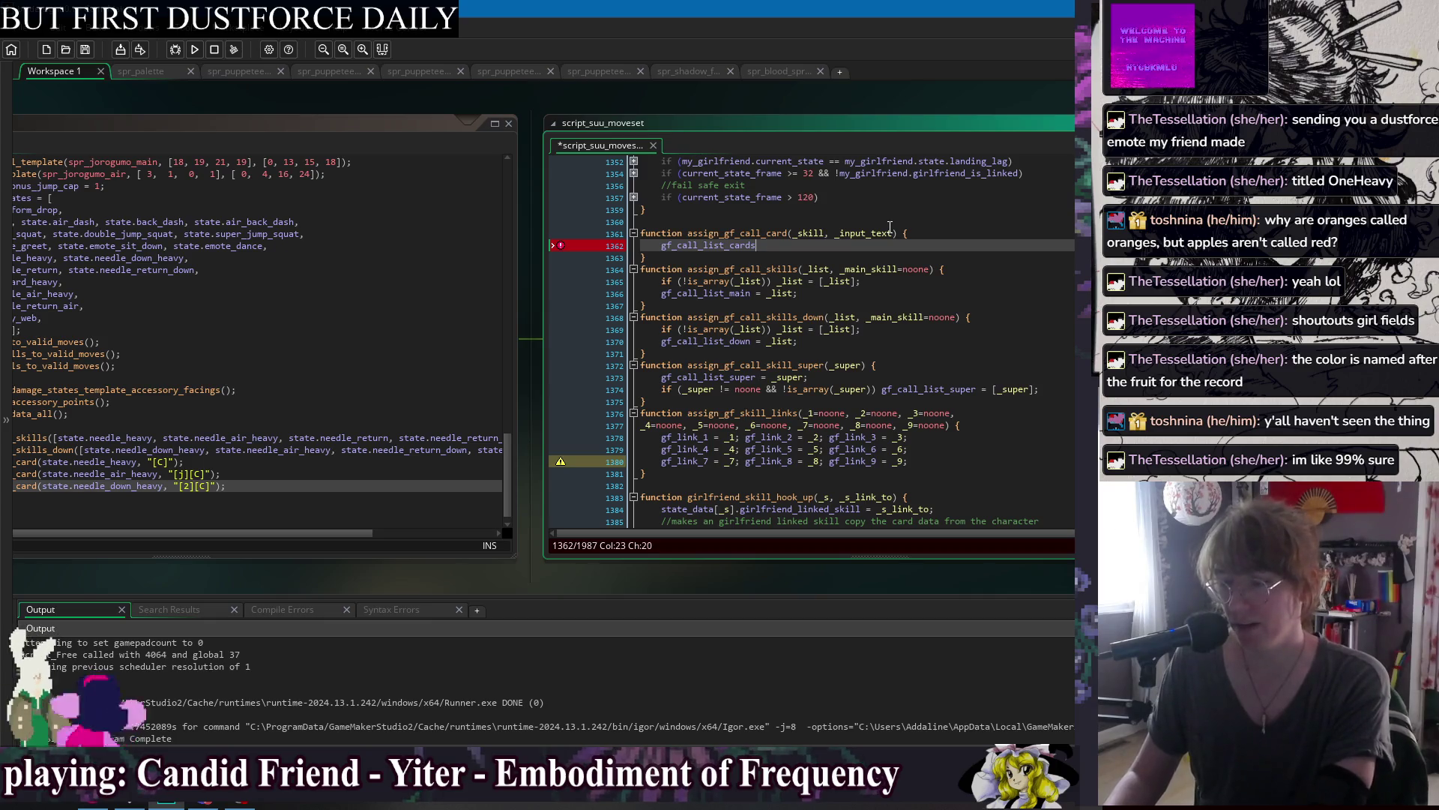
pyautogui.press('BackSpace')
pyautogui.press('BackSpace')
pyautogui.press('BackSpace')
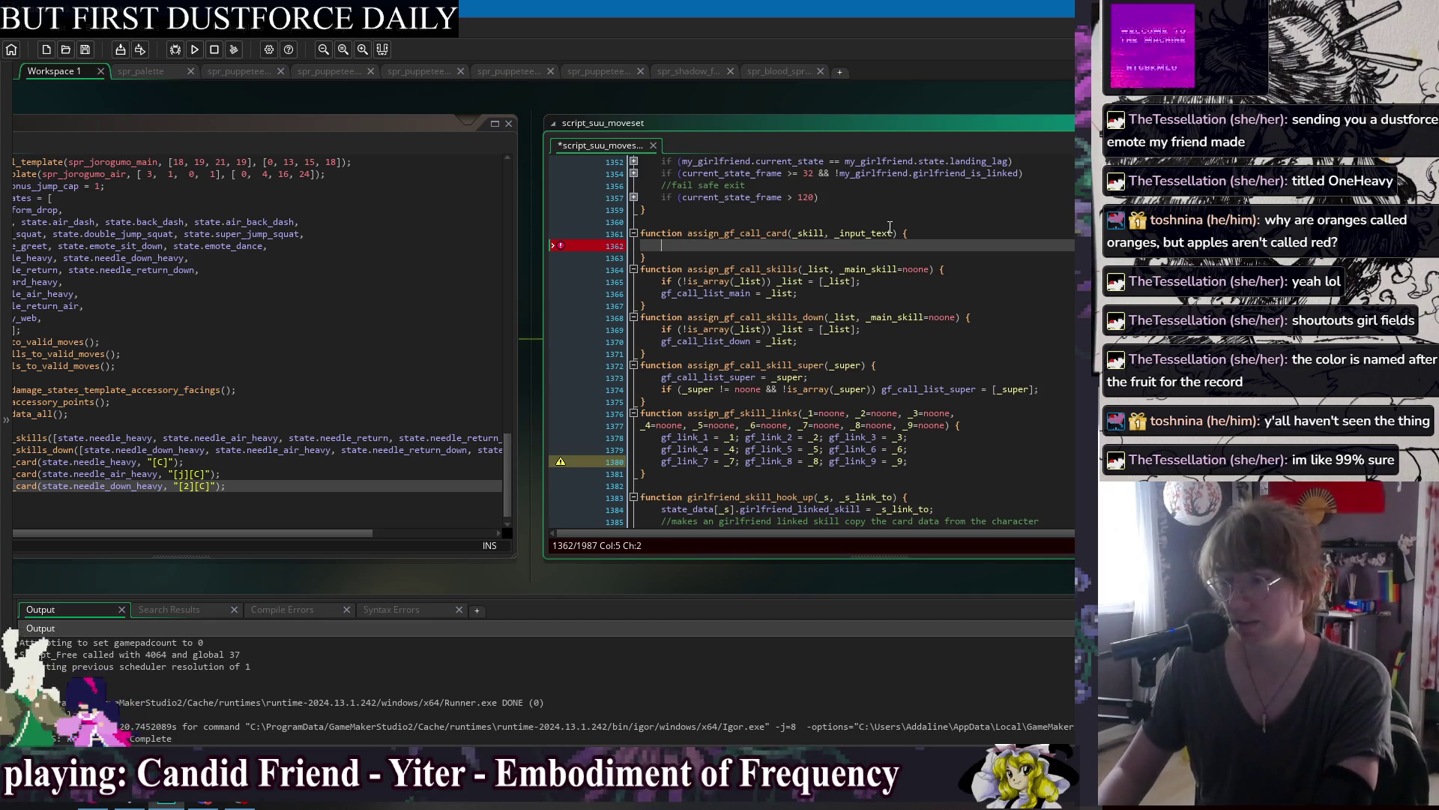
pyautogui.write('var c')
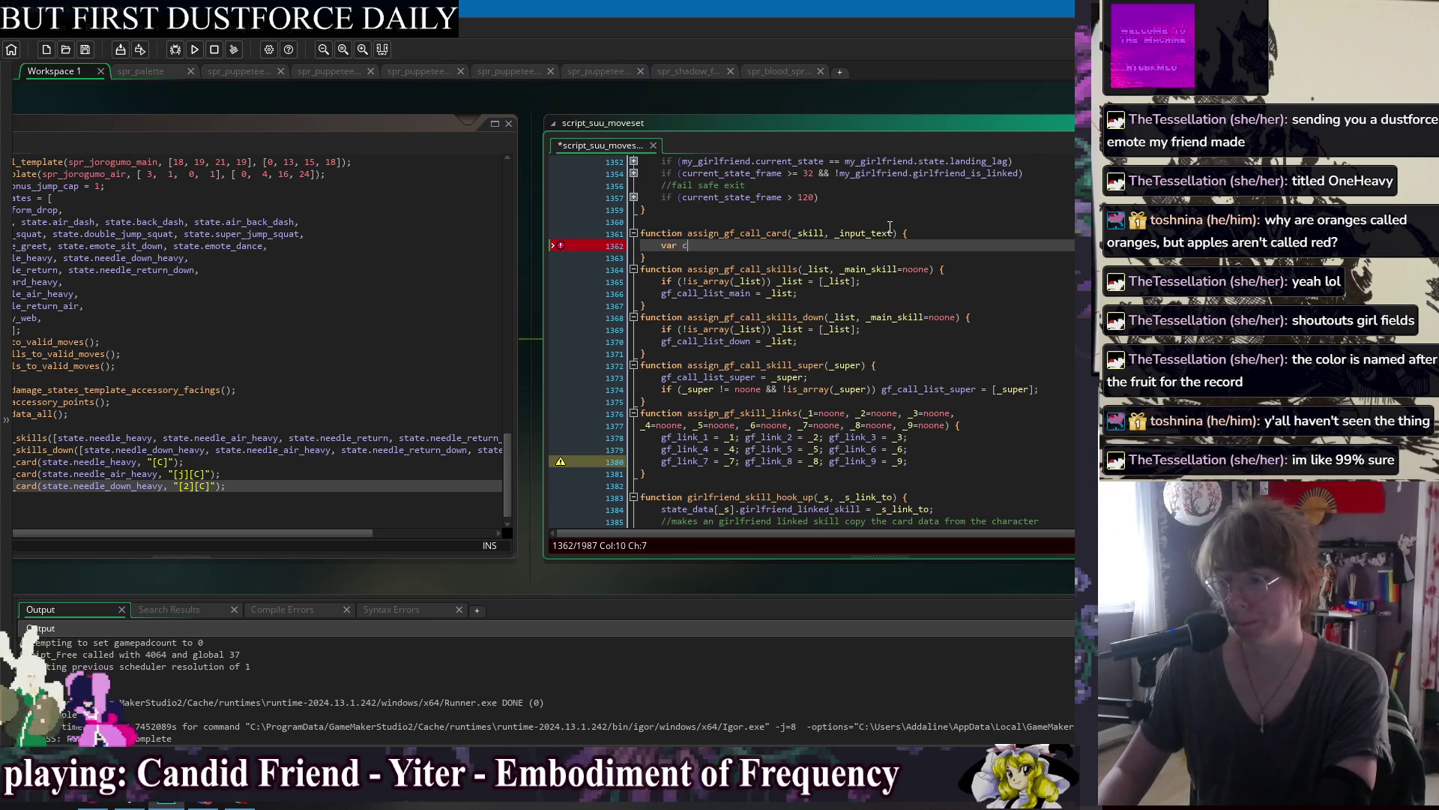
pyautogui.write('opy_card =')
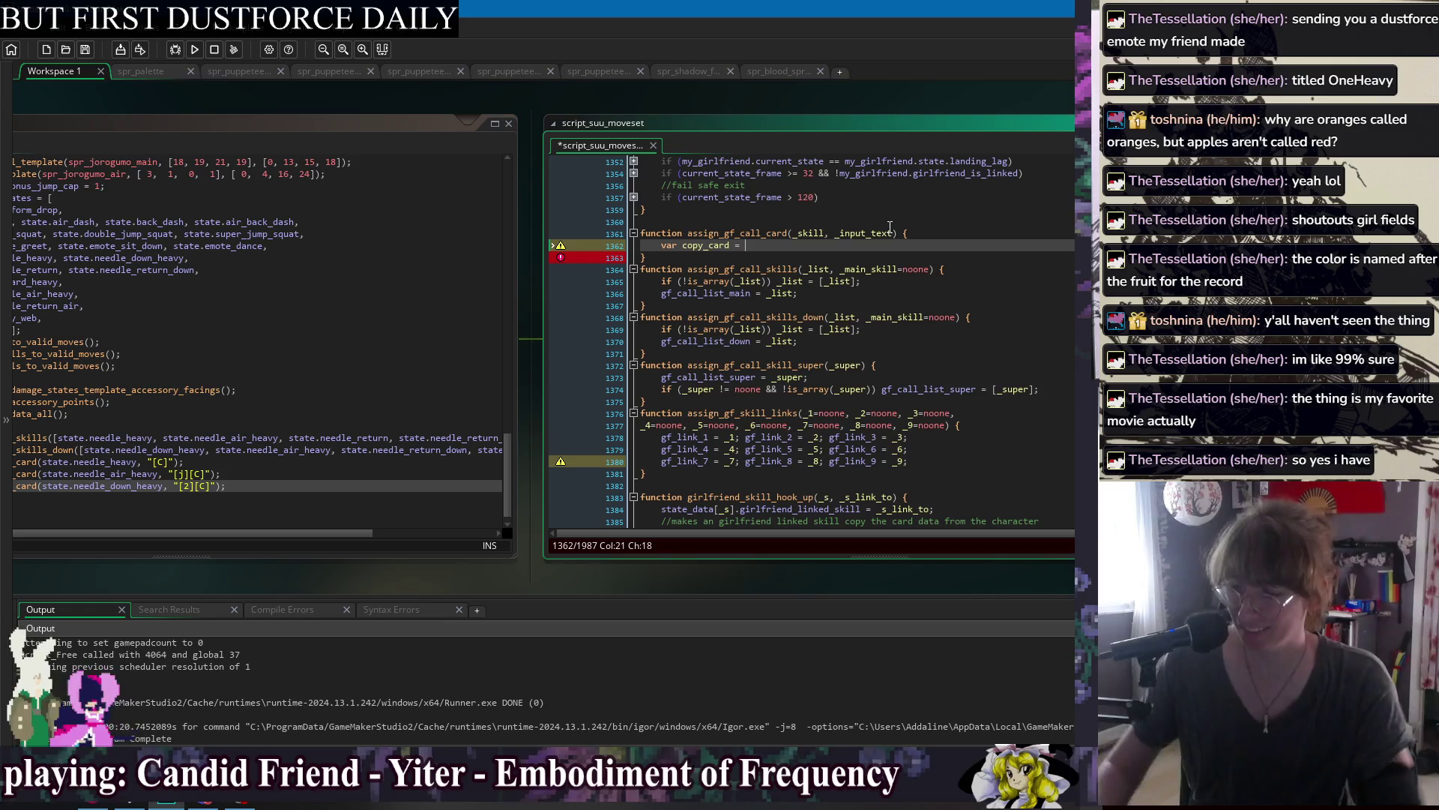
pyautogui.moveTo(916, 241); pyautogui.dragTo(932, 235)
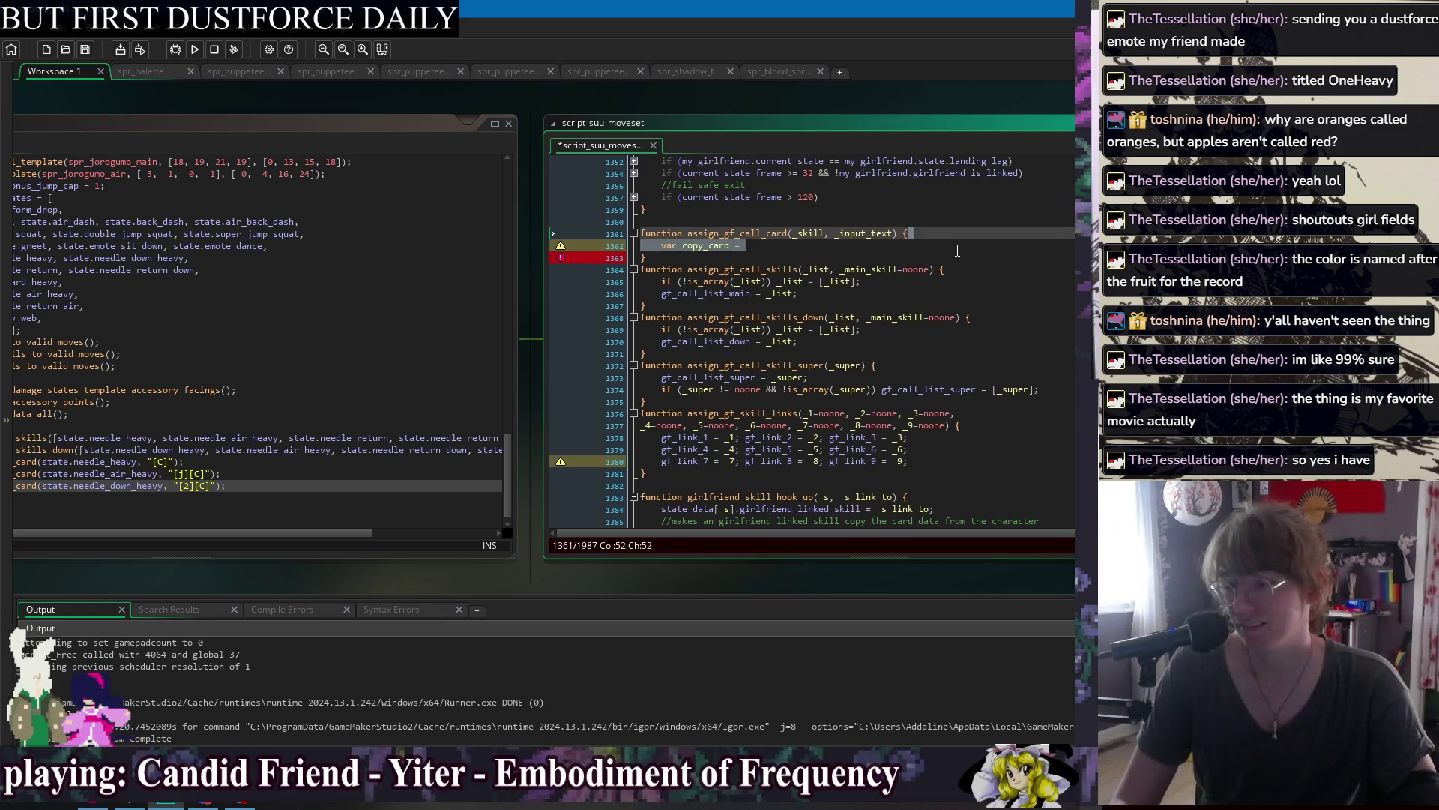
pyautogui.press('BackSpace')
pyautogui.press('Return')
pyautogui.hotkey('ctrl', 's')
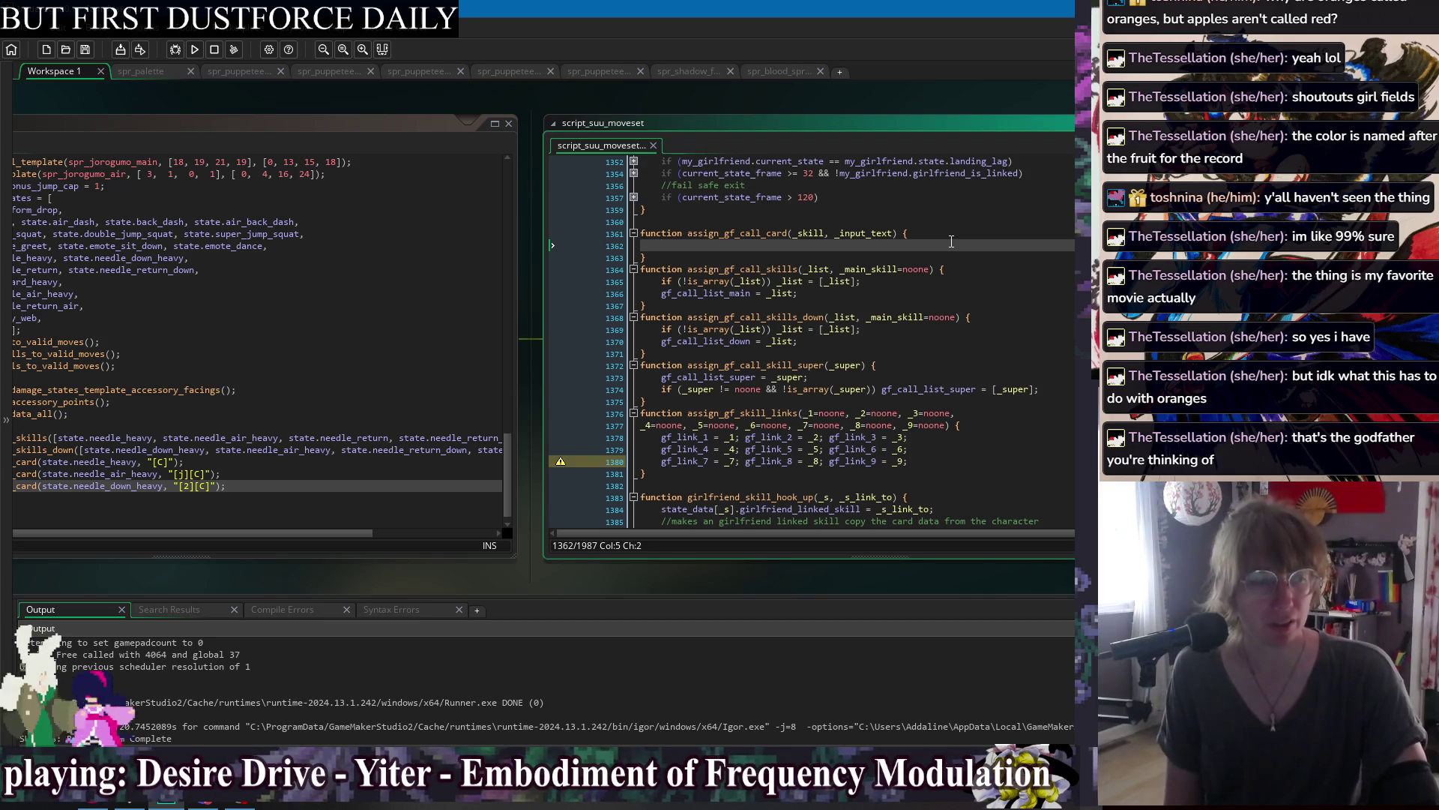
pyautogui.moveTo(920, 88)
pyautogui.mouseDown()
pyautogui.moveTo(919, 100)
pyautogui.moveTo(780, 102)
pyautogui.moveTo(808, 100)
pyautogui.mouseUp()
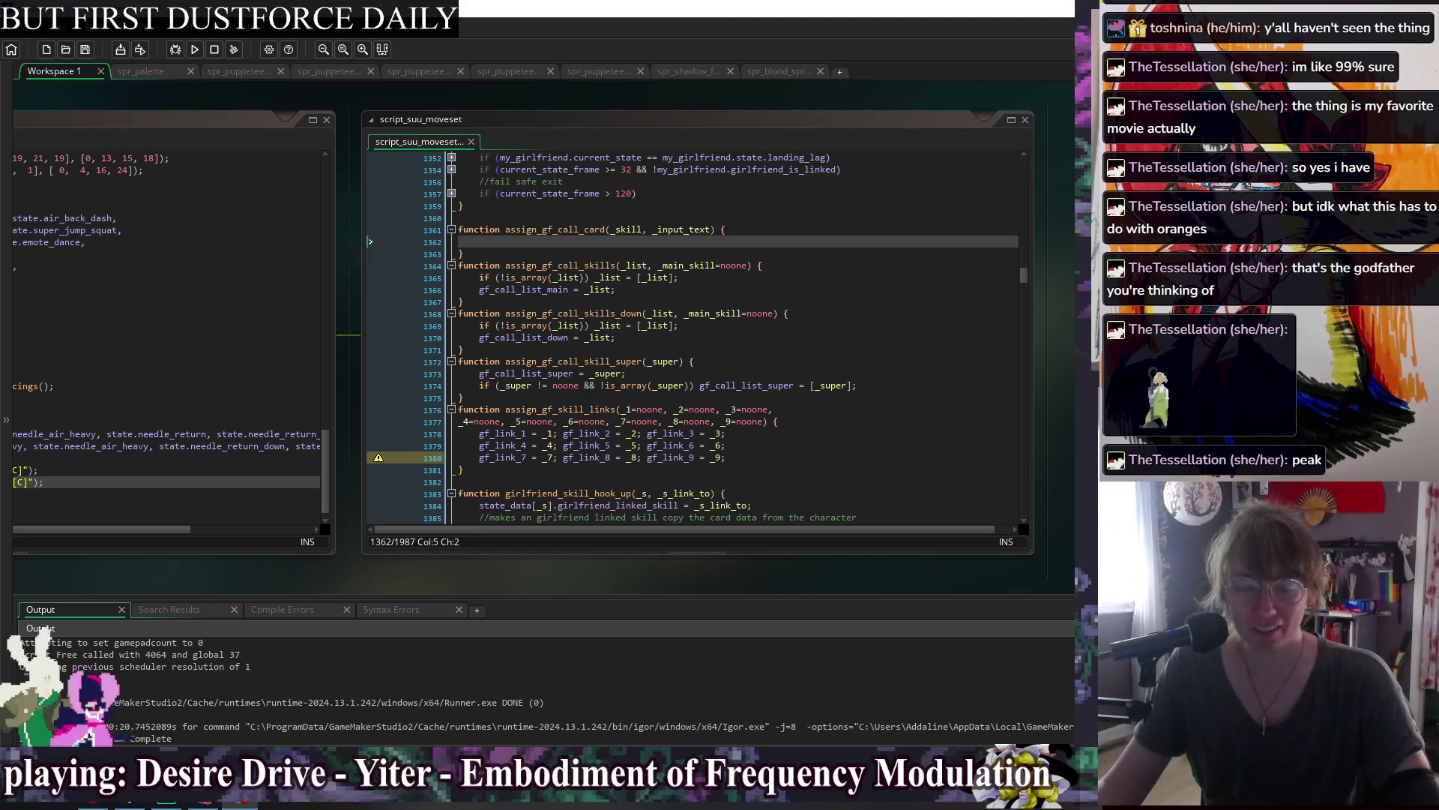
pyautogui.click(724, 241)
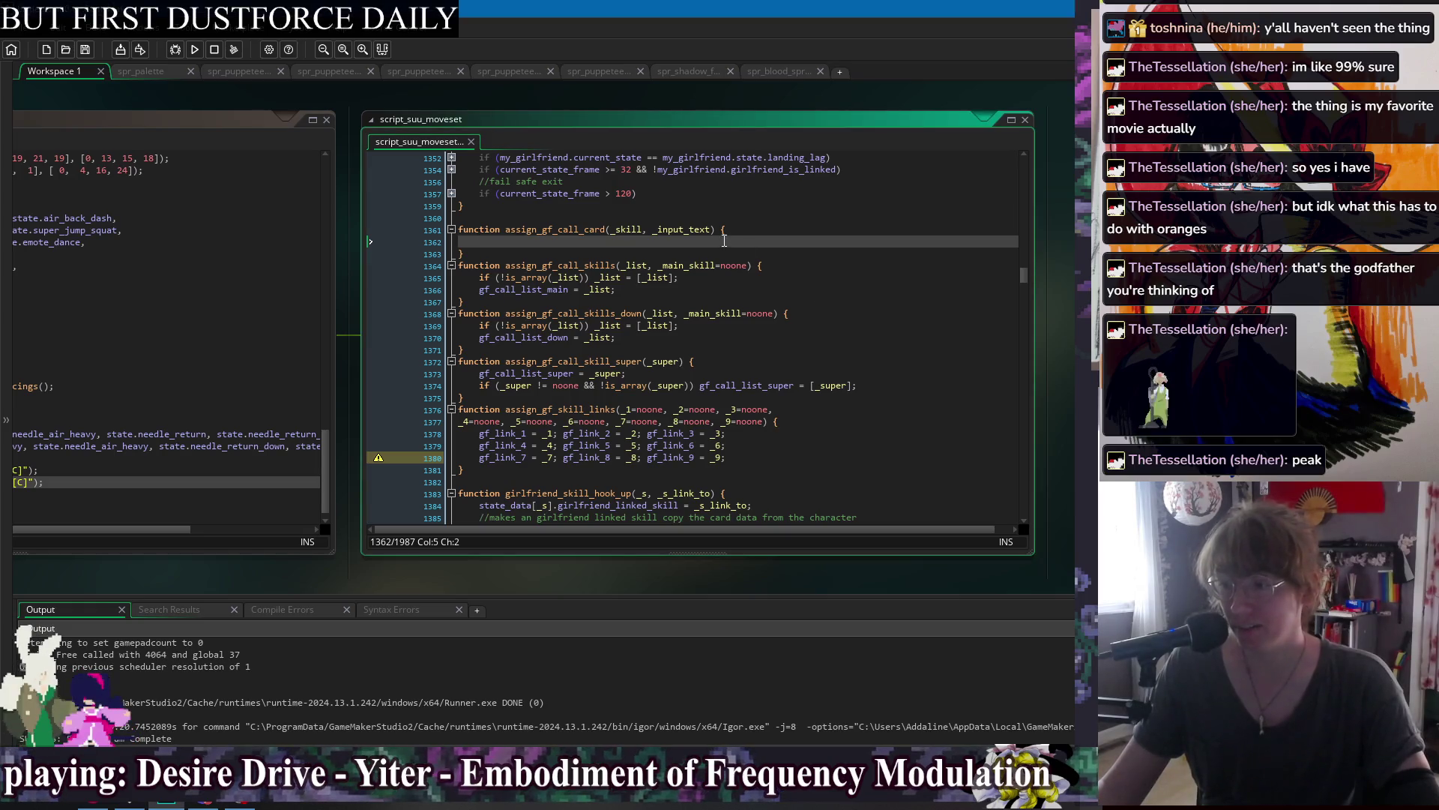
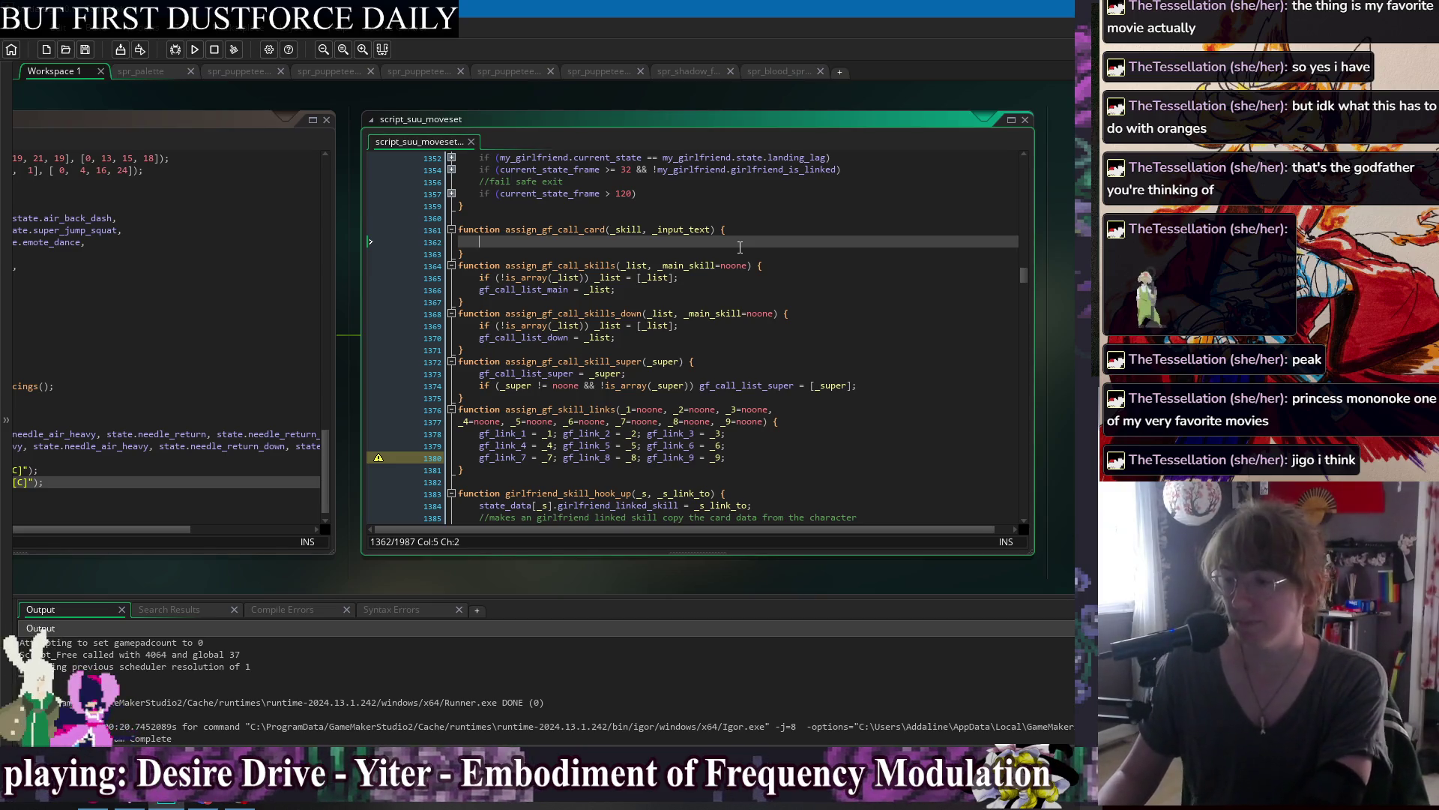
# Type an empty 'if ()' on blank line 1362 inside assign_gf_call_card.
pyautogui.write('if ')
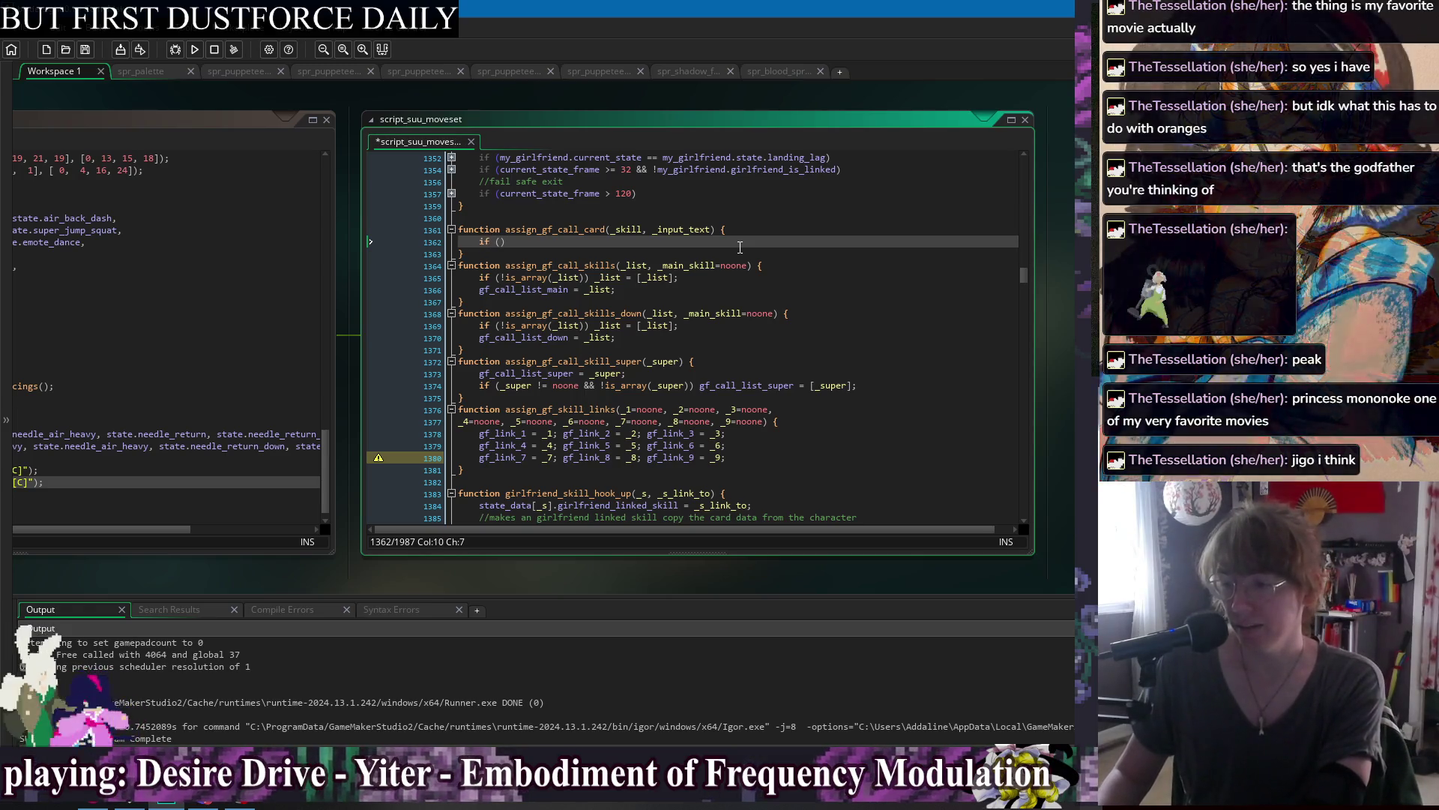
pyautogui.write('(')
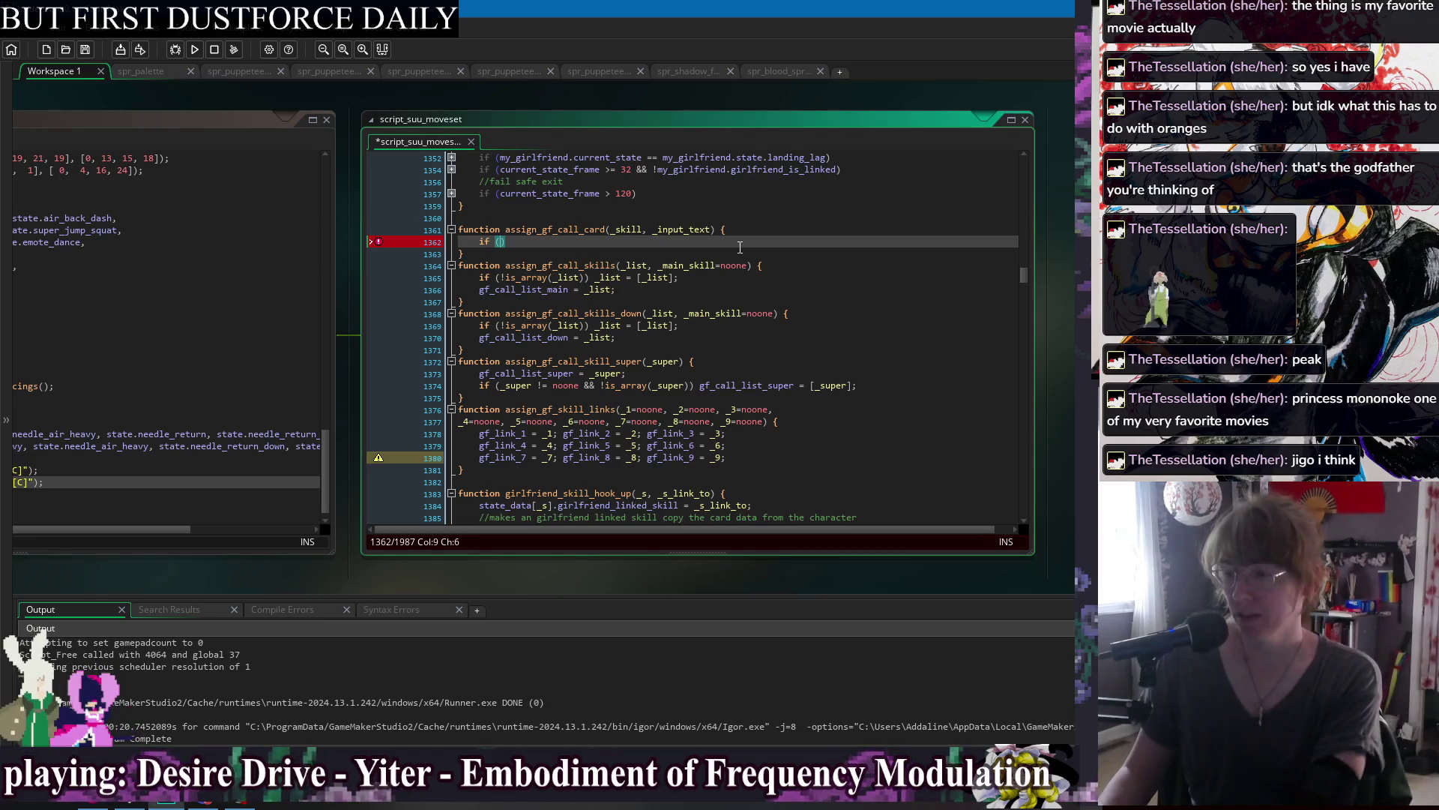
pyautogui.press('Right')
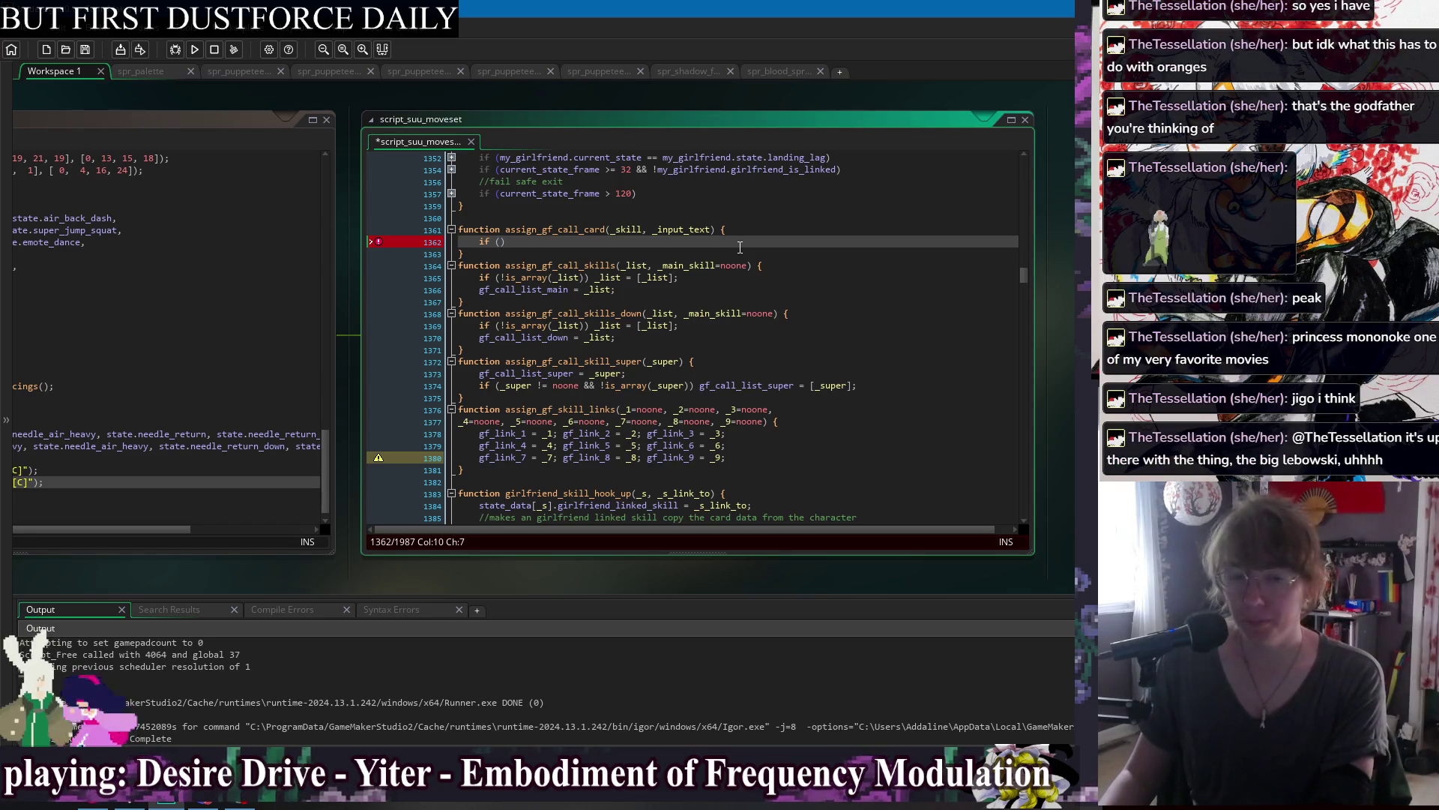
pyautogui.press('Left')
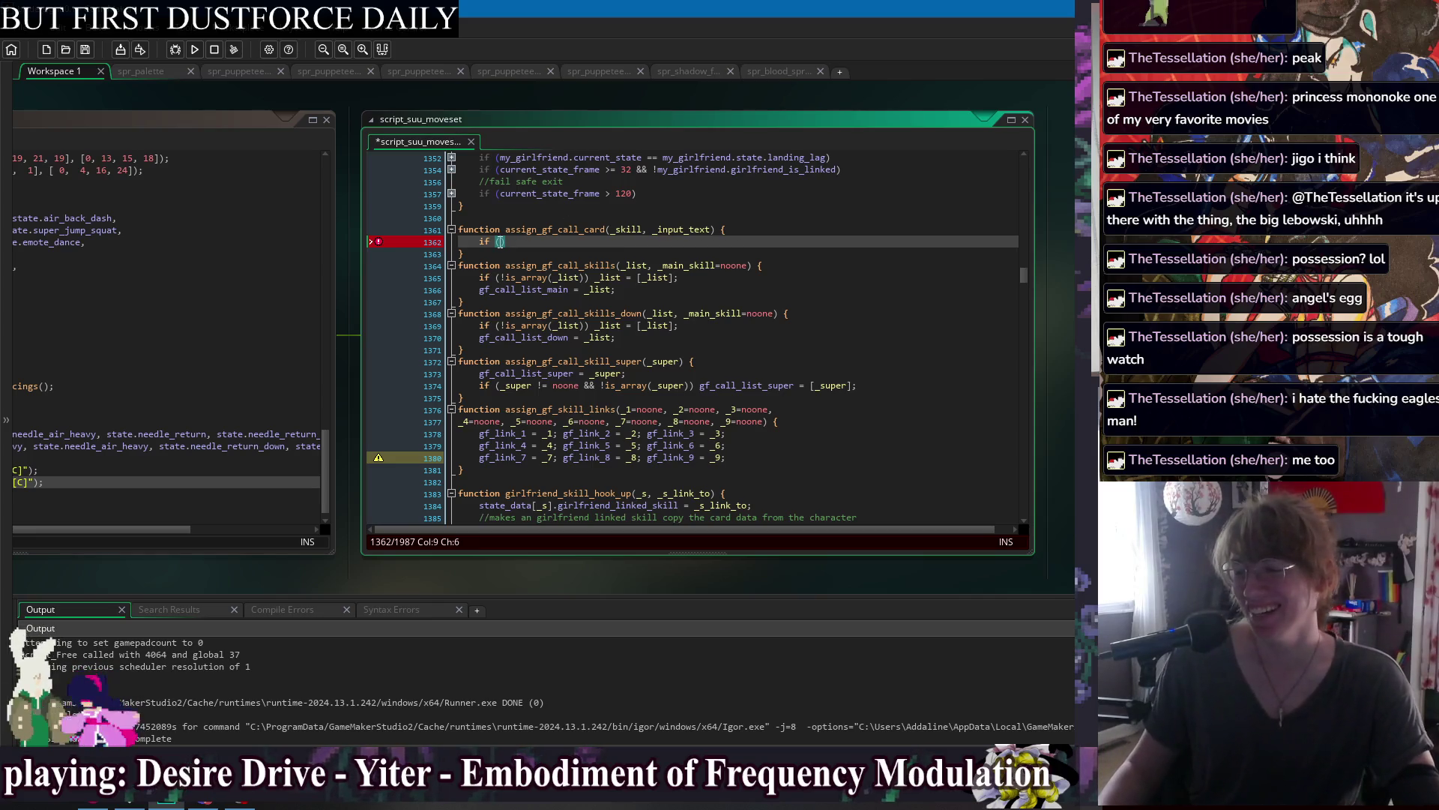
pyautogui.press('Right')
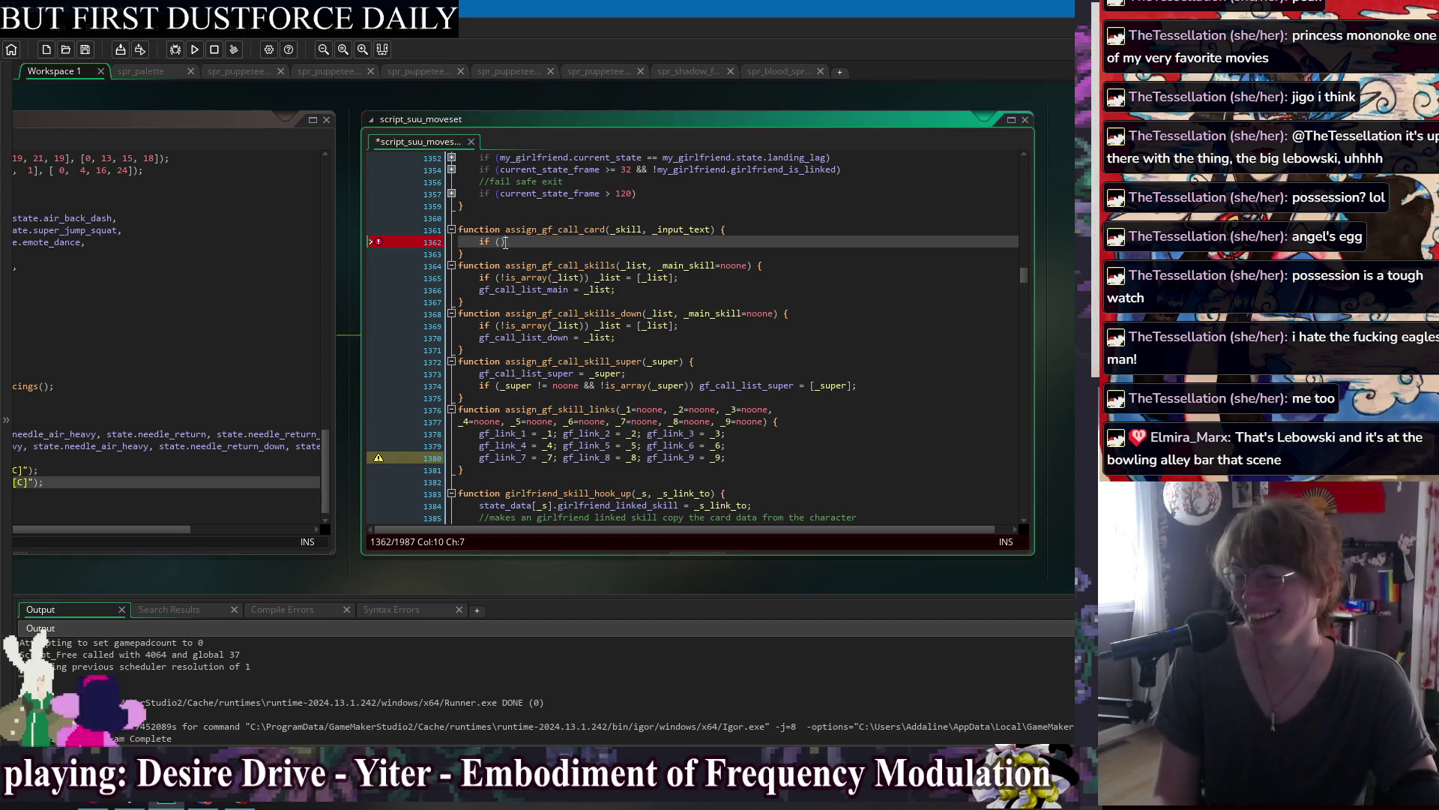
# Replace the empty if with 'if (_skill.card != noone)' and save script_suu_moveset.
pyautogui.click(499, 242)
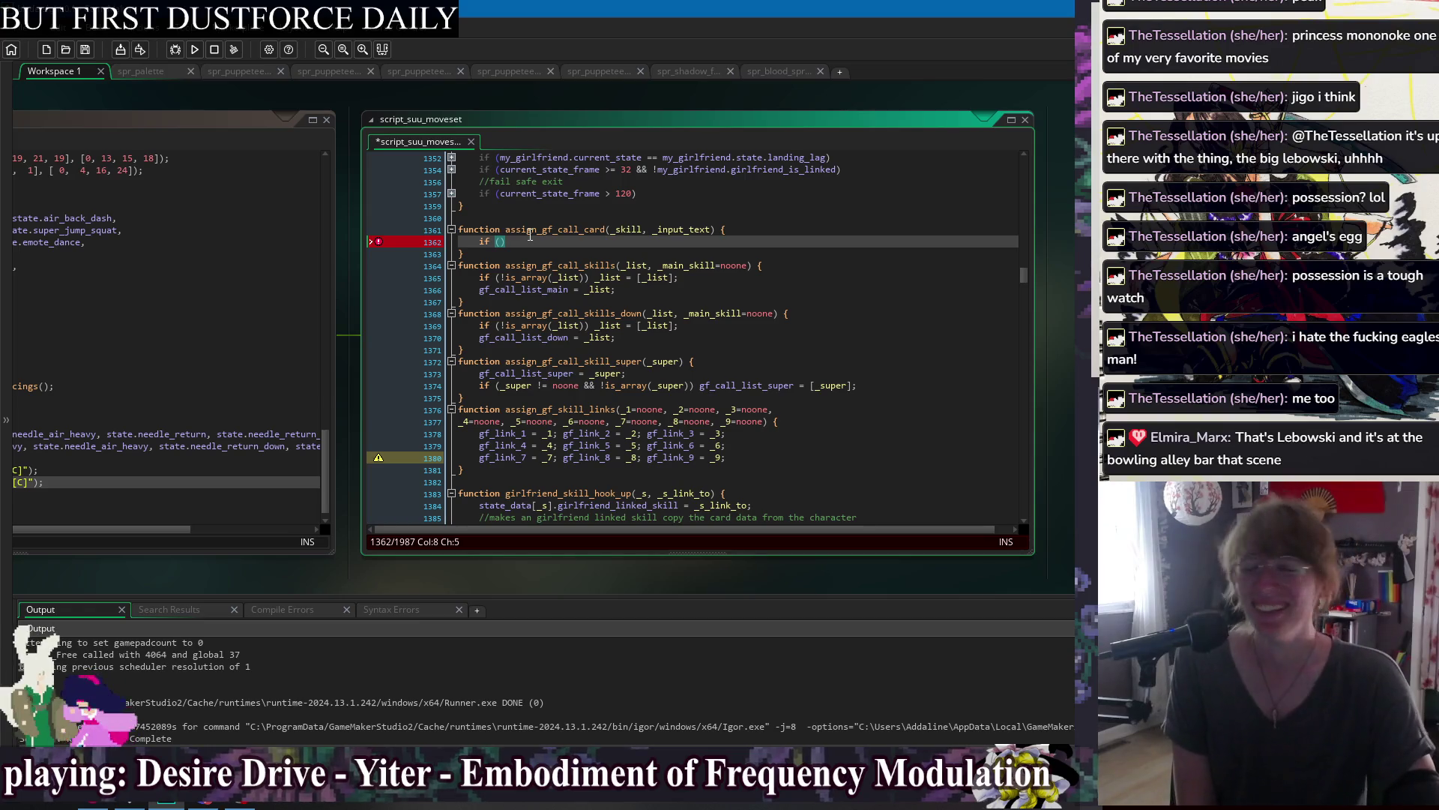
pyautogui.press('Right')
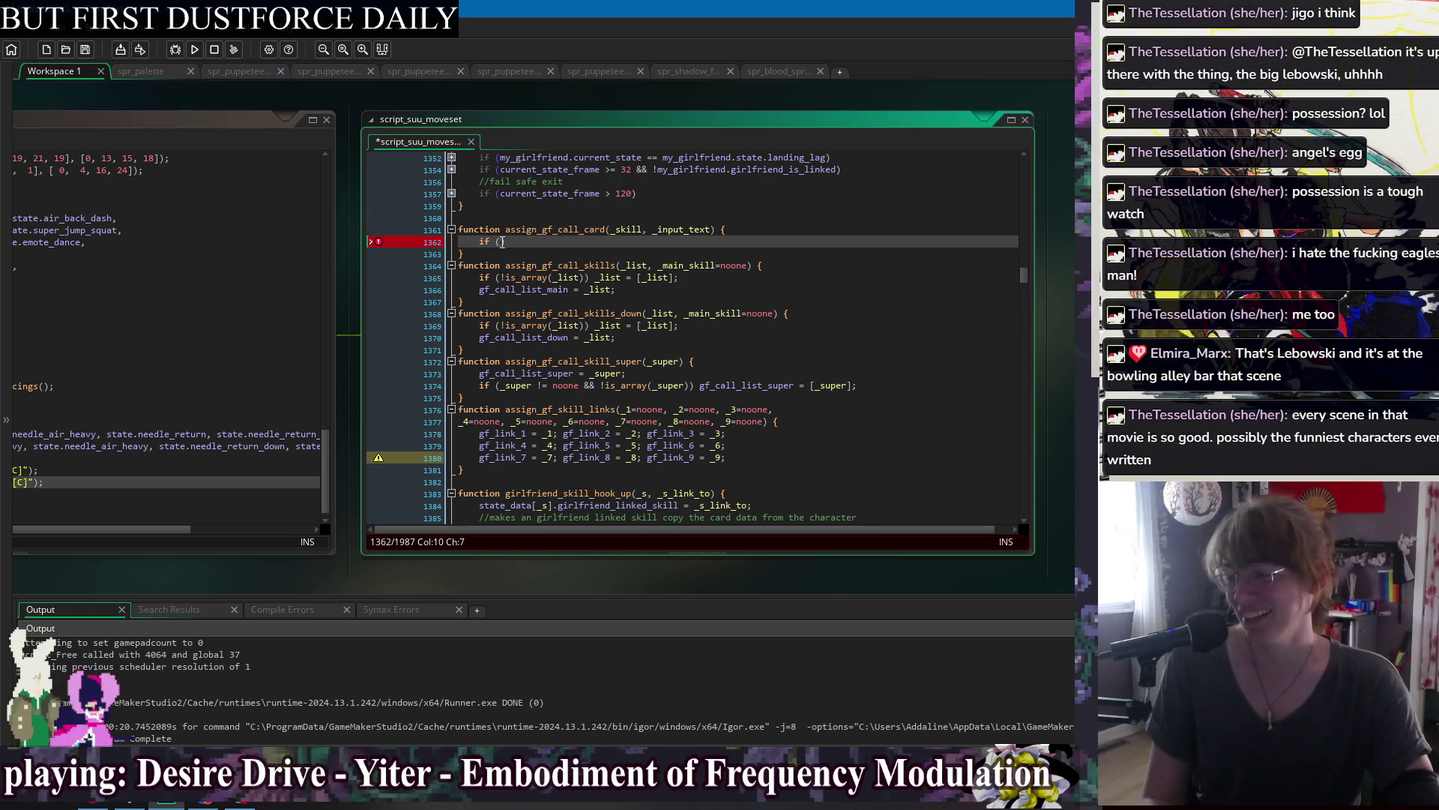
pyautogui.press('Right')
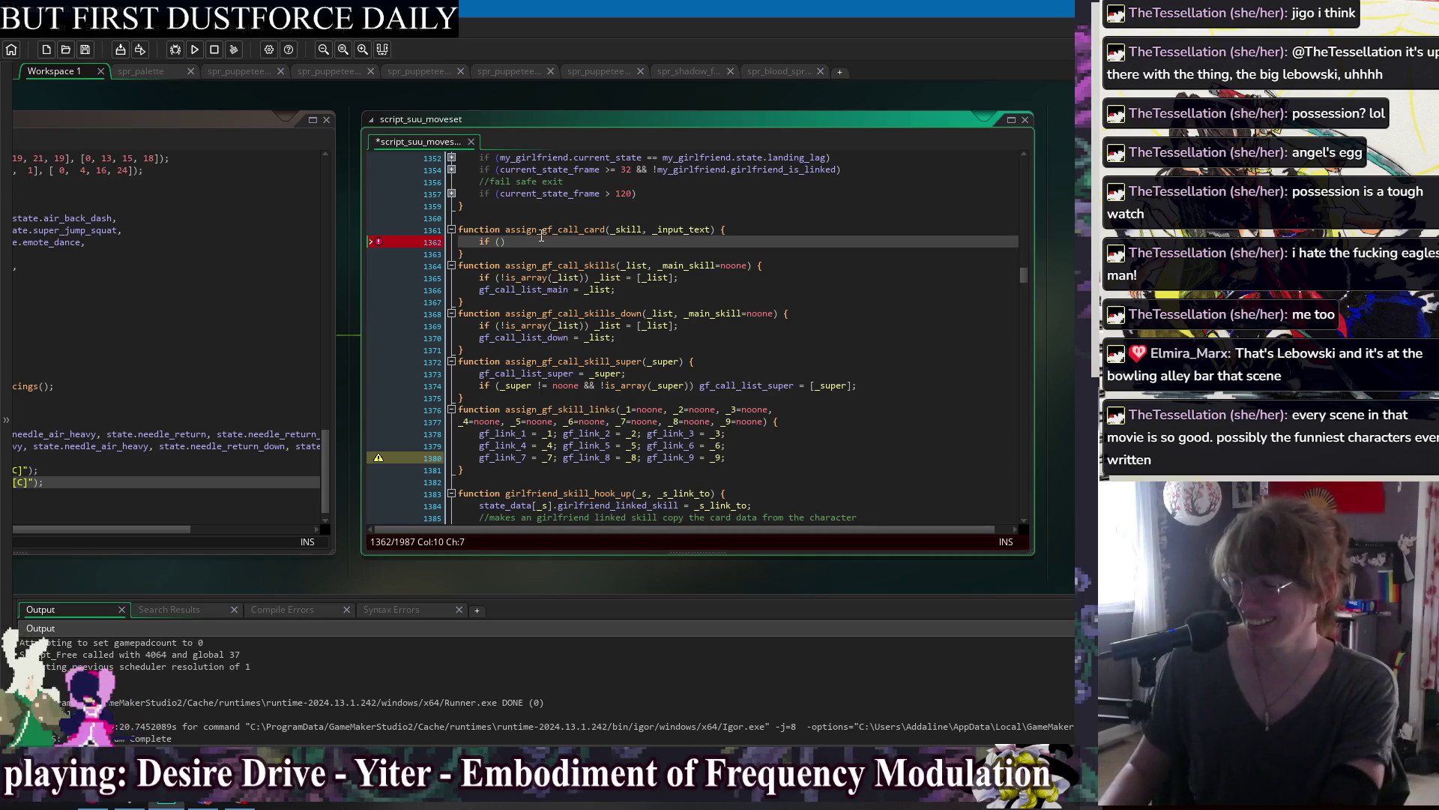
pyautogui.press('BackSpace')
pyautogui.press('BackSpace')
pyautogui.press('BackSpace')
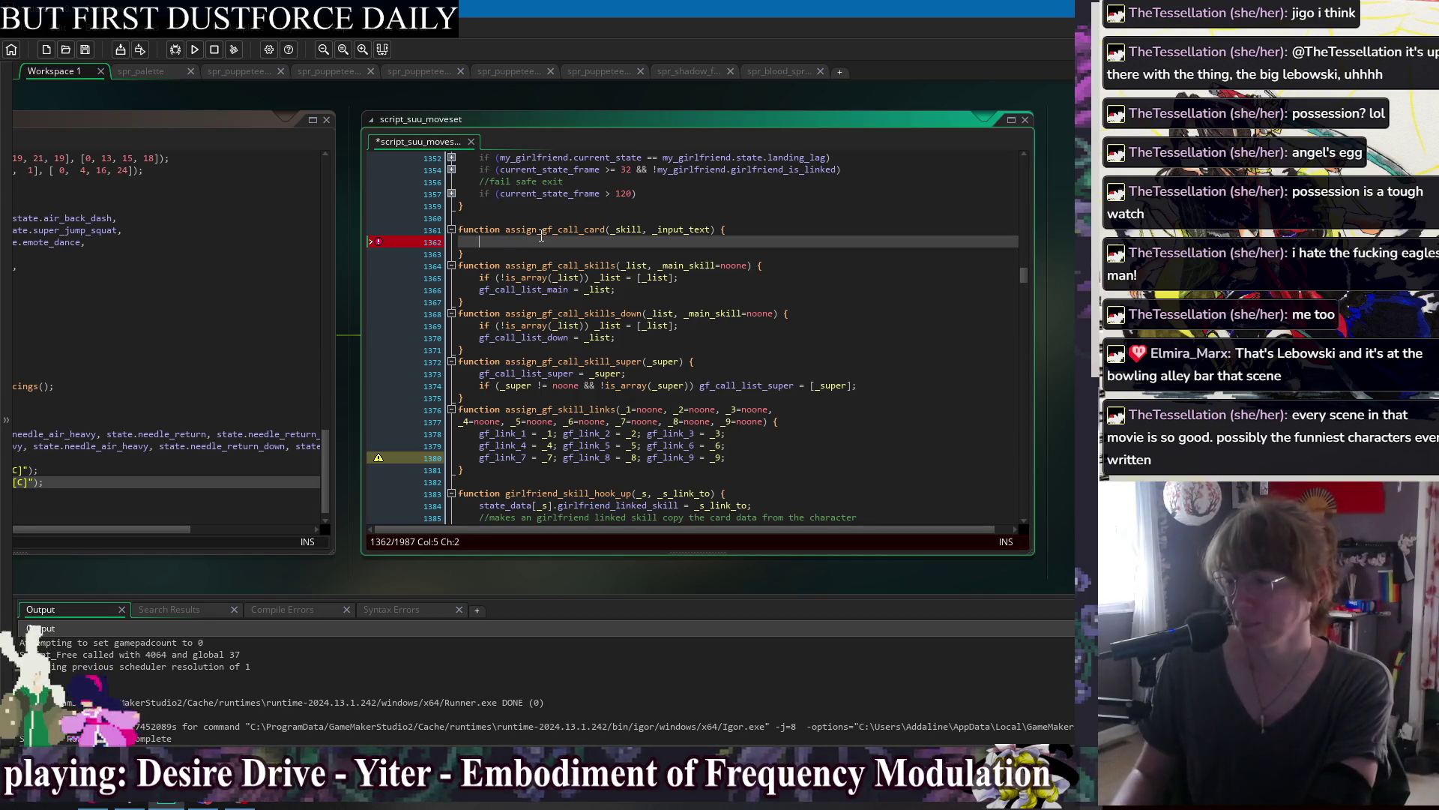
pyautogui.write('if (_skill.card !=')
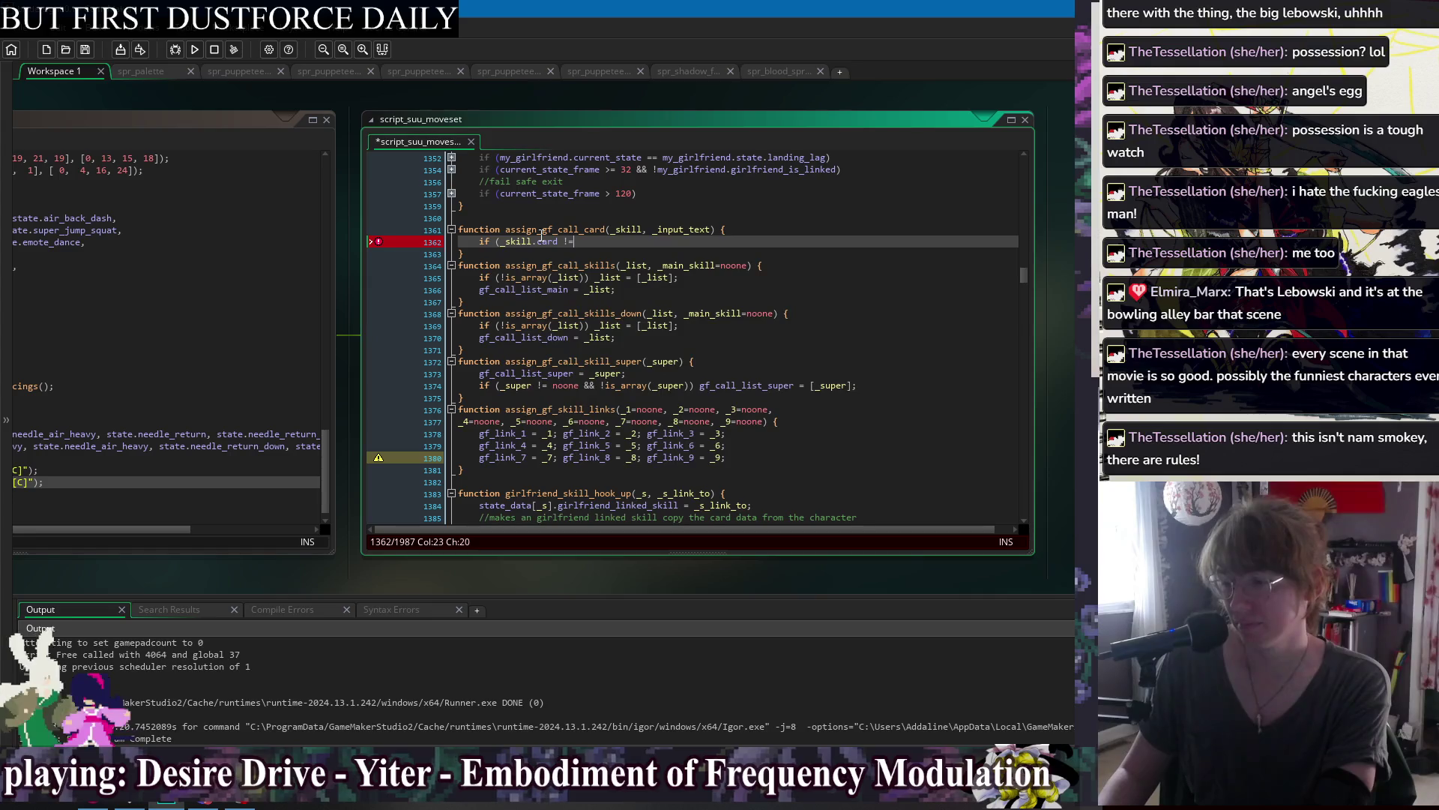
pyautogui.write(' noone)')
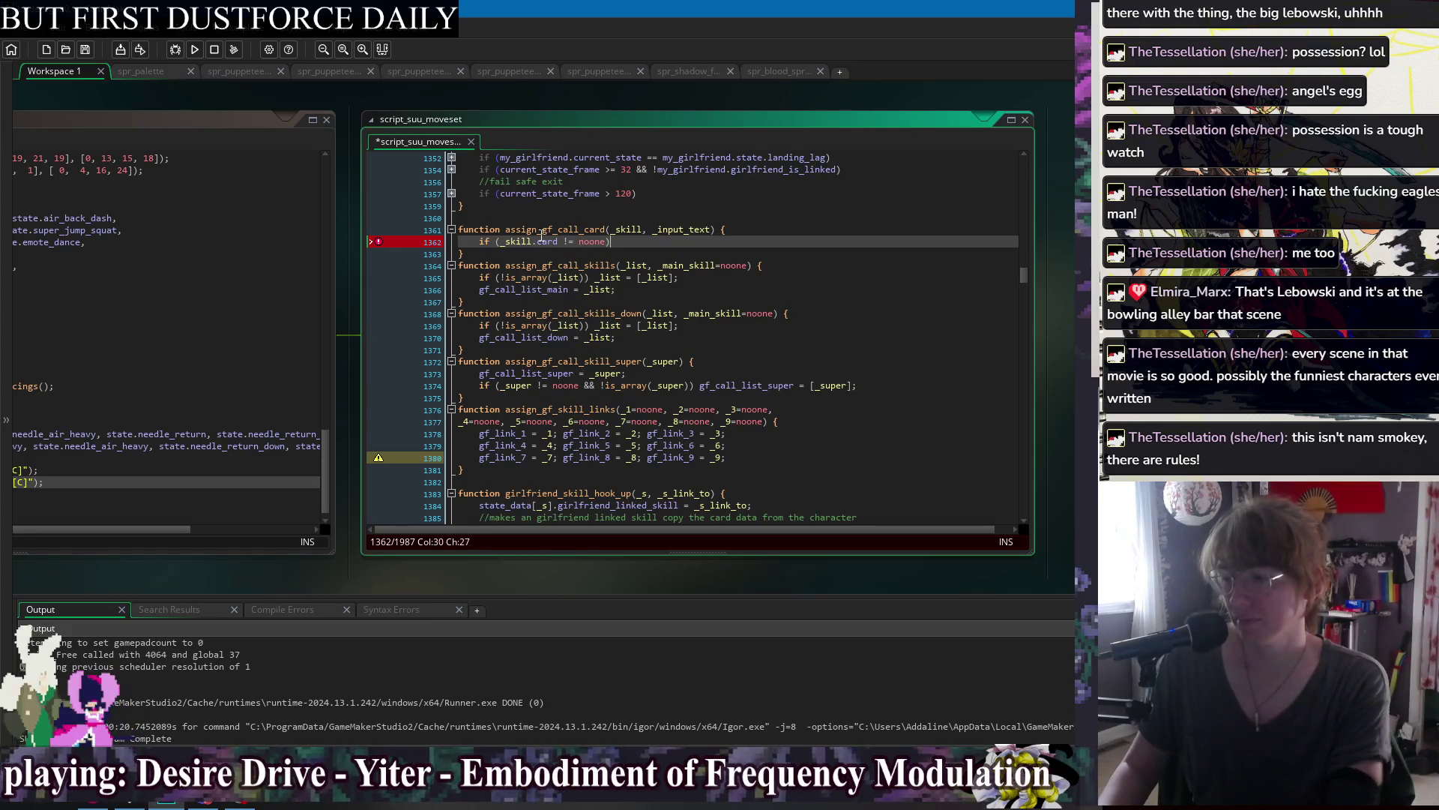
pyautogui.hotkey('ctrl', 's')
pyautogui.moveTo(149, 93); pyautogui.dragTo(436, 119)
# Unfold heavy_web in jorogumo: Create and read its add_attack_card_data call parameters.
pyautogui.scroll(-5, 296, 341)
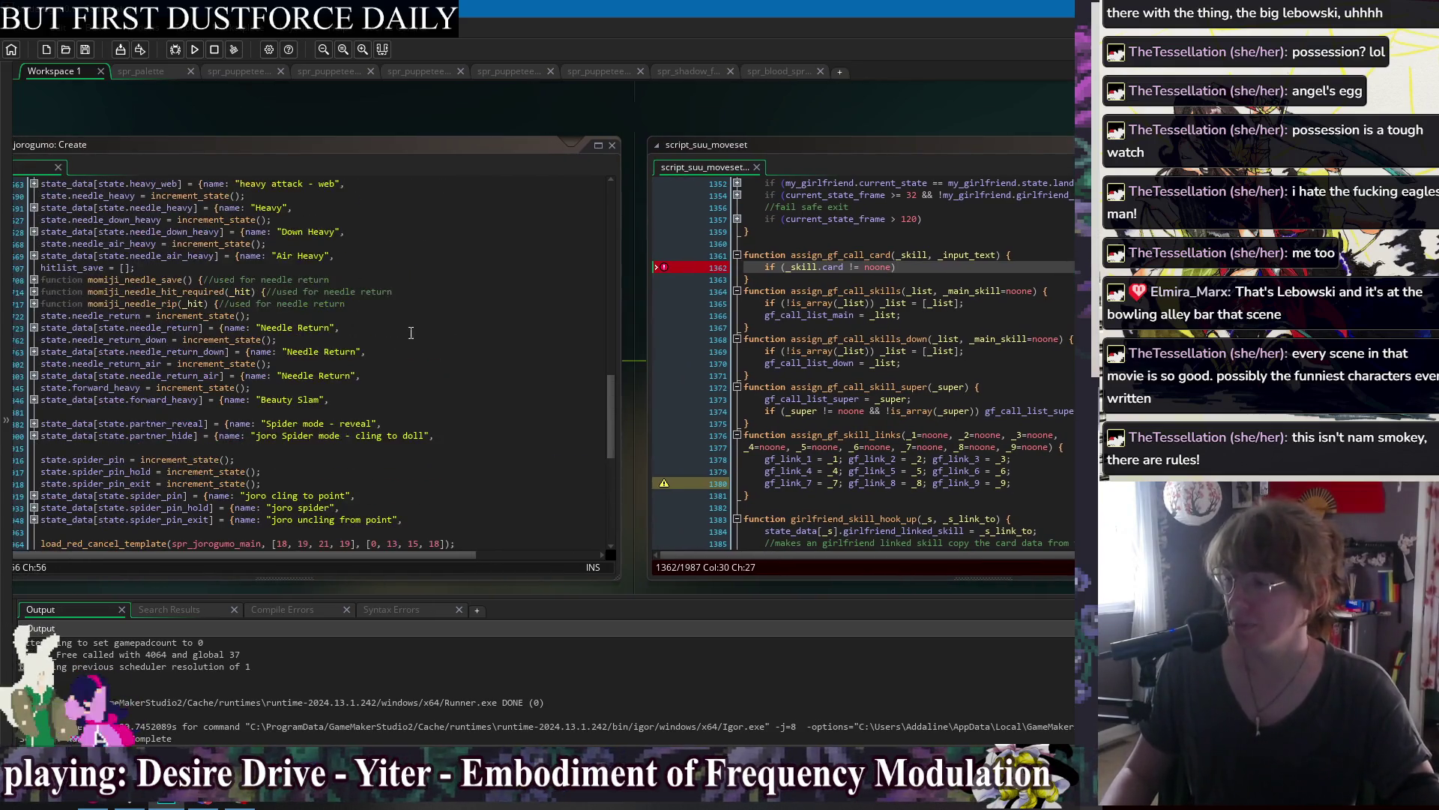
pyautogui.scroll(4, 121, 335)
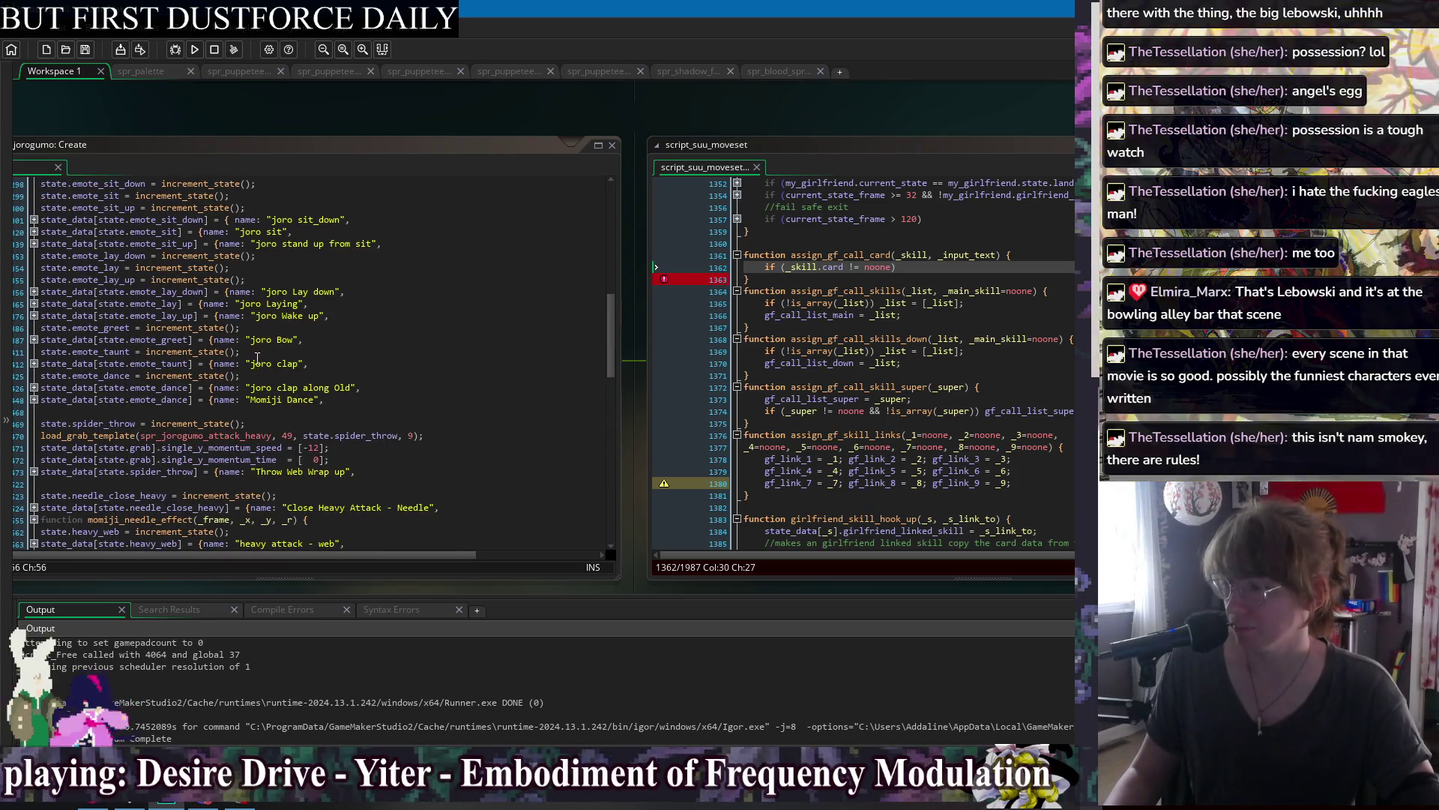
pyautogui.scroll(-3, 122, 335)
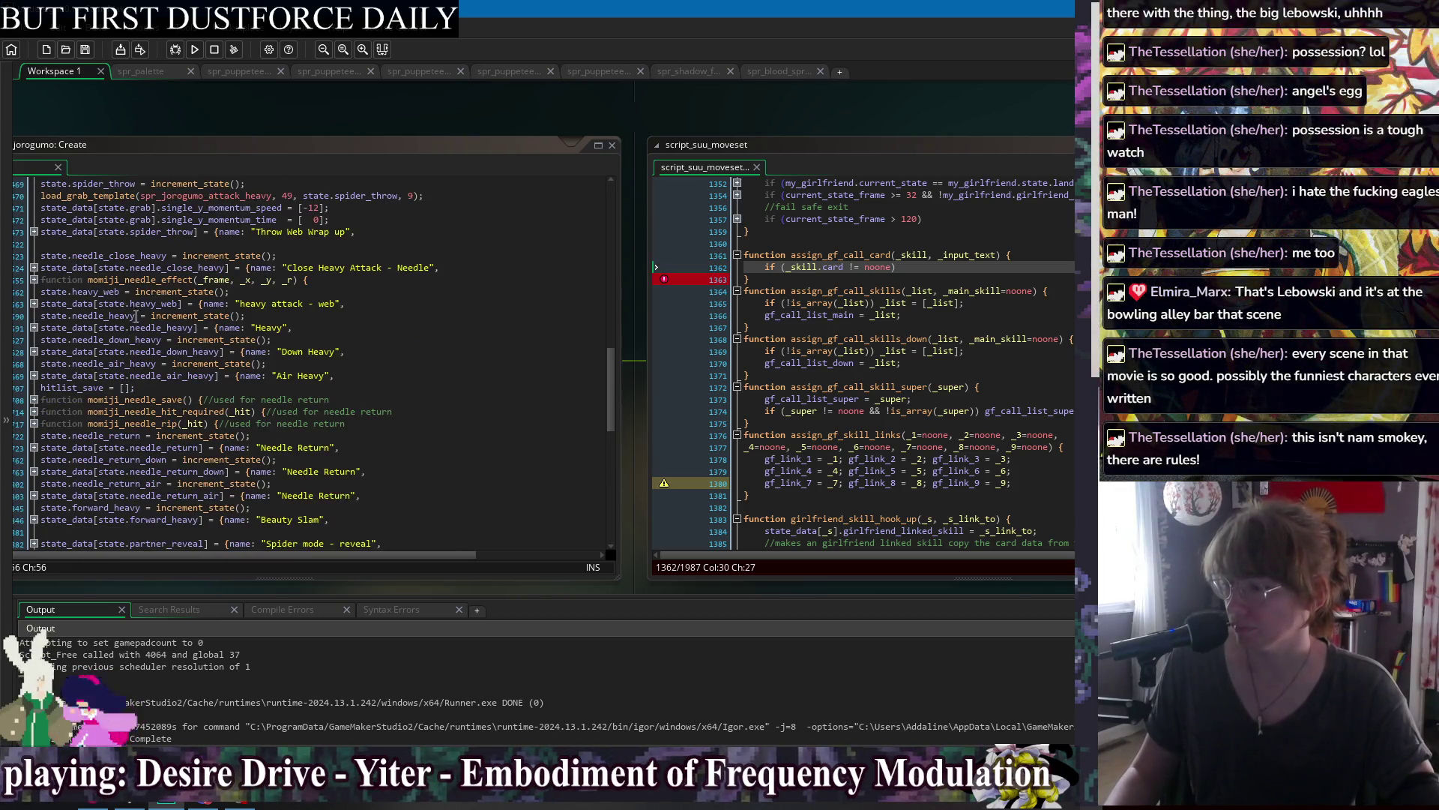
pyautogui.click(34, 304)
pyautogui.scroll(-4, 174, 289)
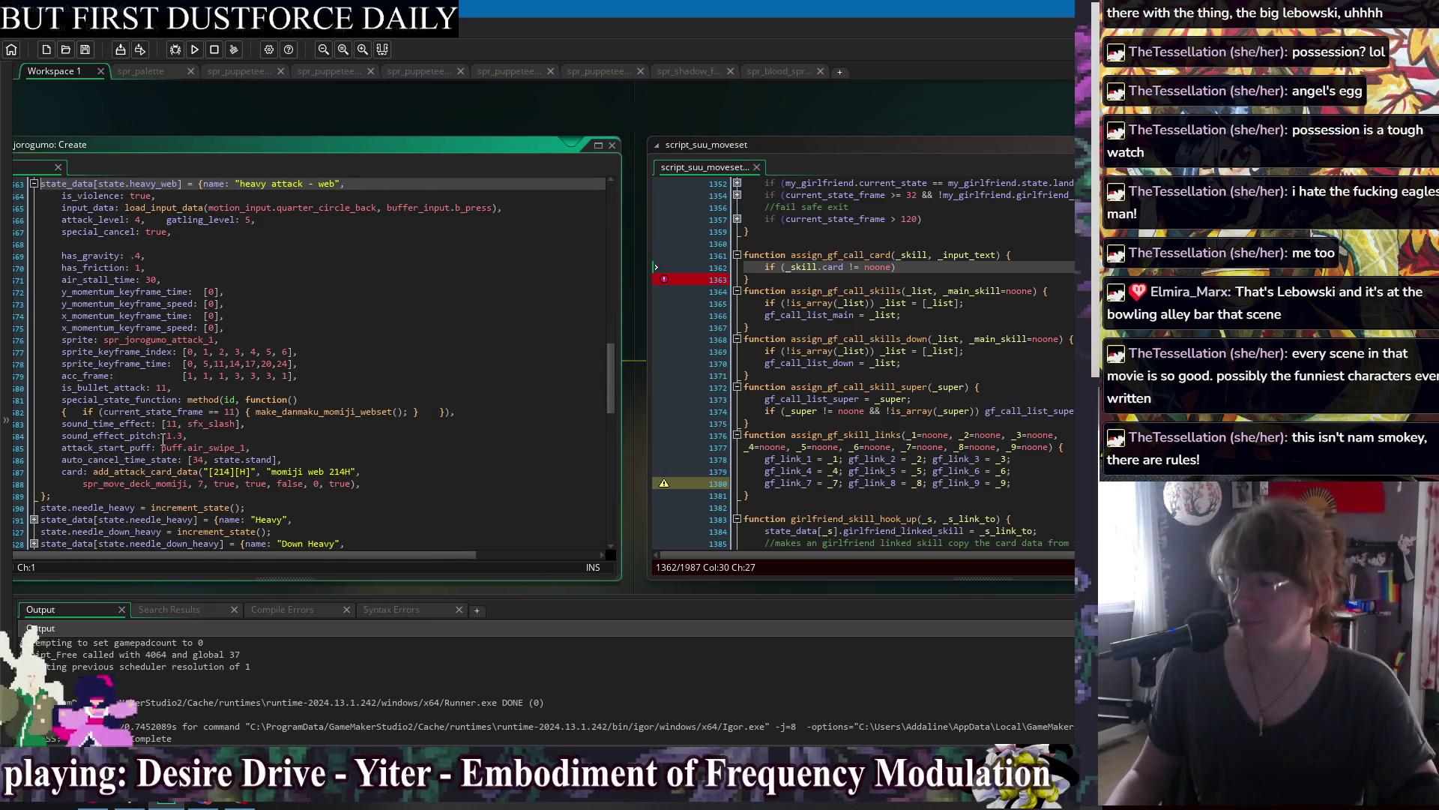
pyautogui.click(148, 472)
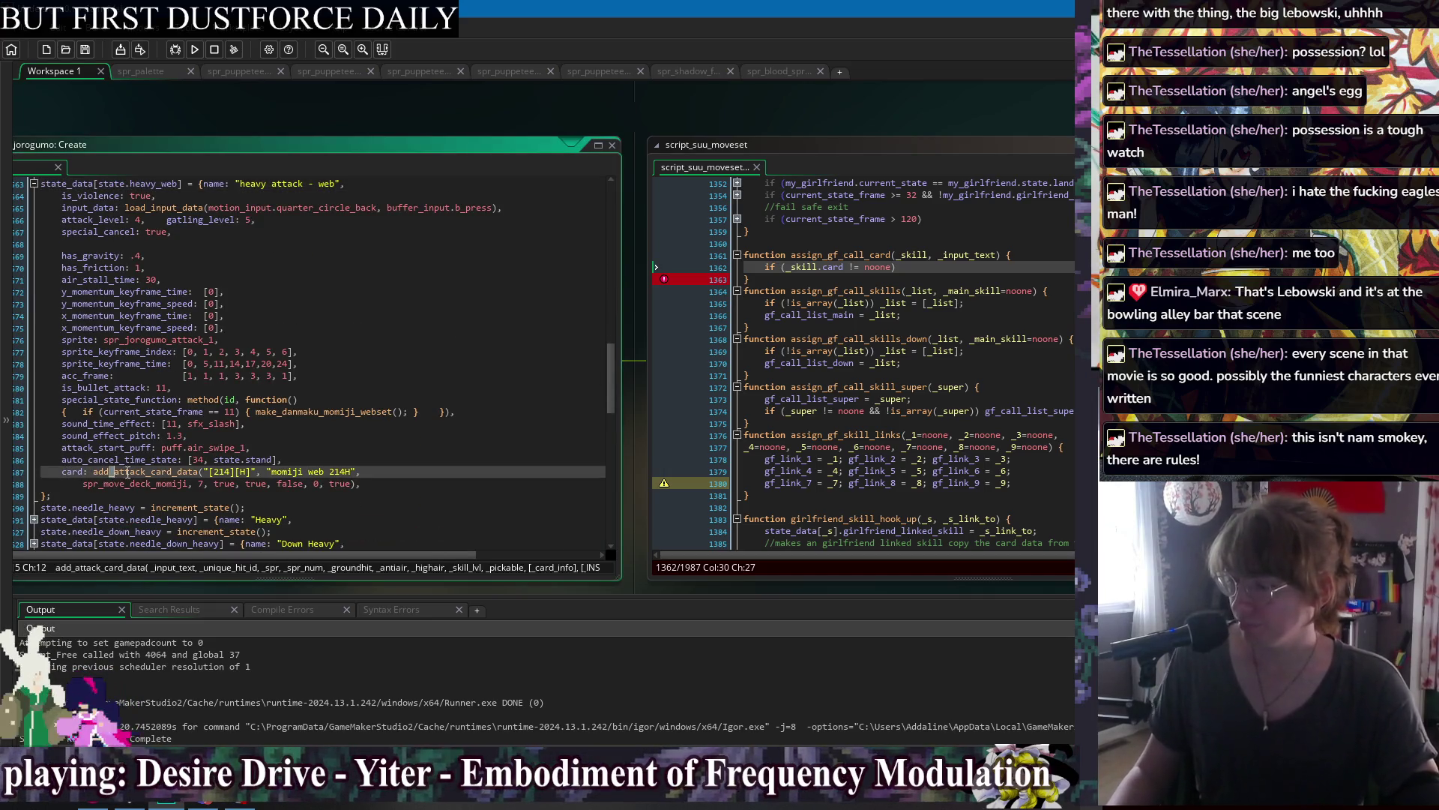
pyautogui.press('End')
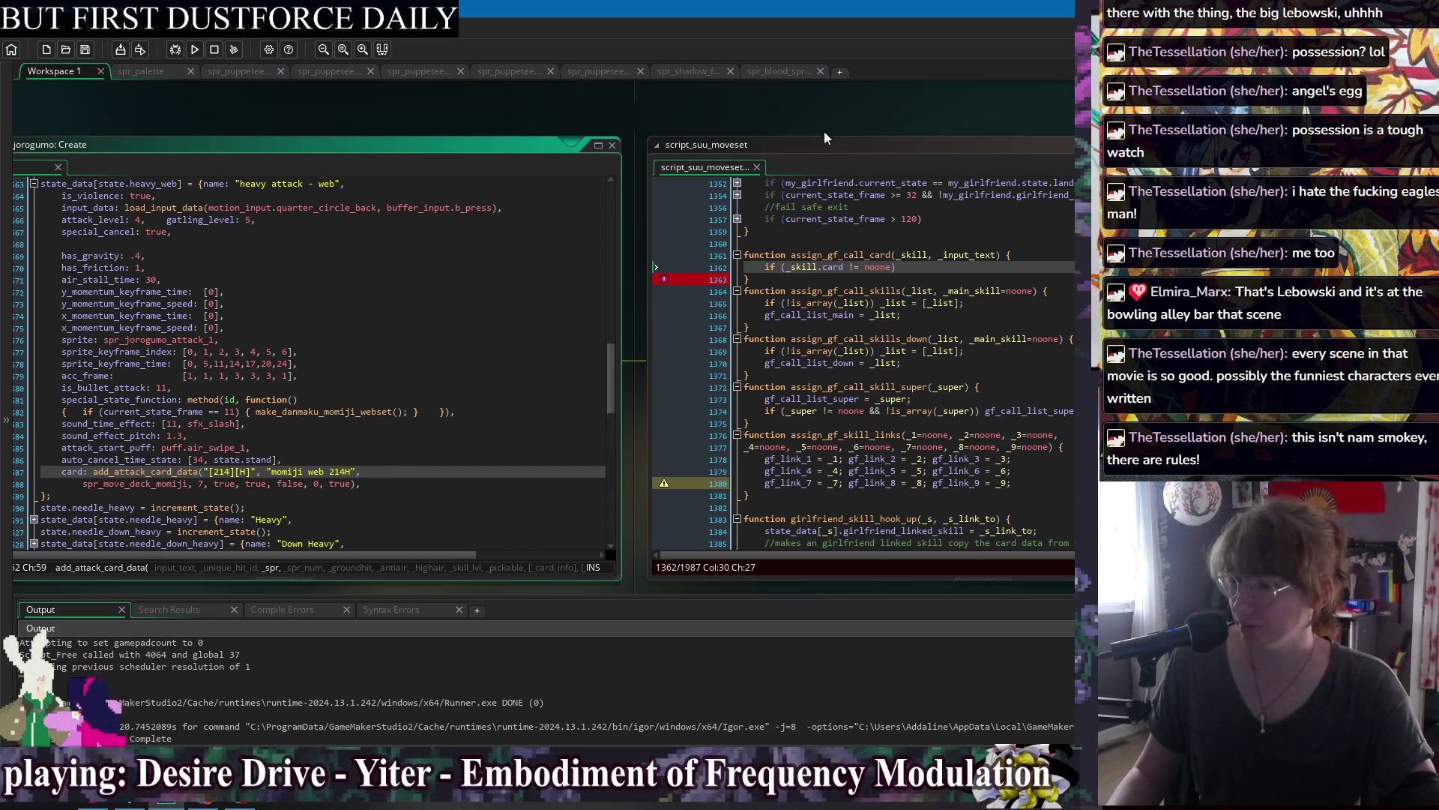
pyautogui.moveTo(872, 124); pyautogui.dragTo(810, 125)
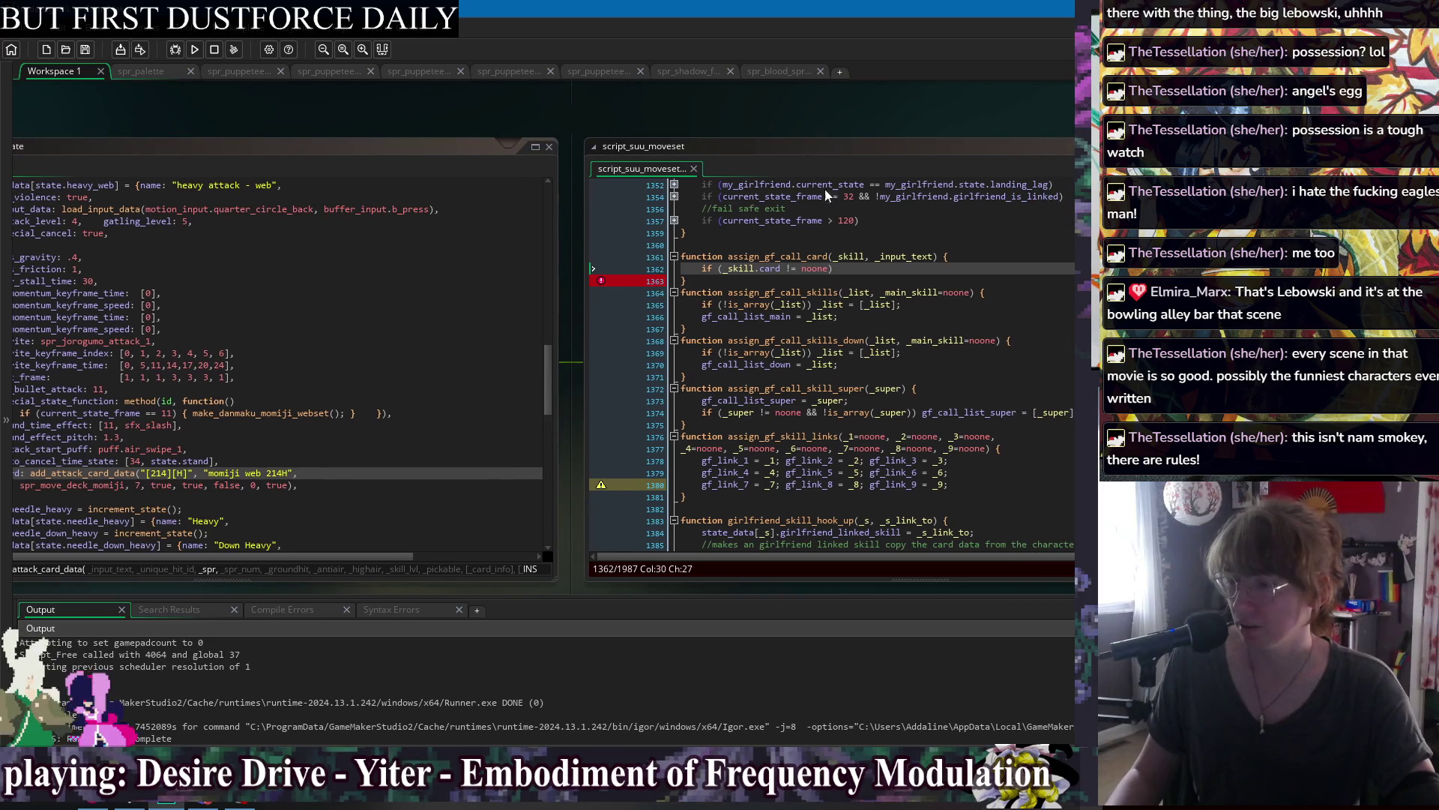
# Rewrite line 1362 as 'if (_skill.card == noone) return;' with a blank line below, and save.
pyautogui.click(965, 257)
pyautogui.press('Return')
pyautogui.write('var copy_card =')
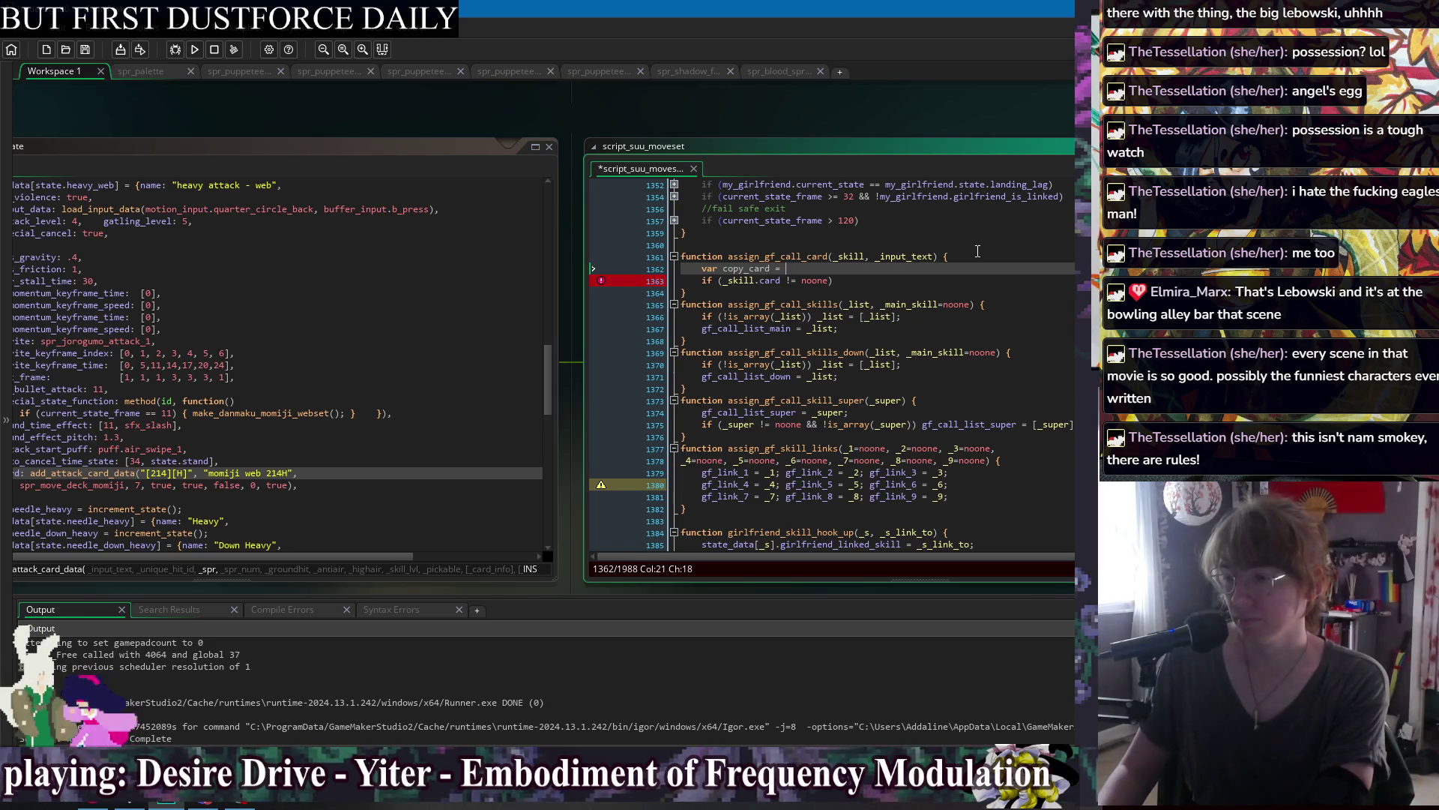
pyautogui.hotkey('shift', 'Down')
pyautogui.hotkey('shift', 'End')
pyautogui.press('BackSpace')
pyautogui.write('if (_skill.card == noone) return;')
pyautogui.press('Return')
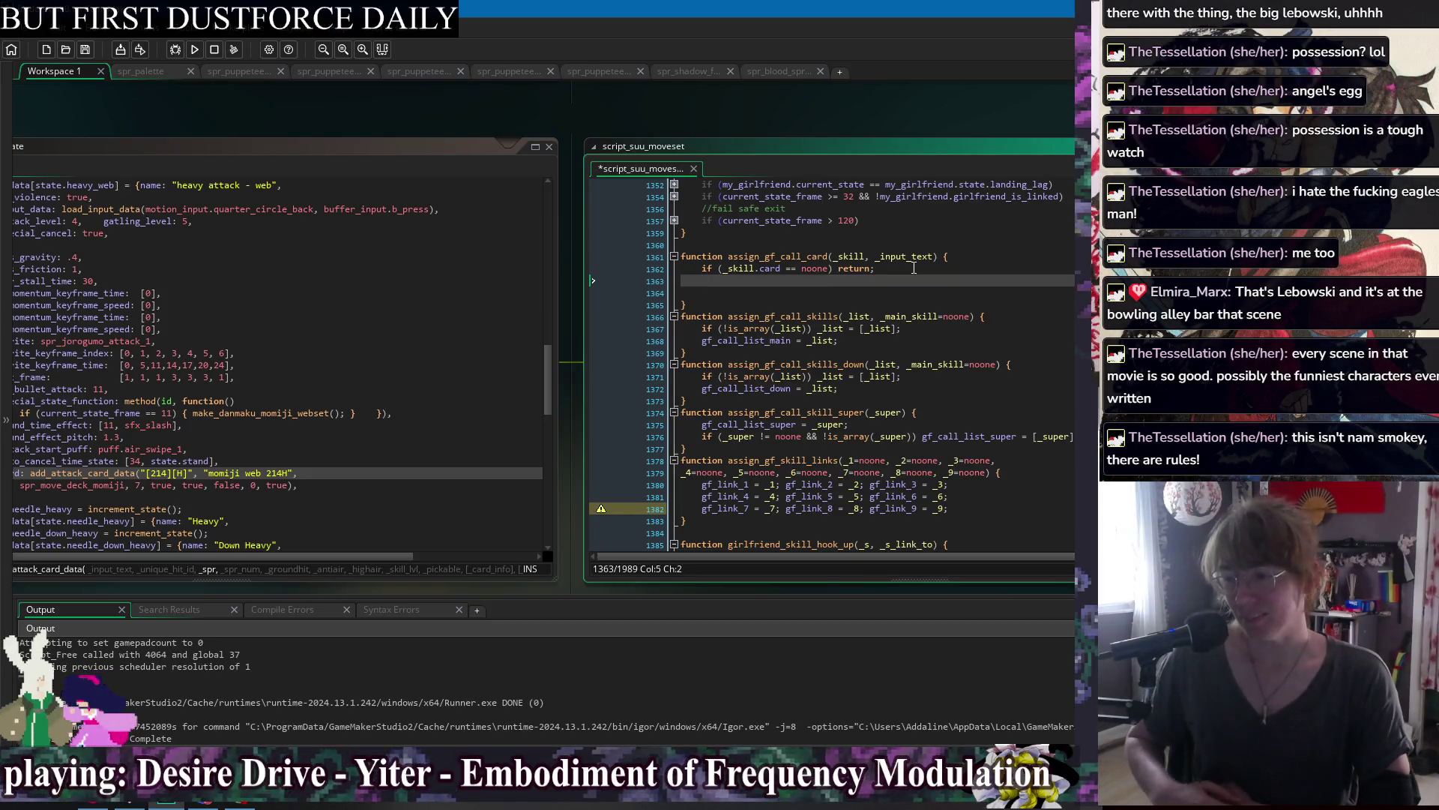
pyautogui.hotkey('ctrl', 's')
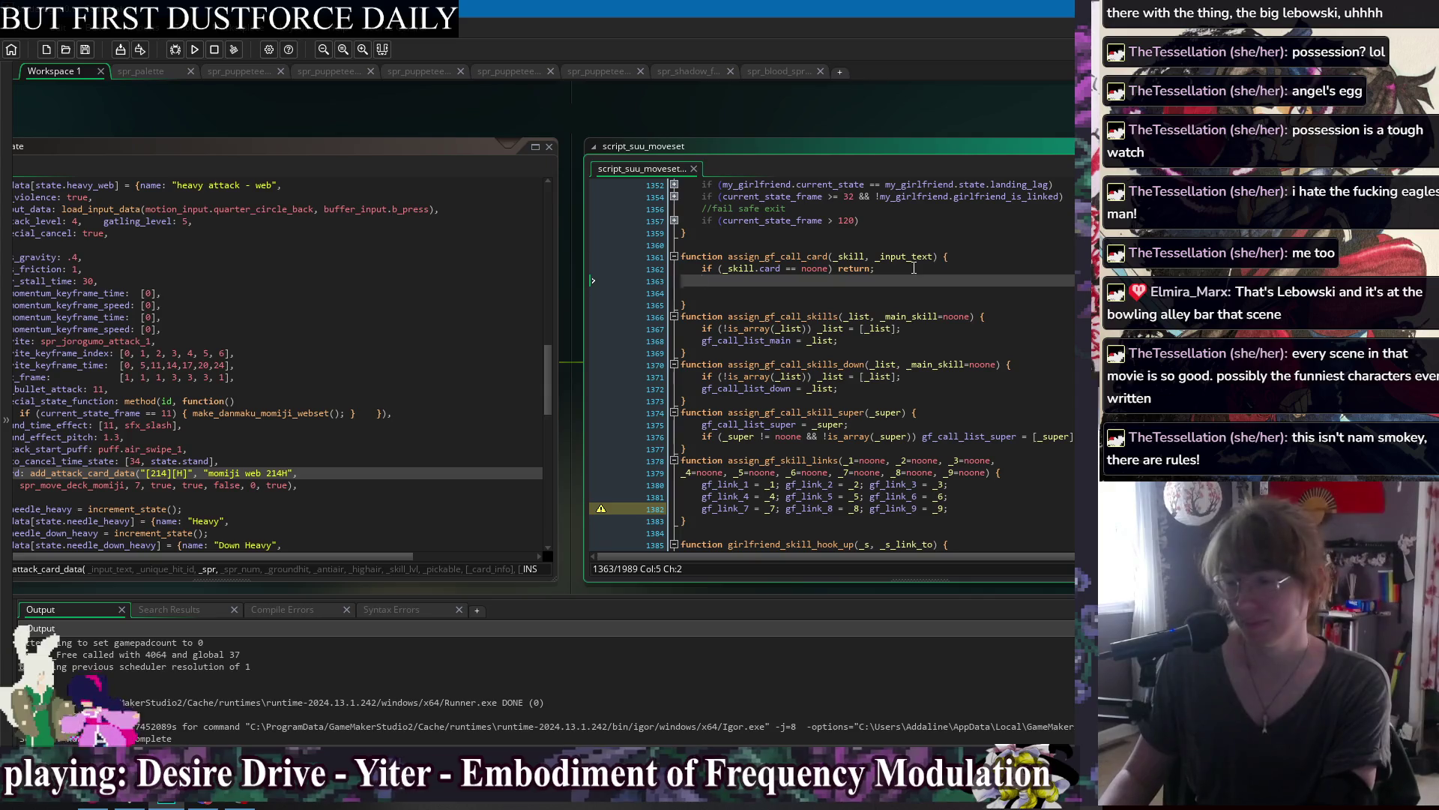
pyautogui.moveTo(875, 115); pyautogui.dragTo(747, 108)
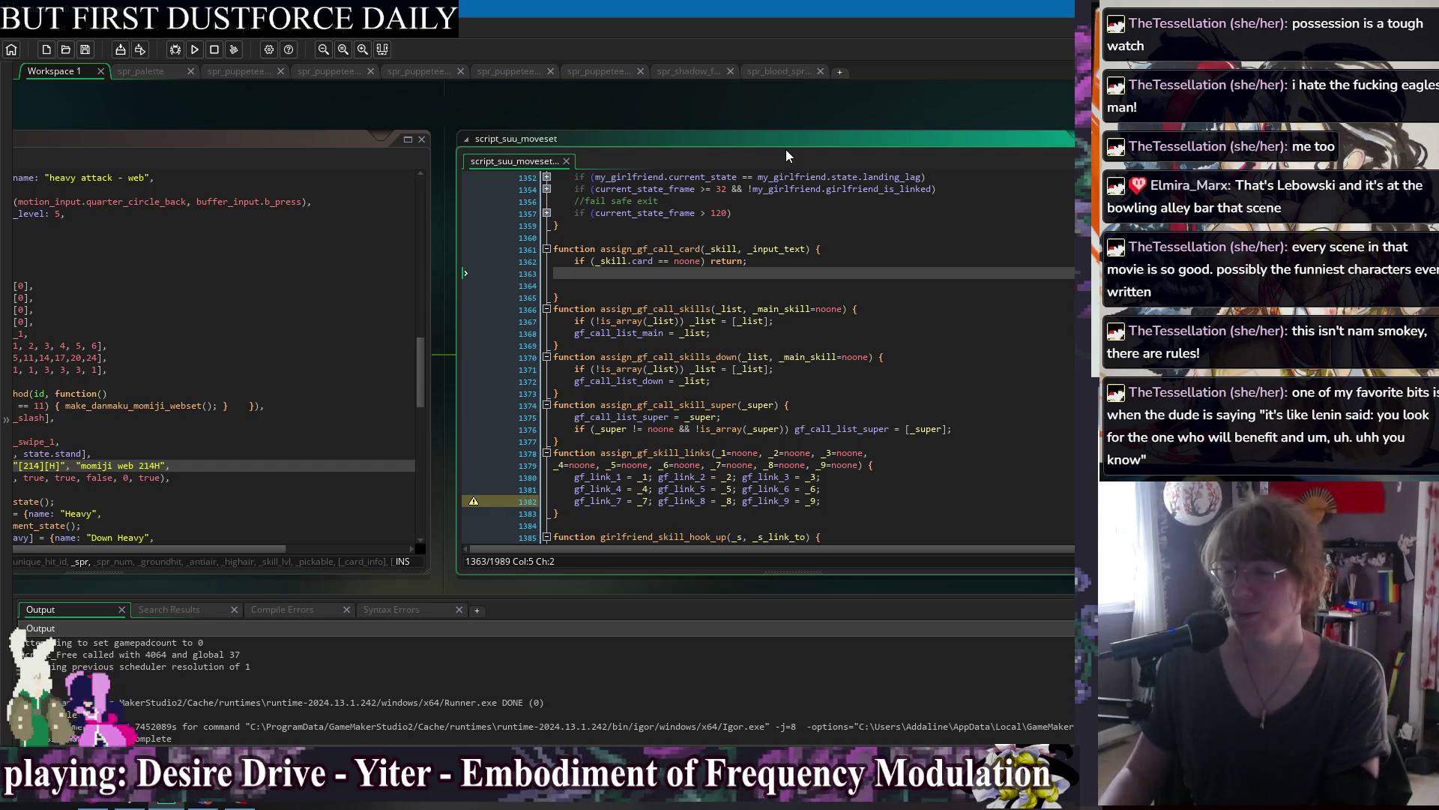
pyautogui.press('Delete')
# Save script_suu_moveset with the extra blank line removed.
pyautogui.hotkey('ctrl', 's')
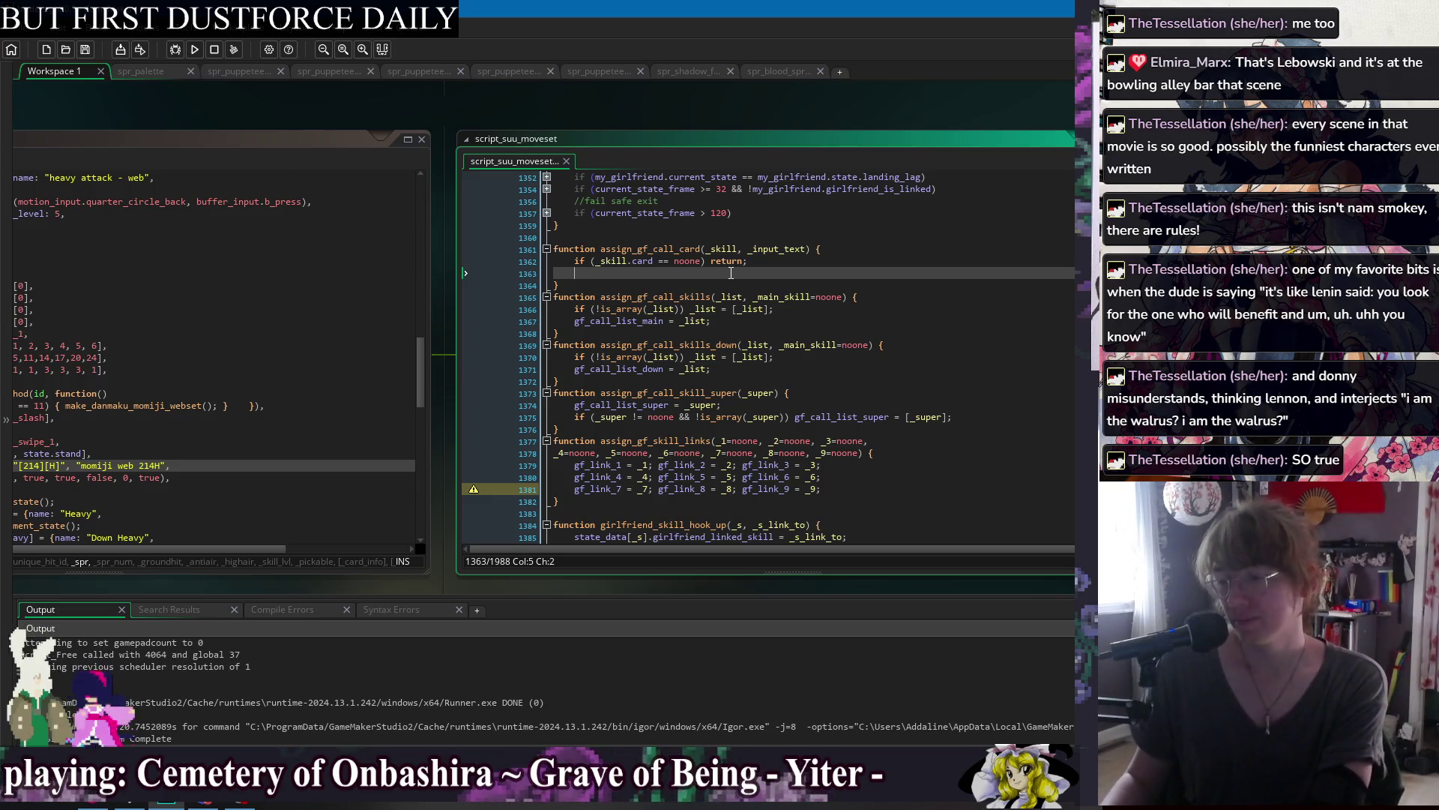
# Write 'variable_clone(_skill.card);' below the noone guard, picking variable_clone from autocomplete.
pyautogui.write('}i')
pyautogui.press('BackSpace')
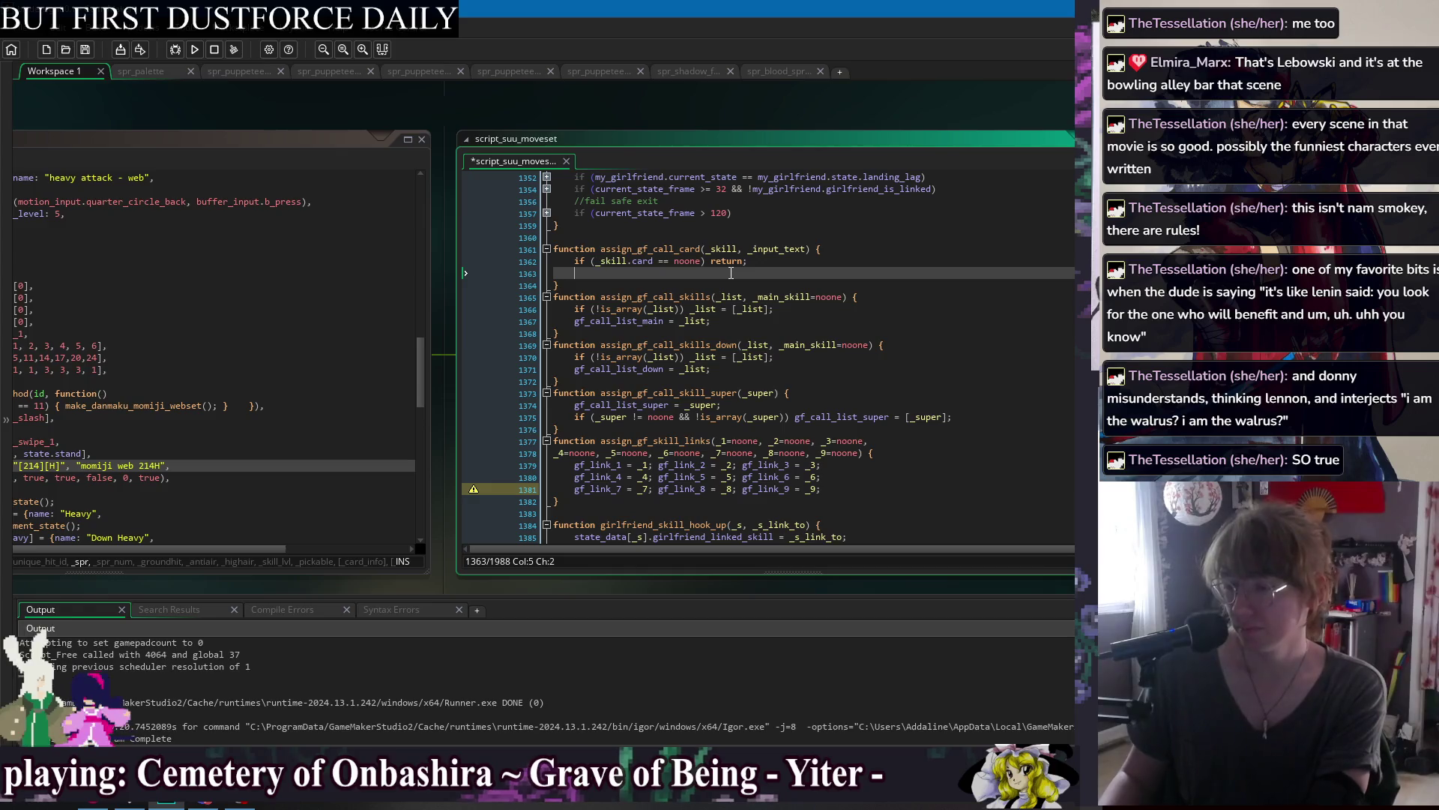
pyautogui.write('d')
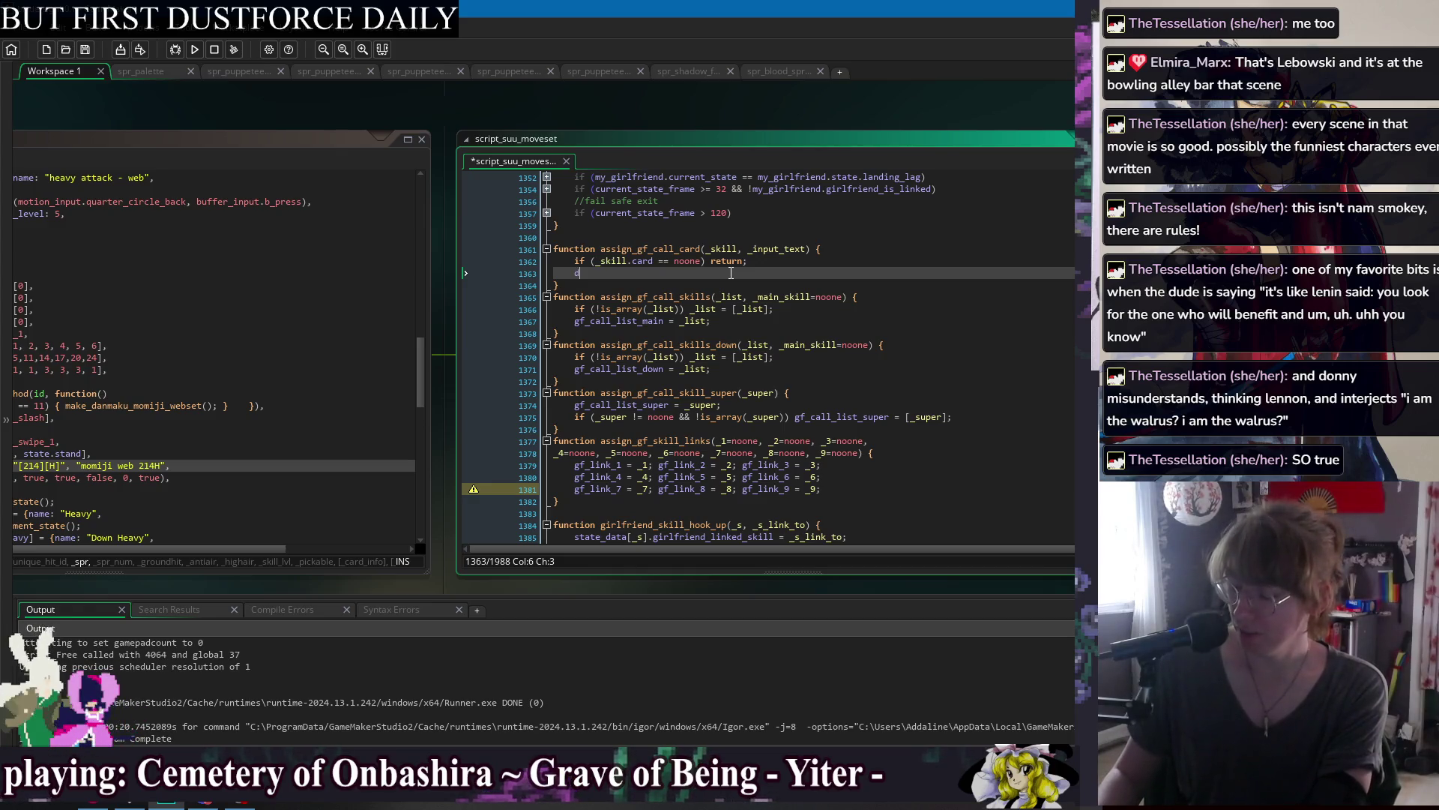
pyautogui.write('eep_c')
pyautogui.press('BackSpace')
pyautogui.press('BackSpace')
pyautogui.press('BackSpace')
pyautogui.write('cl')
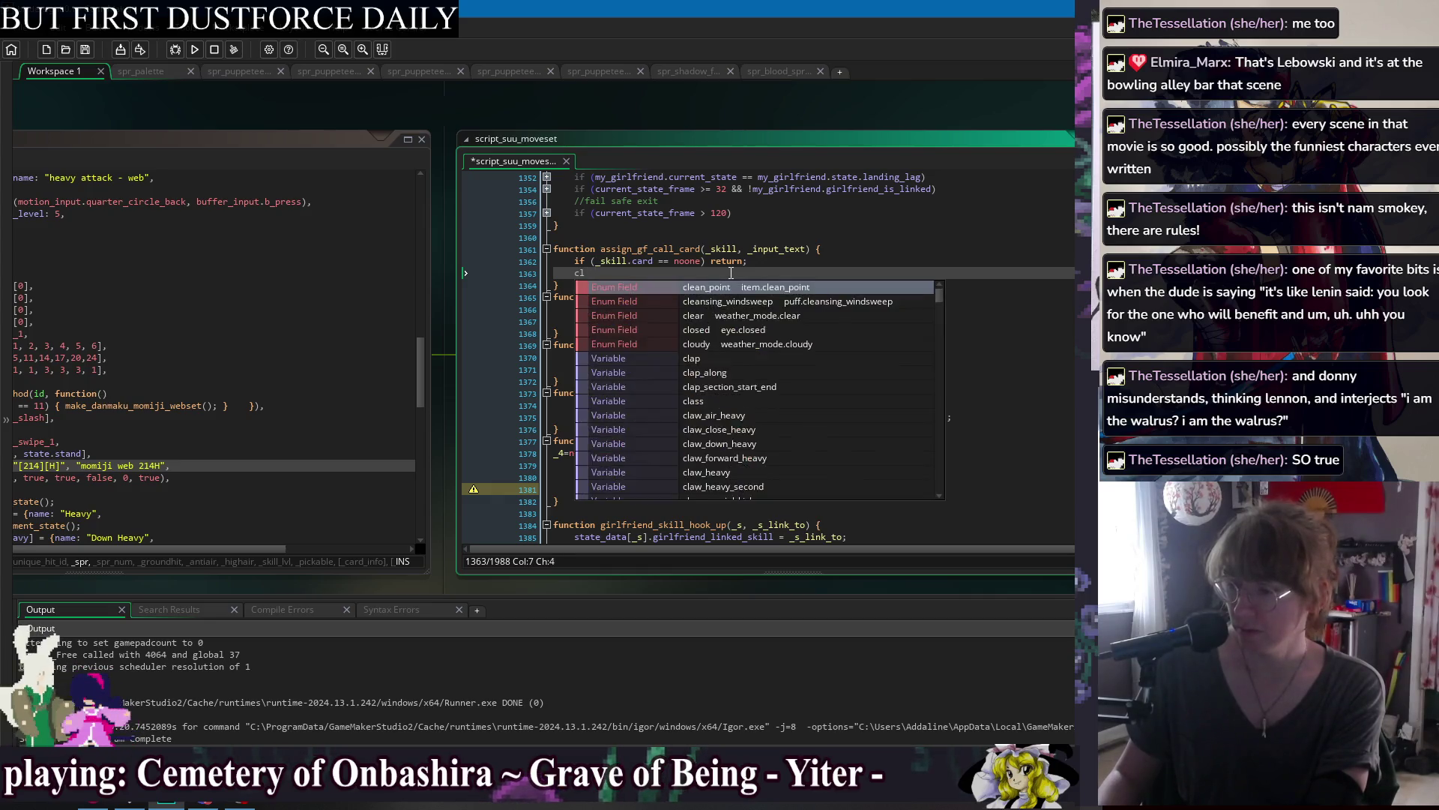
pyautogui.write('o')
pyautogui.press('Down')
pyautogui.press('Down')
pyautogui.press('Return')
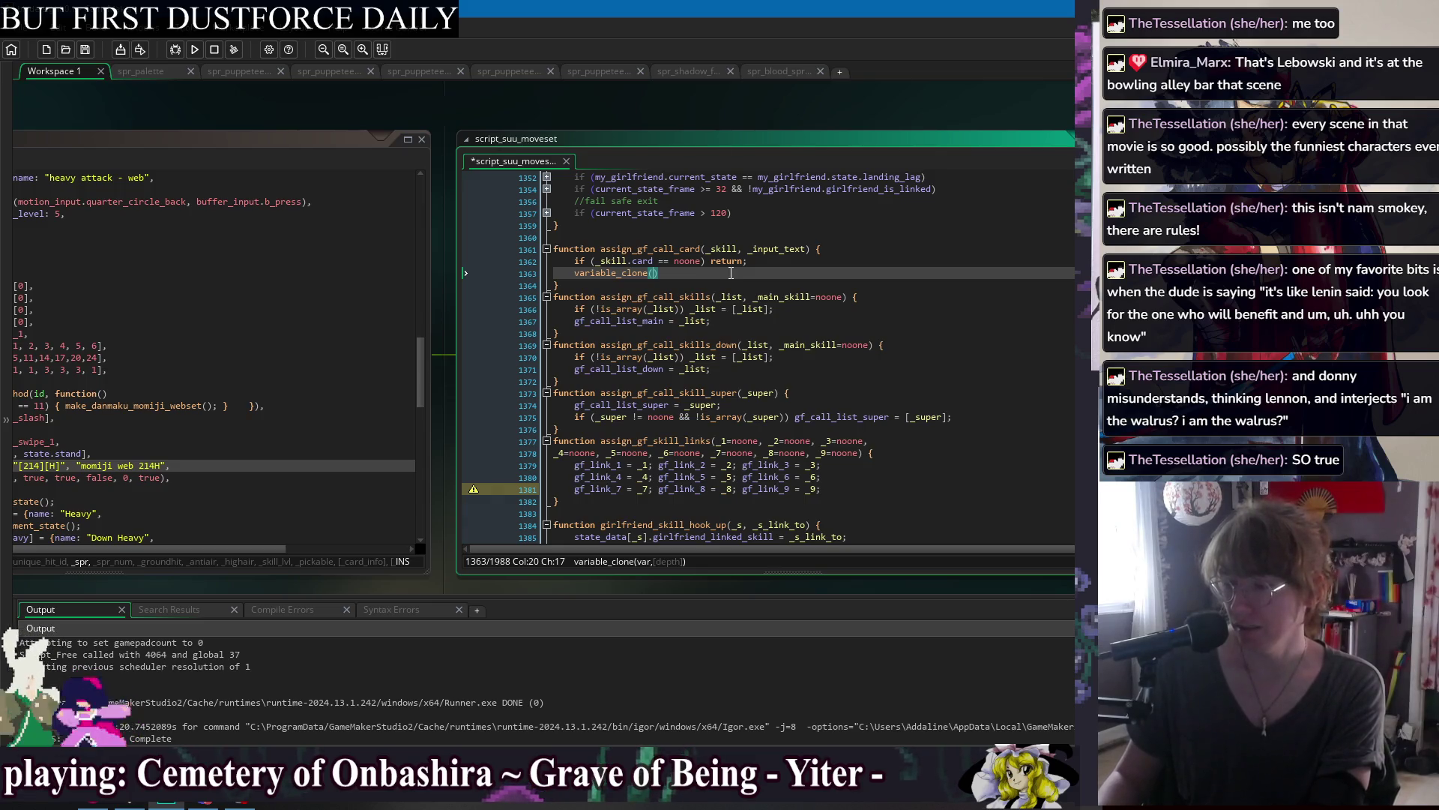
pyautogui.write('_skill.car')
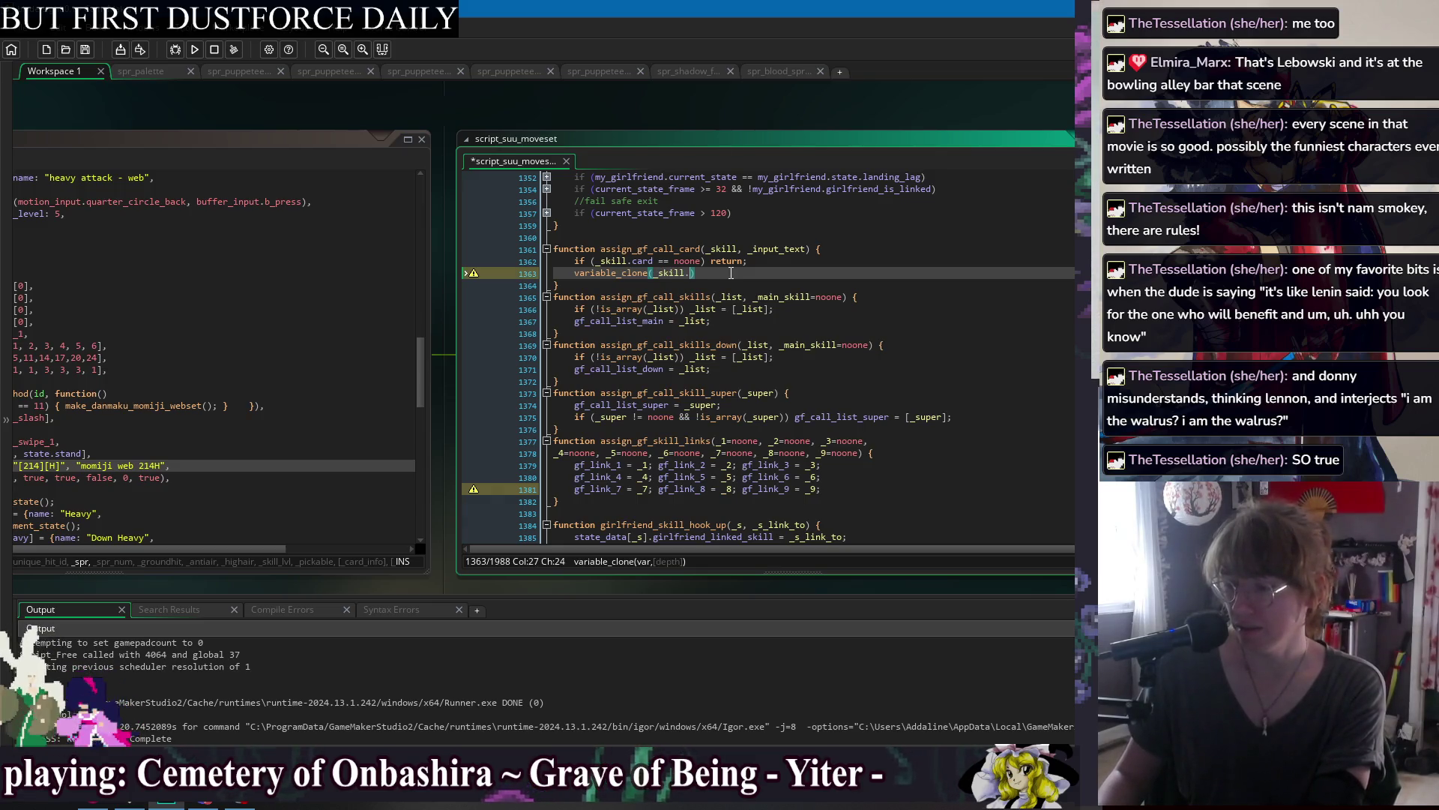
pyautogui.write('d,')
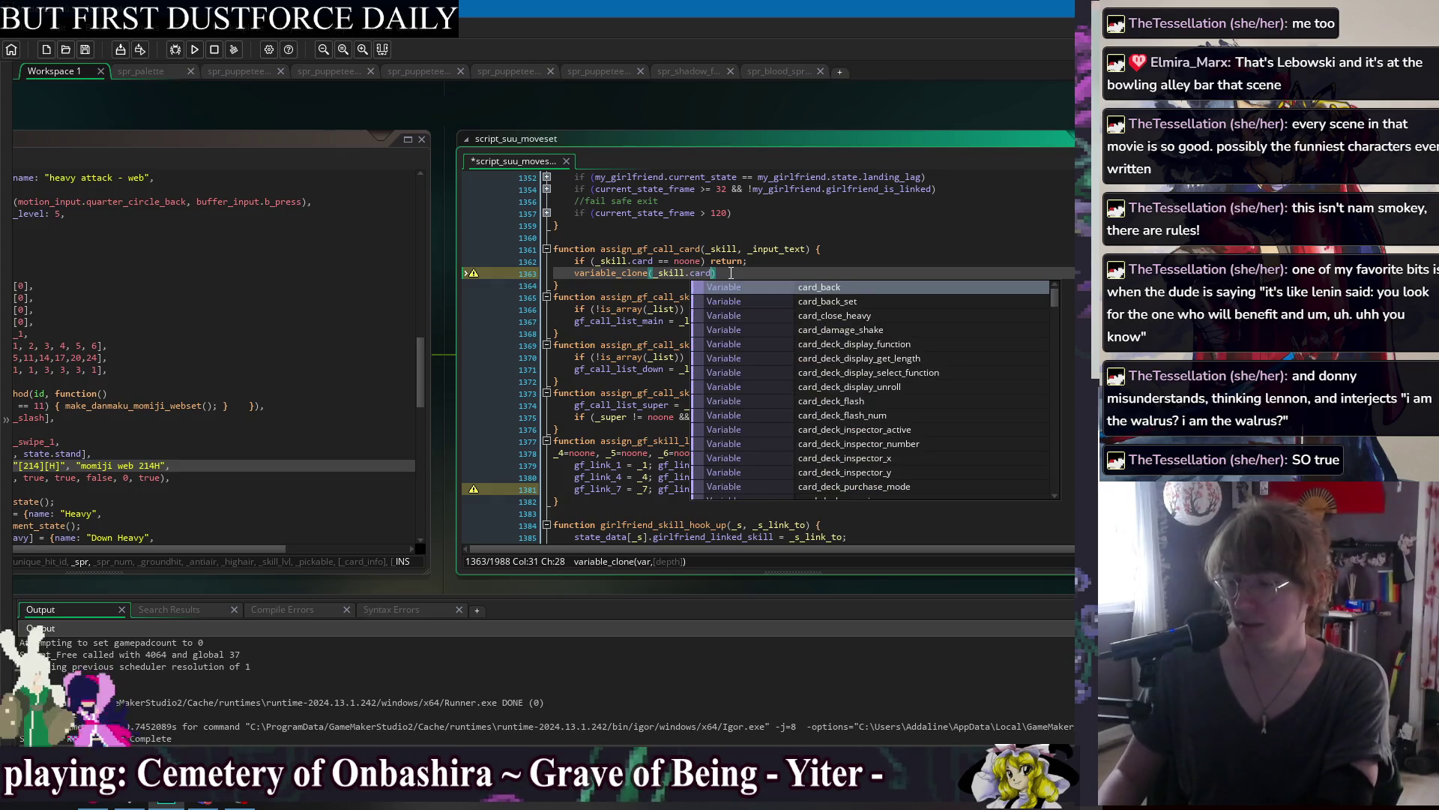
pyautogui.press('BackSpace')
pyautogui.press('BackSpace')
pyautogui.press('End')
pyautogui.write(';')
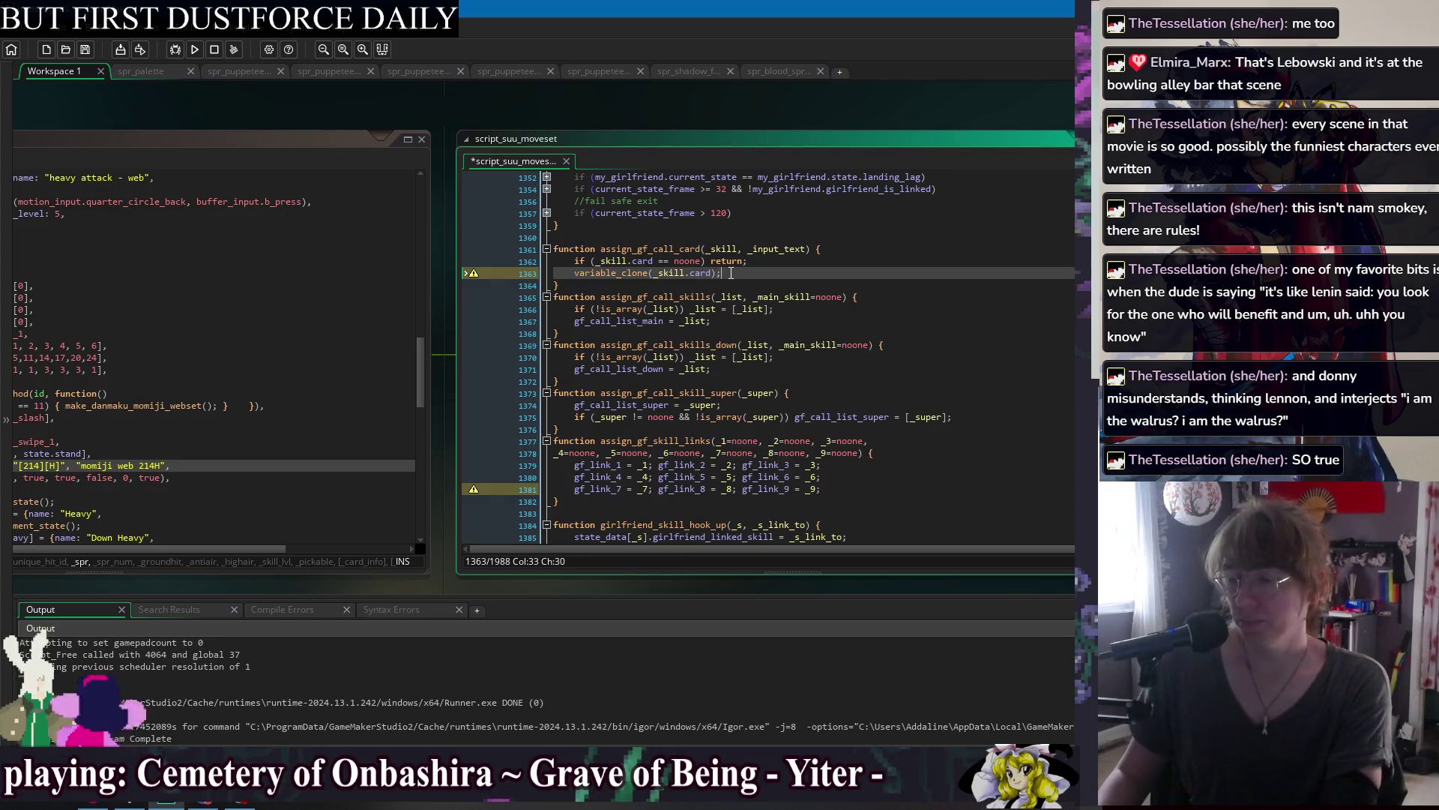
# Prefix the clone with 'var copy_card =', save, and add a new line below it.
pyautogui.press('Home')
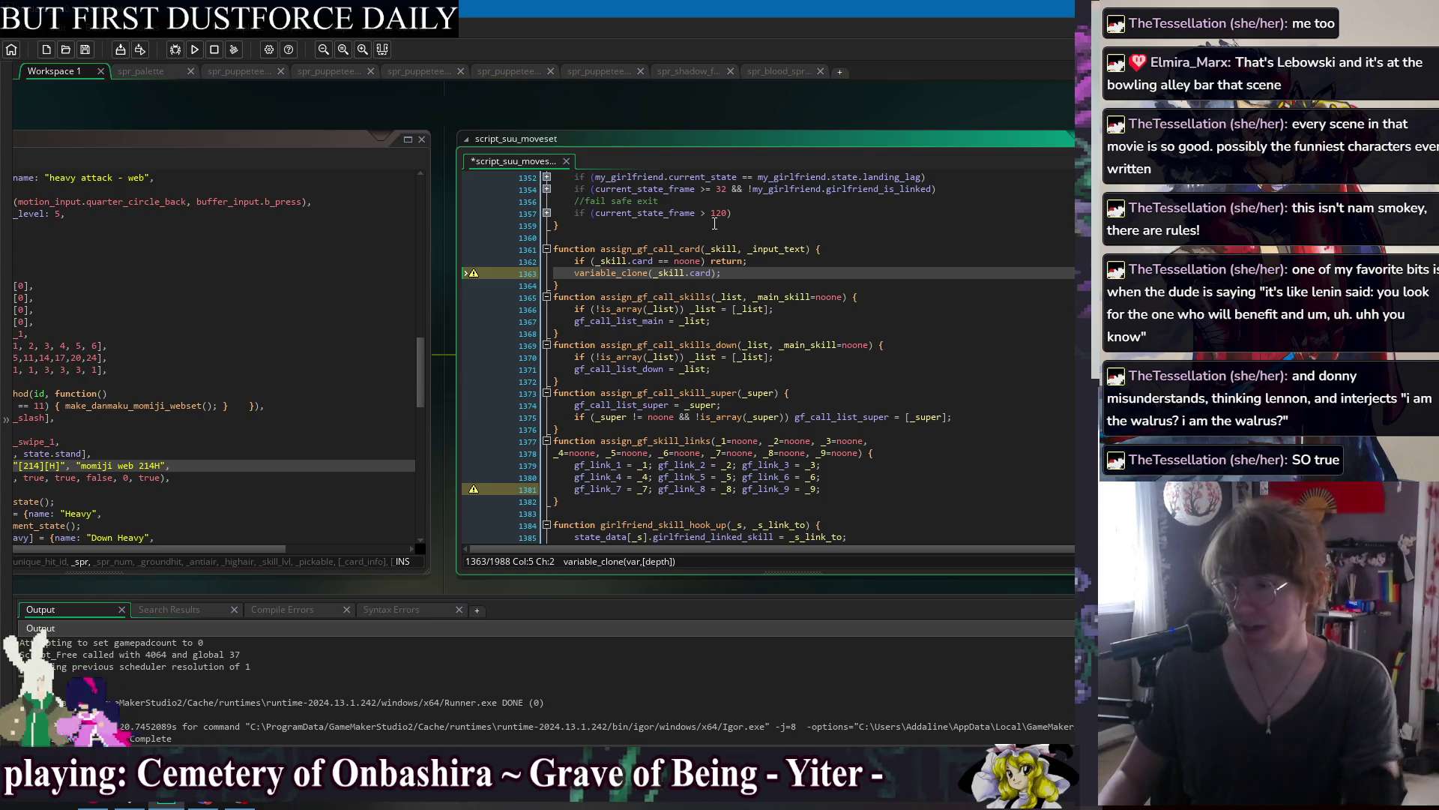
pyautogui.write('var ')
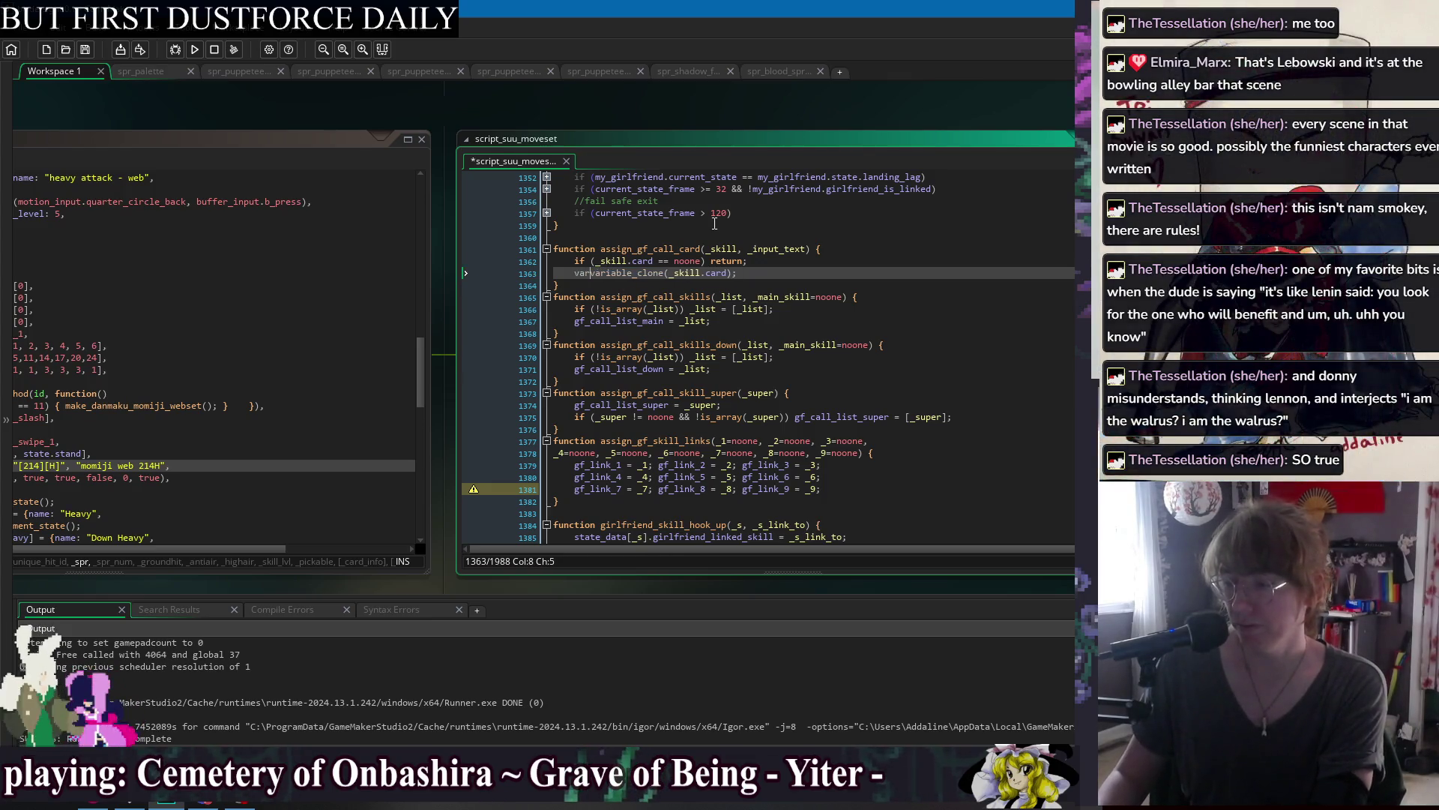
pyautogui.write('copy_card =')
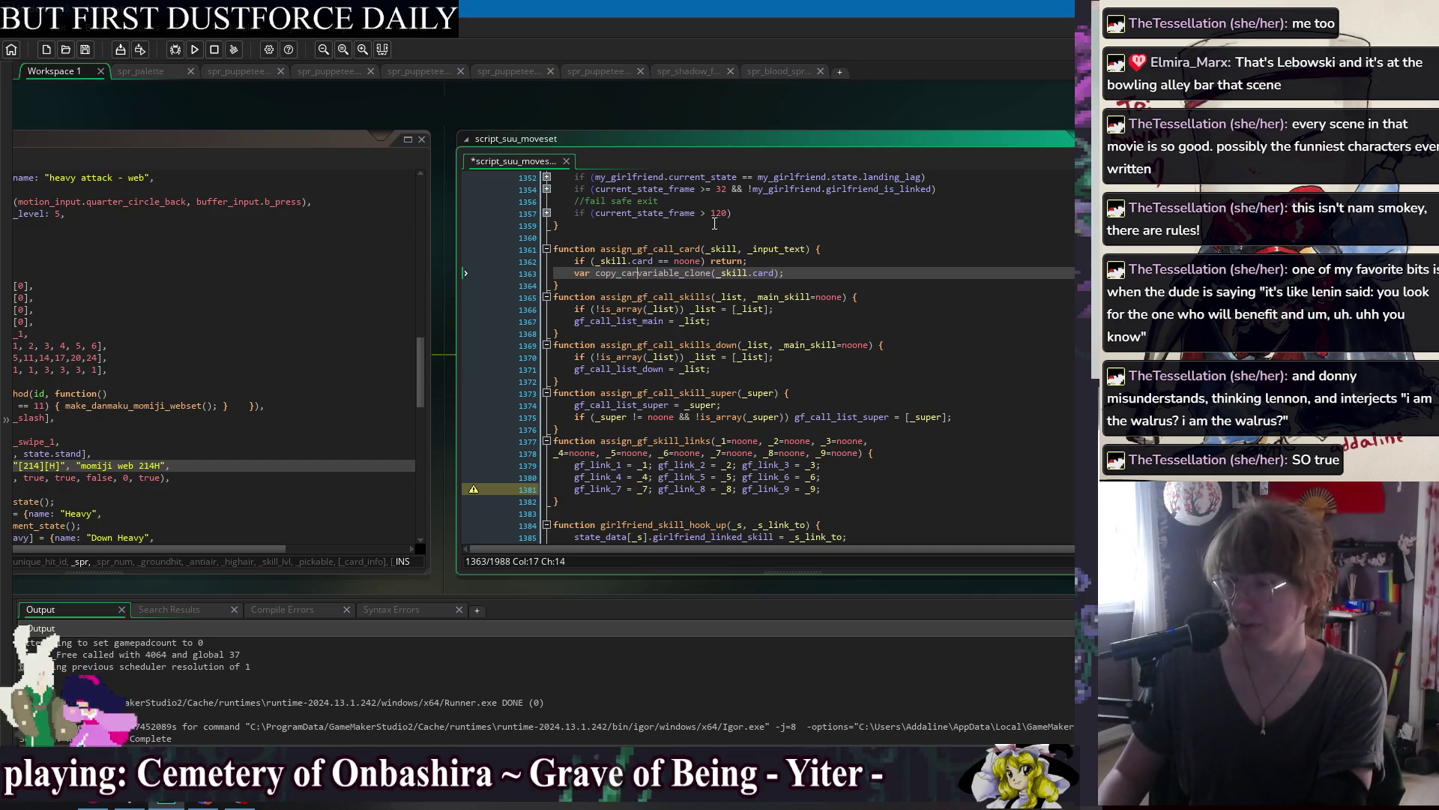
pyautogui.hotkey('ctrl', 's')
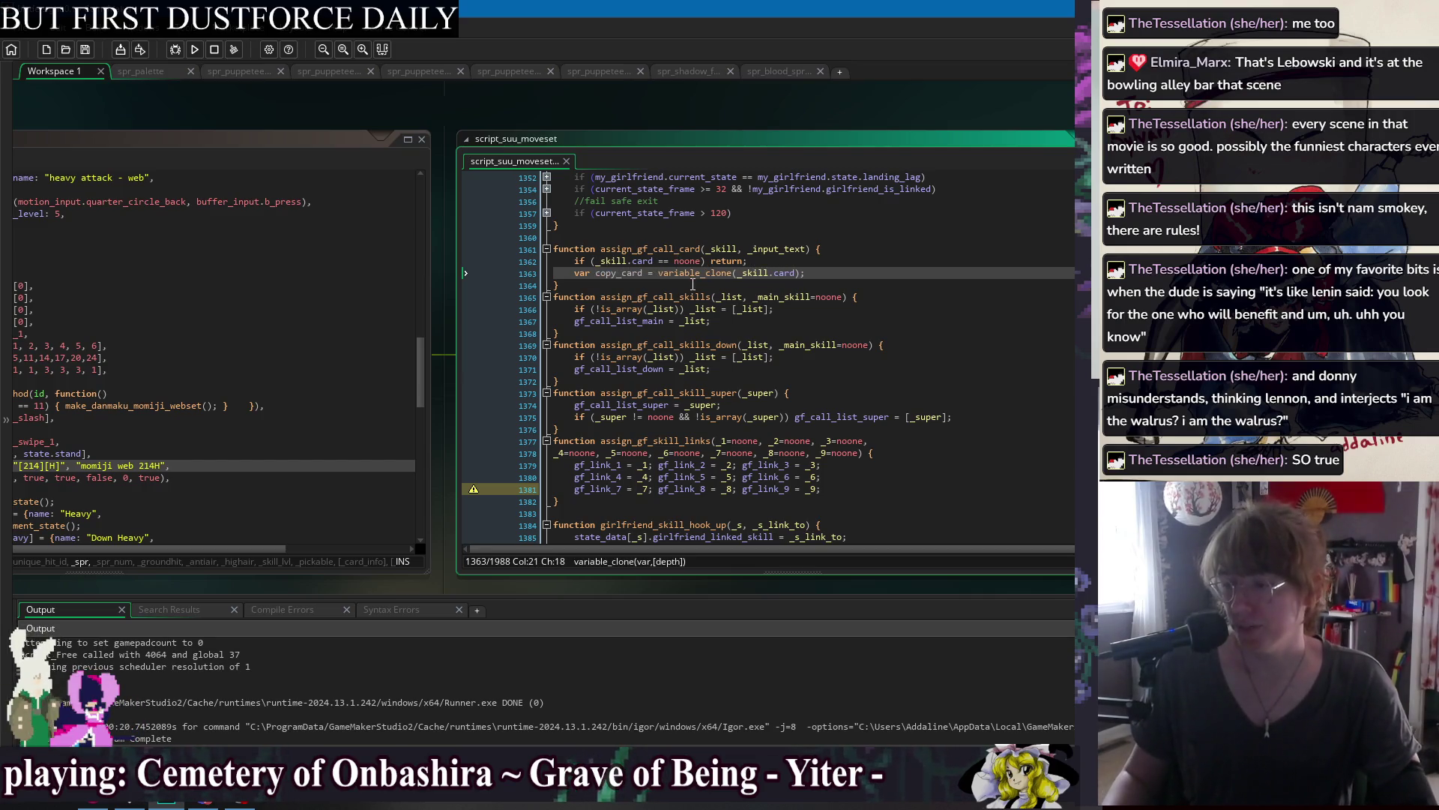
pyautogui.click(703, 273)
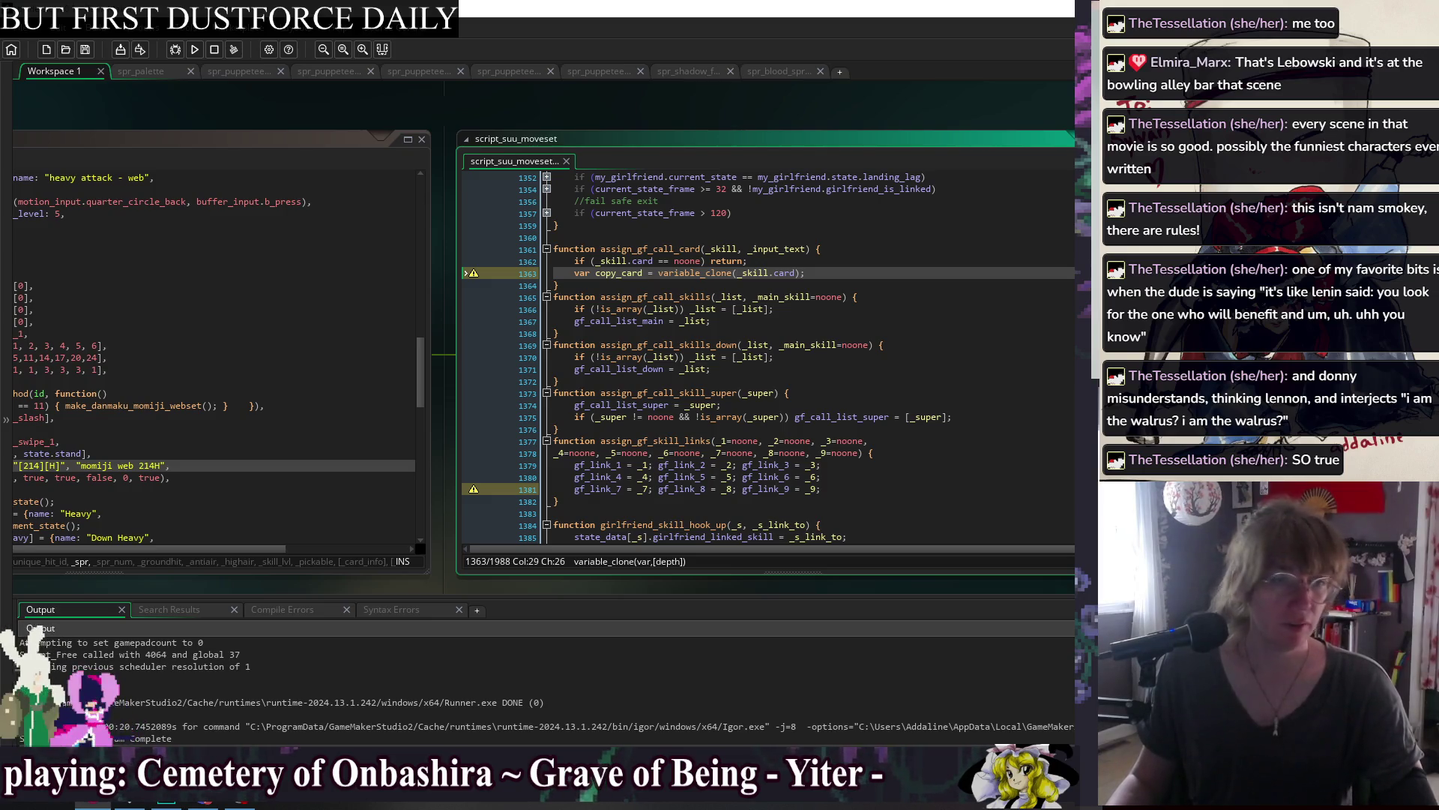
pyautogui.press('End')
pyautogui.press('Return')
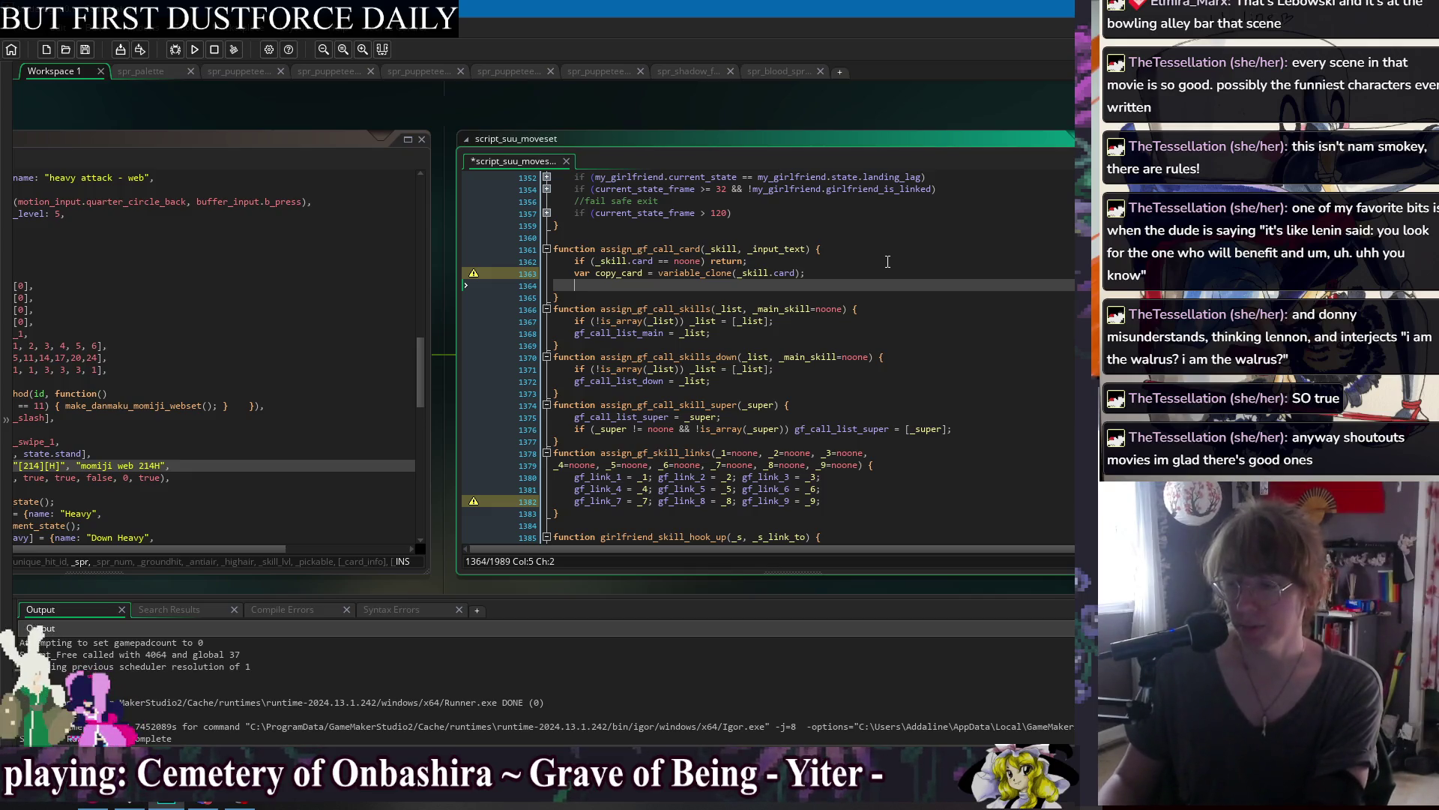
pyautogui.hotkey('ctrl', 's')
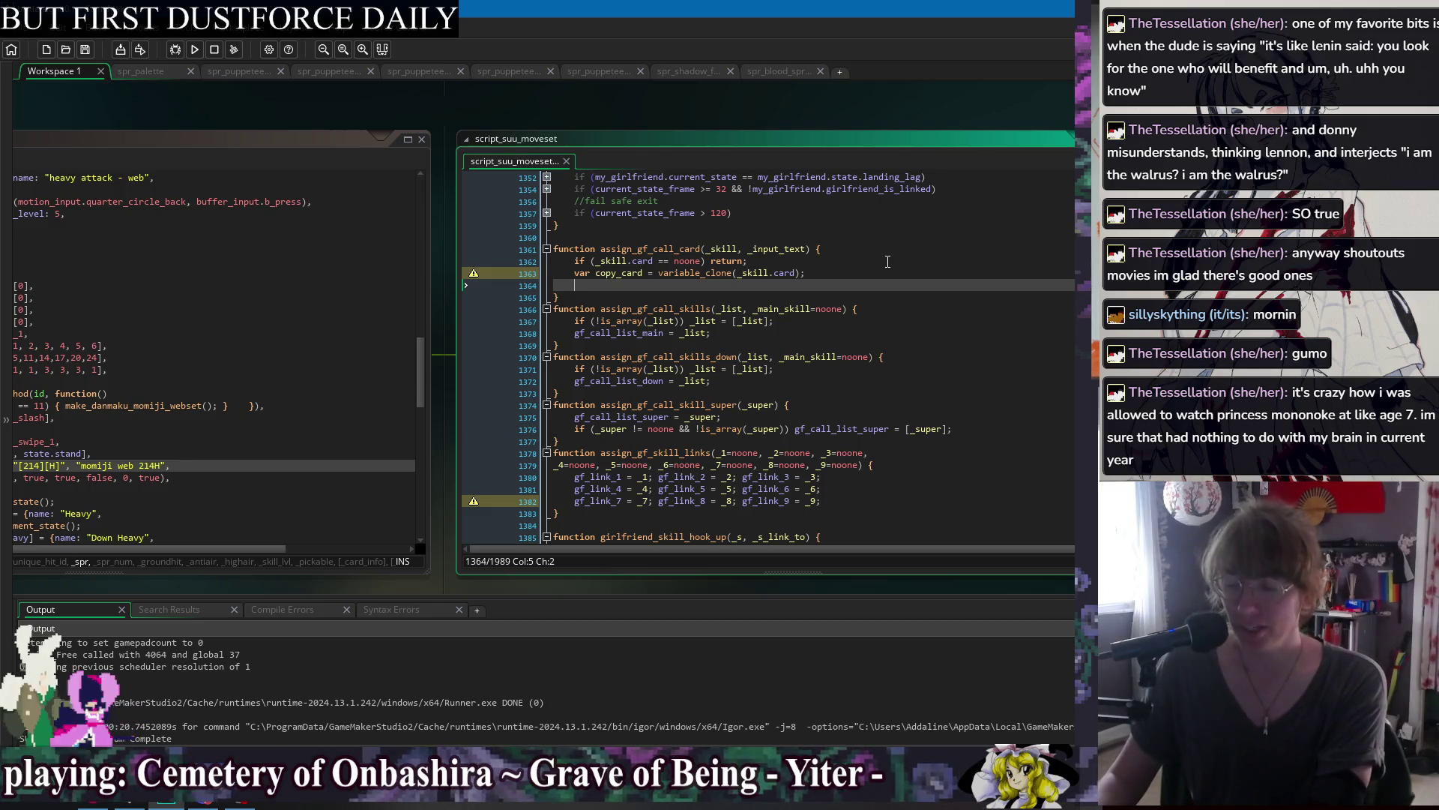
# Type 'copy_card.' on line 1364, then jump to add_attack_card_data's definition from jorogumo: Create.
pyautogui.write('copy_card.')
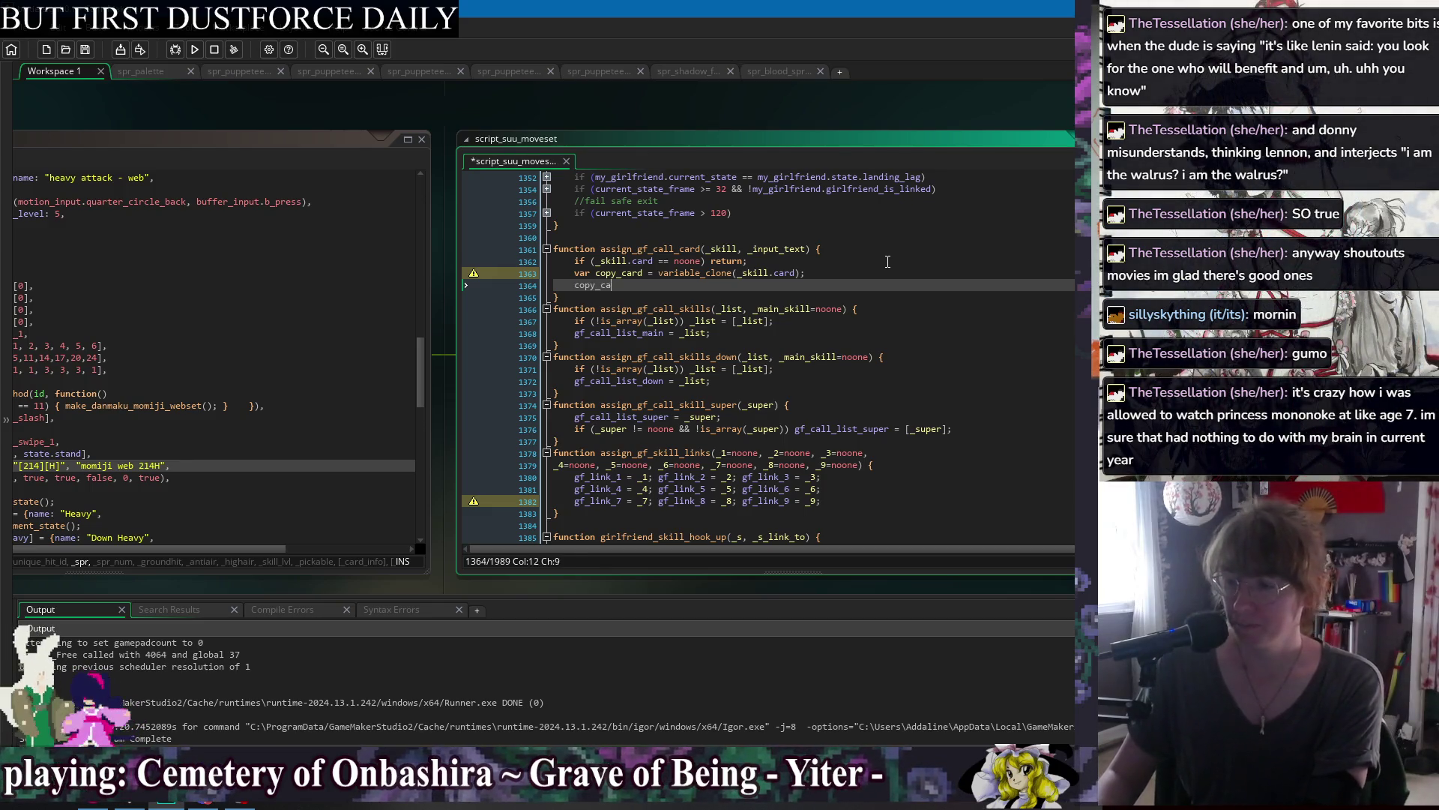
pyautogui.click(342, 141)
pyautogui.click(147, 469)
pyautogui.click(151, 467)
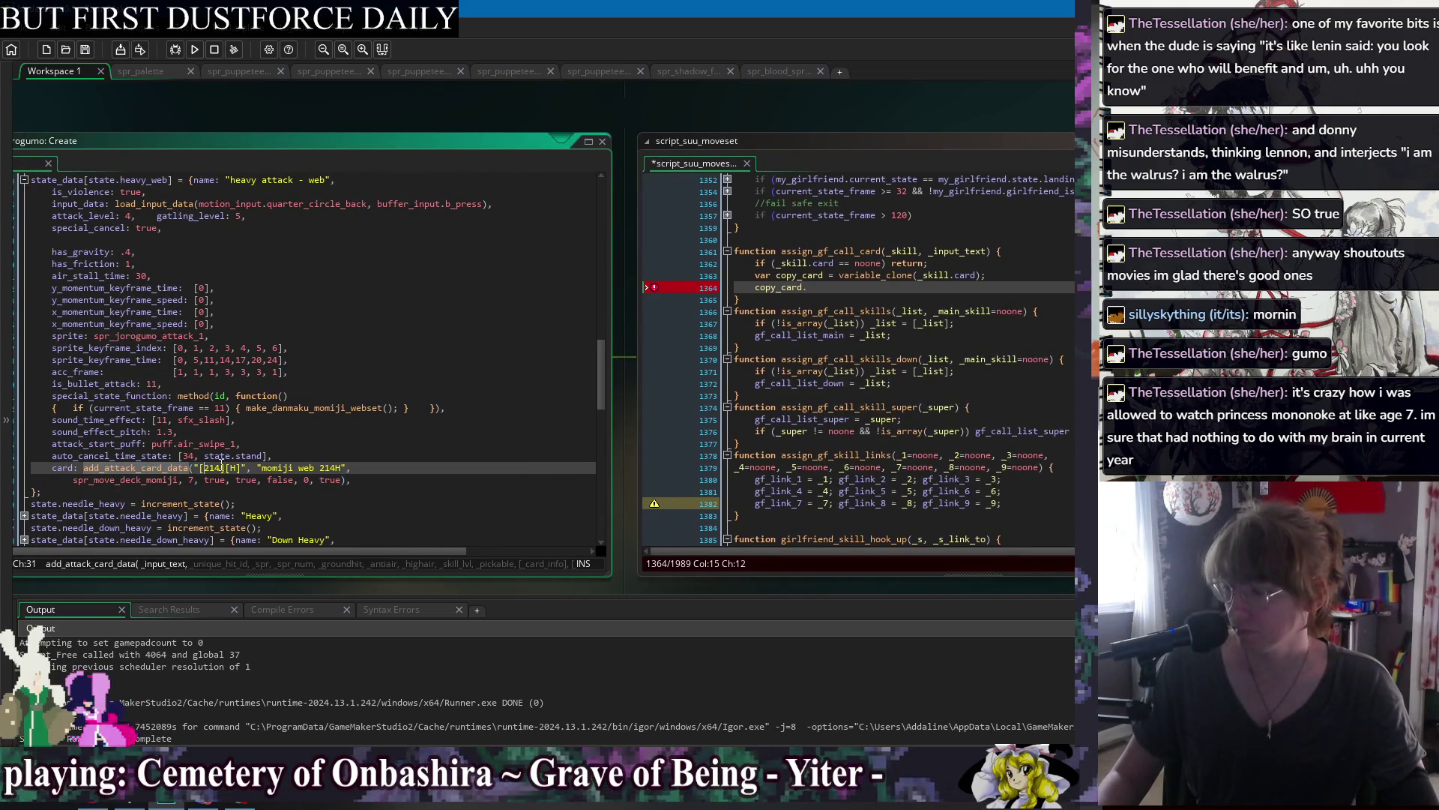
pyautogui.middleClick(152, 468)
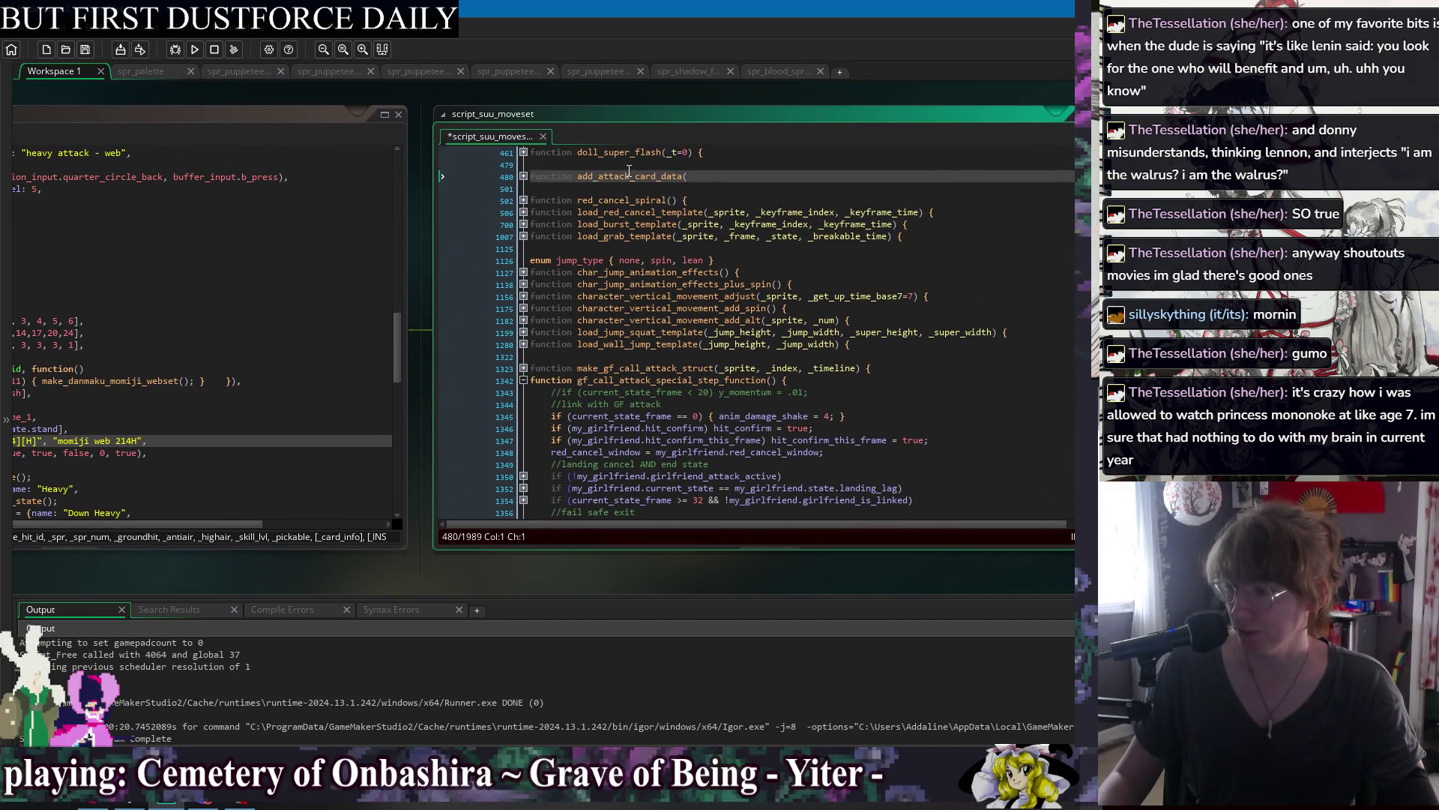
pyautogui.press('Down')
pyautogui.scroll(1, 749, 229)
pyautogui.scroll(3, 742, 315)
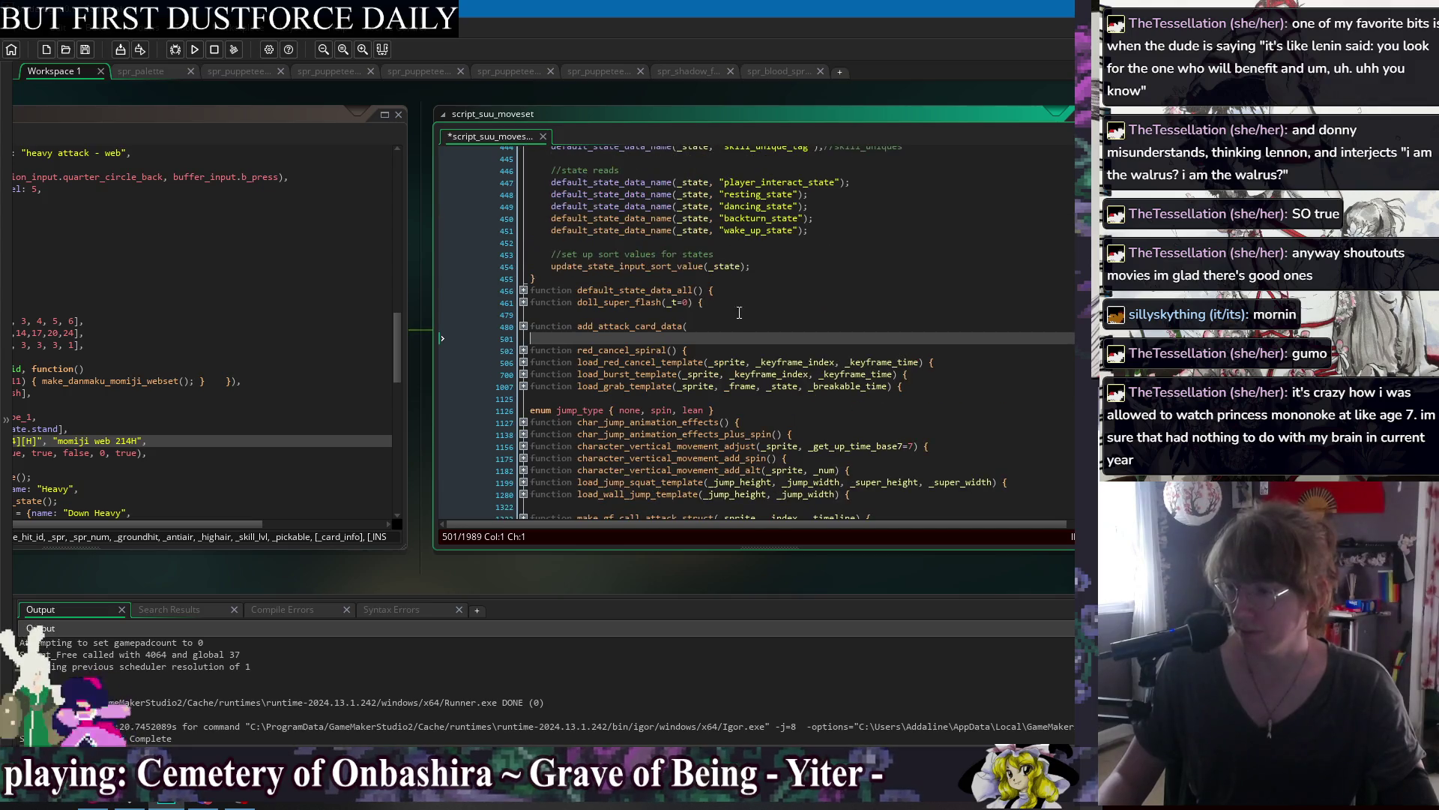
pyautogui.click(616, 296)
pyautogui.press('End')
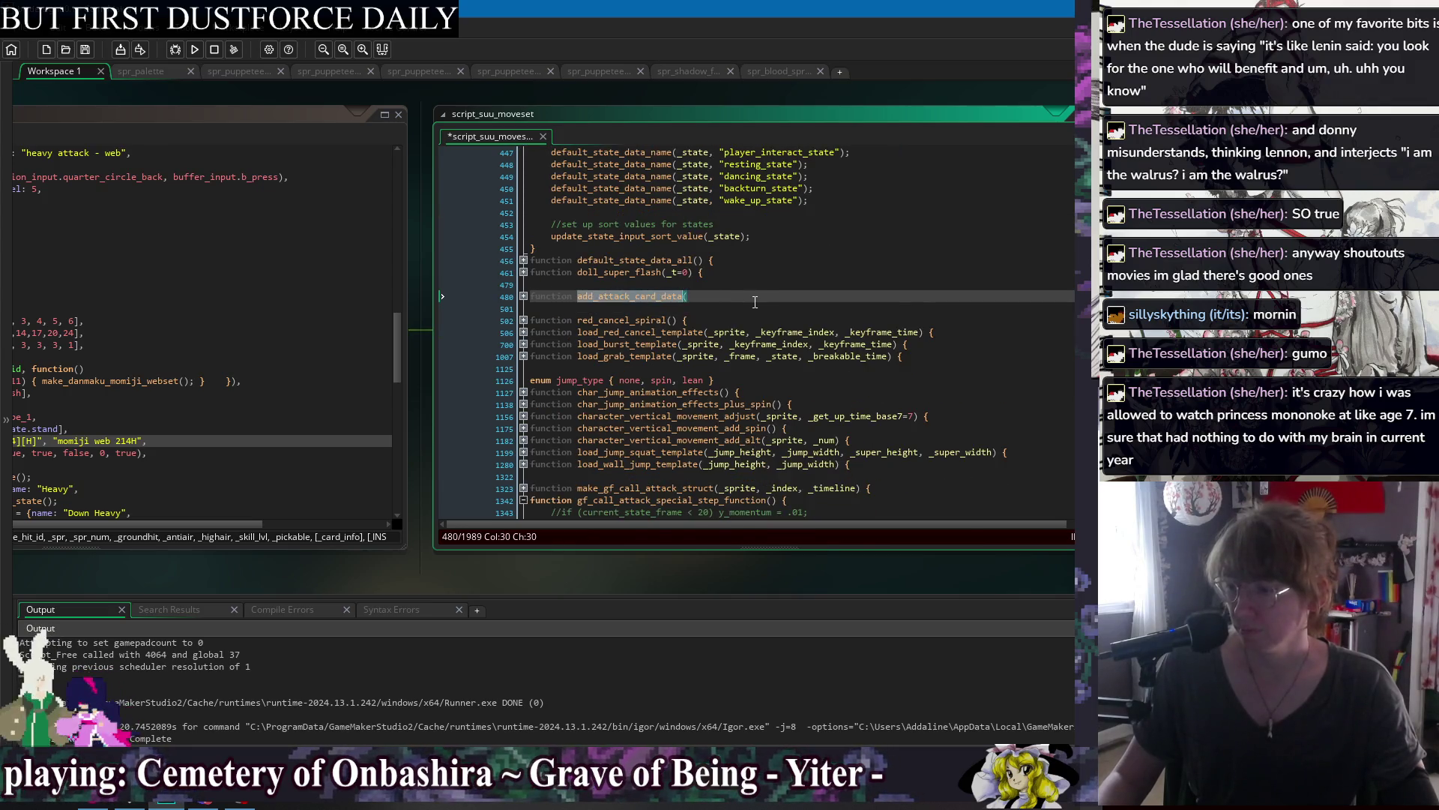
pyautogui.click(524, 296)
pyautogui.scroll(-2, 693, 337)
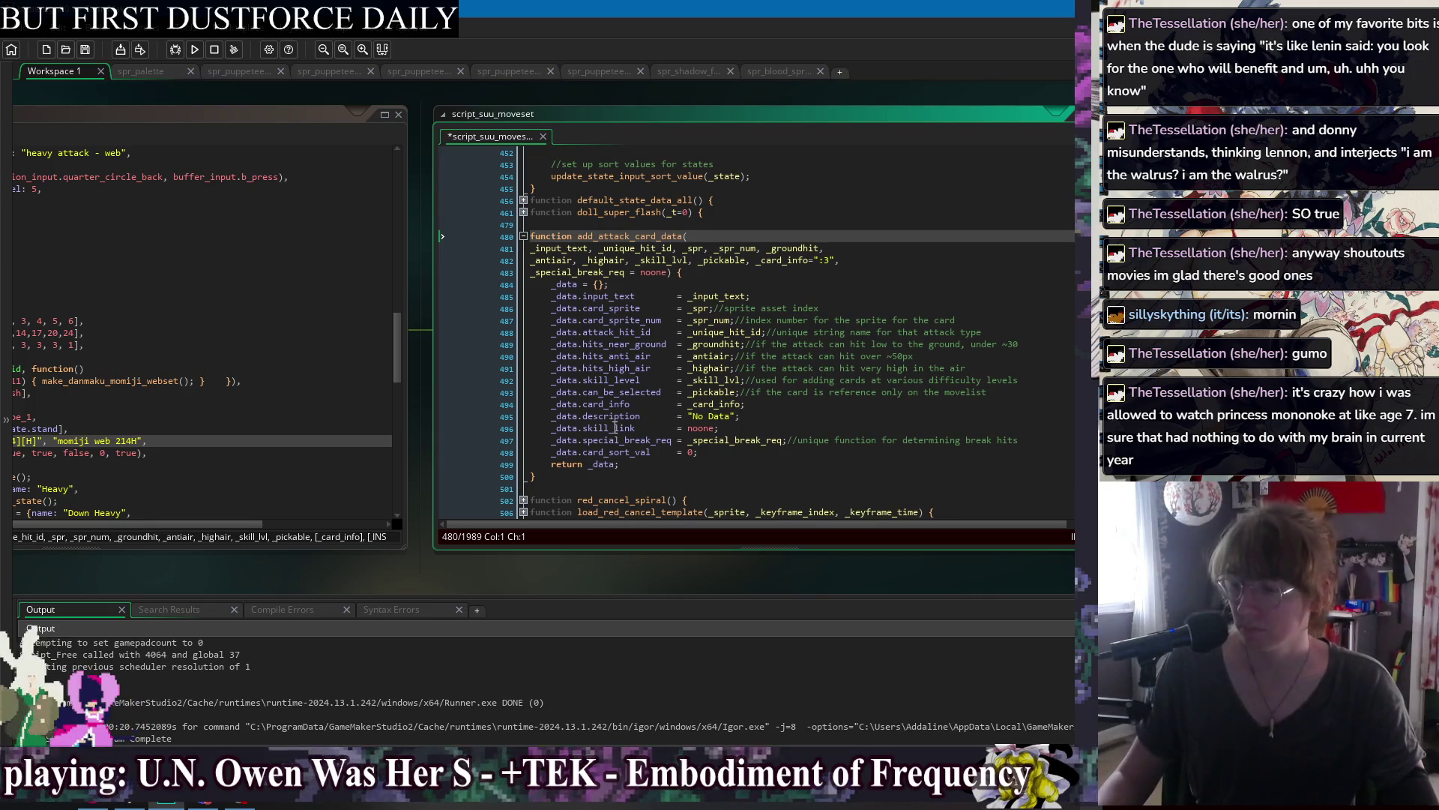
pyautogui.hotkey('ctrl', 'z')
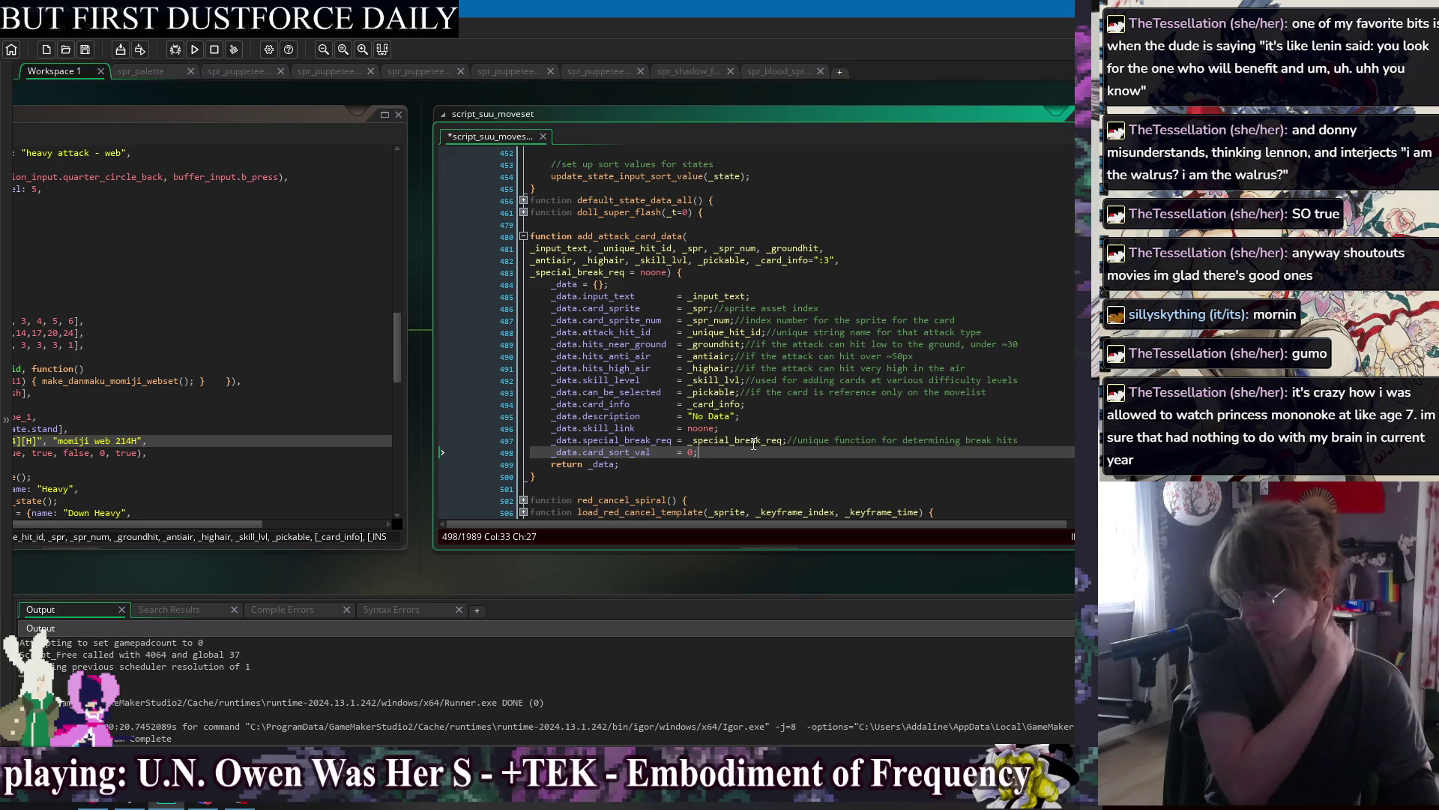
pyautogui.doubleClick(648, 451)
pyautogui.click(708, 450)
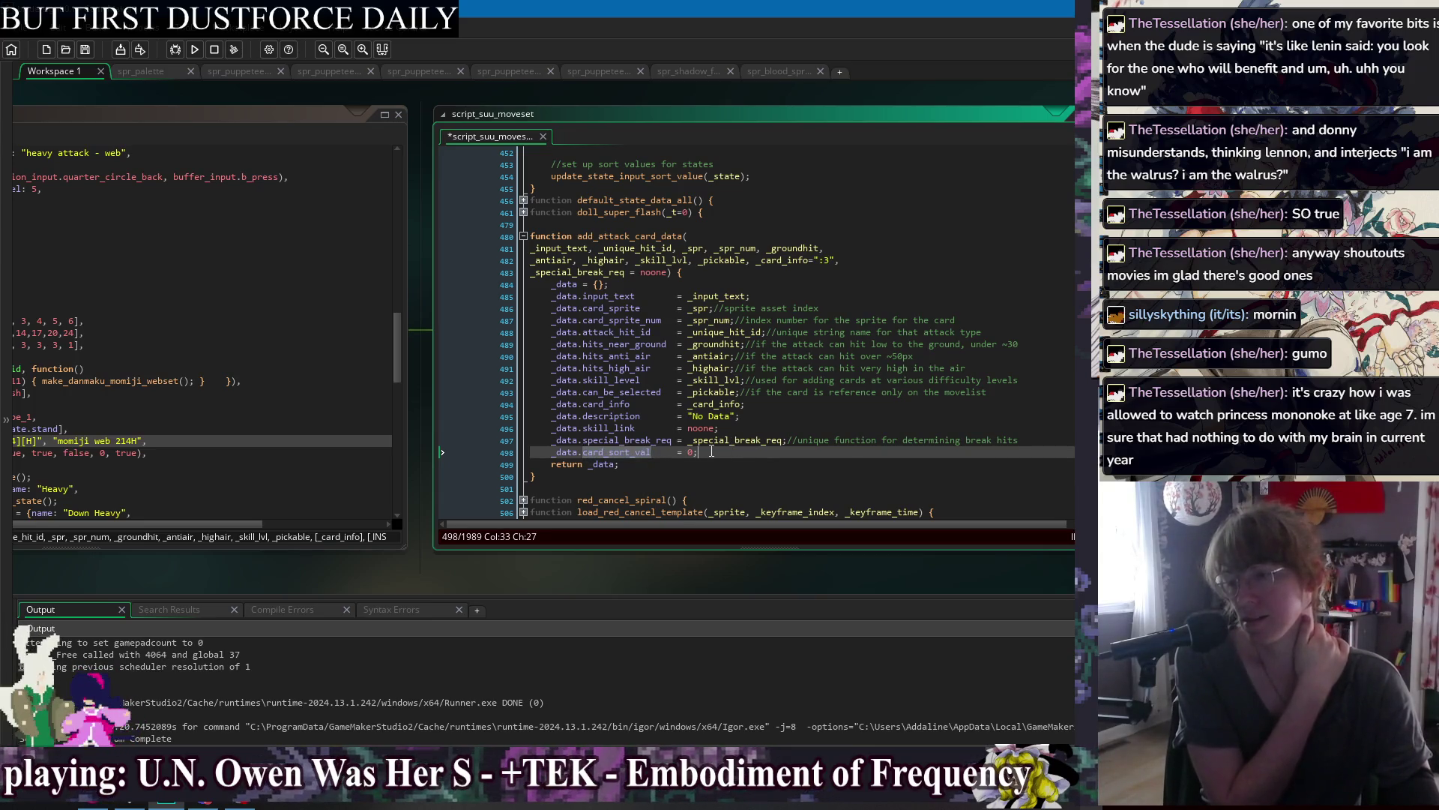
pyautogui.click(742, 451)
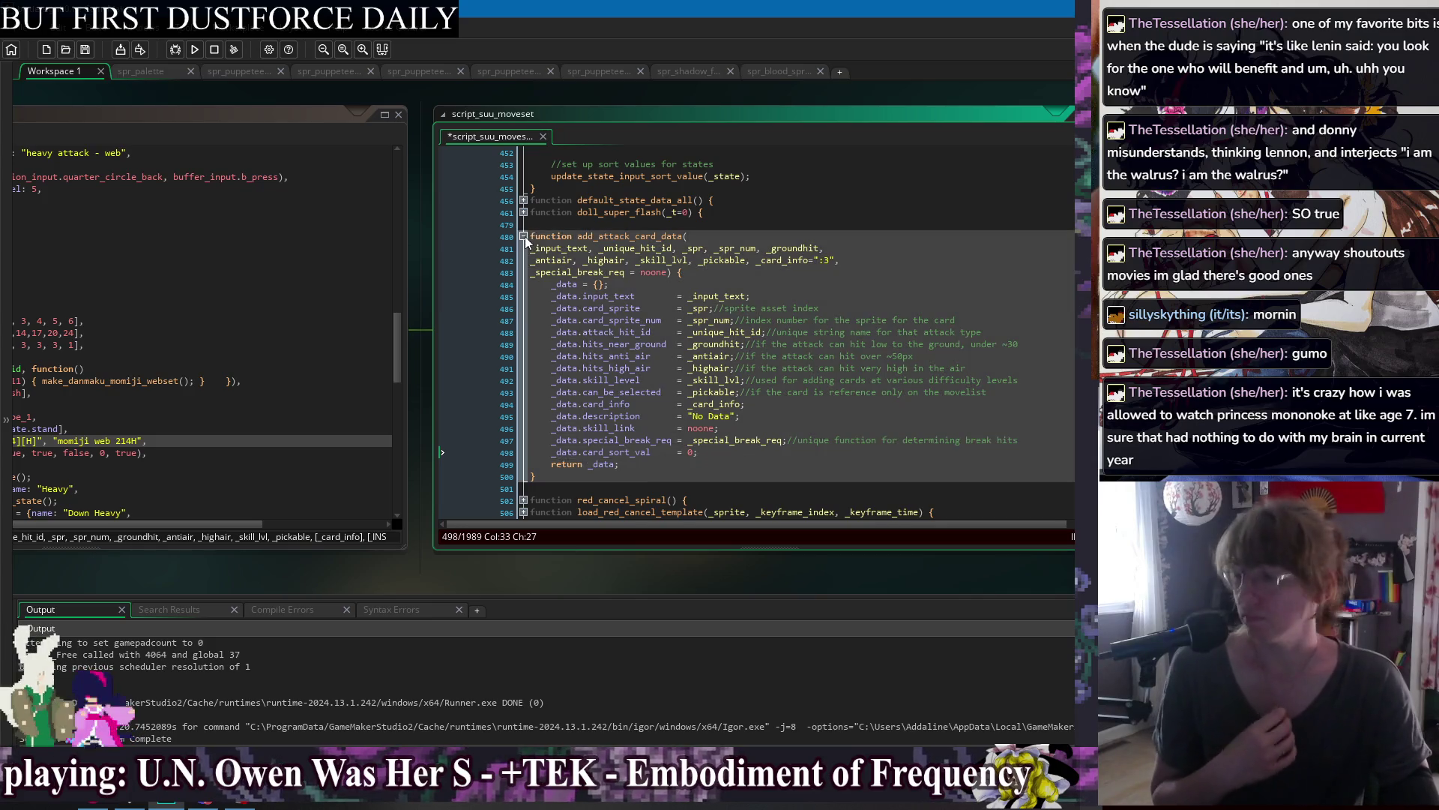
pyautogui.click(524, 236)
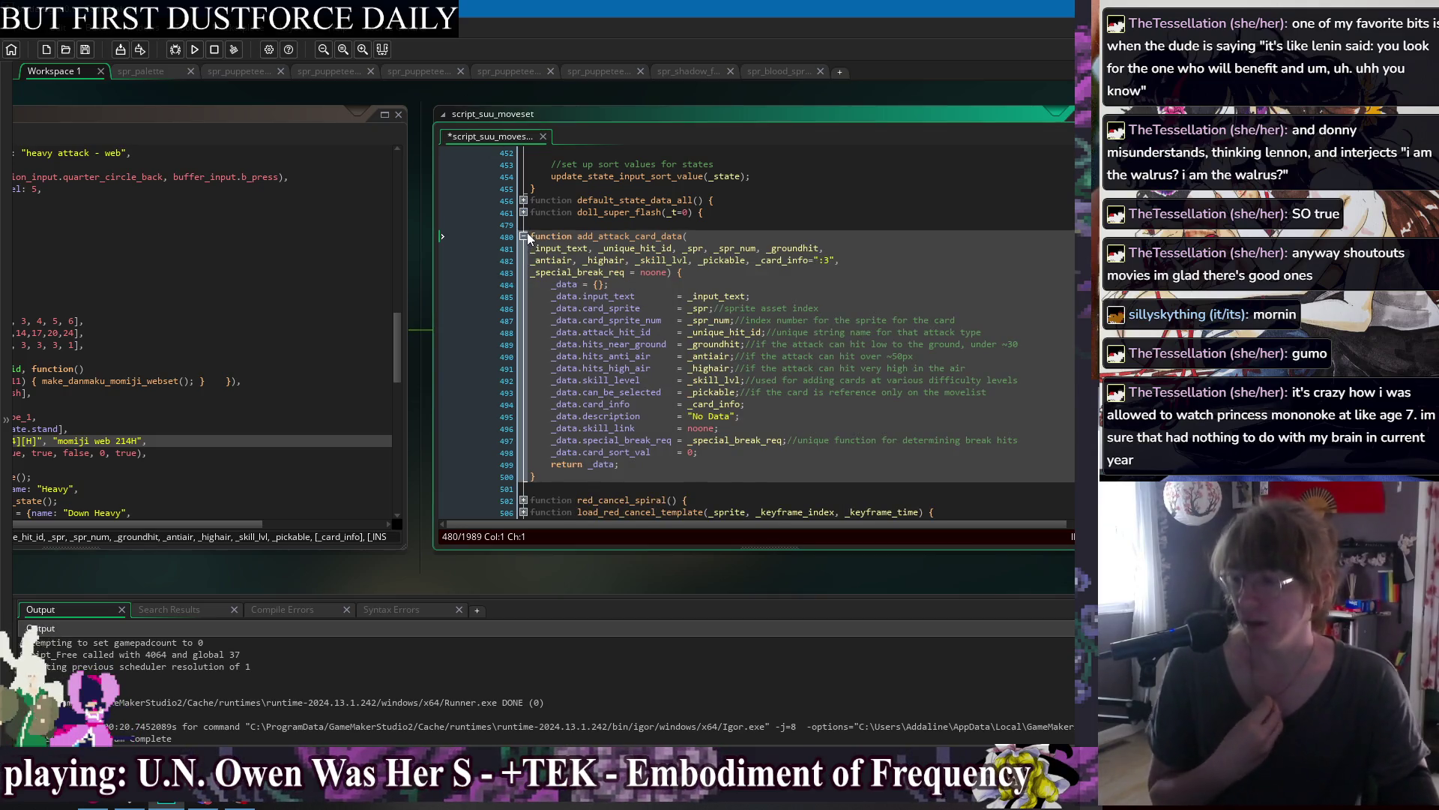
pyautogui.click(524, 235)
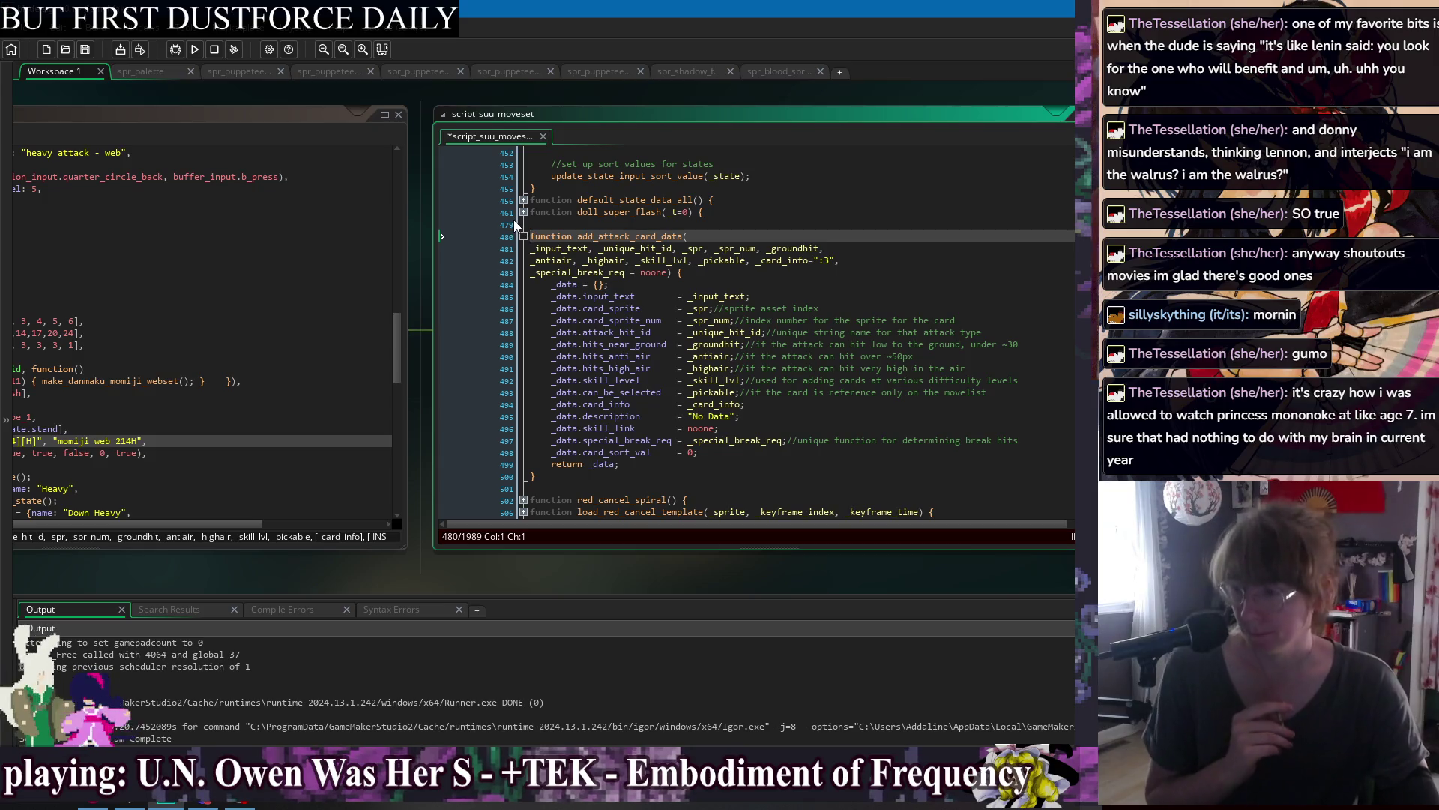
pyautogui.click(523, 237)
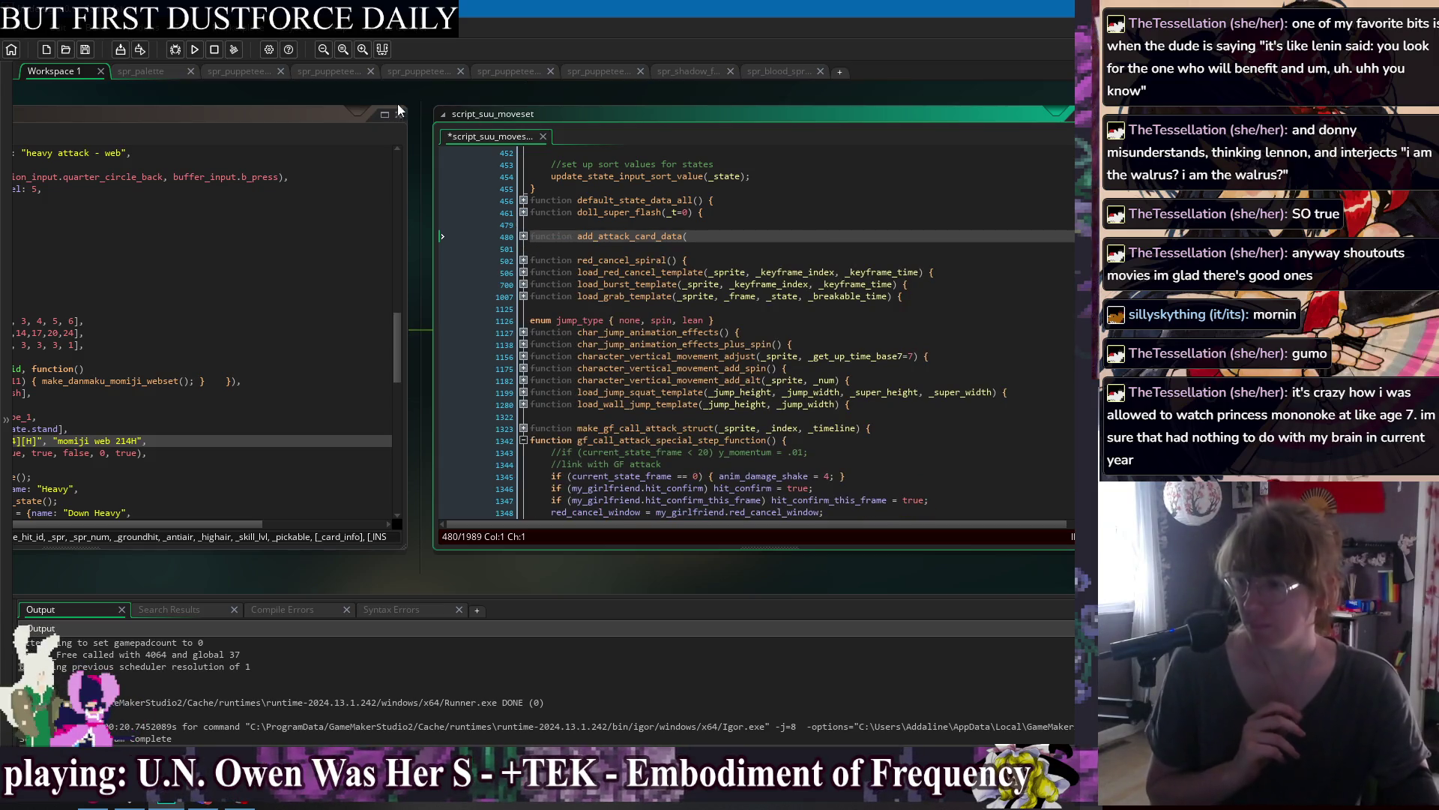
# Jump from jorogumo: Create's call to assign_gf_call_card and place the caret after 'copy_card.'.
pyautogui.moveTo(245, 96); pyautogui.dragTo(492, 102)
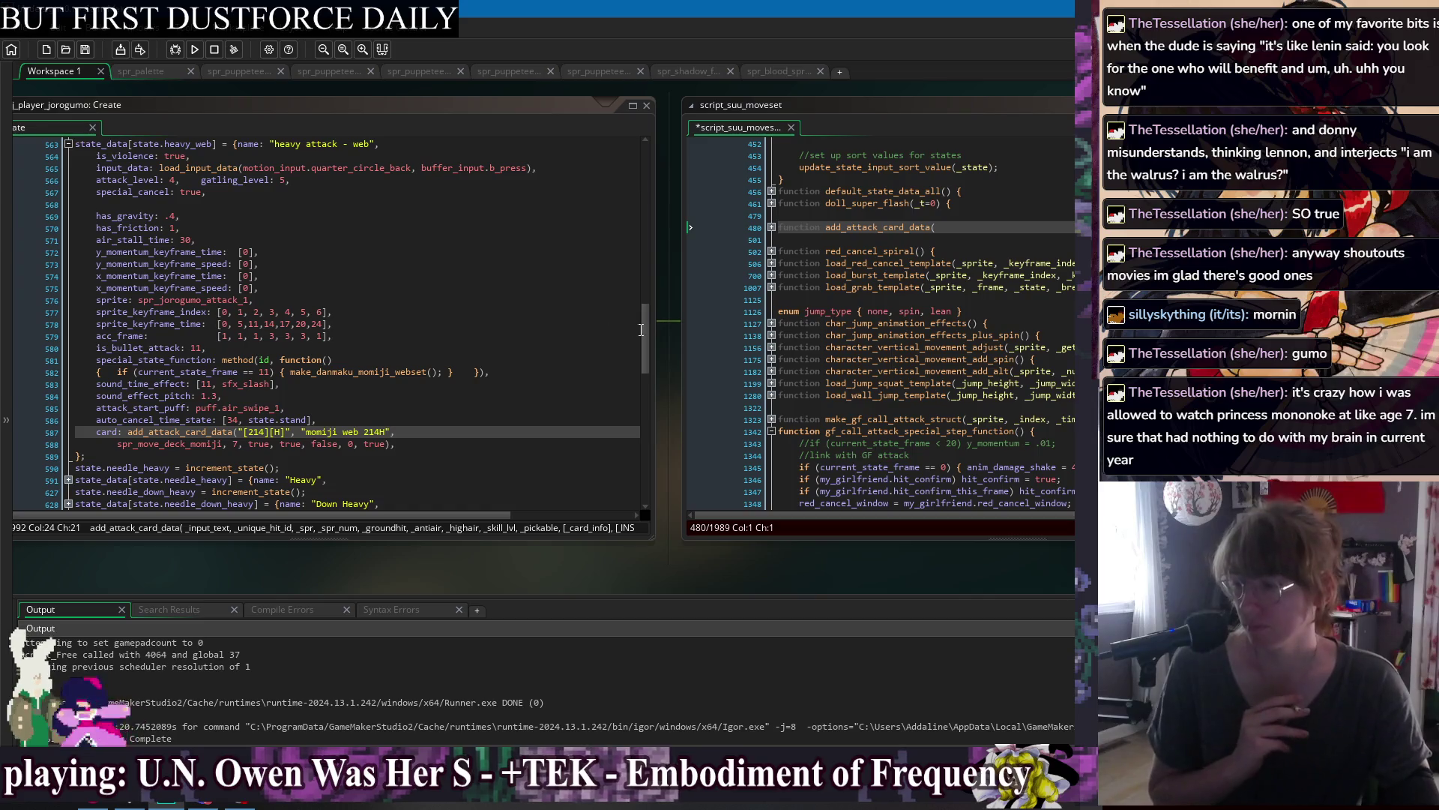
pyautogui.moveTo(649, 336); pyautogui.dragTo(643, 483)
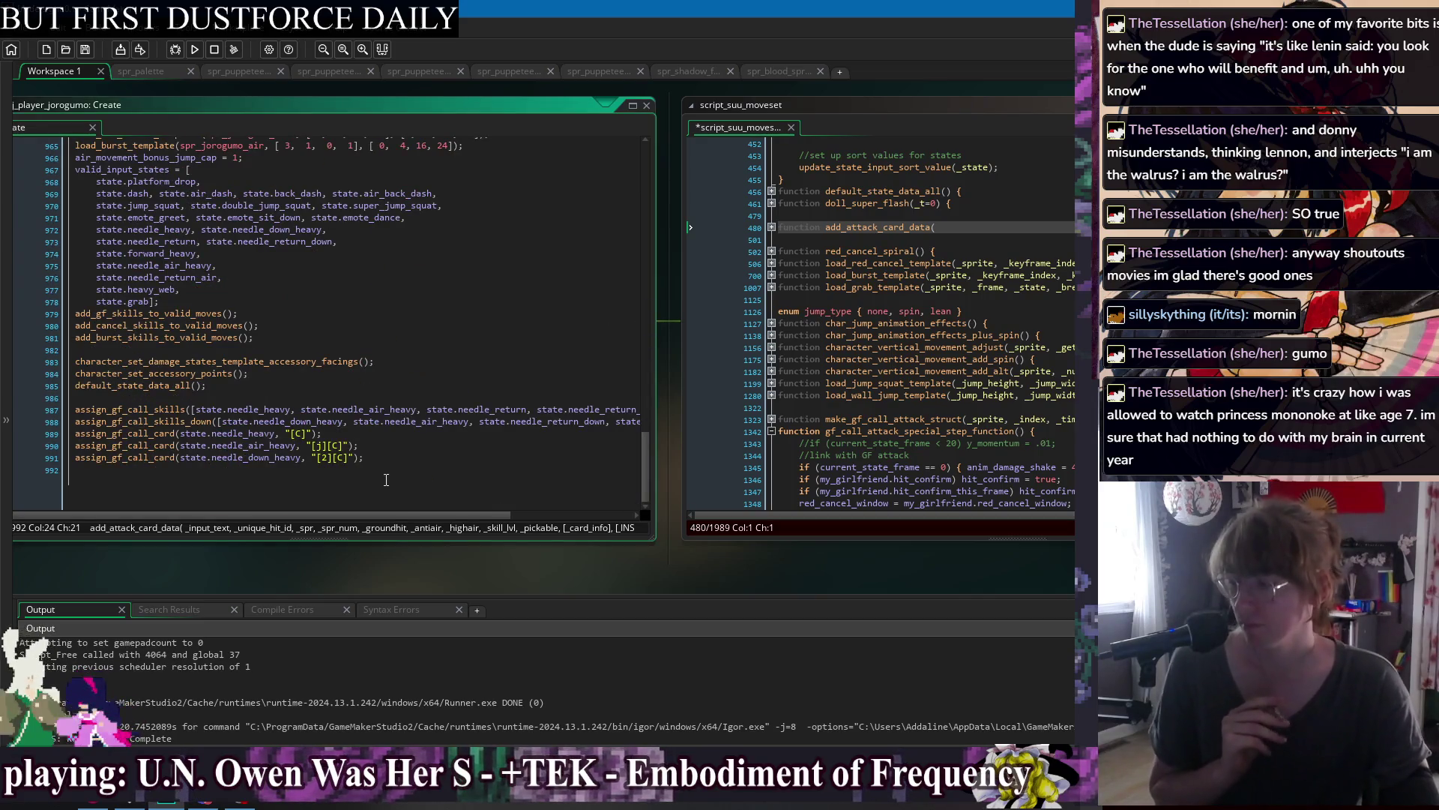
pyautogui.middleClick(142, 447)
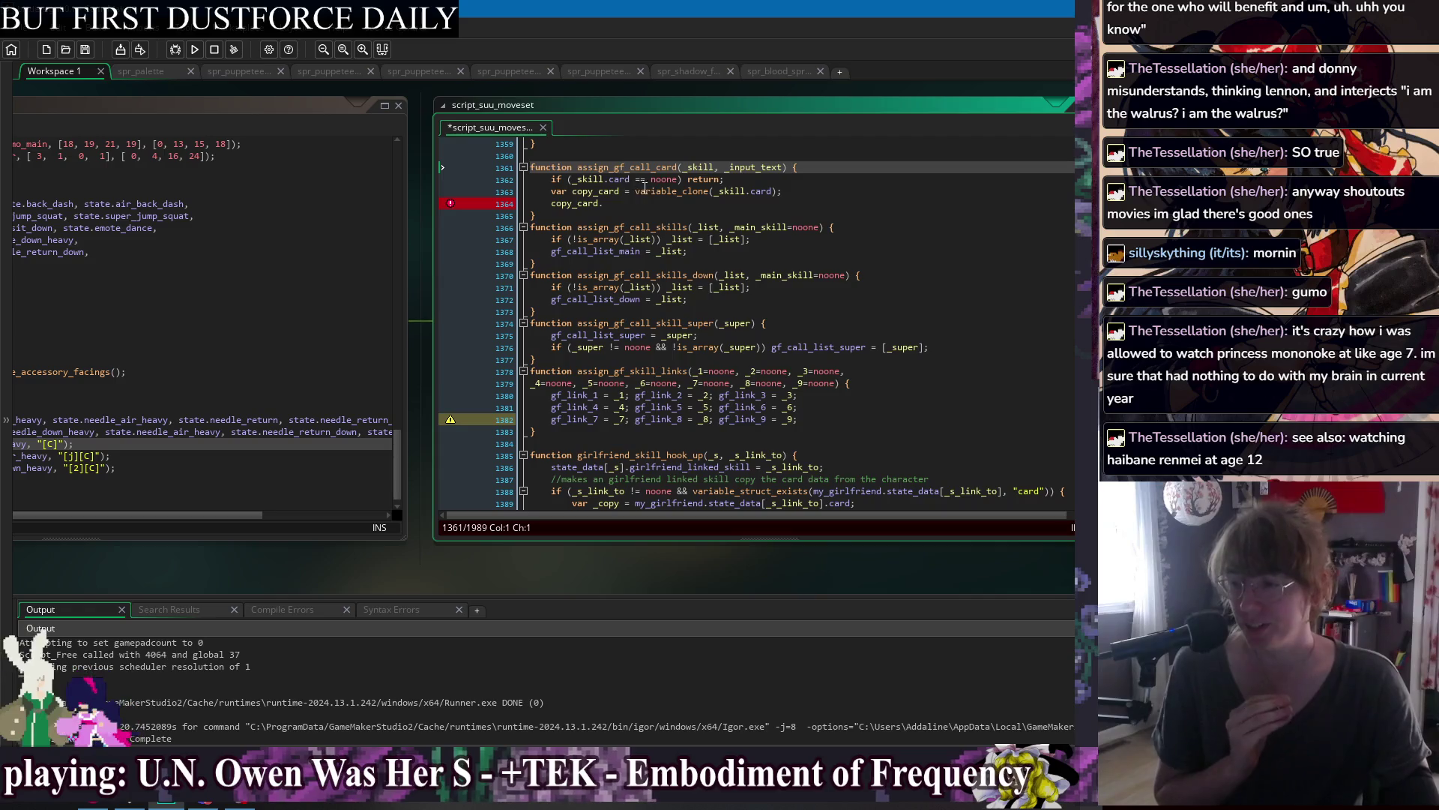
pyautogui.click(730, 200)
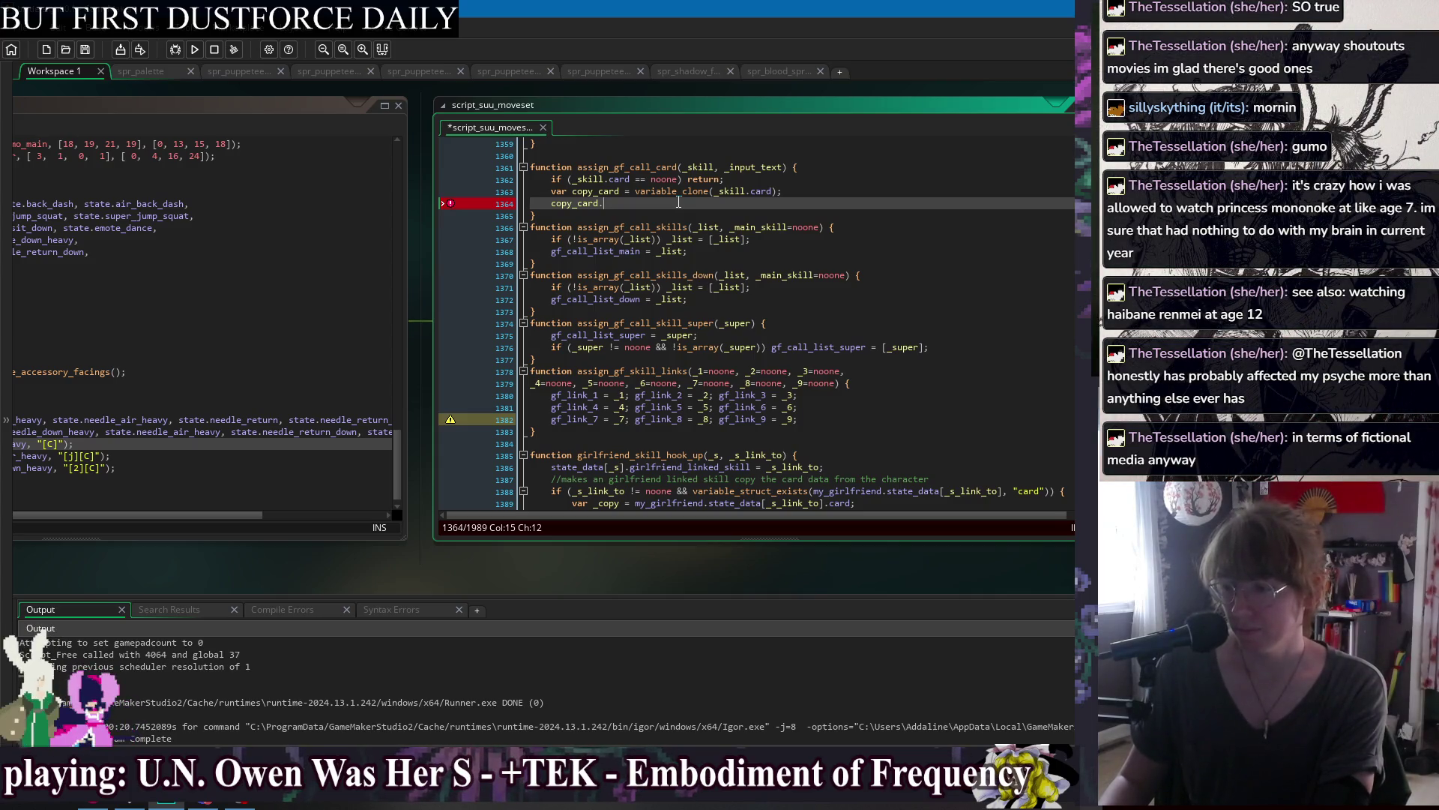
# Open the add_attack_card_data definition from jorogumo: Create and unfold it to view input_text.
pyautogui.moveTo(429, 187)
pyautogui.mouseDown()
pyautogui.moveTo(797, 189)
pyautogui.moveTo(371, 206)
pyautogui.moveTo(536, 211)
pyautogui.moveTo(371, 228)
pyautogui.moveTo(381, 202)
pyautogui.mouseUp()
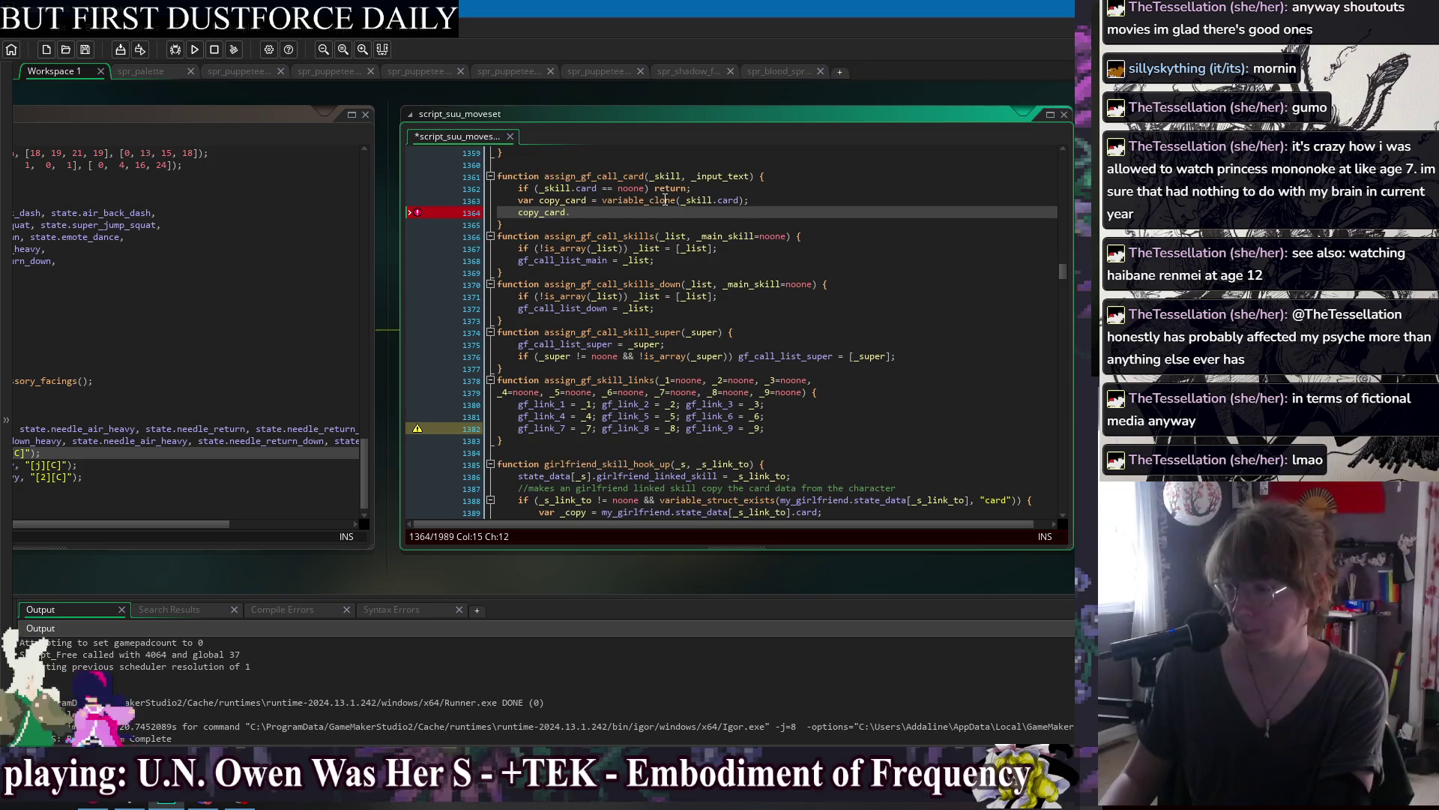
pyautogui.moveTo(266, 82); pyautogui.dragTo(578, 90)
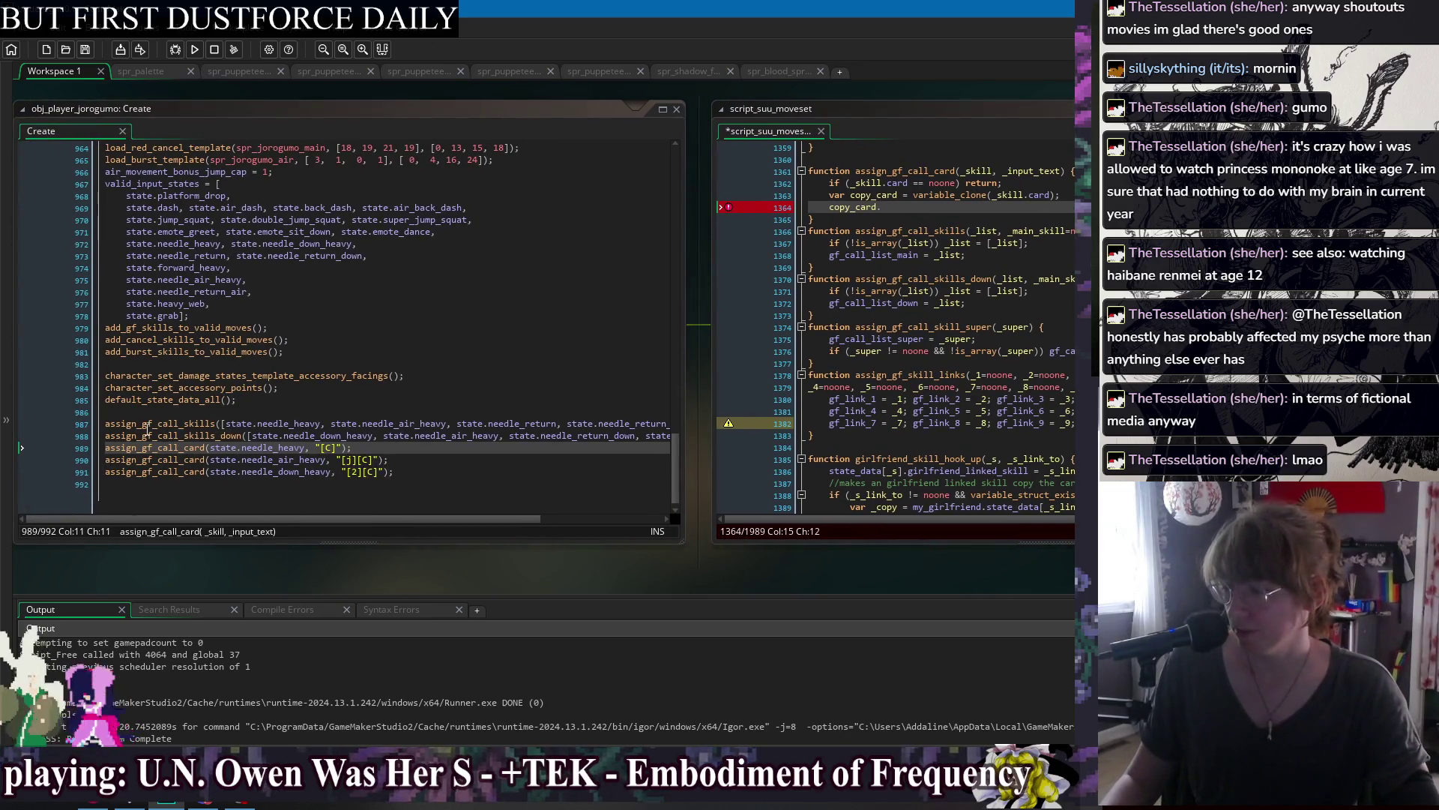
pyautogui.scroll(9, 300, 337)
pyautogui.scroll(10, 266, 424)
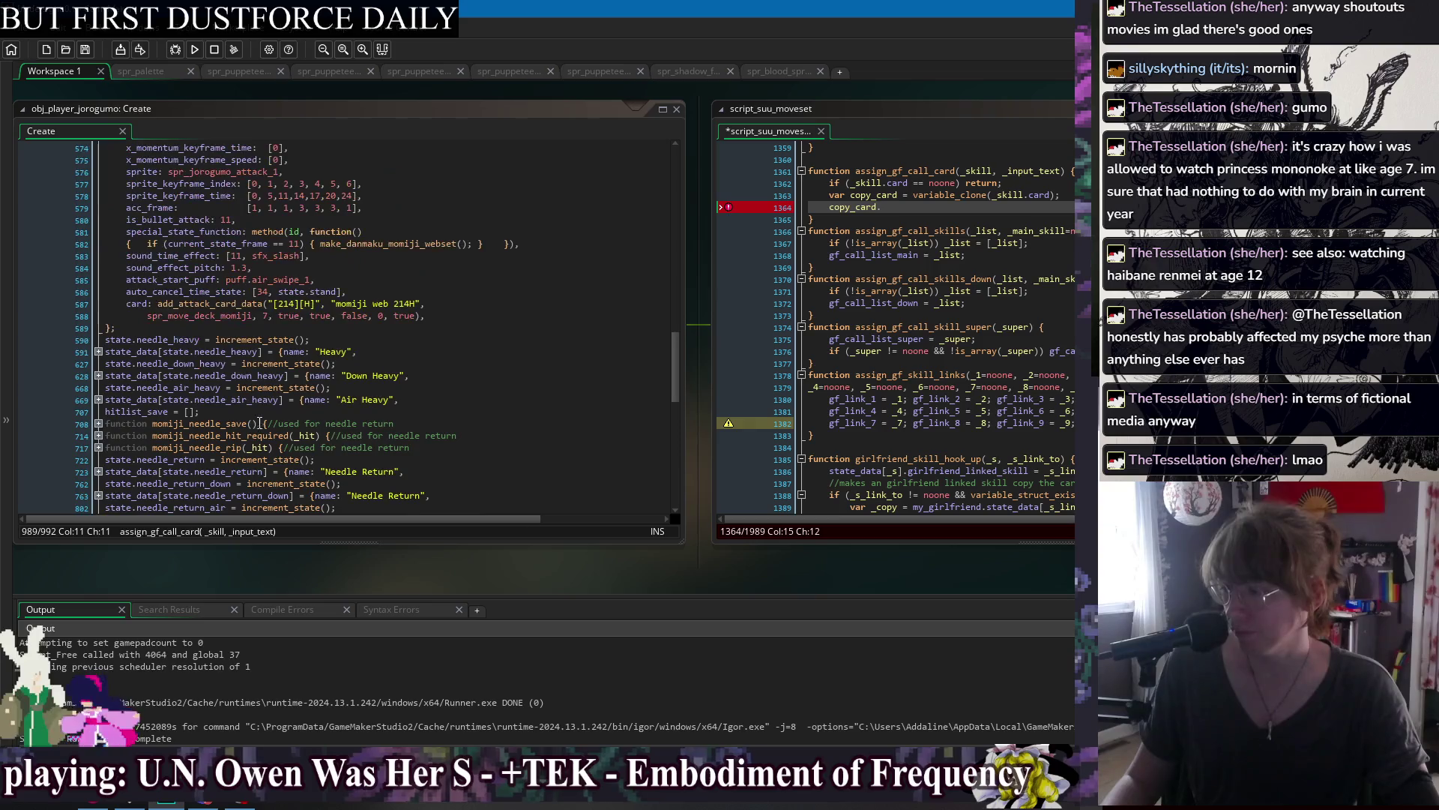
pyautogui.middleClick(197, 424)
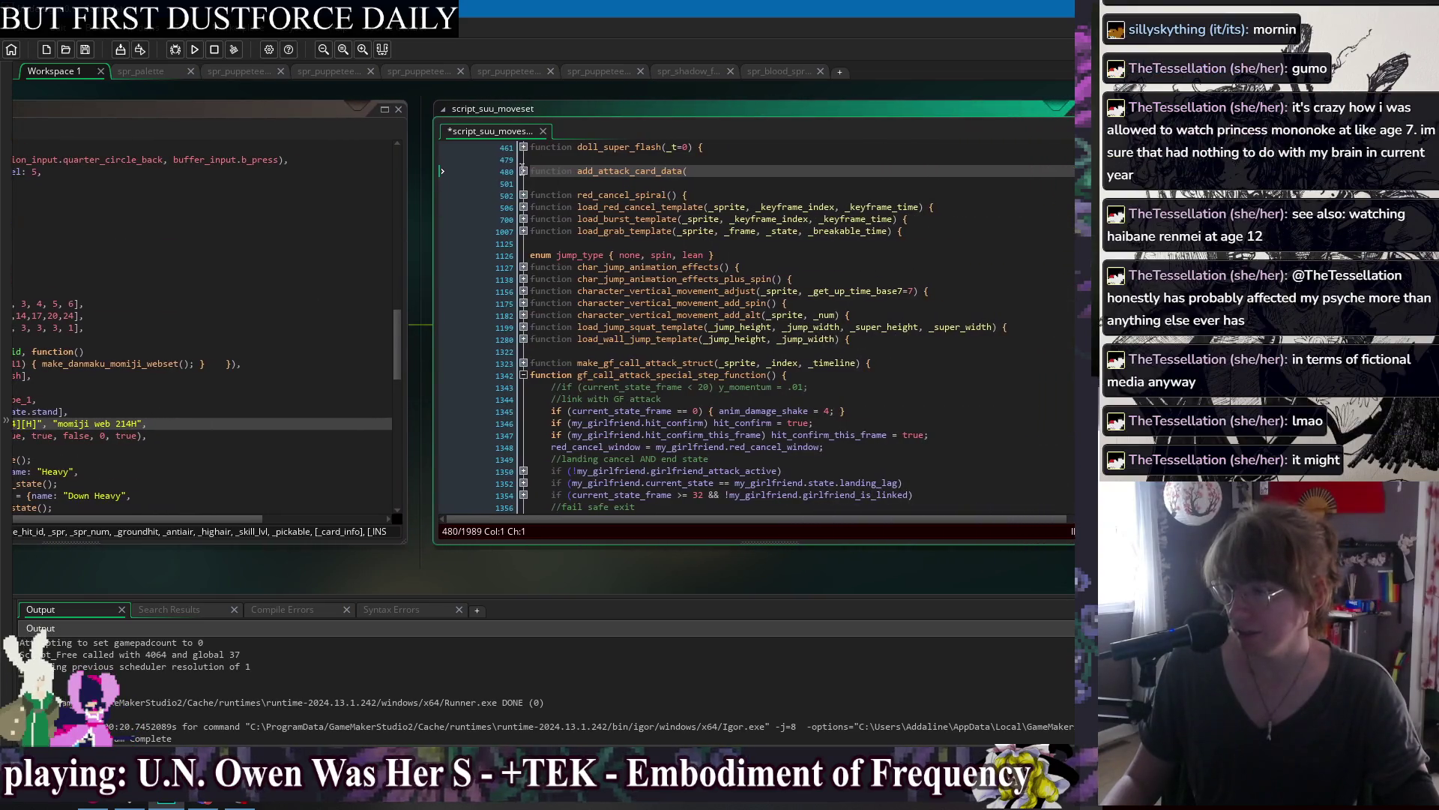
pyautogui.click(523, 171)
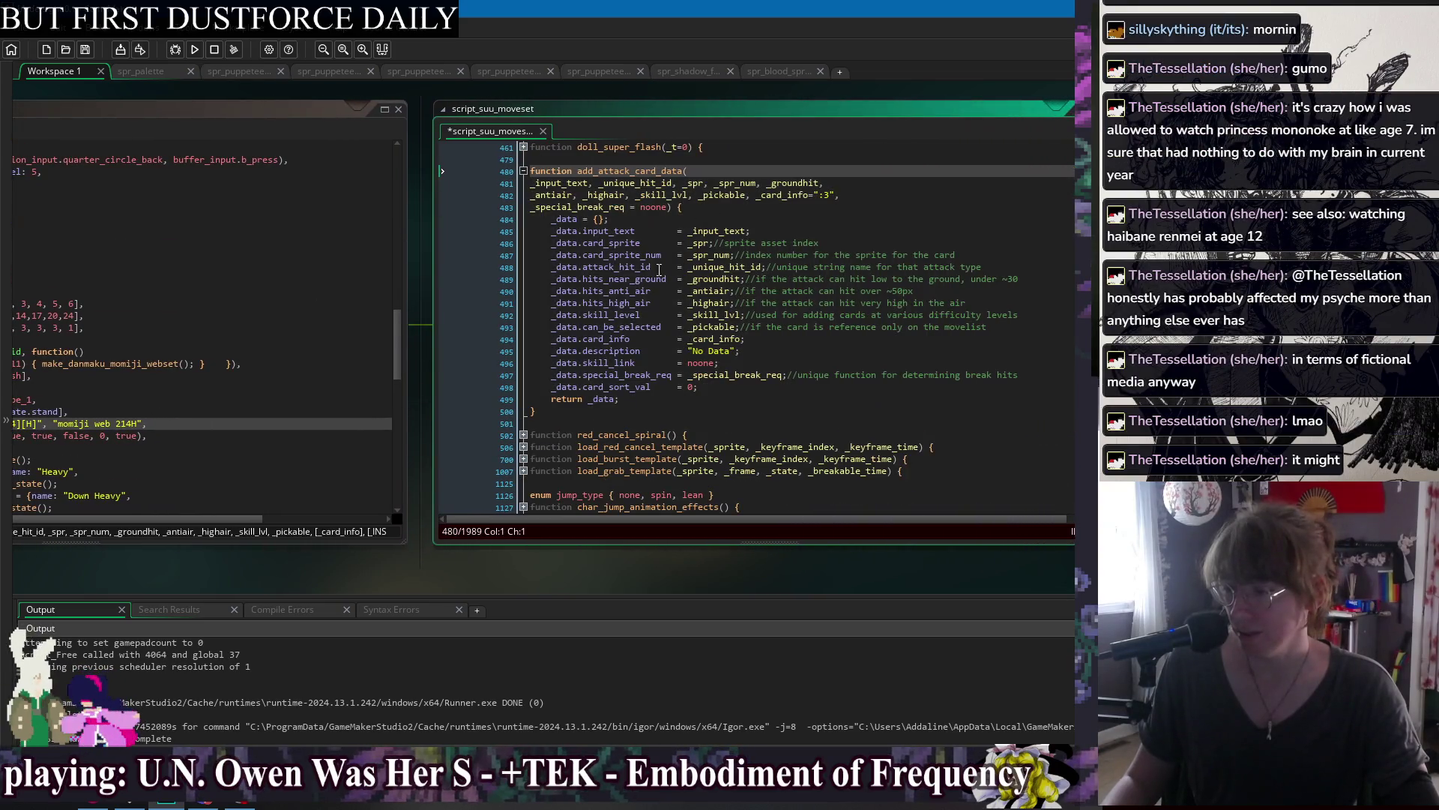
pyautogui.doubleClick(600, 232)
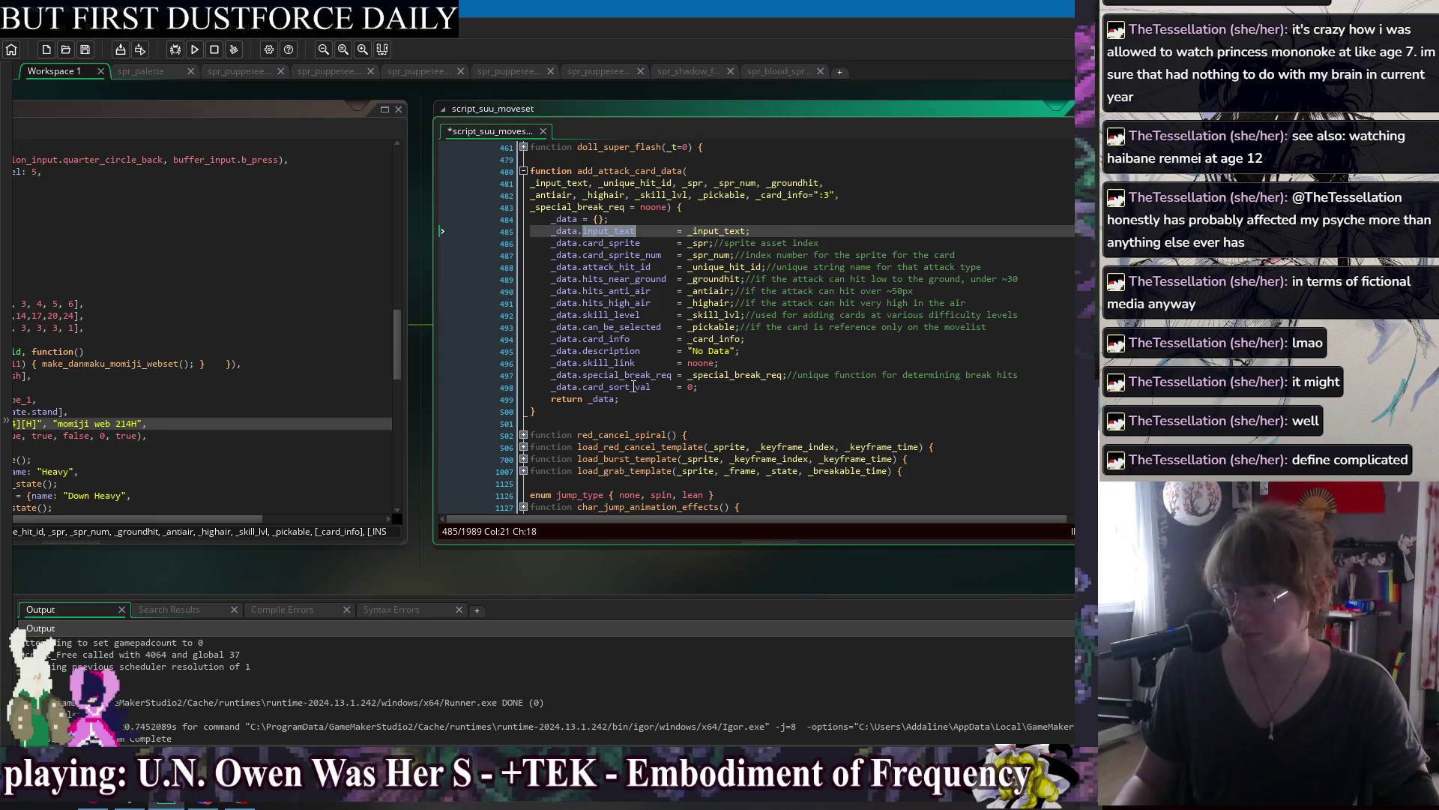
# Jot an 'input_text card_sort_val' note after the function, then delete it and save.
pyautogui.click(757, 406)
pyautogui.write('input')
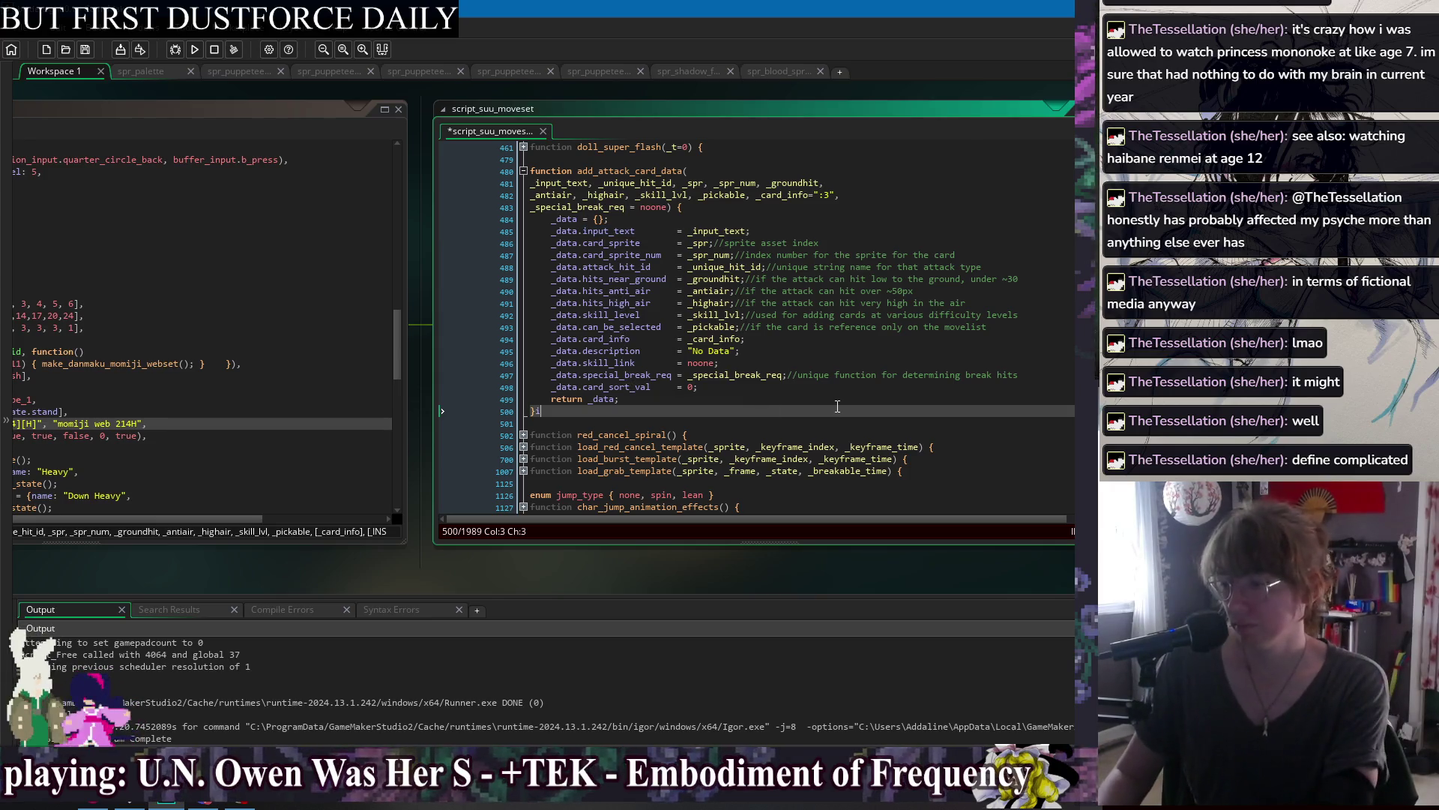
pyautogui.write(' text c')
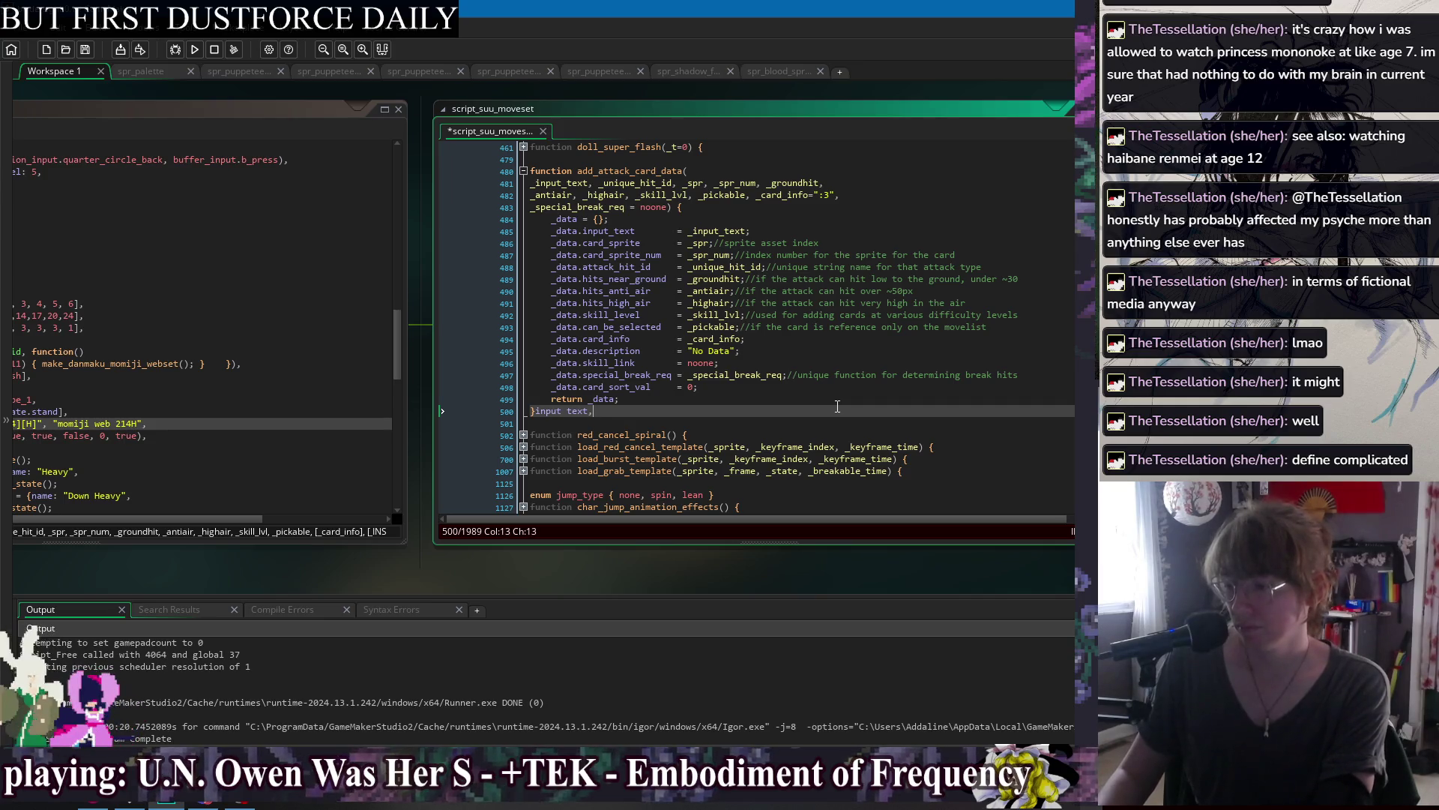
pyautogui.write('ard_sor')
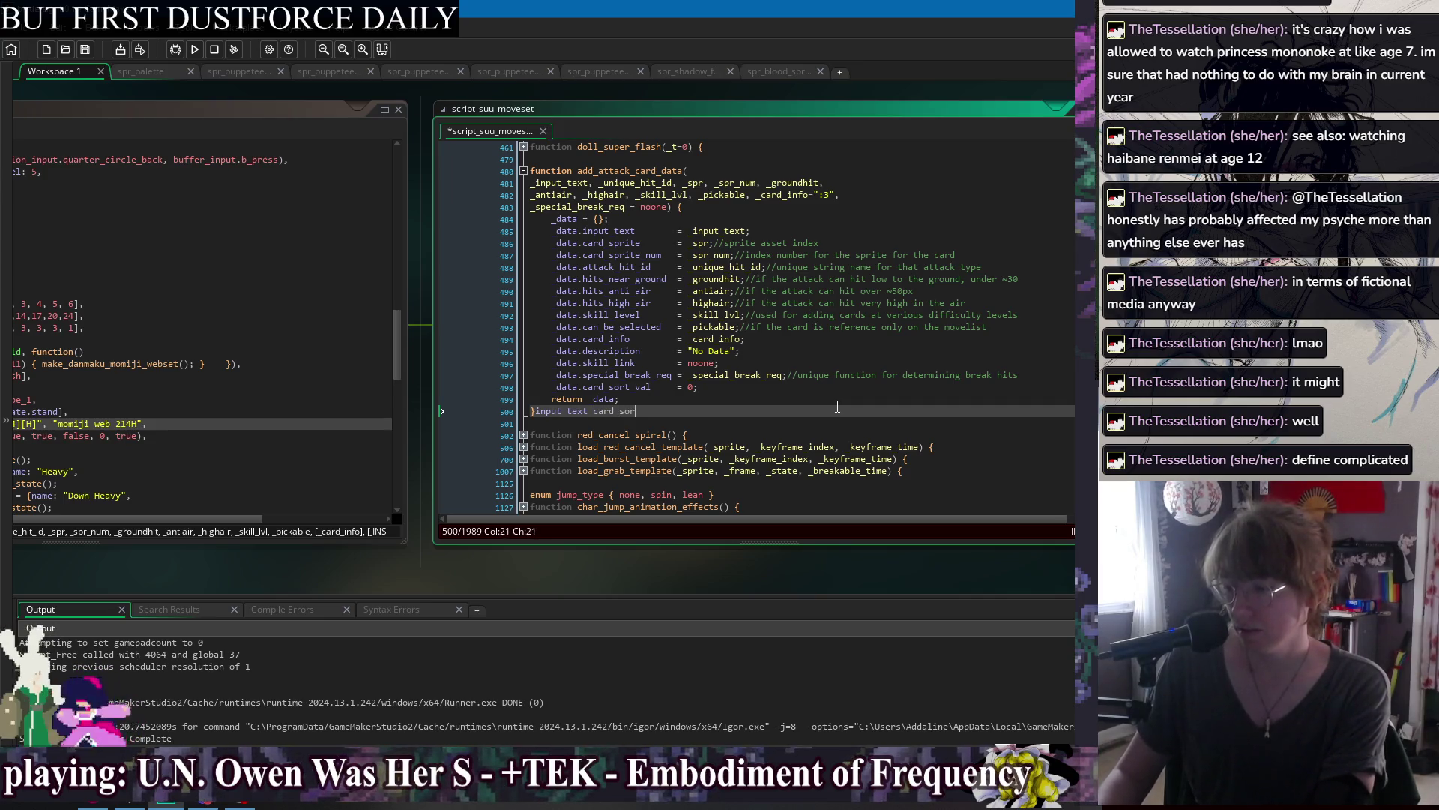
pyautogui.write('t_val')
pyautogui.hotkey('ctrl', 'Left')
pyautogui.hotkey('ctrl', 'Left')
pyautogui.press('Left')
pyautogui.press('Delete')
pyautogui.write('_')
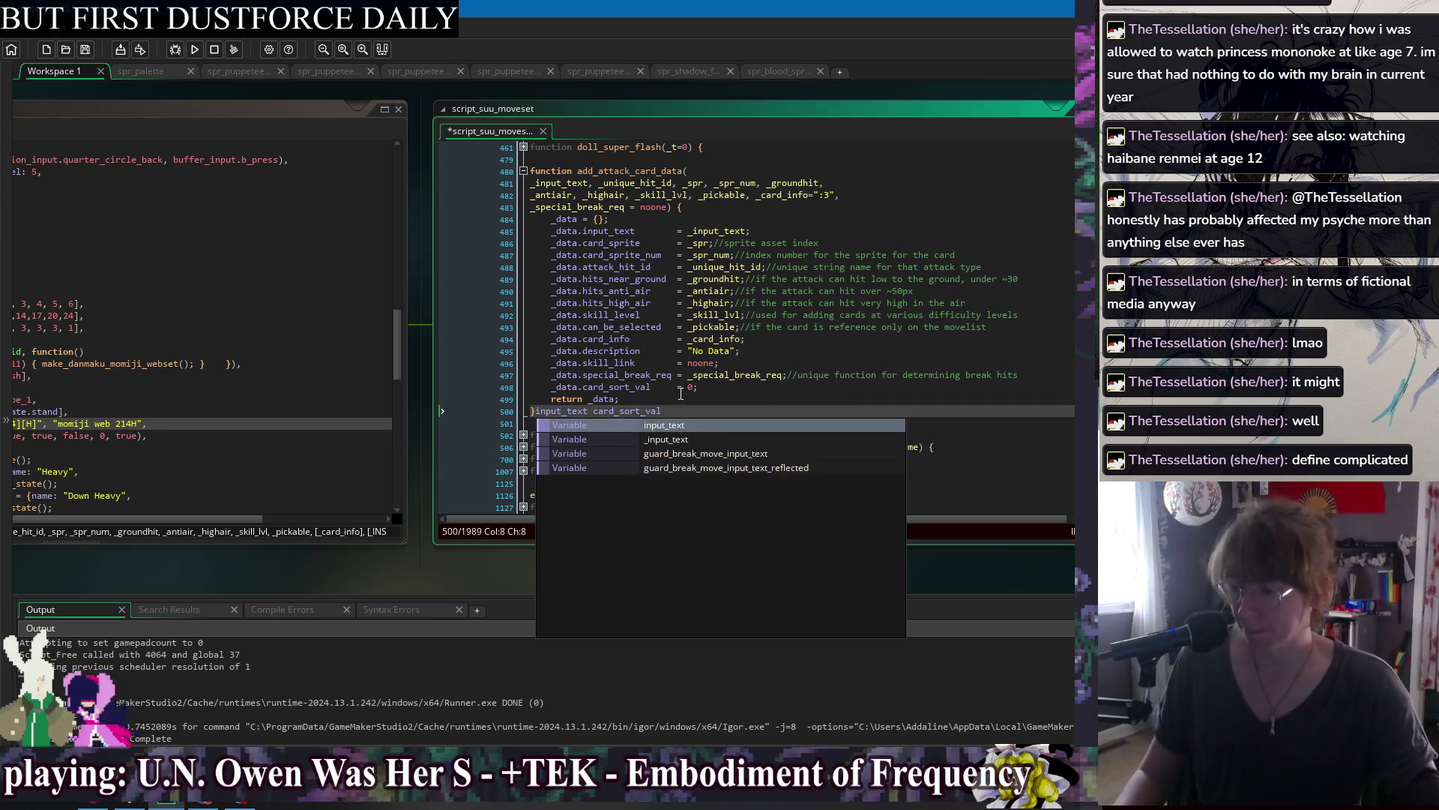
pyautogui.moveTo(680, 414); pyautogui.dragTo(540, 421)
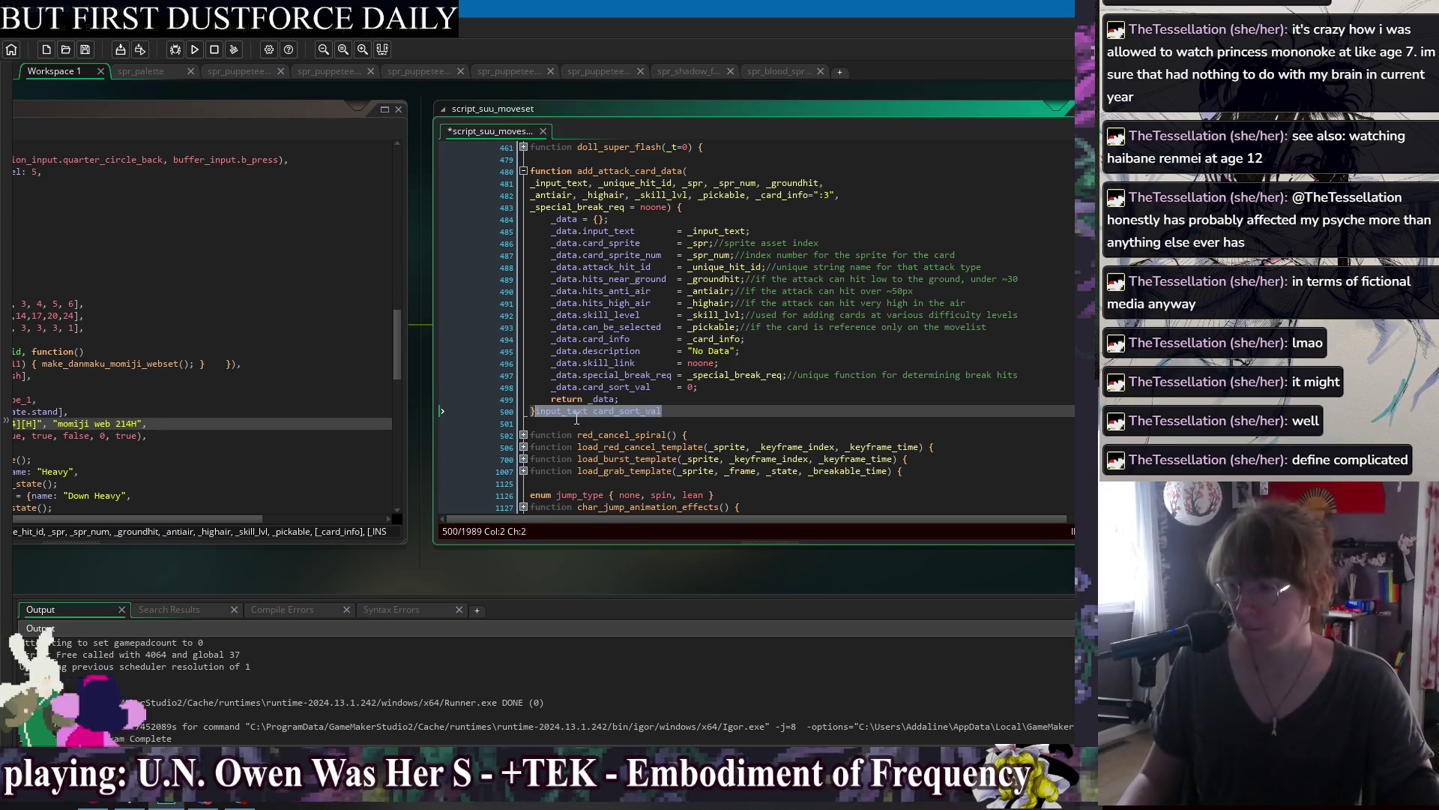
pyautogui.press('Delete')
pyautogui.hotkey('ctrl', 's')
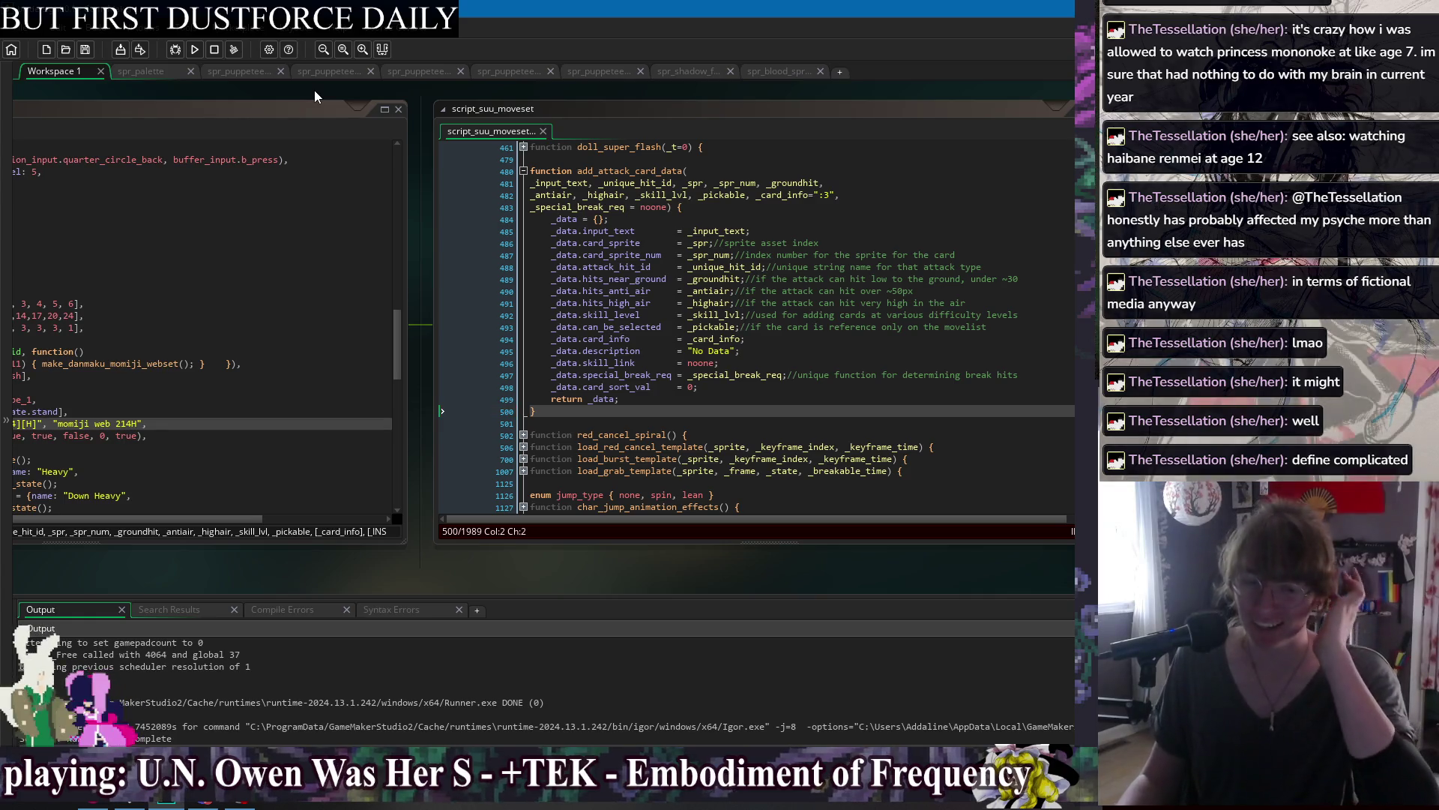
pyautogui.moveTo(313, 90); pyautogui.dragTo(621, 100)
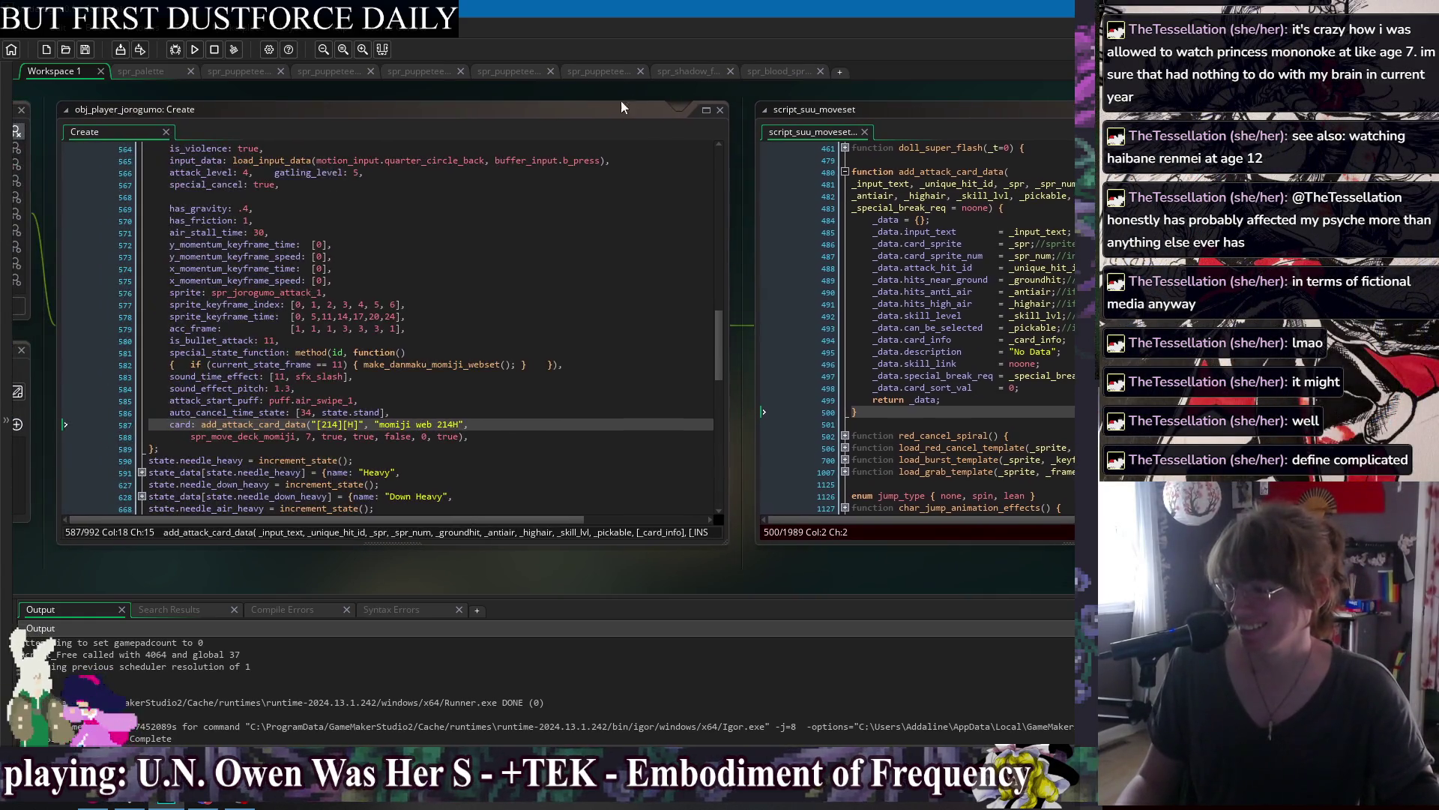
# Jump to assign_gf_call_card and add an 'input_text card_sort_val' reminder line in its body.
pyautogui.scroll(-20, 295, 423)
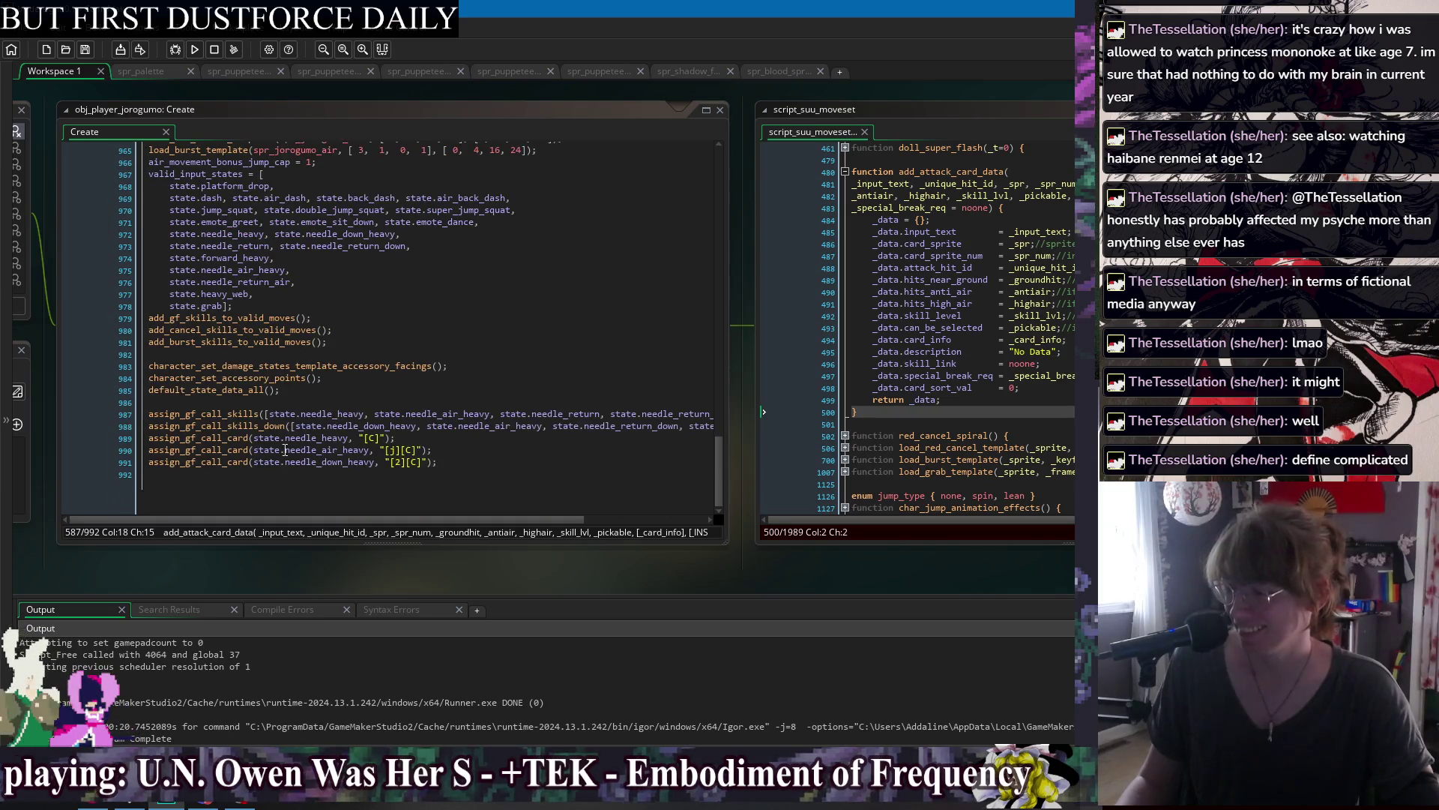
pyautogui.click(214, 414)
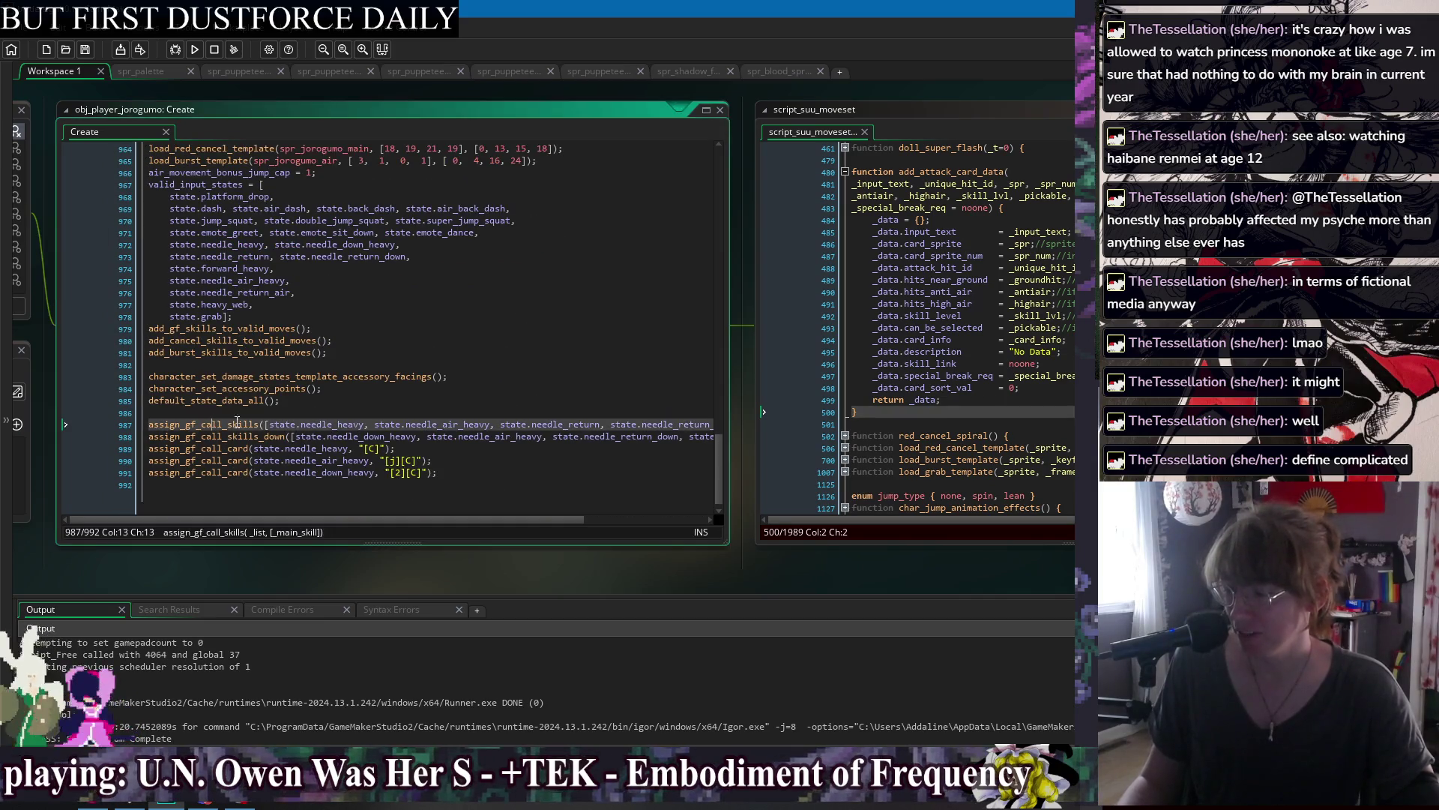
pyautogui.middleClick(212, 448)
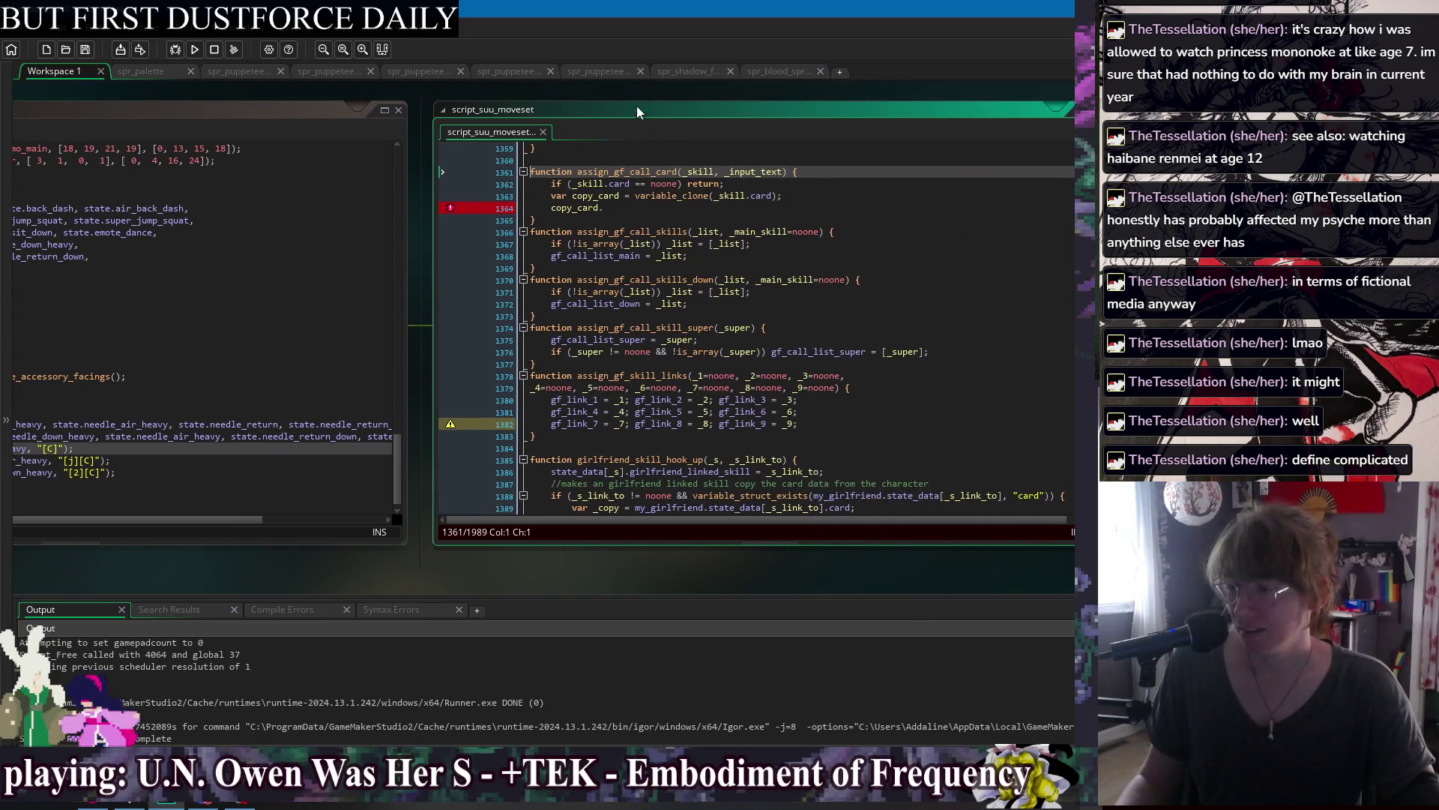
pyautogui.click(637, 221)
pyautogui.press('Left')
pyautogui.press('Return')
pyautogui.press('Return')
pyautogui.write('input_text card_sort_val')
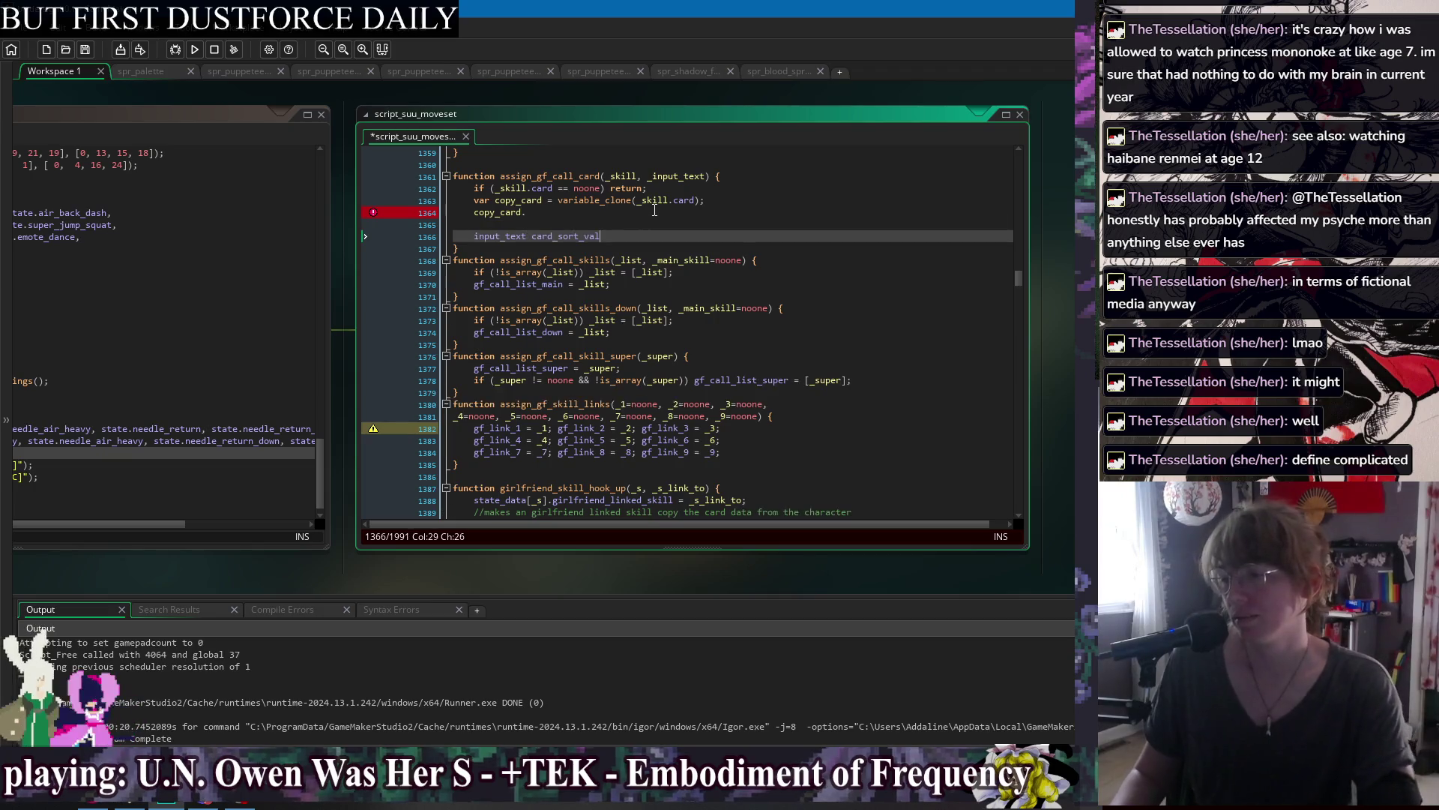
# Add 'copy_card.input_text = _input_text;' and 'copy_card.card_sort_val = 0;', save, and delete the reminder.
pyautogui.doubleClick(500, 236)
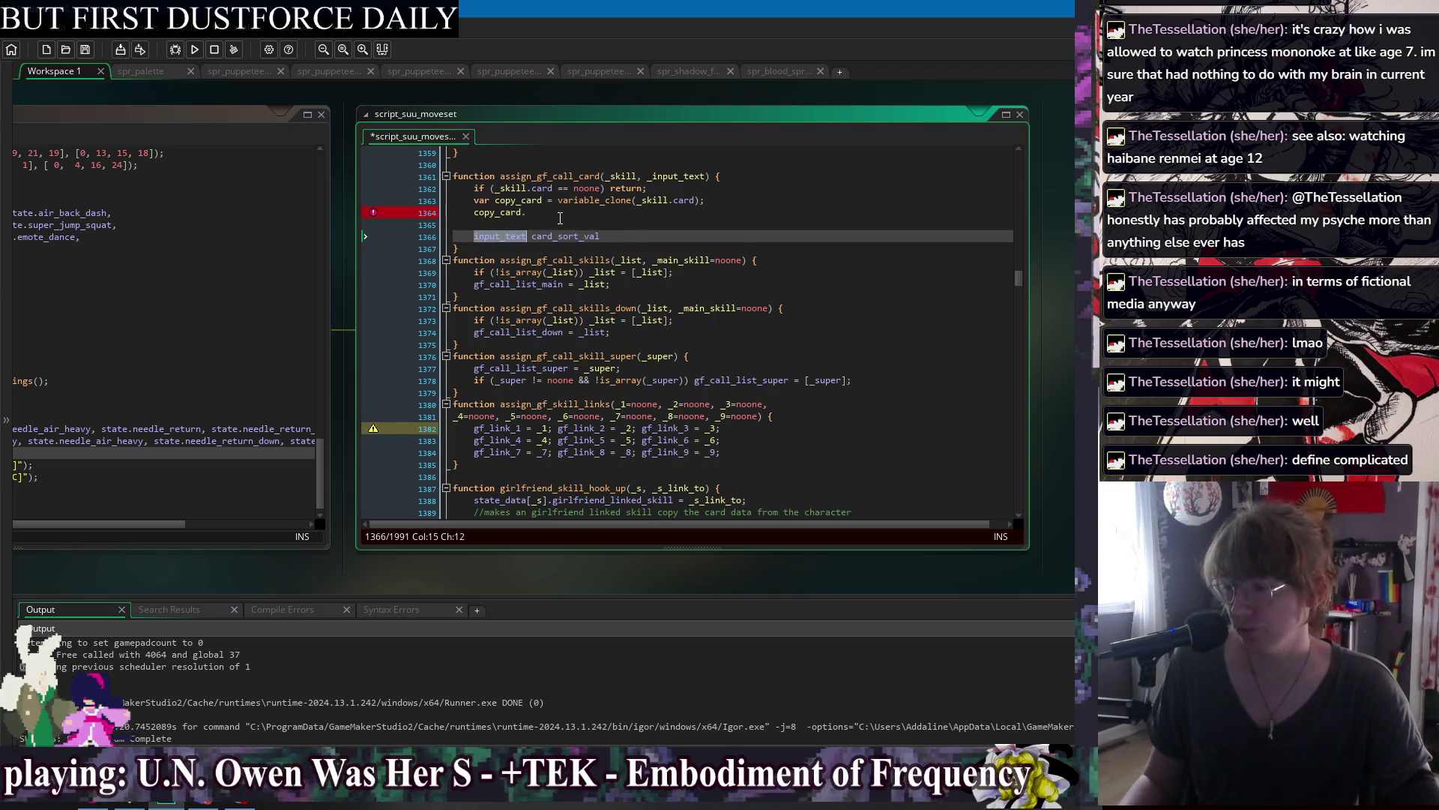
pyautogui.click(566, 216)
pyautogui.write('input_text = ')
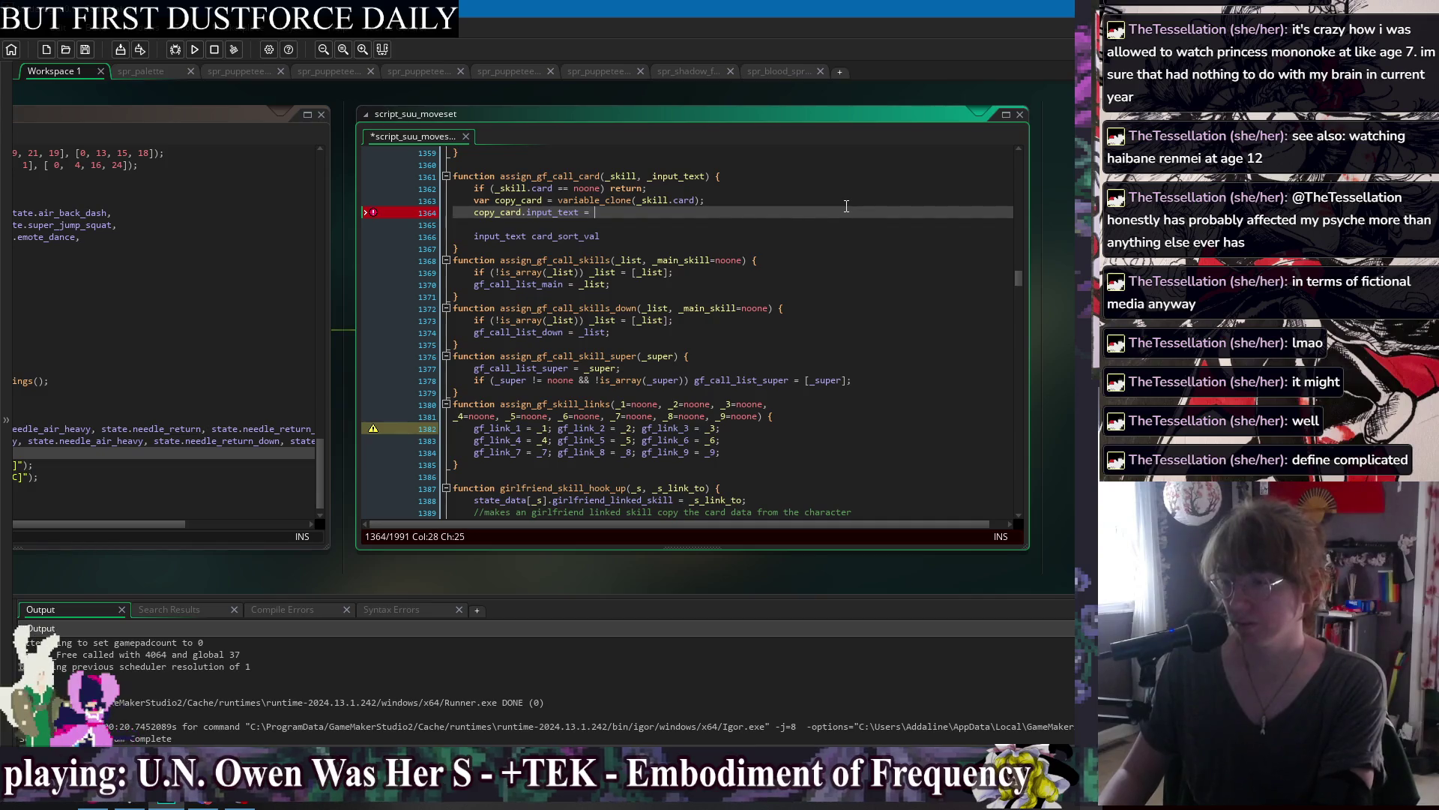
pyautogui.write('_input_text;')
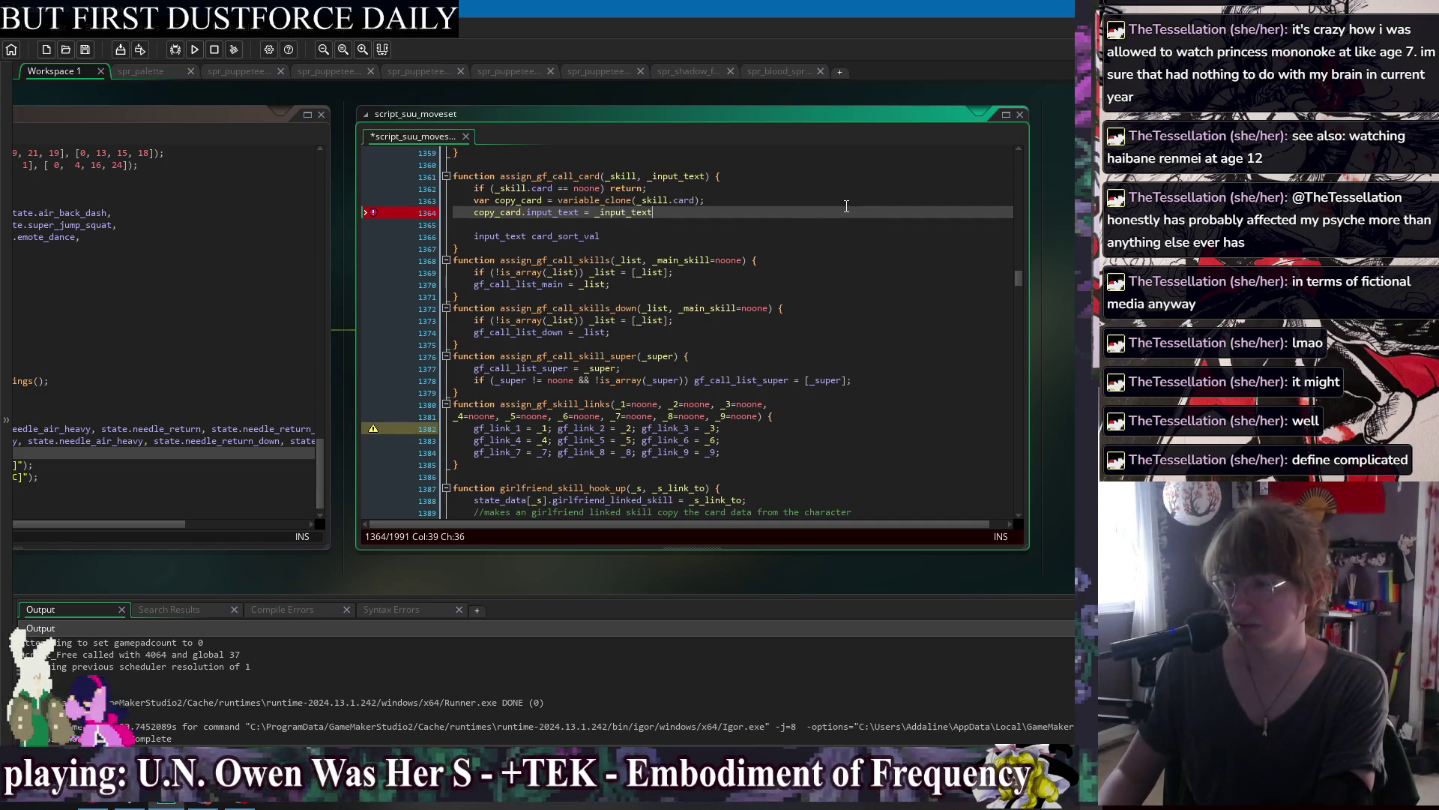
pyautogui.press('Return')
pyautogui.write('copy_')
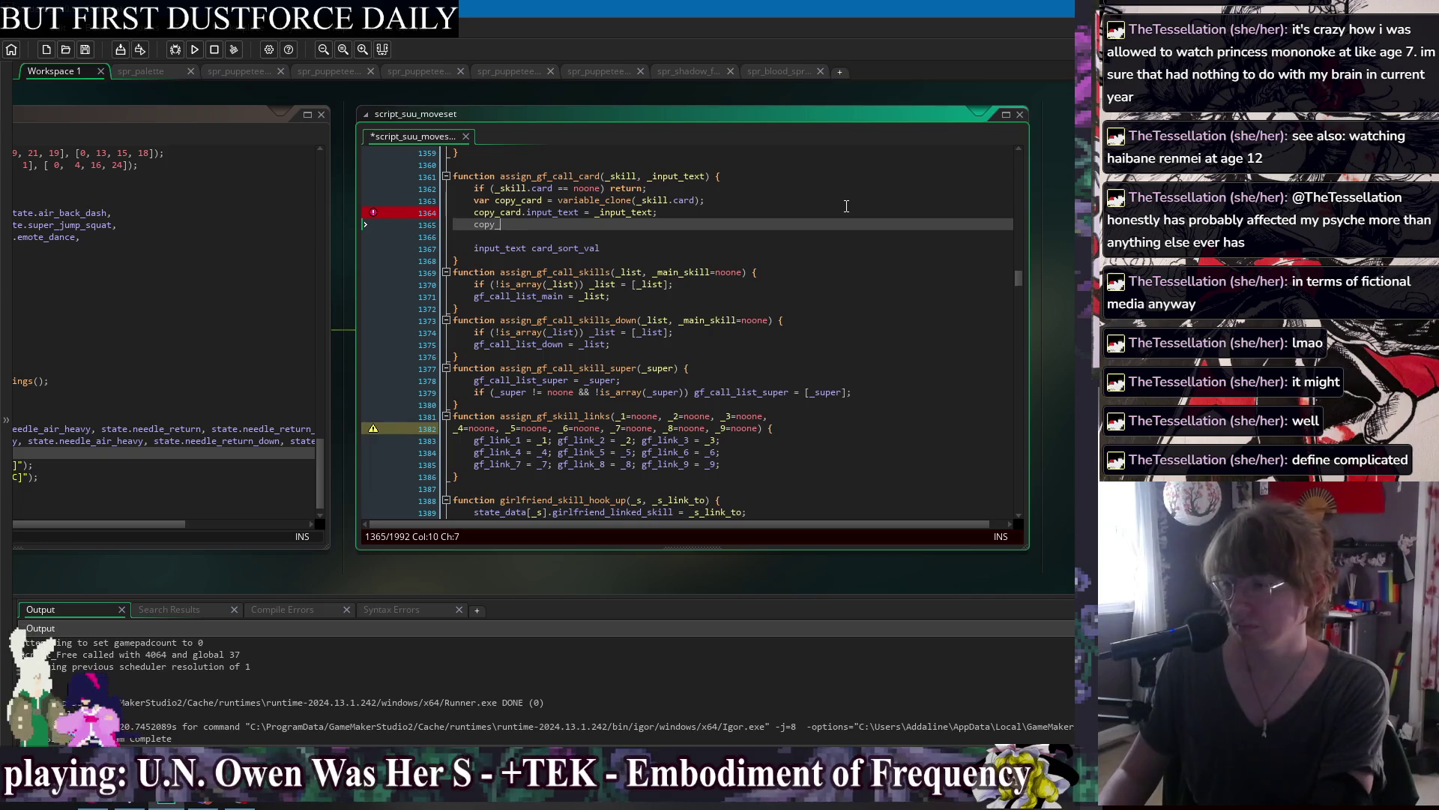
pyautogui.write('card.c')
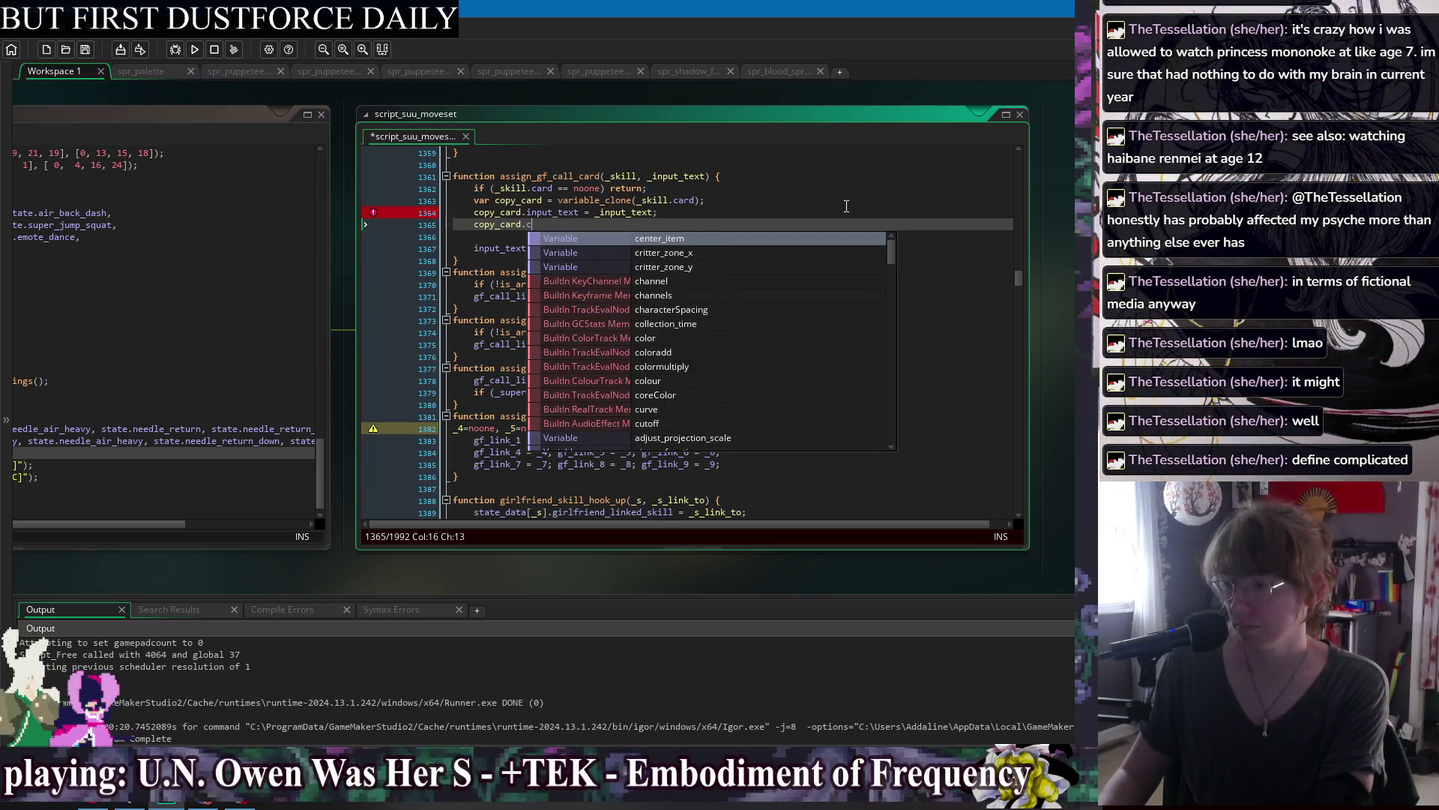
pyautogui.write('ard_sort_val = ')
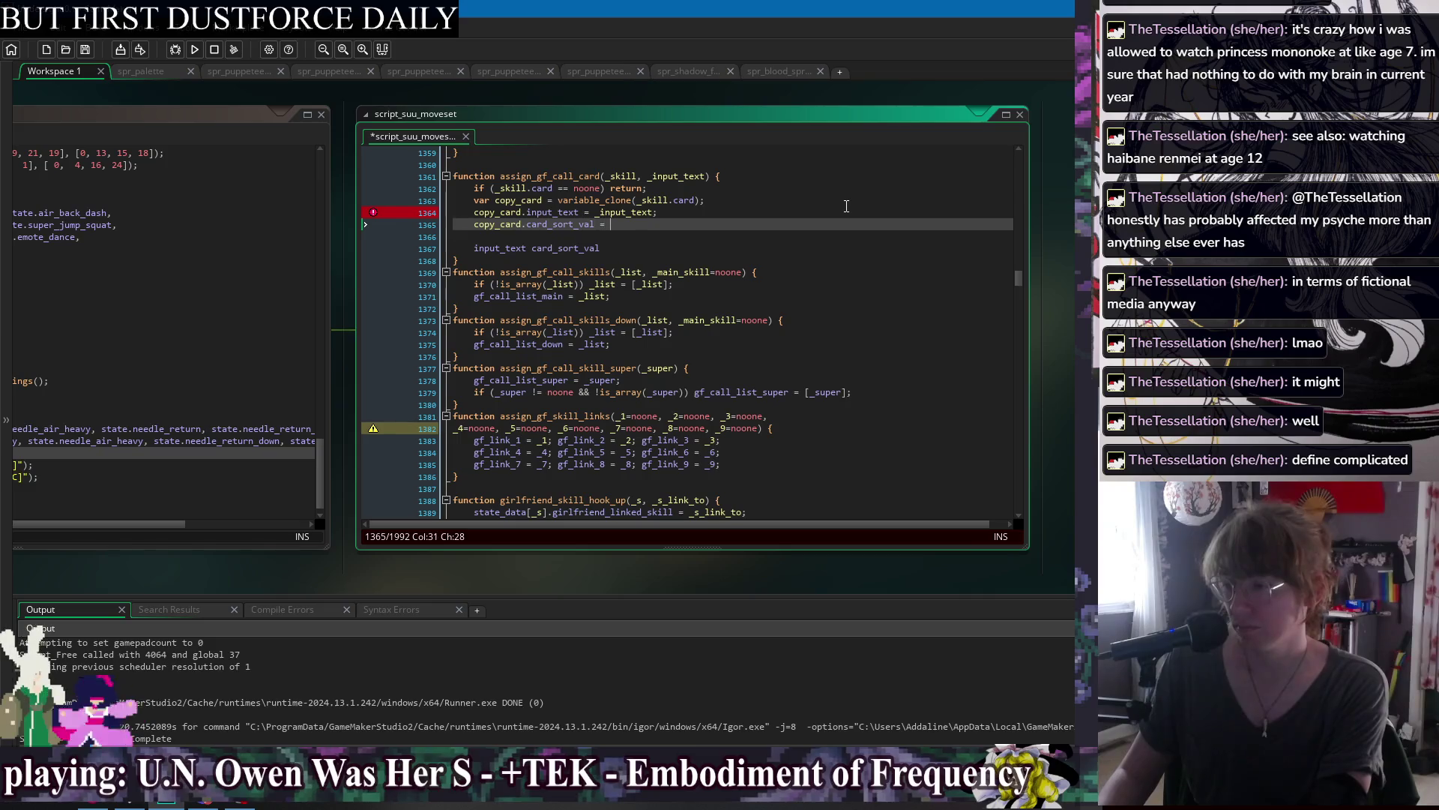
pyautogui.write('0;')
pyautogui.hotkey('ctrl', 's')
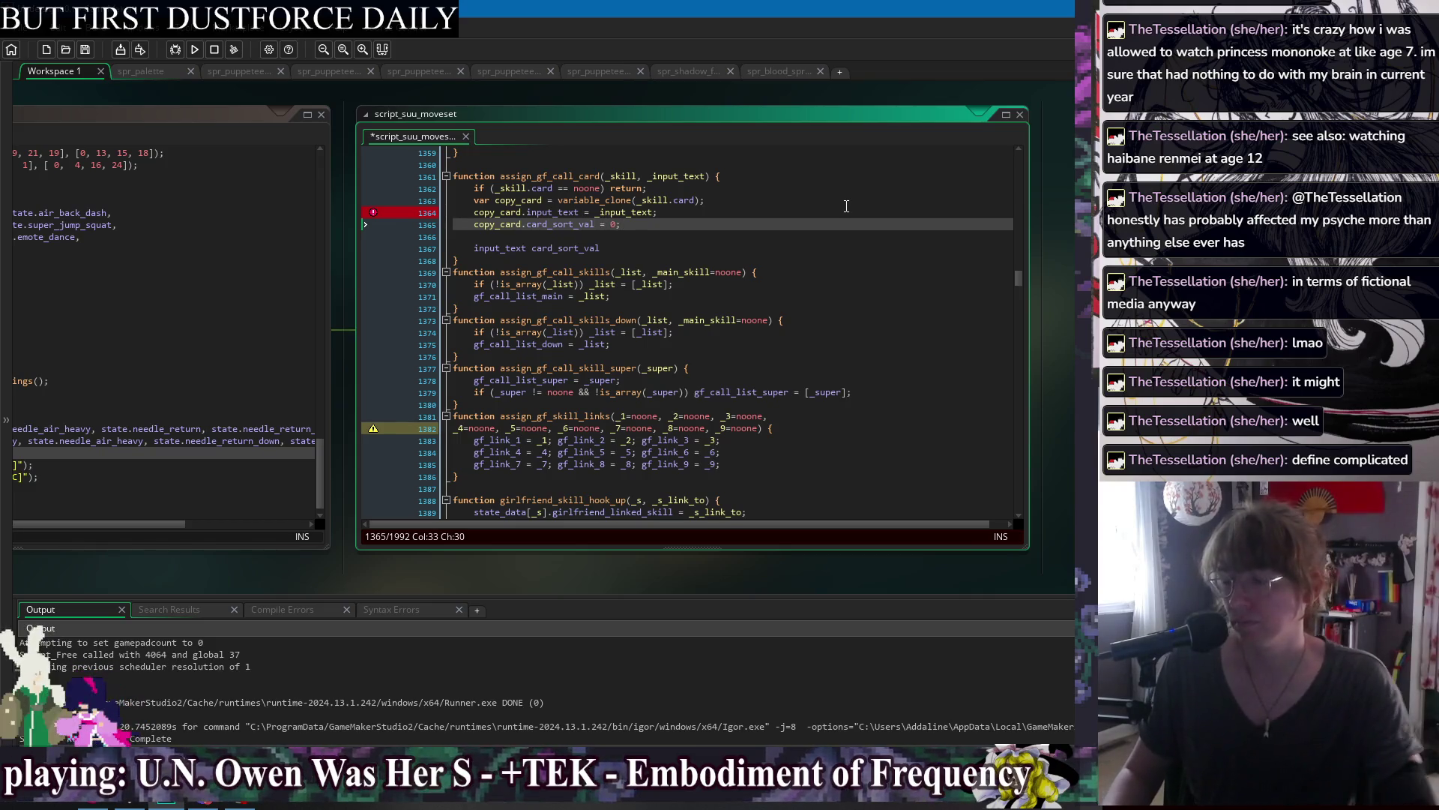
pyautogui.moveTo(604, 248); pyautogui.dragTo(656, 229)
pyautogui.press('BackSpace')
pyautogui.press('Down')
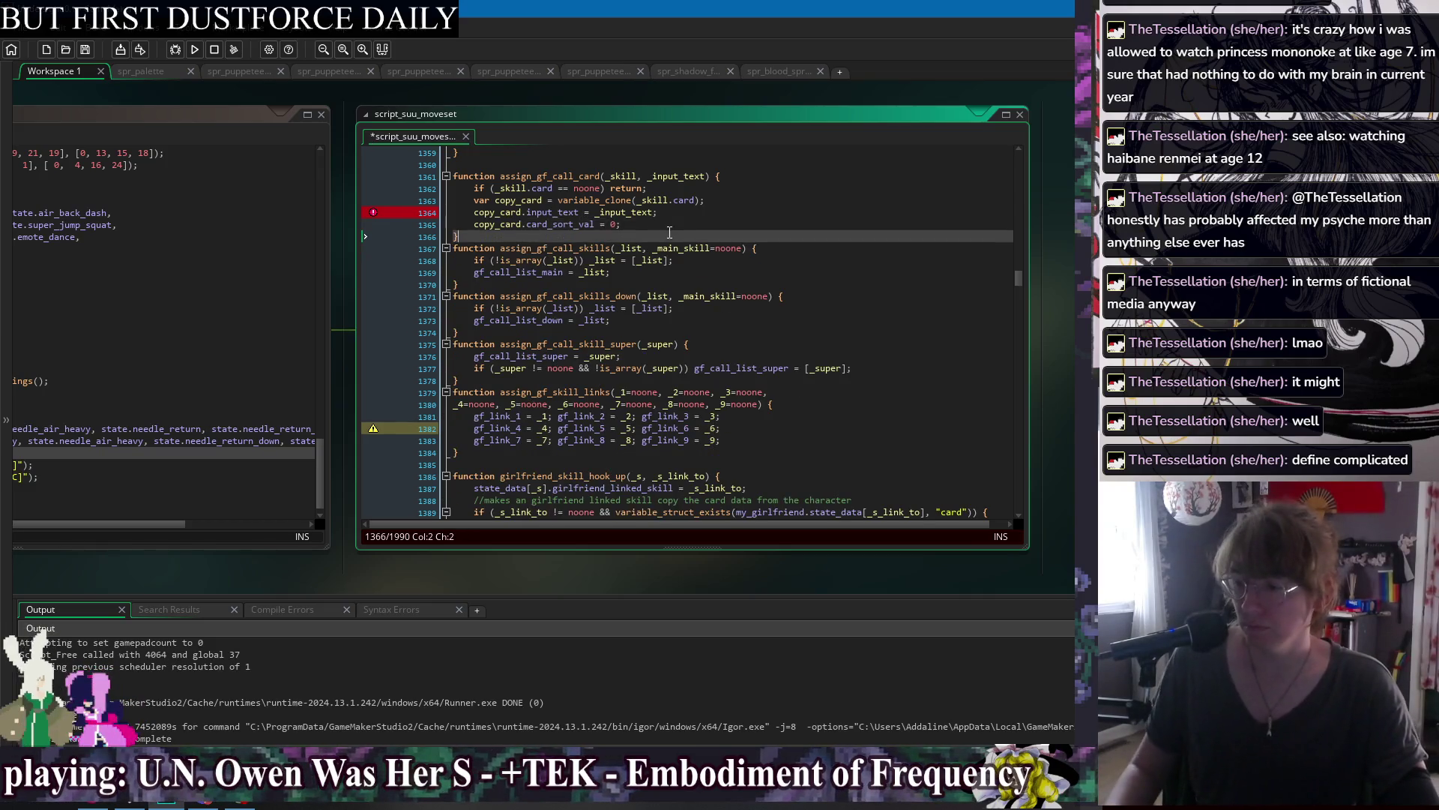
# Move the air-heavy card call line below the down-heavy call in jorogumo: Create.
pyautogui.moveTo(215, 111); pyautogui.dragTo(528, 141)
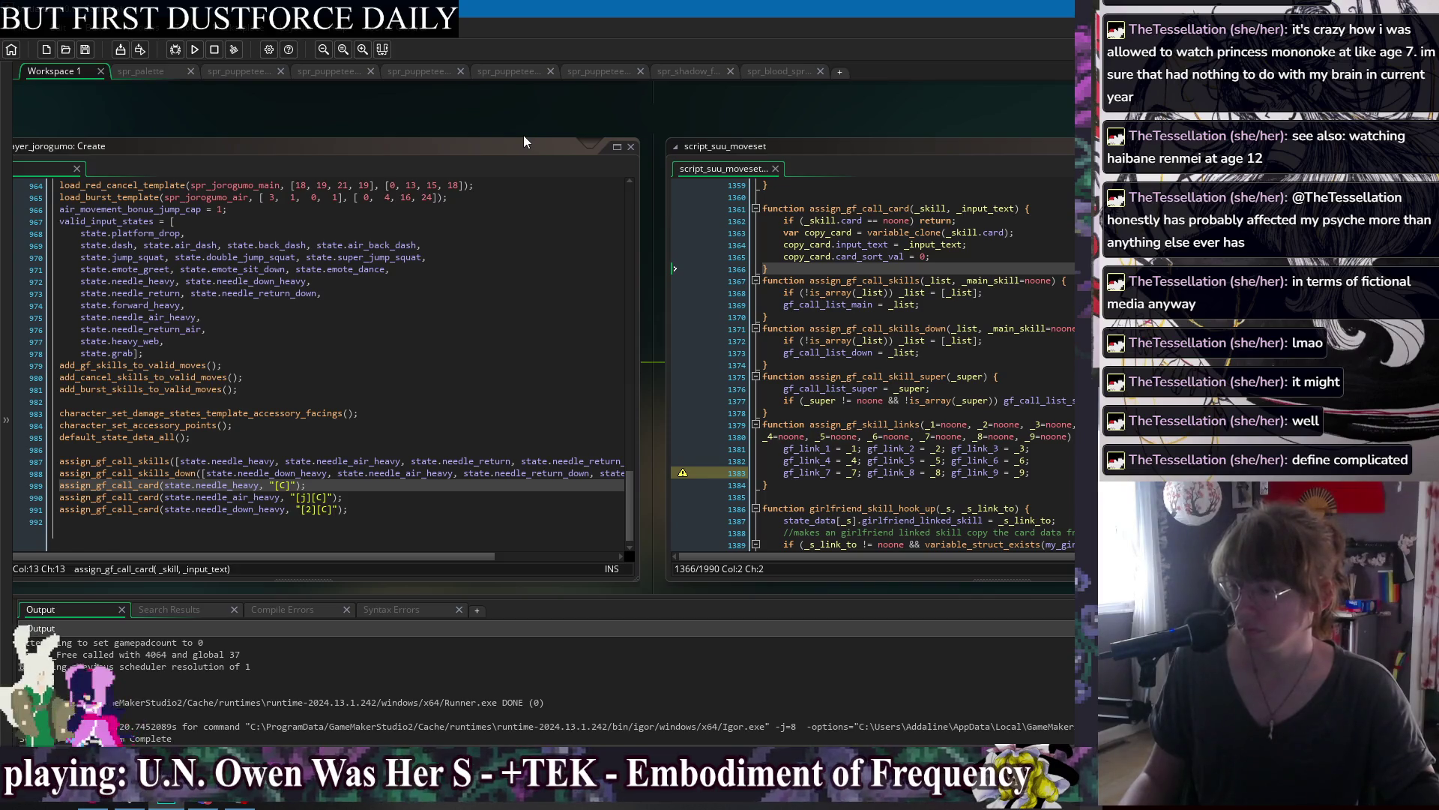
pyautogui.click(360, 497)
pyautogui.hotkey('shift', 'Up')
pyautogui.press('BackSpace')
pyautogui.hotkey('ctrl', 'z')
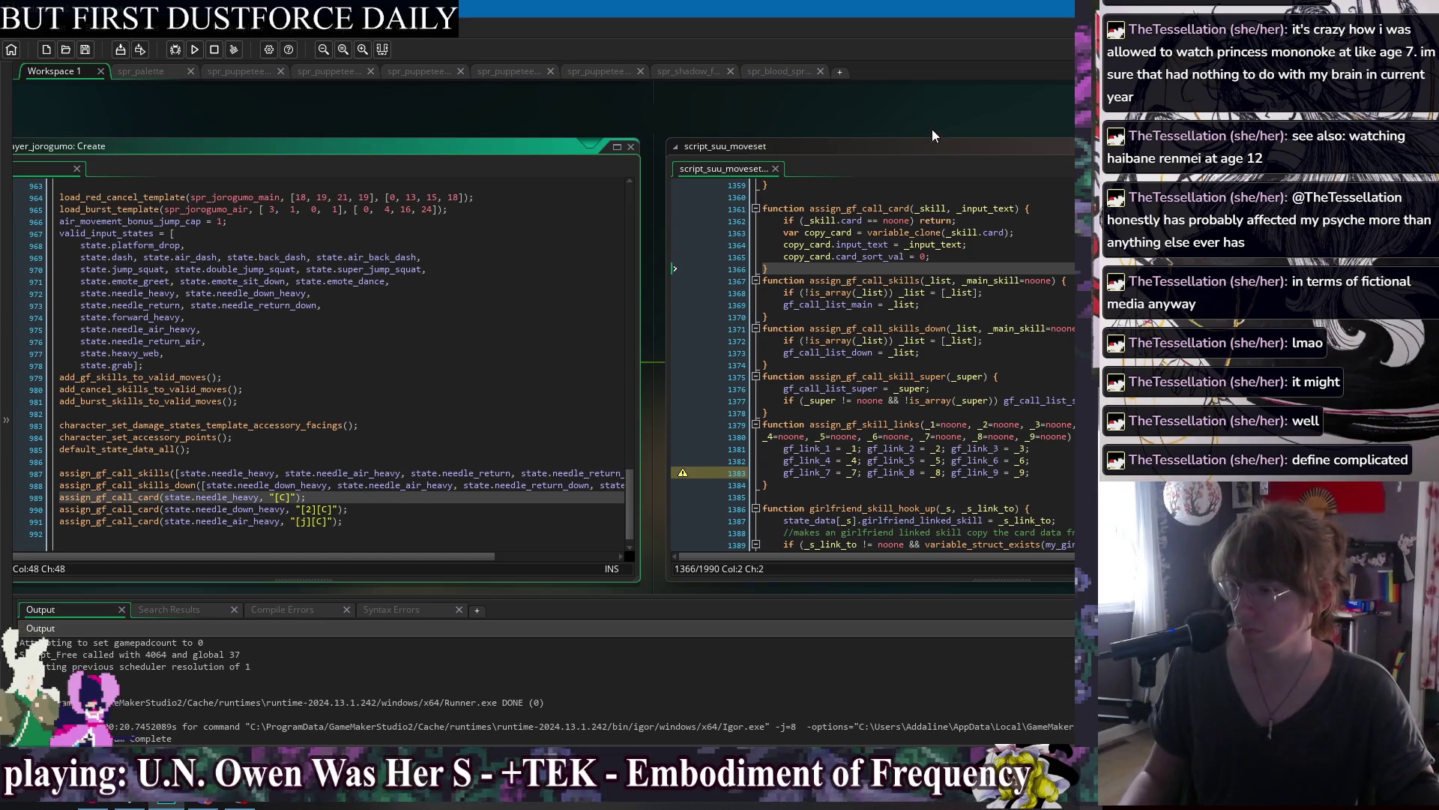
# Extend card_sort_val to '0 + array_length(gf_call_list_cards)' and save the script.
pyautogui.click(842, 251)
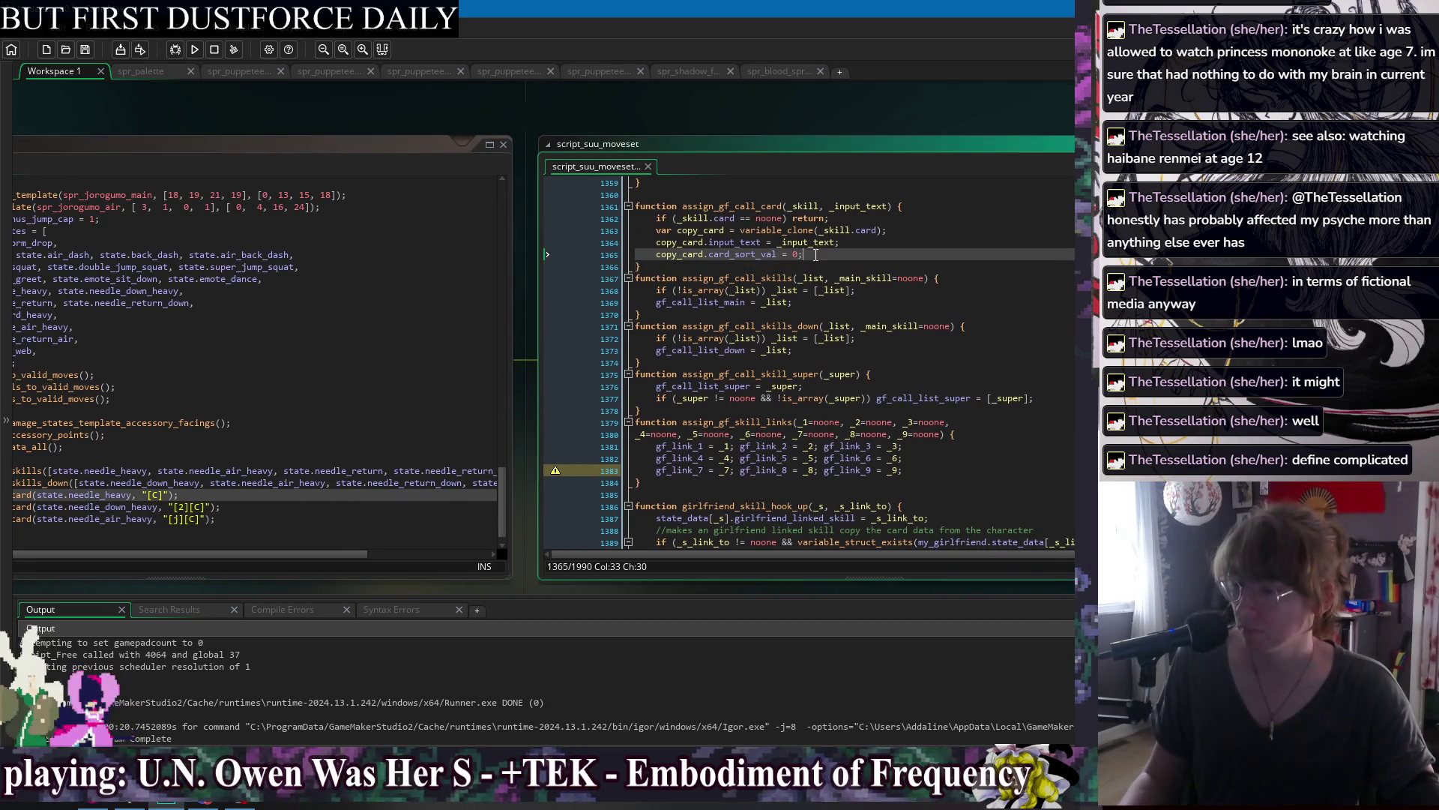
pyautogui.write('+ ')
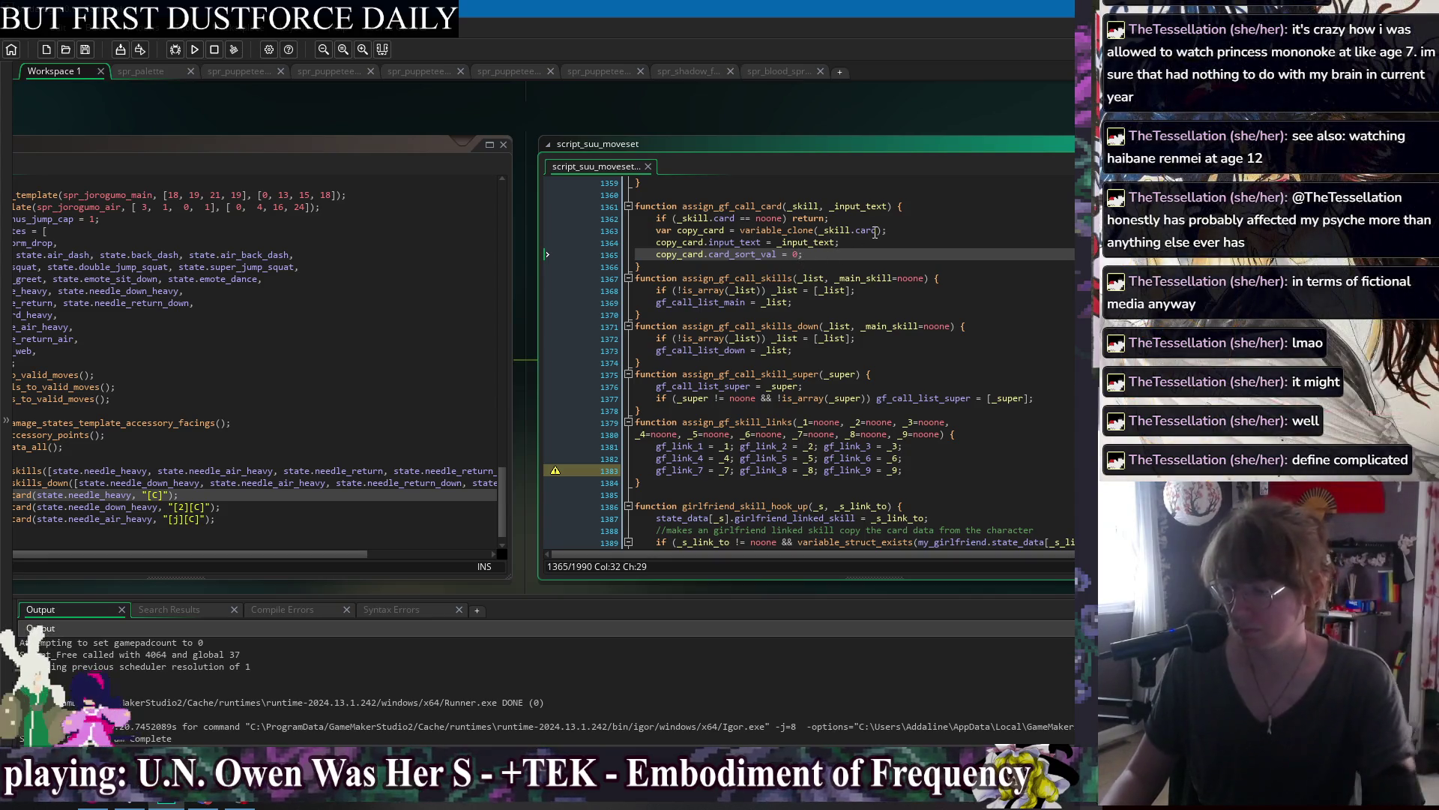
pyautogui.write('array_length(')
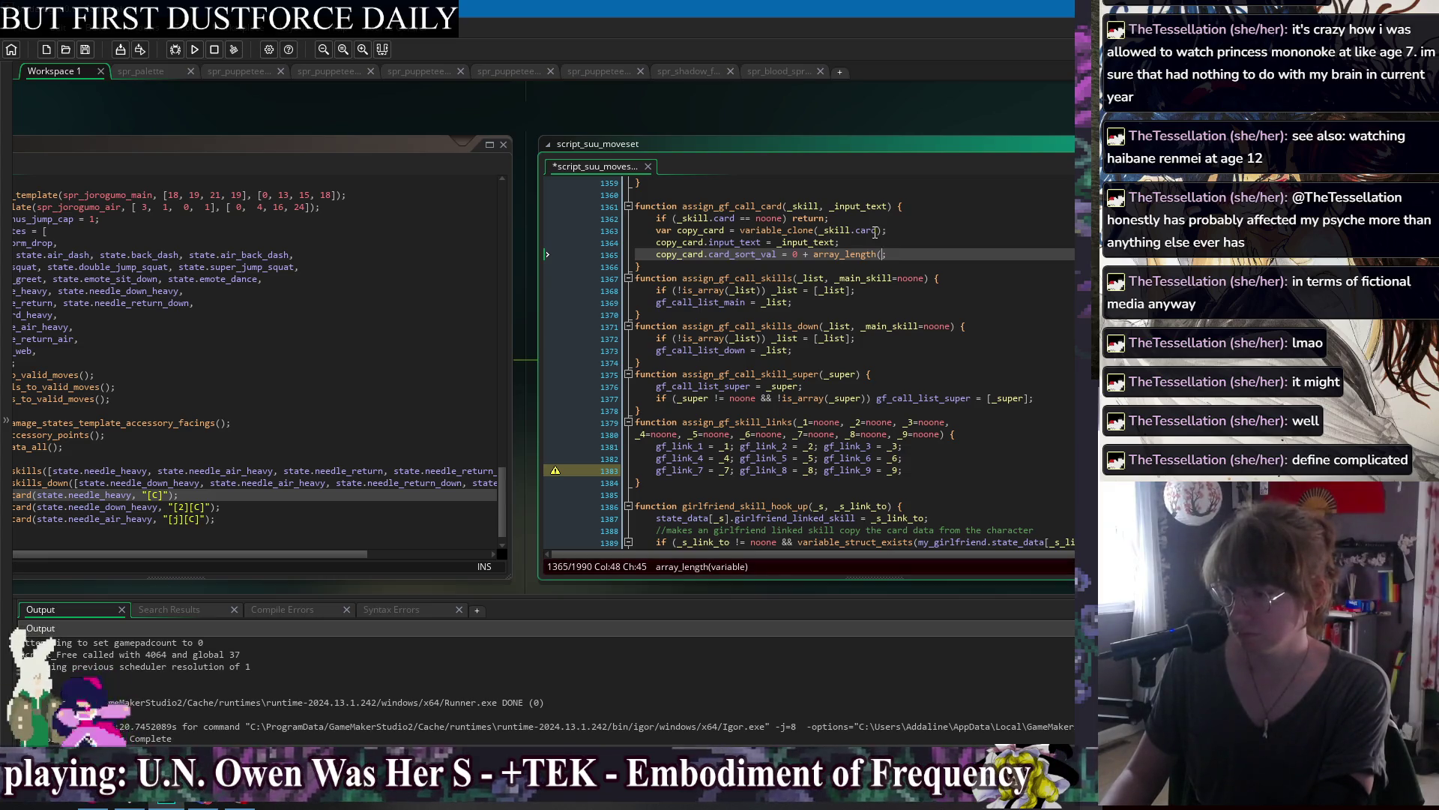
pyautogui.write('g')
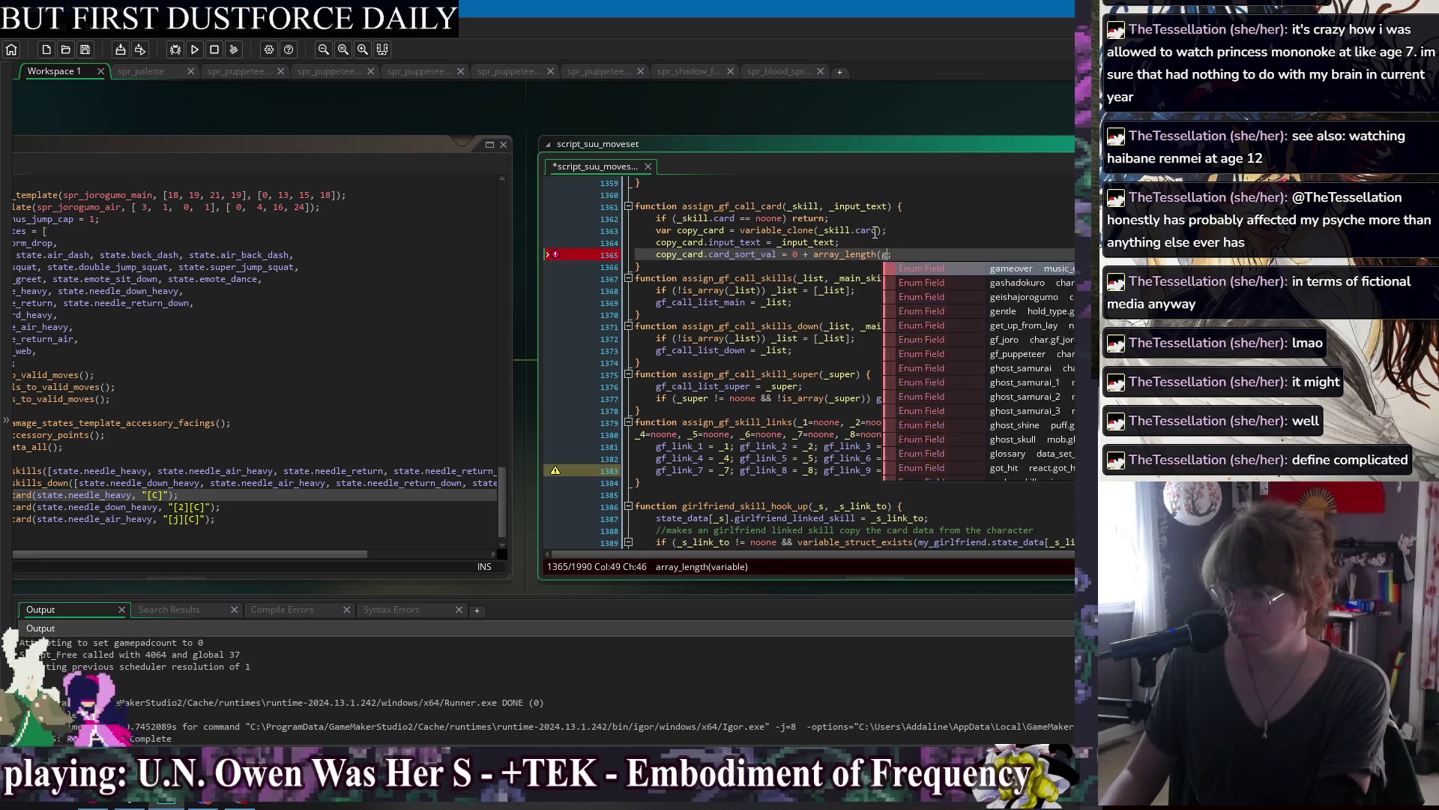
pyautogui.press('BackSpace')
pyautogui.write('call_')
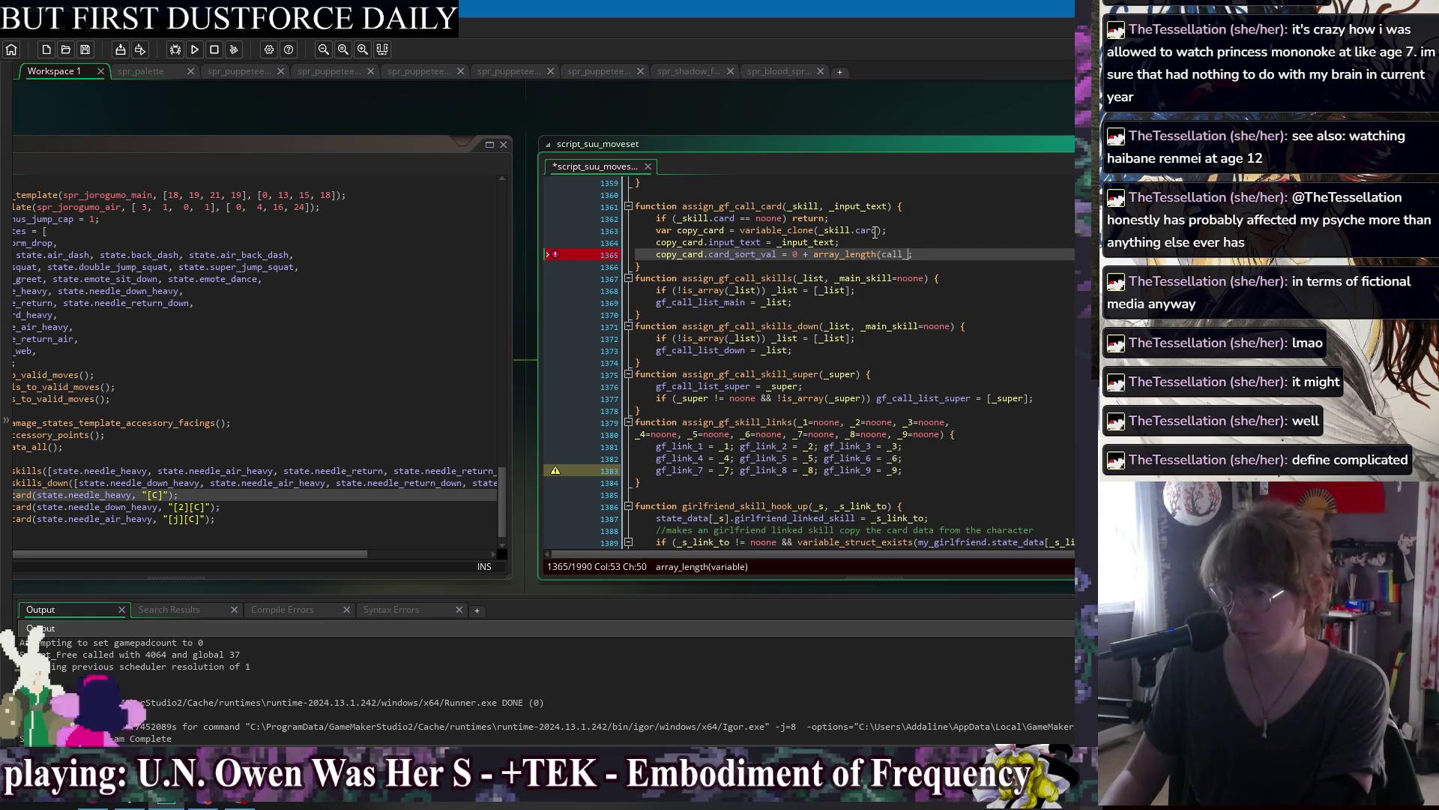
pyautogui.write('lis')
pyautogui.press('Return')
pyautogui.write(')')
pyautogui.hotkey('ctrl', 's')
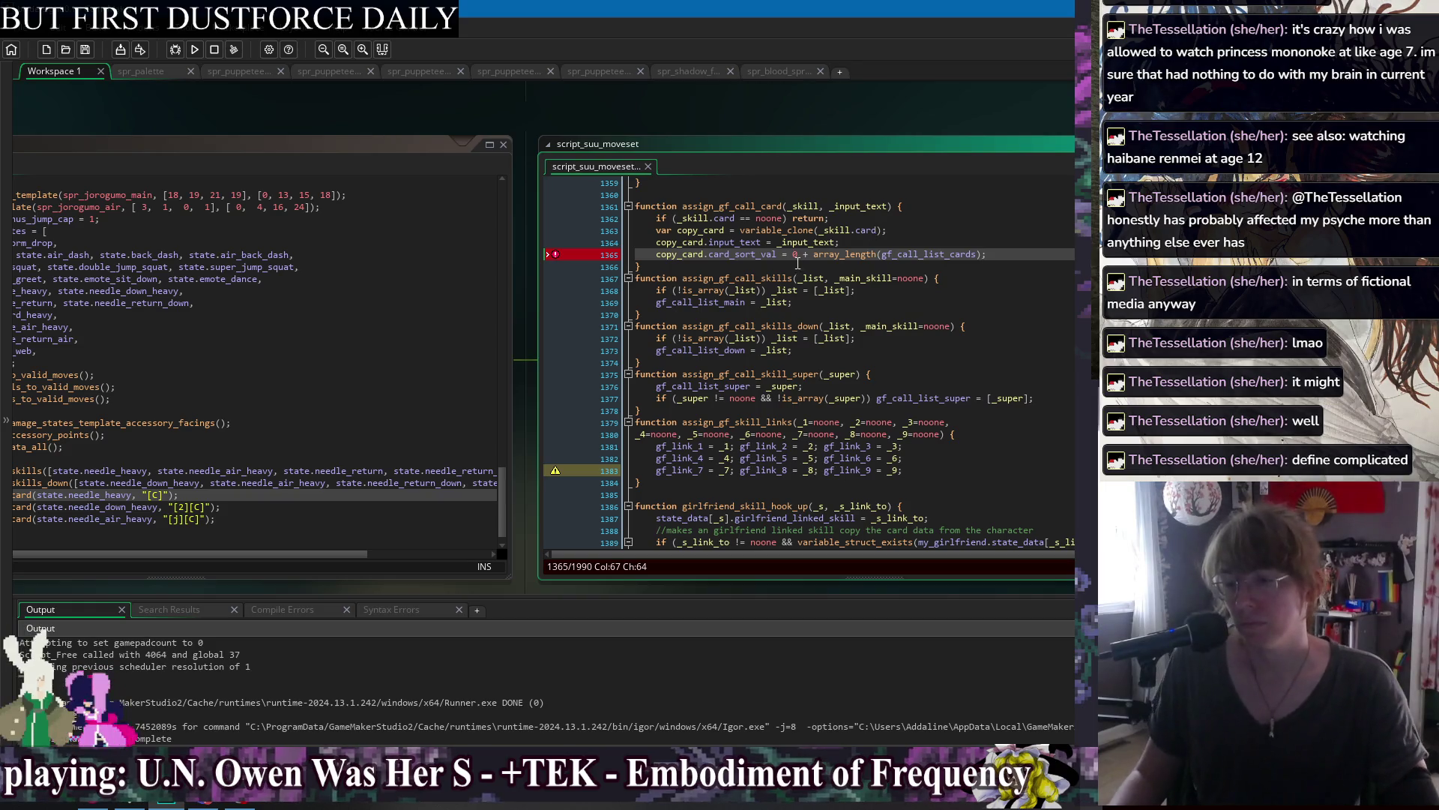
pyautogui.click(1025, 241)
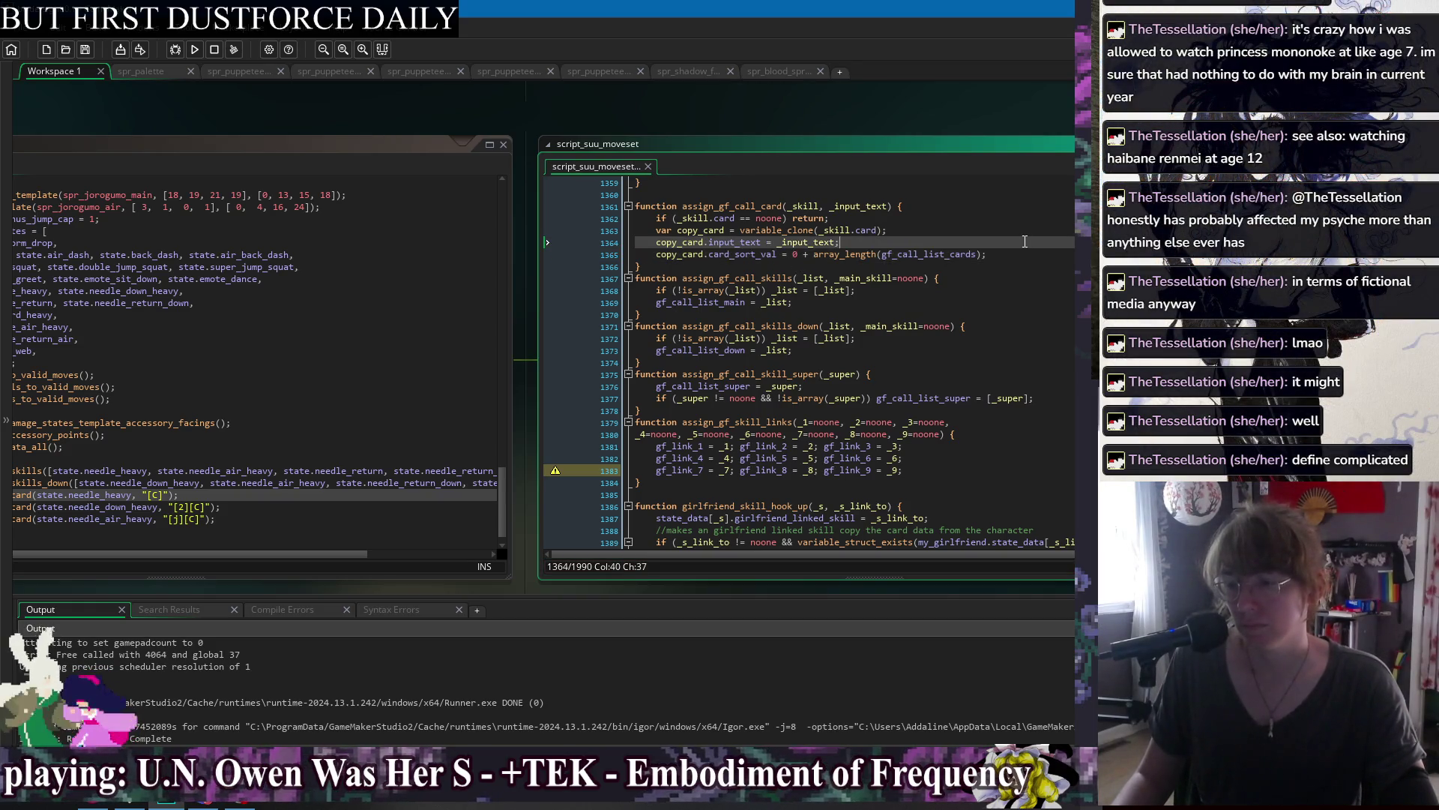
# Append array_push(gf_call_list_cards, copy_card); below the input_text assignment and save the script.
pyautogui.press('Return')
pyautogui.write('array_')
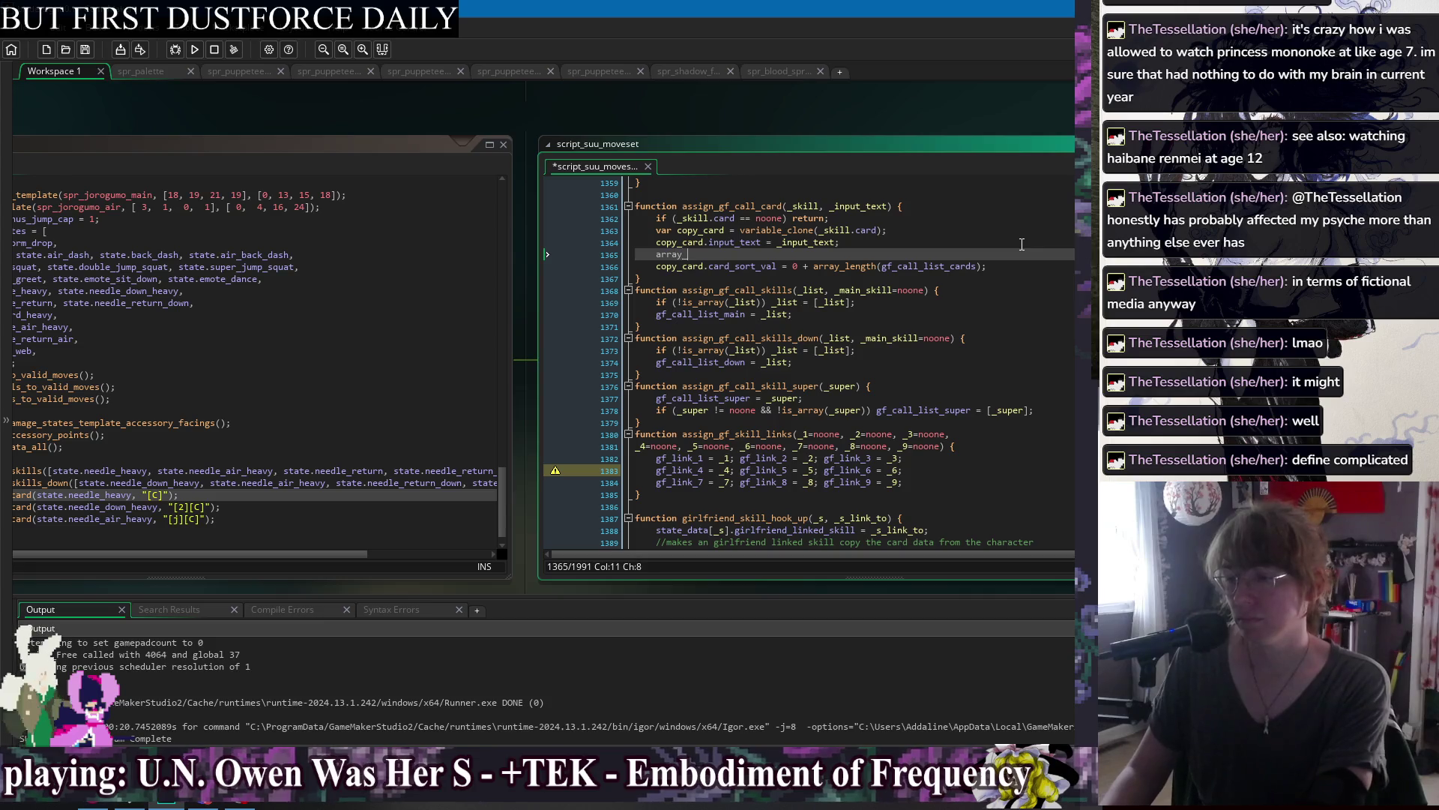
pyautogui.write('push(')
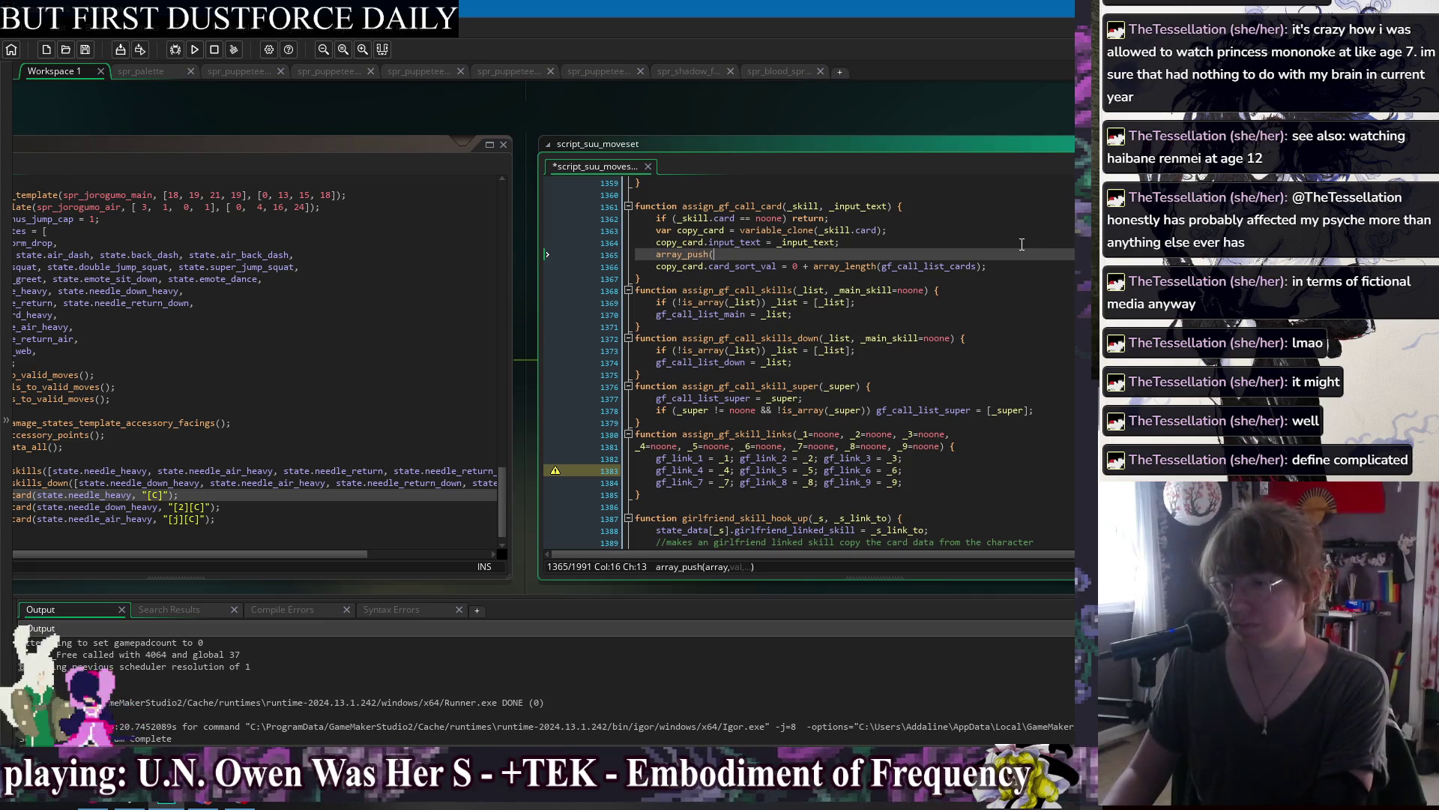
pyautogui.write('gf_call_list')
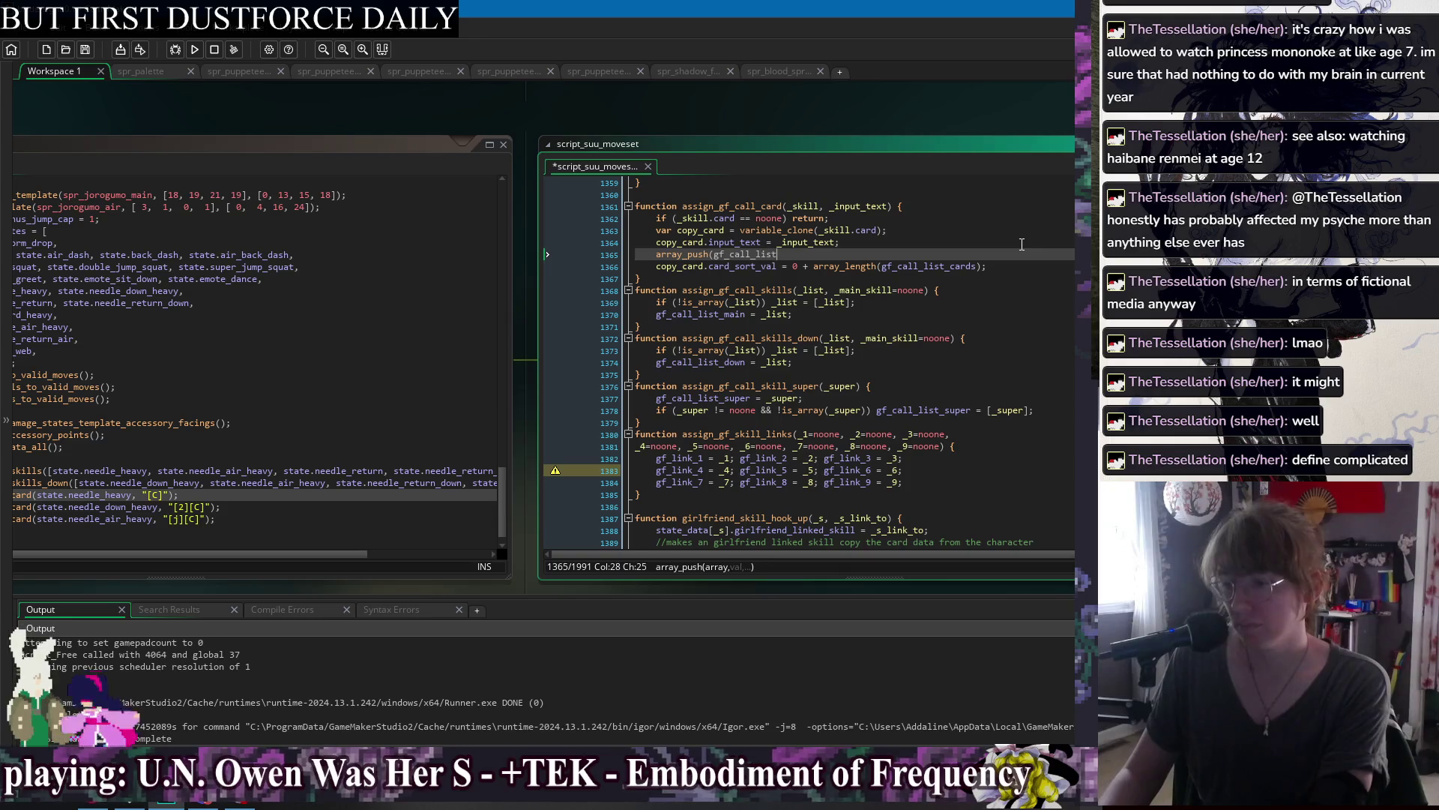
pyautogui.write('_cards, ')
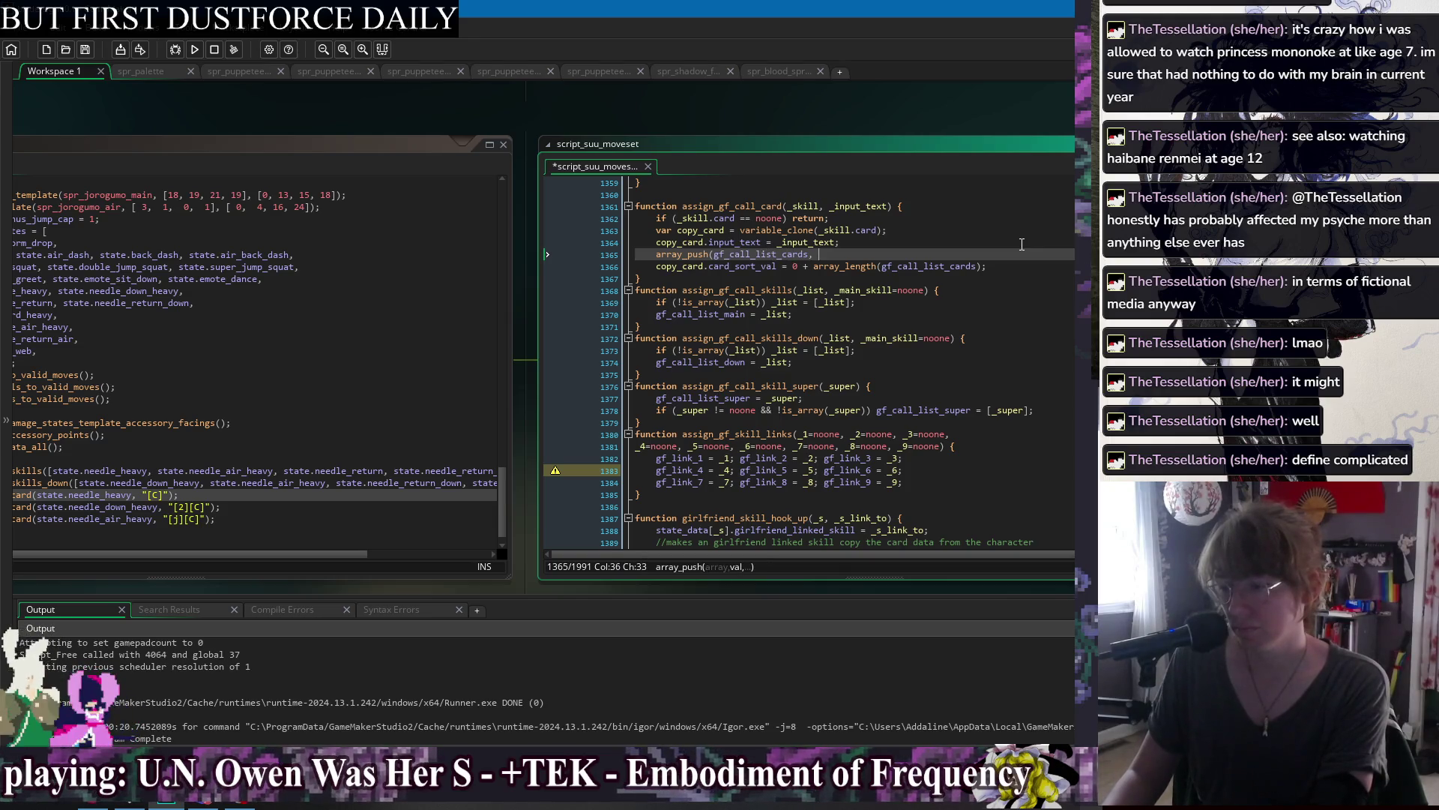
pyautogui.write('copy_card);')
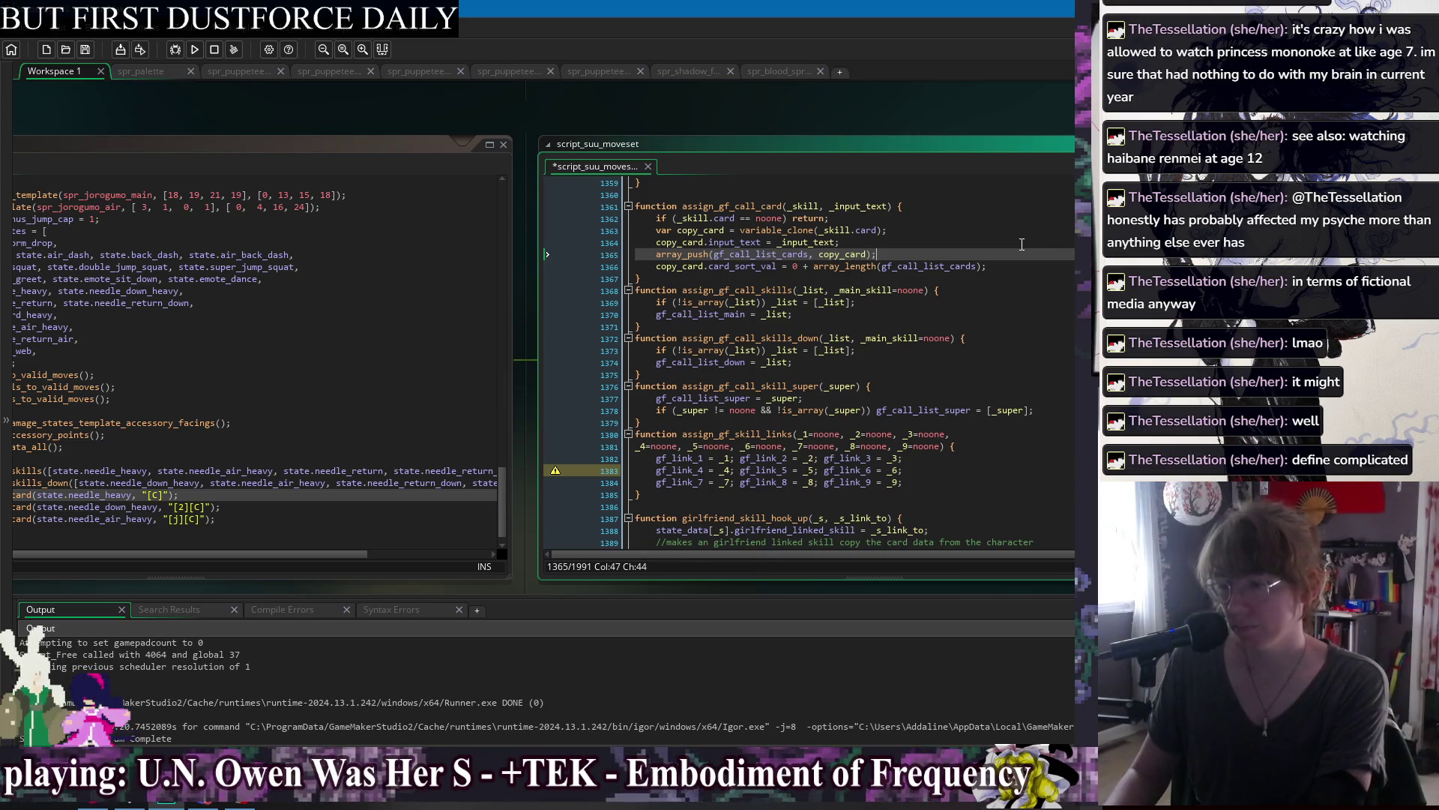
pyautogui.click(1021, 267)
pyautogui.hotkey('ctrl', 's')
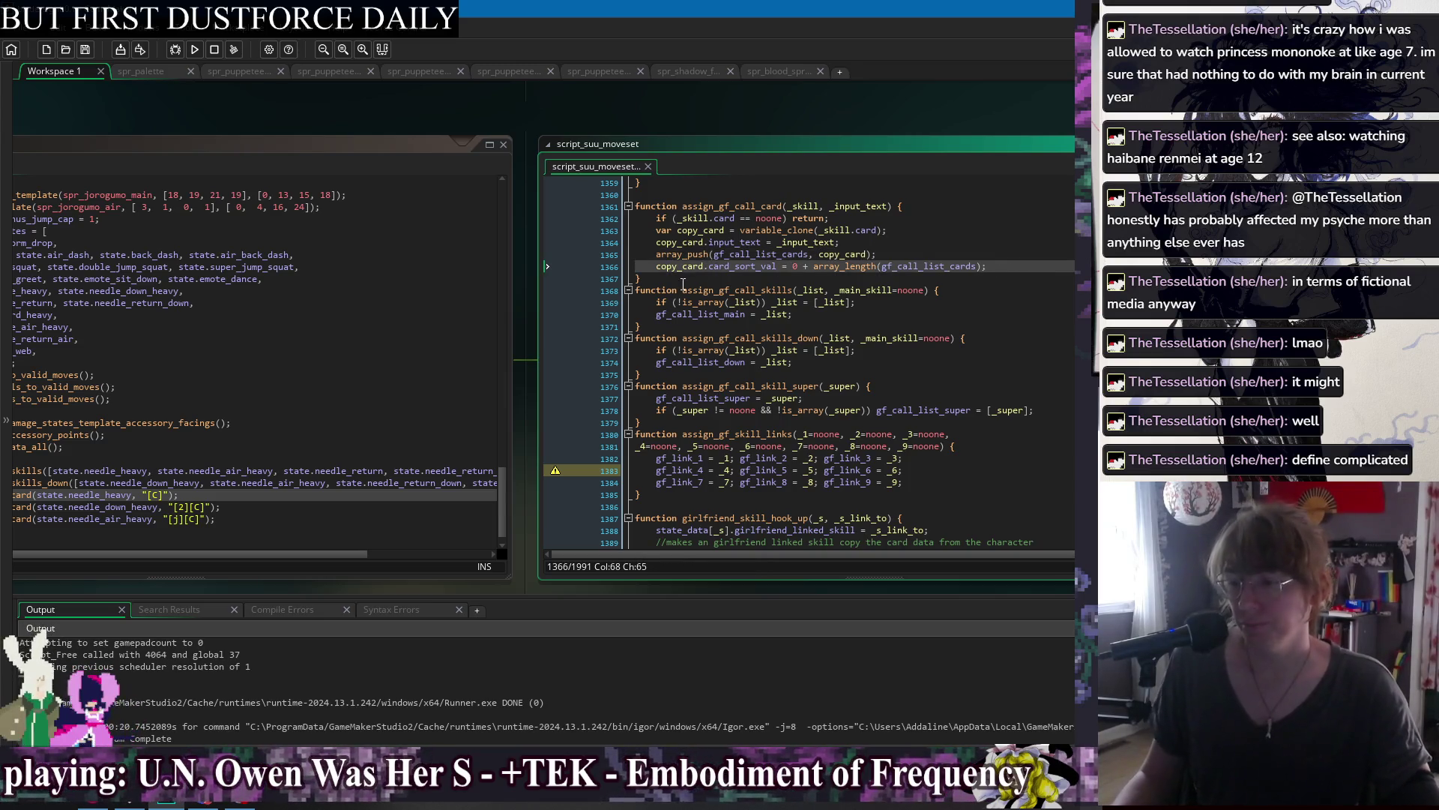
# Move the card_sort_val line above the array_push line and save again.
pyautogui.doubleClick(757, 266)
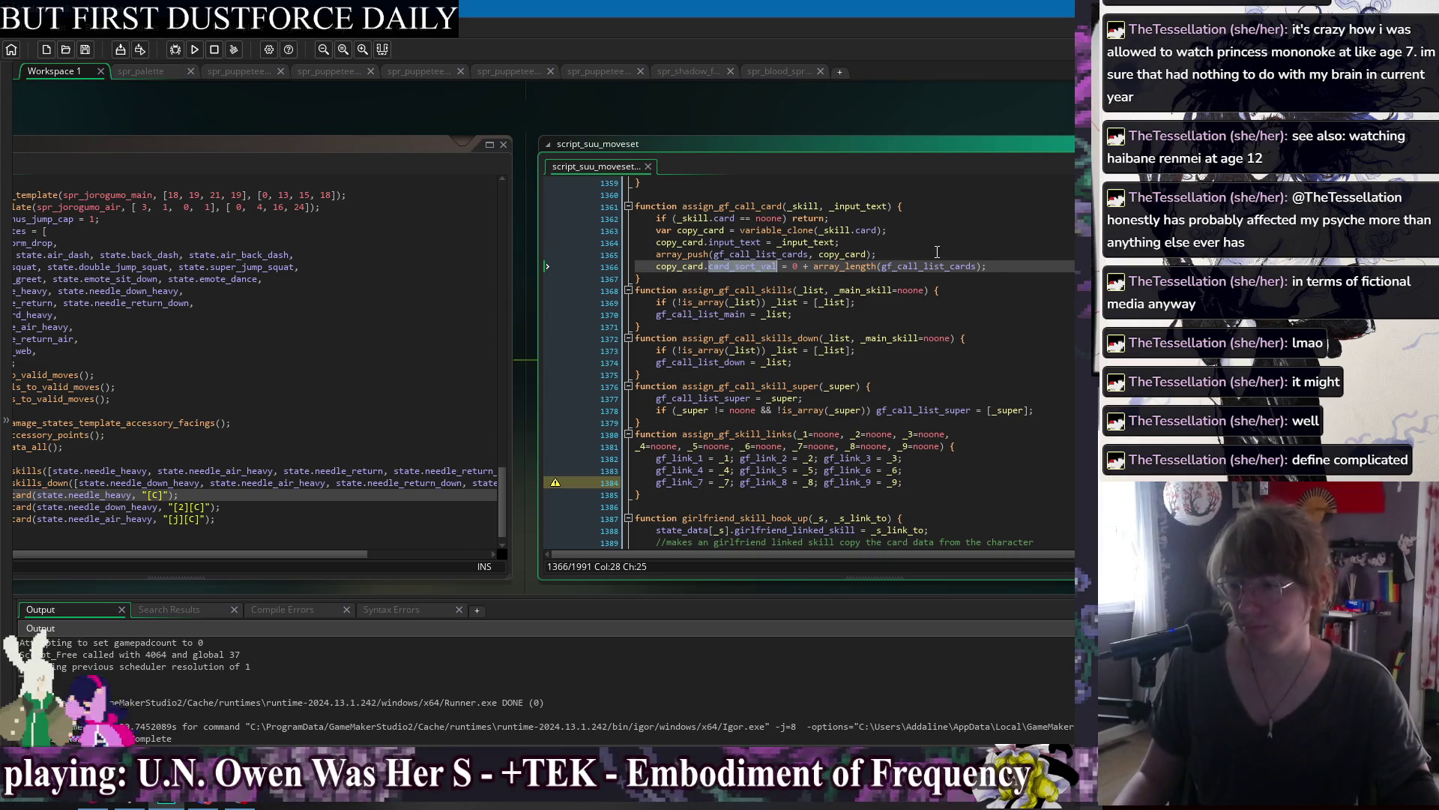
pyautogui.click(1008, 255)
pyautogui.hotkey('alt', 'Down')
pyautogui.hotkey('ctrl', 's')
pyautogui.click(1010, 242)
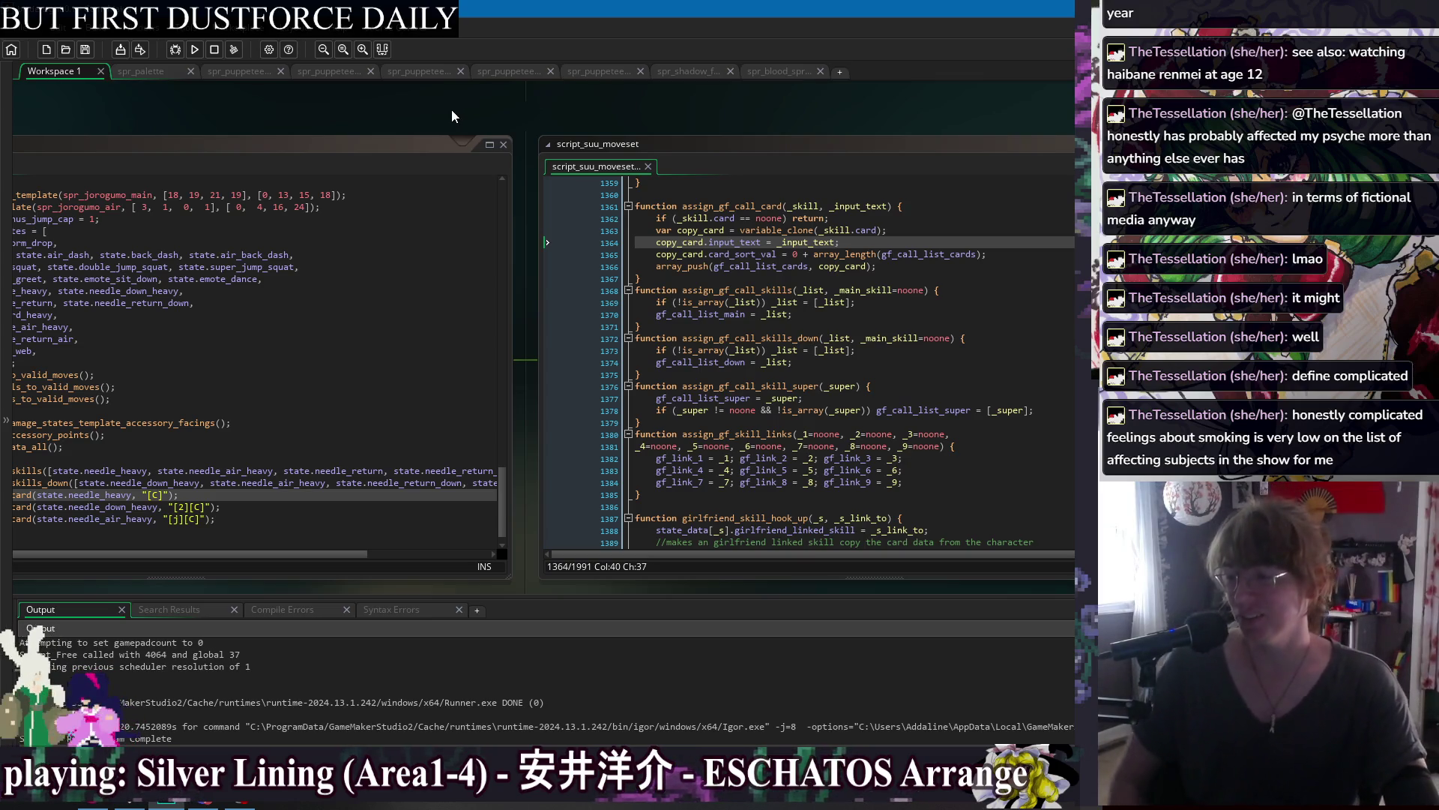
# Arrange the workspace to show script_suu_moveset beside the obj_player_jorogumo Create code.
pyautogui.moveTo(672, 119); pyautogui.dragTo(639, 116)
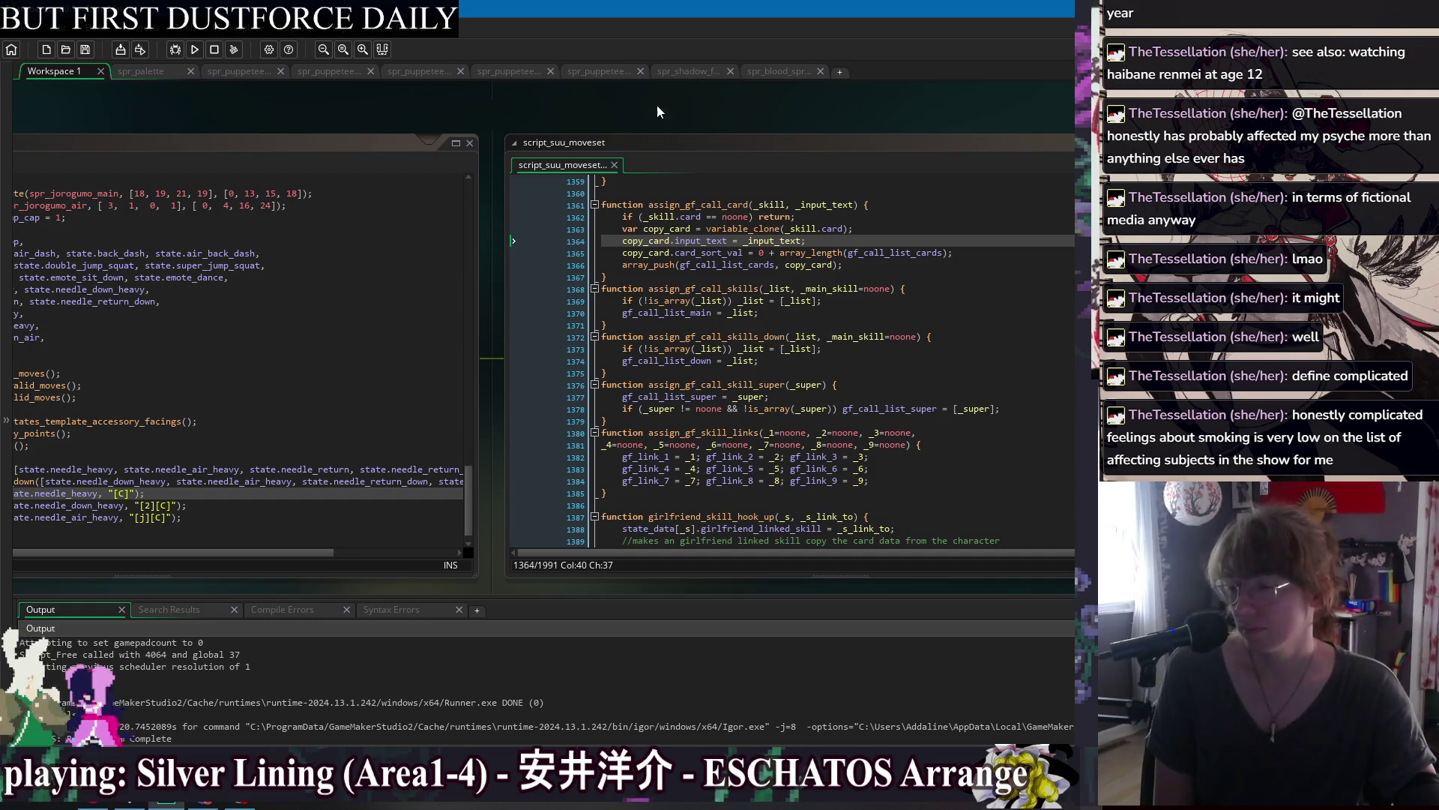
pyautogui.moveTo(856, 118)
pyautogui.mouseDown()
pyautogui.moveTo(662, 115)
pyautogui.moveTo(1037, 103)
pyautogui.moveTo(584, 114)
pyautogui.moveTo(1034, 112)
pyautogui.mouseUp()
pyautogui.moveTo(888, 110)
pyautogui.mouseDown()
pyautogui.moveTo(794, 109)
pyautogui.moveTo(816, 107)
pyautogui.mouseUp()
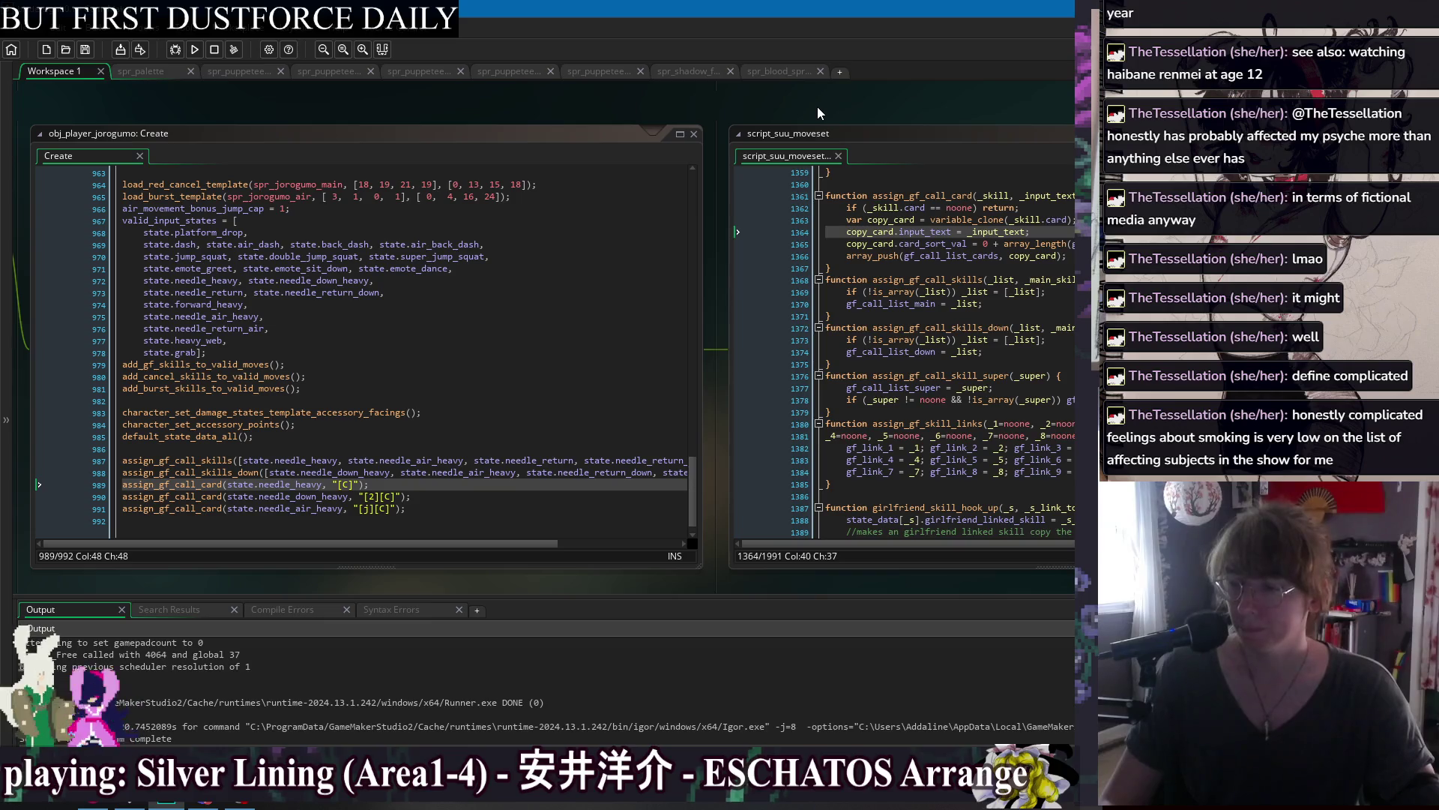
pyautogui.moveTo(927, 112); pyautogui.dragTo(638, 107)
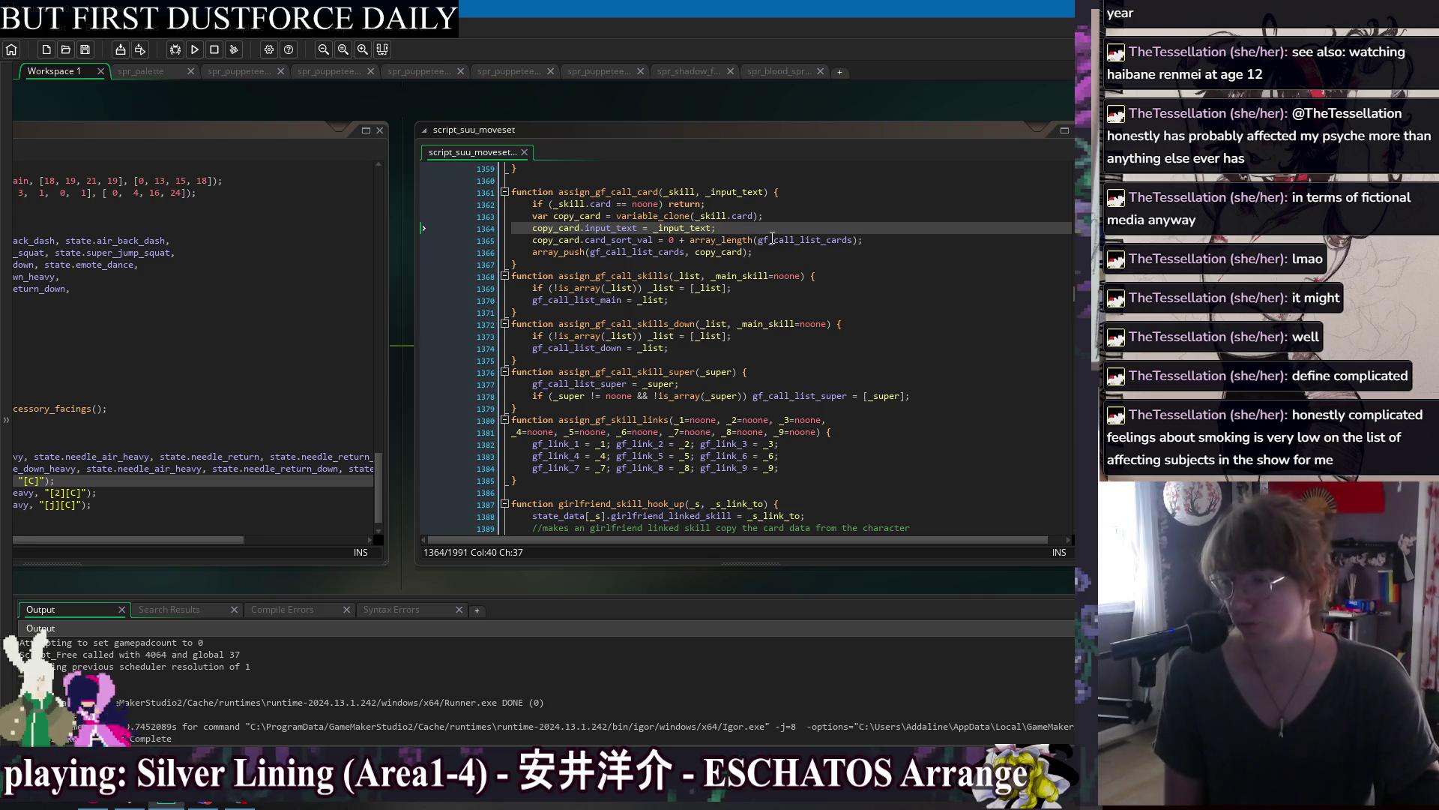
pyautogui.press('Down')
pyautogui.moveTo(345, 105); pyautogui.dragTo(595, 101)
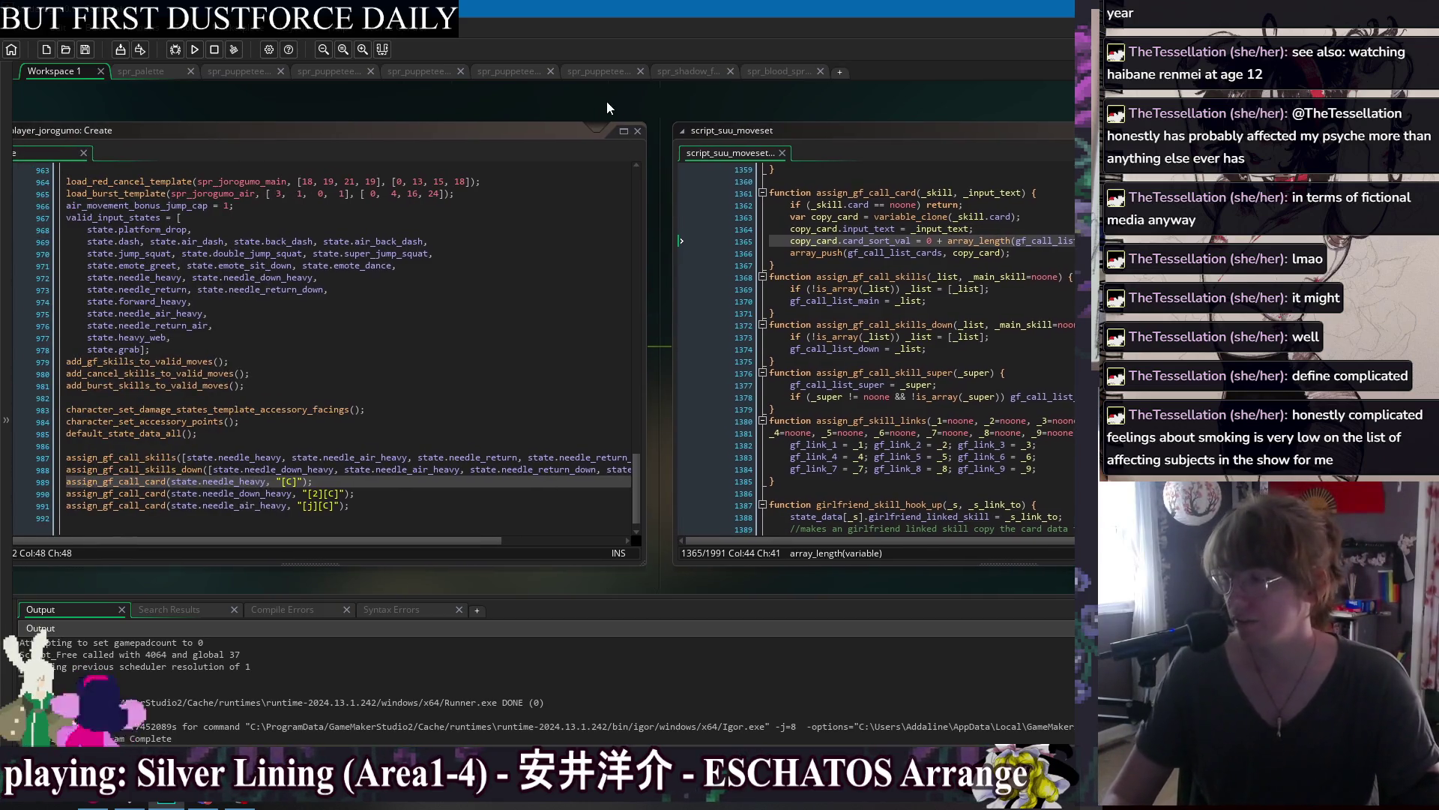
pyautogui.moveTo(879, 105); pyautogui.dragTo(560, 104)
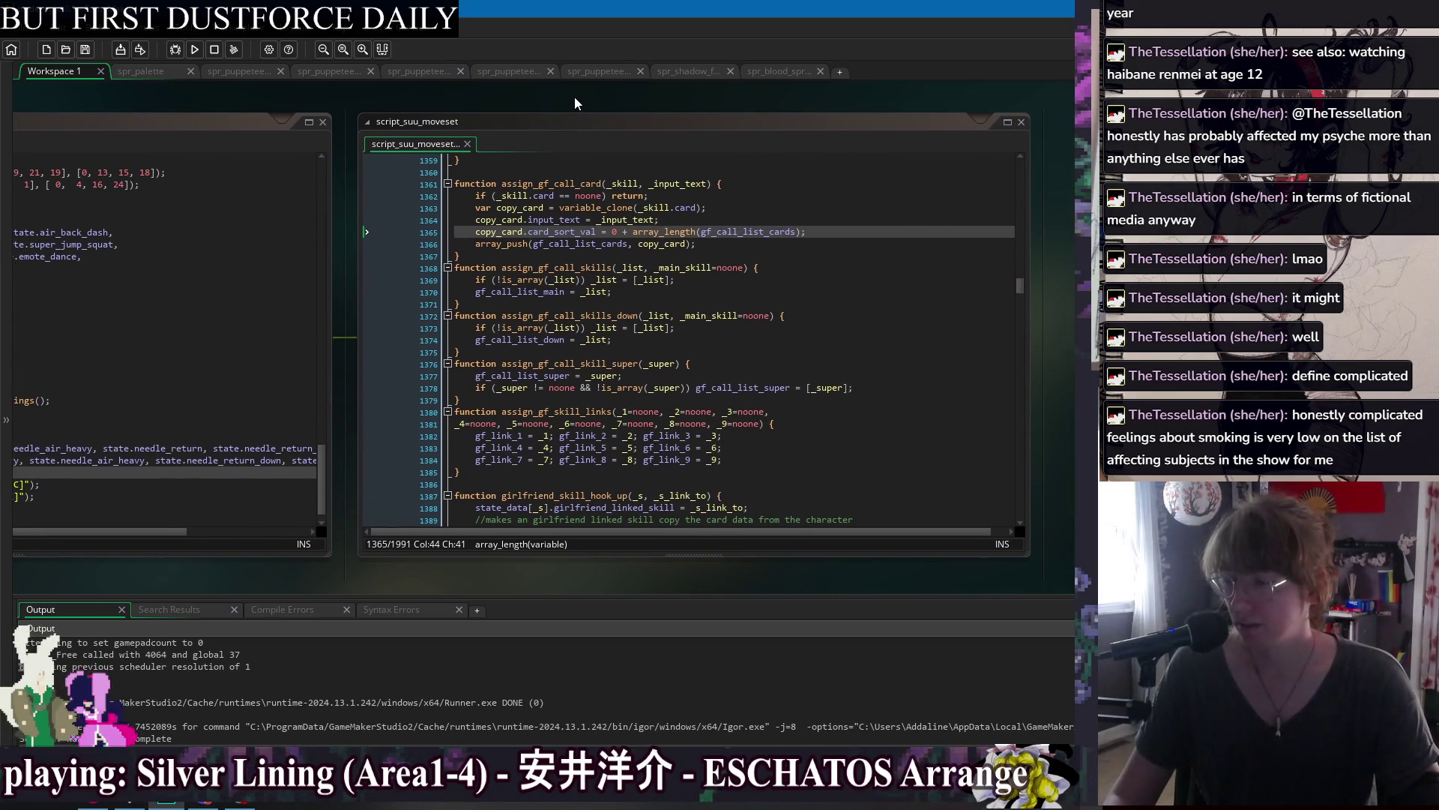
pyautogui.doubleClick(562, 231)
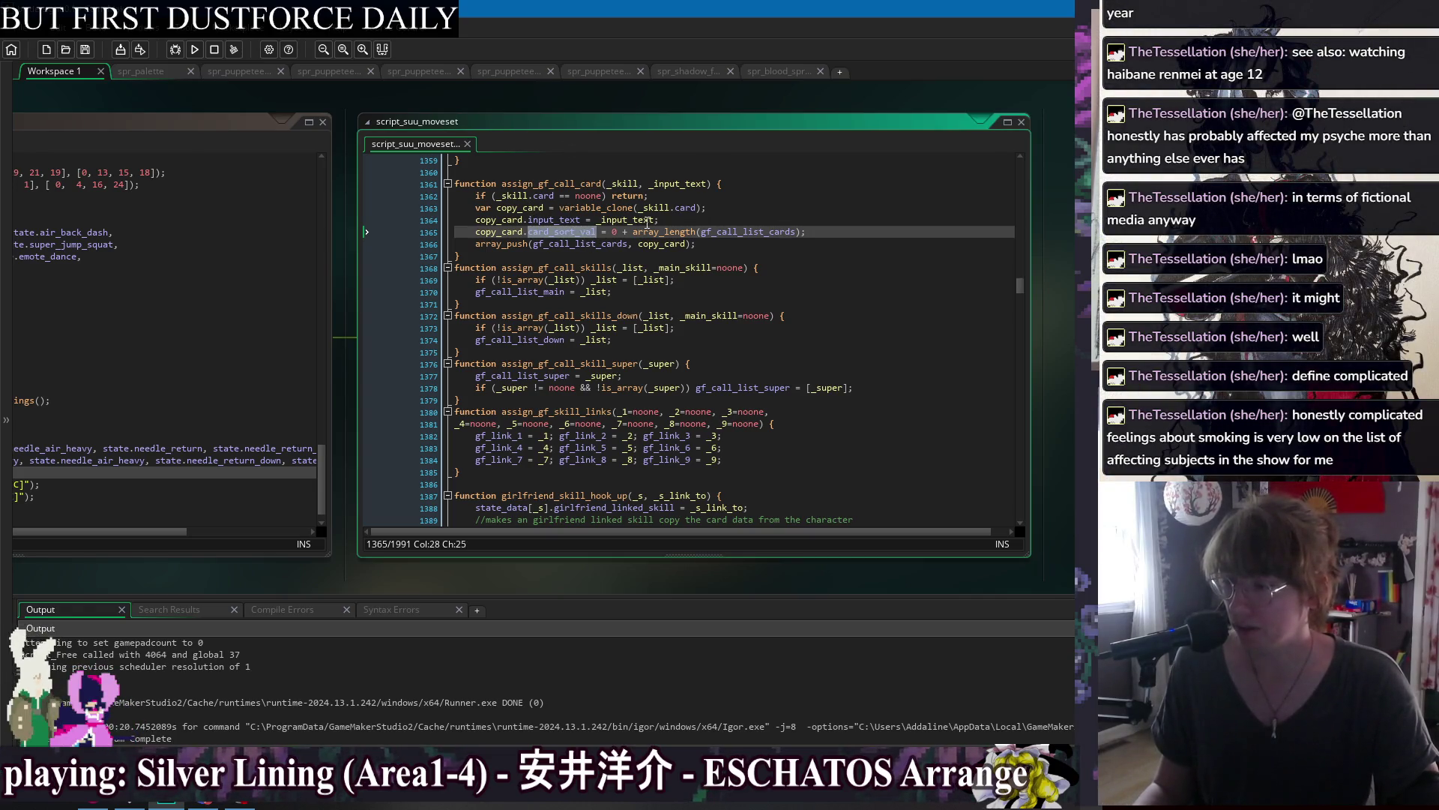
pyautogui.click(782, 232)
# From the jorogumo Create code, jump to the default_state_data_all definition.
pyautogui.moveTo(404, 112); pyautogui.dragTo(823, 127)
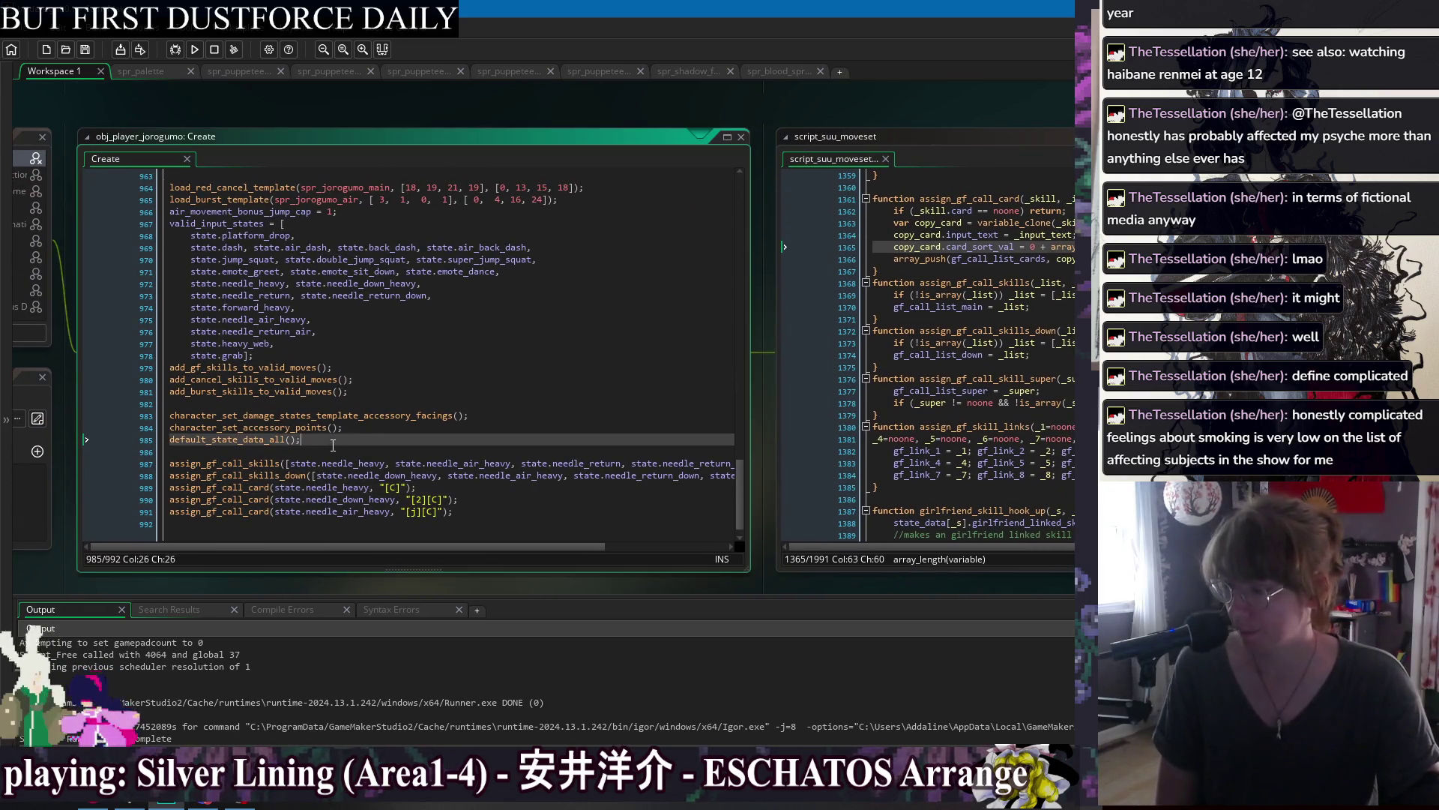
pyautogui.click(328, 454)
pyautogui.click(337, 452)
pyautogui.scroll(4, 313, 468)
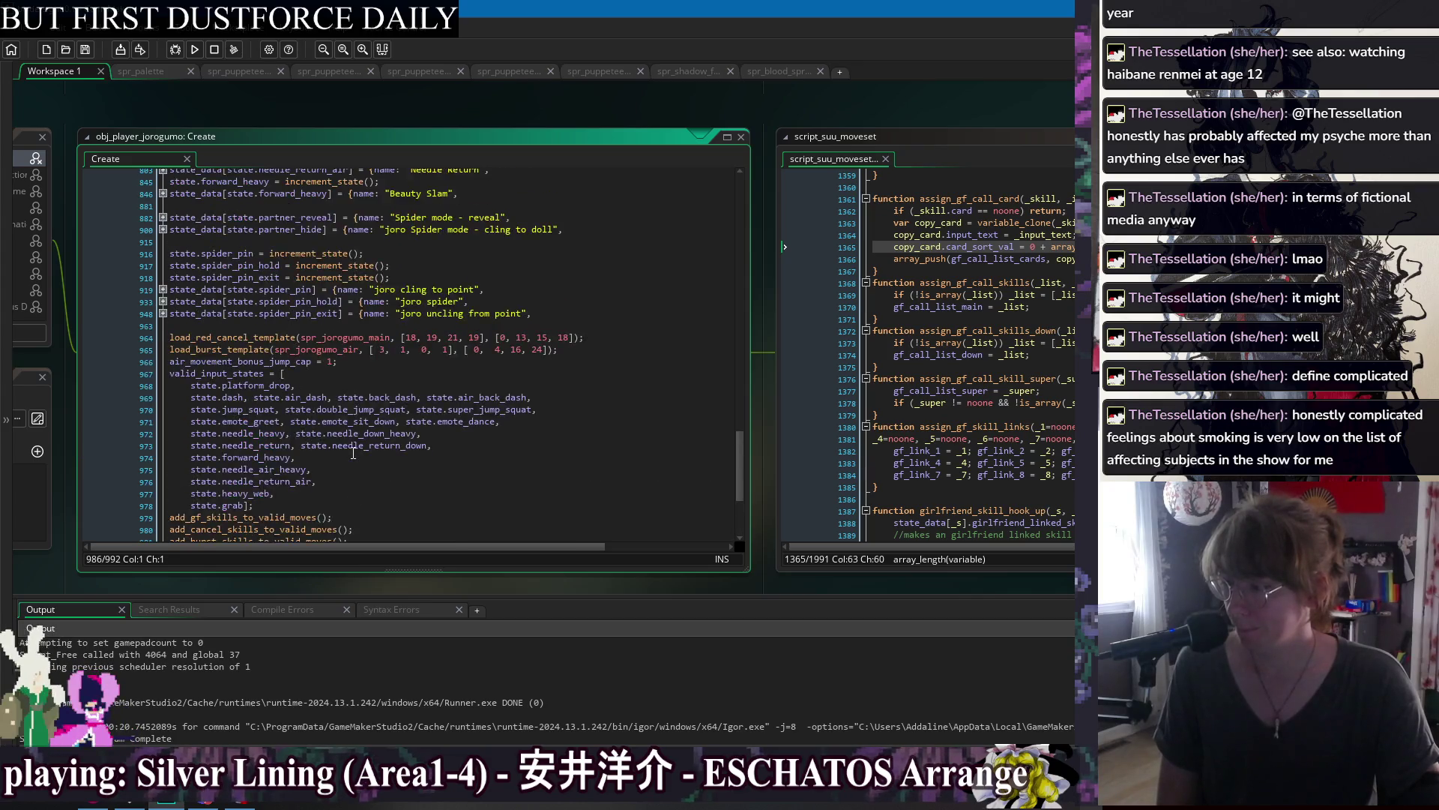
pyautogui.scroll(-3, 338, 464)
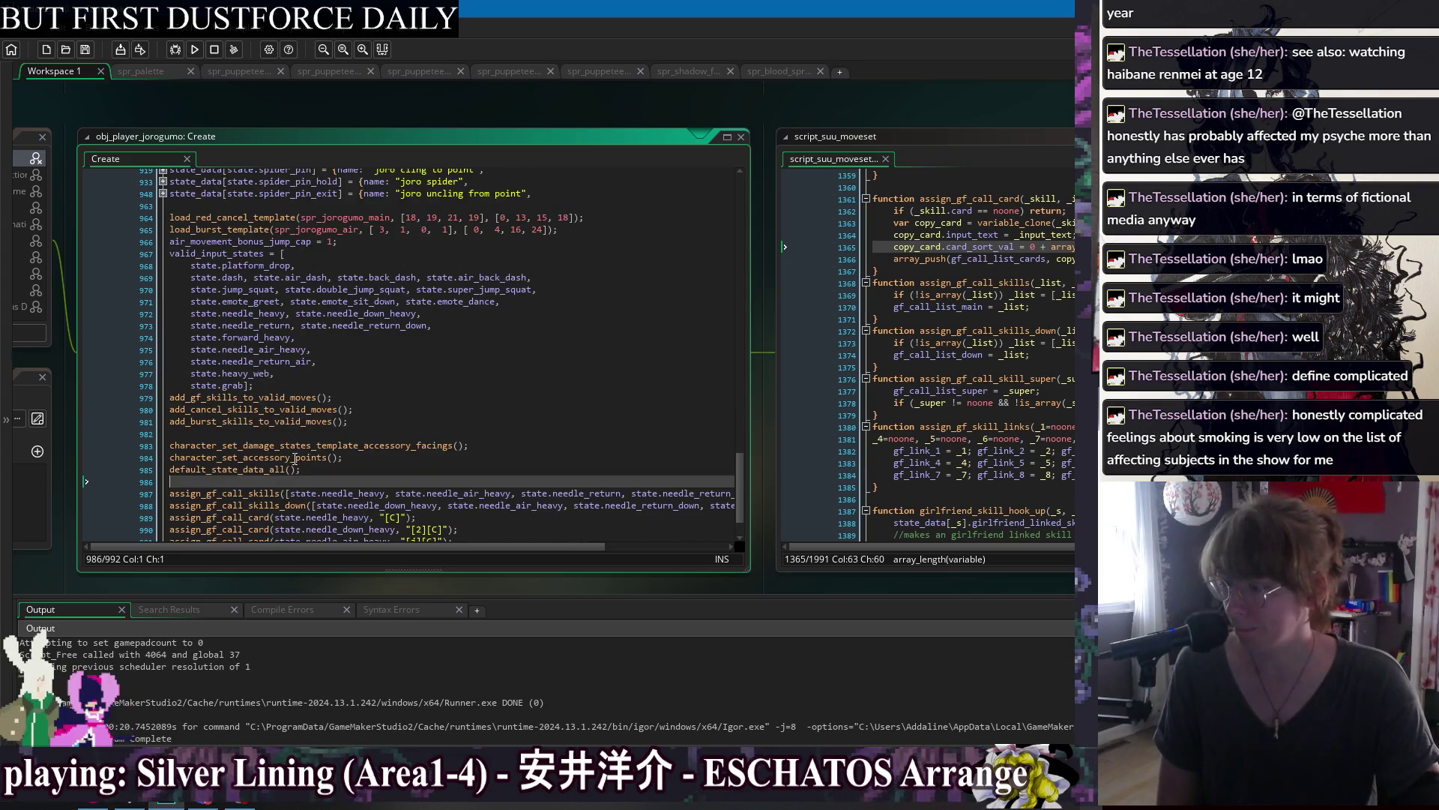
pyautogui.scroll(-1, 254, 415)
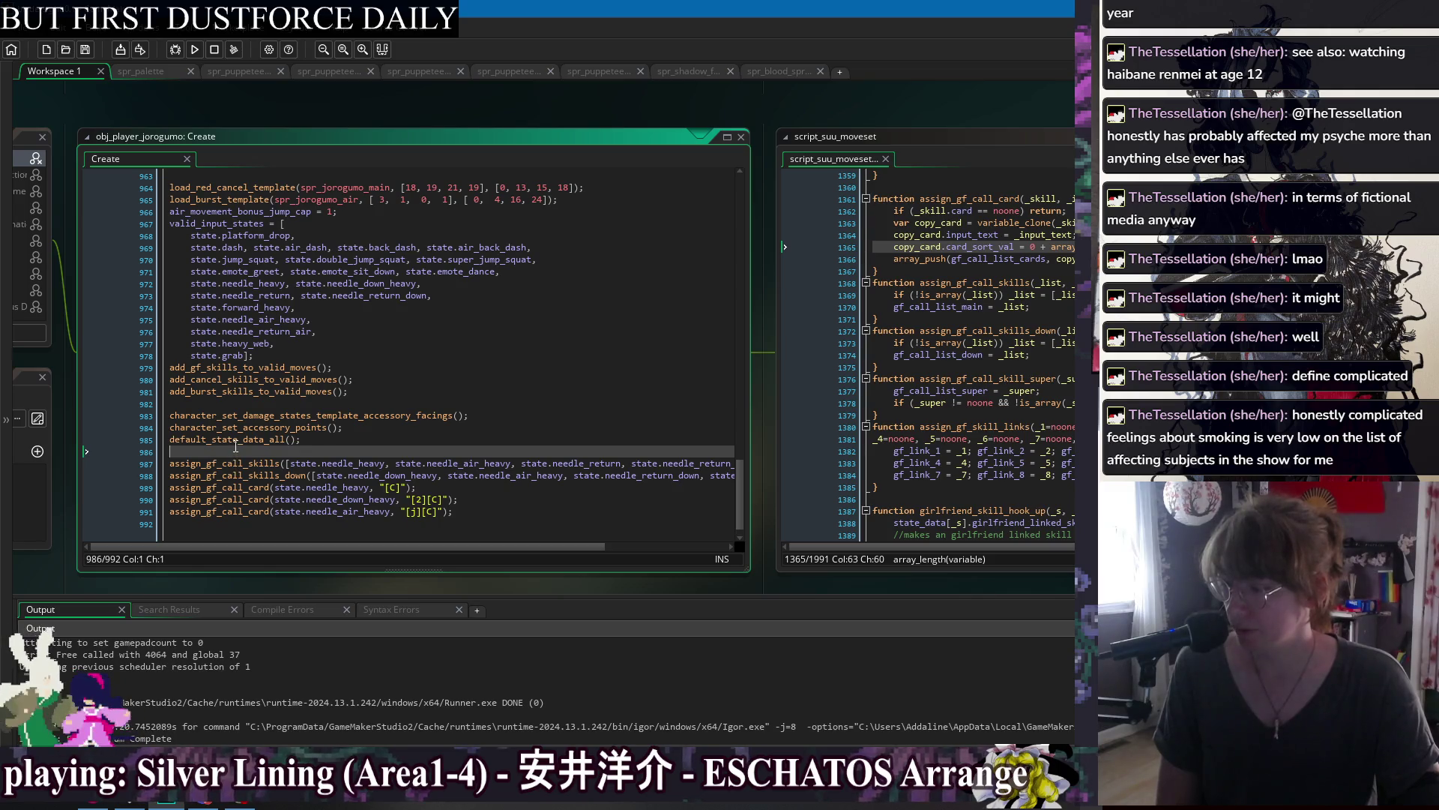
pyautogui.middleClick(239, 438)
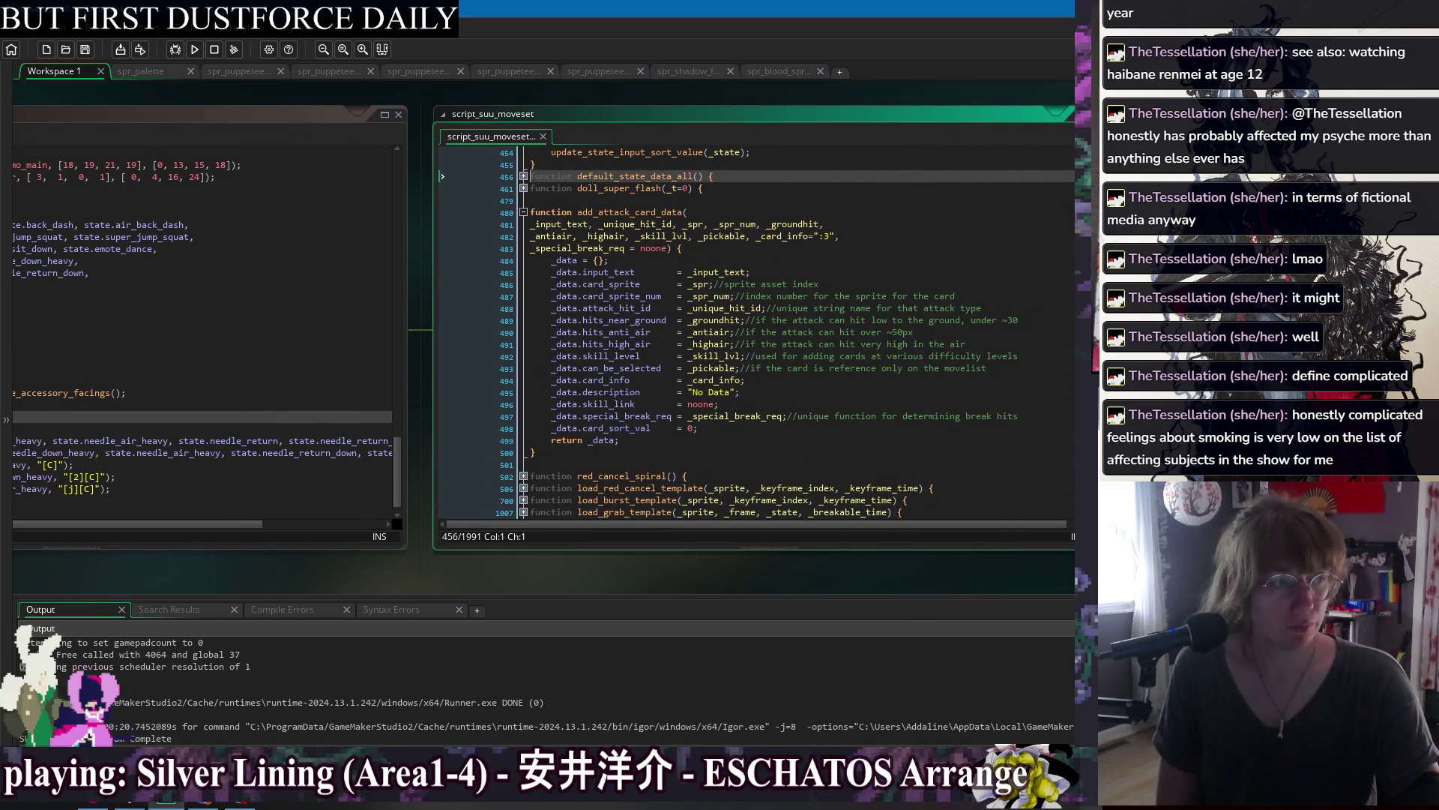
# Peek inside default_state_data_all, then jump to the update_state_input_sort_value definition.
pyautogui.click(523, 176)
pyautogui.click(524, 202)
pyautogui.click(523, 200)
pyautogui.click(523, 177)
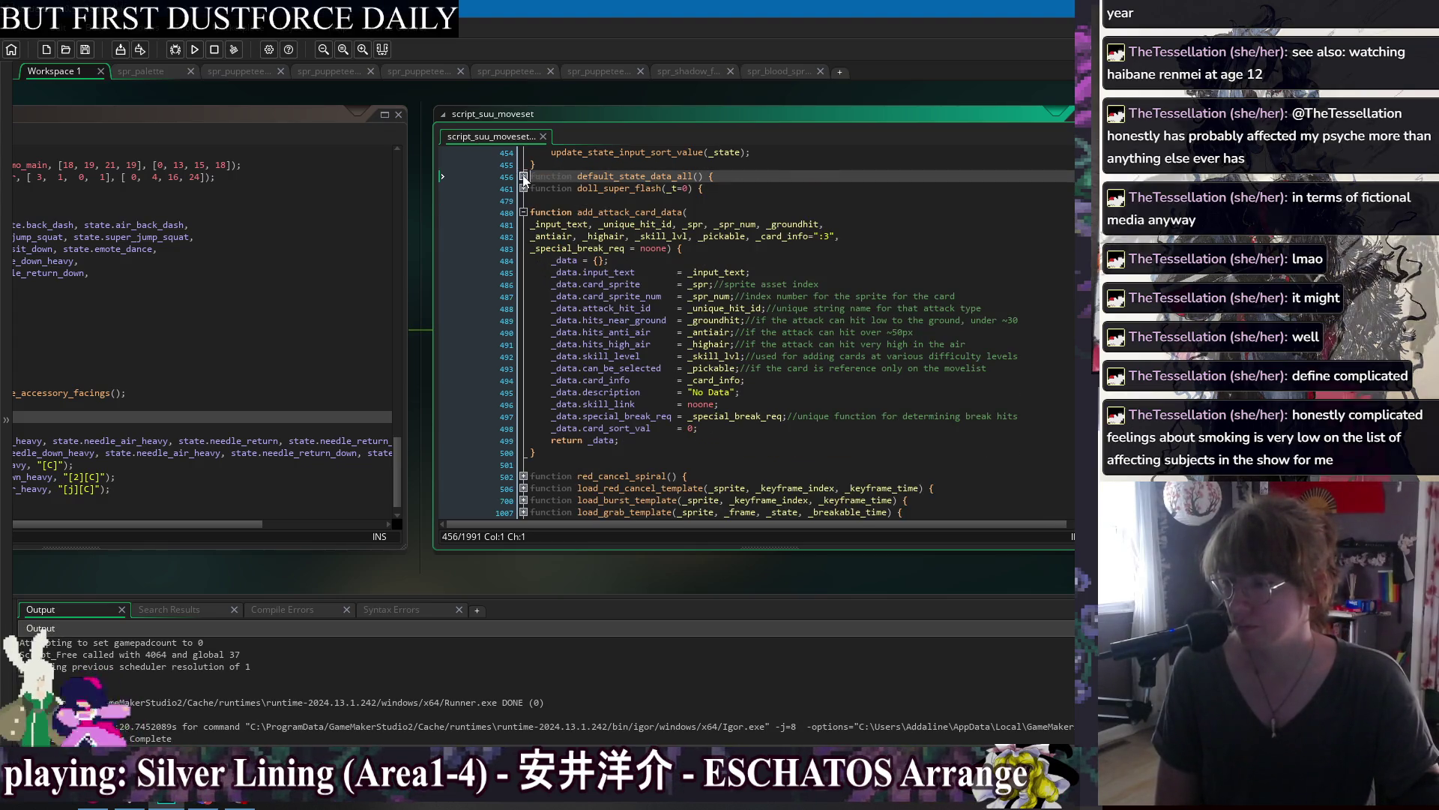
pyautogui.click(628, 153)
pyautogui.scroll(3, 639, 202)
pyautogui.scroll(1, 672, 262)
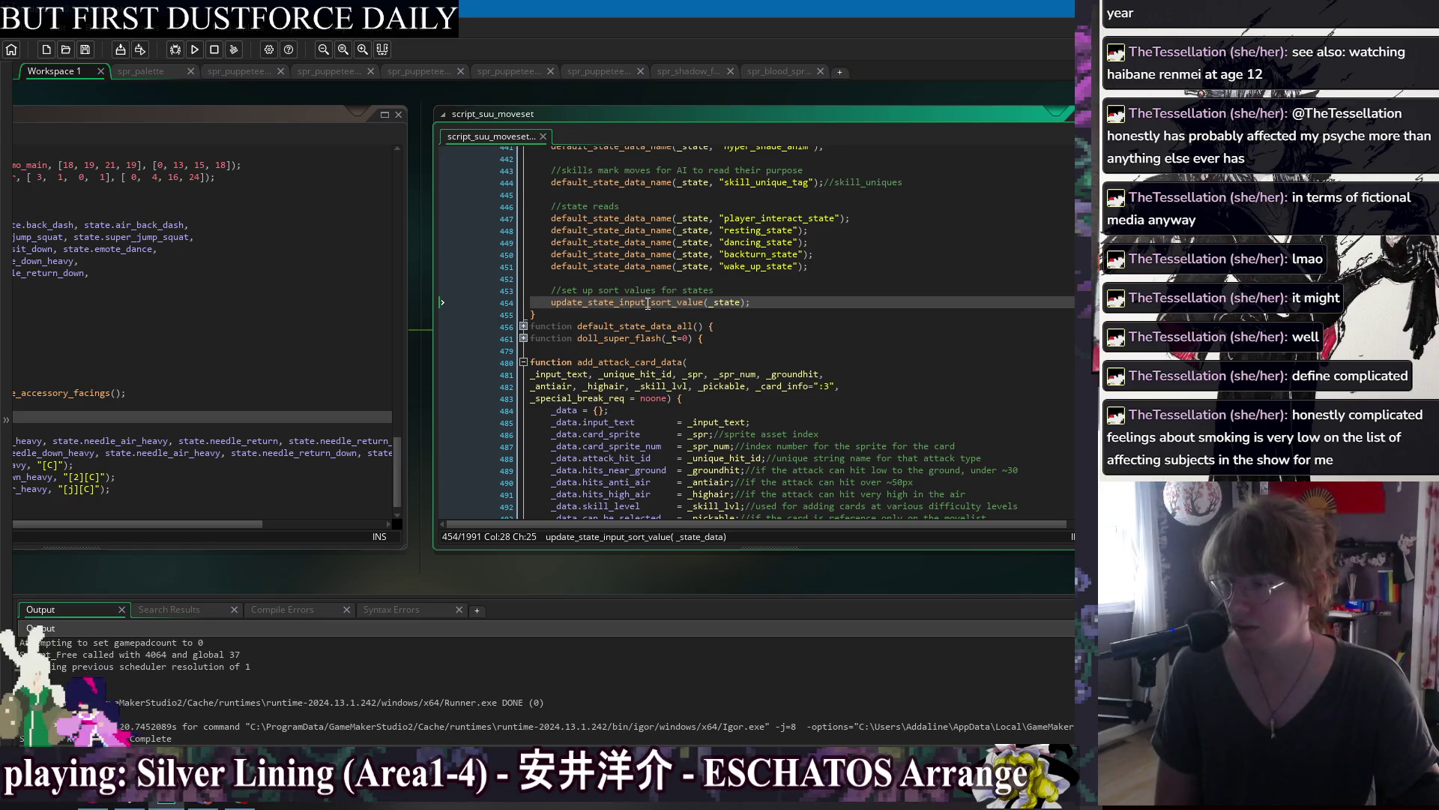
pyautogui.hotkey('ctrl', 'm')
# Expand update_state_input_sort_value's air and ground blocks to review input_sort_value, then fold it.
pyautogui.click(523, 177)
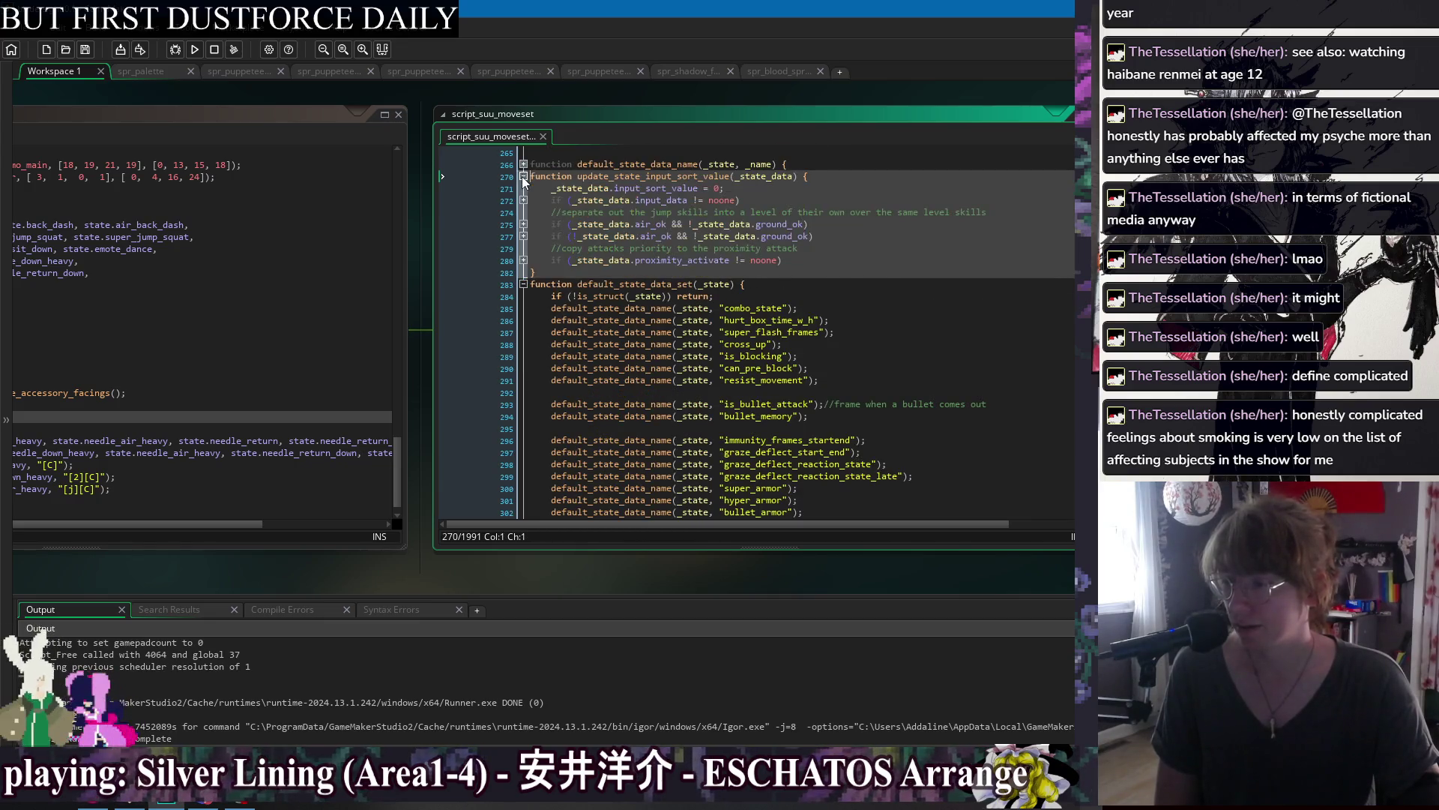
pyautogui.click(523, 236)
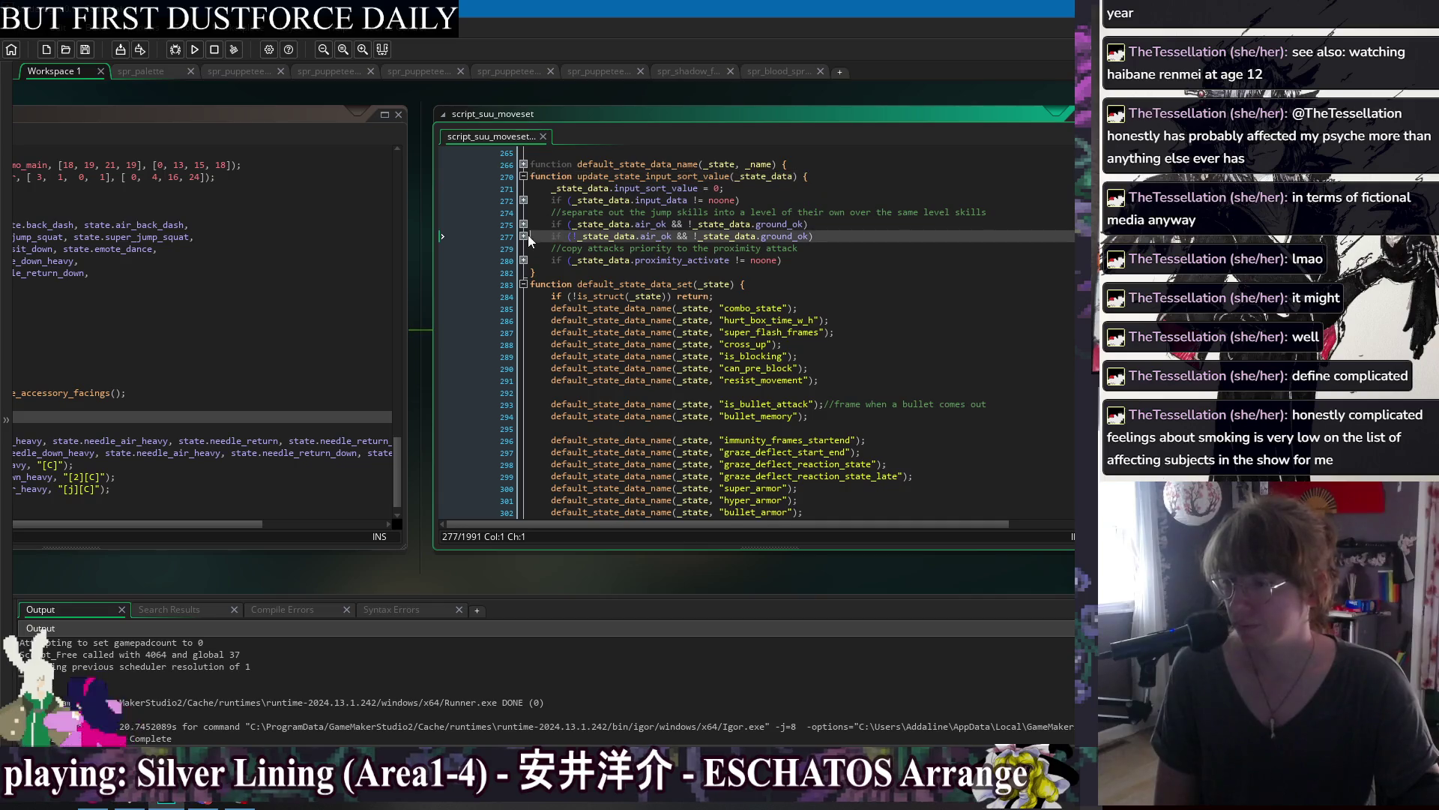
pyautogui.click(523, 224)
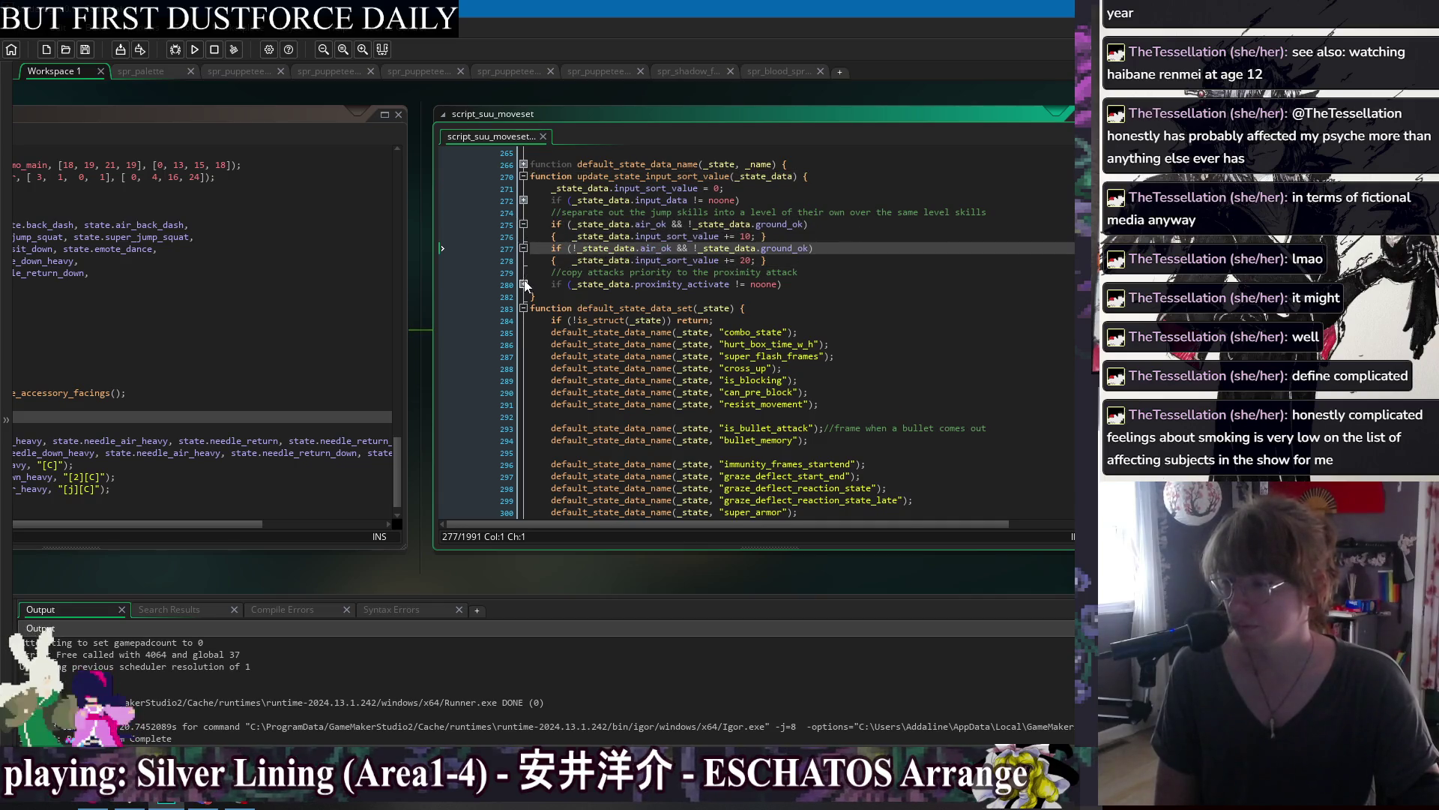
pyautogui.click(523, 284)
pyautogui.click(523, 200)
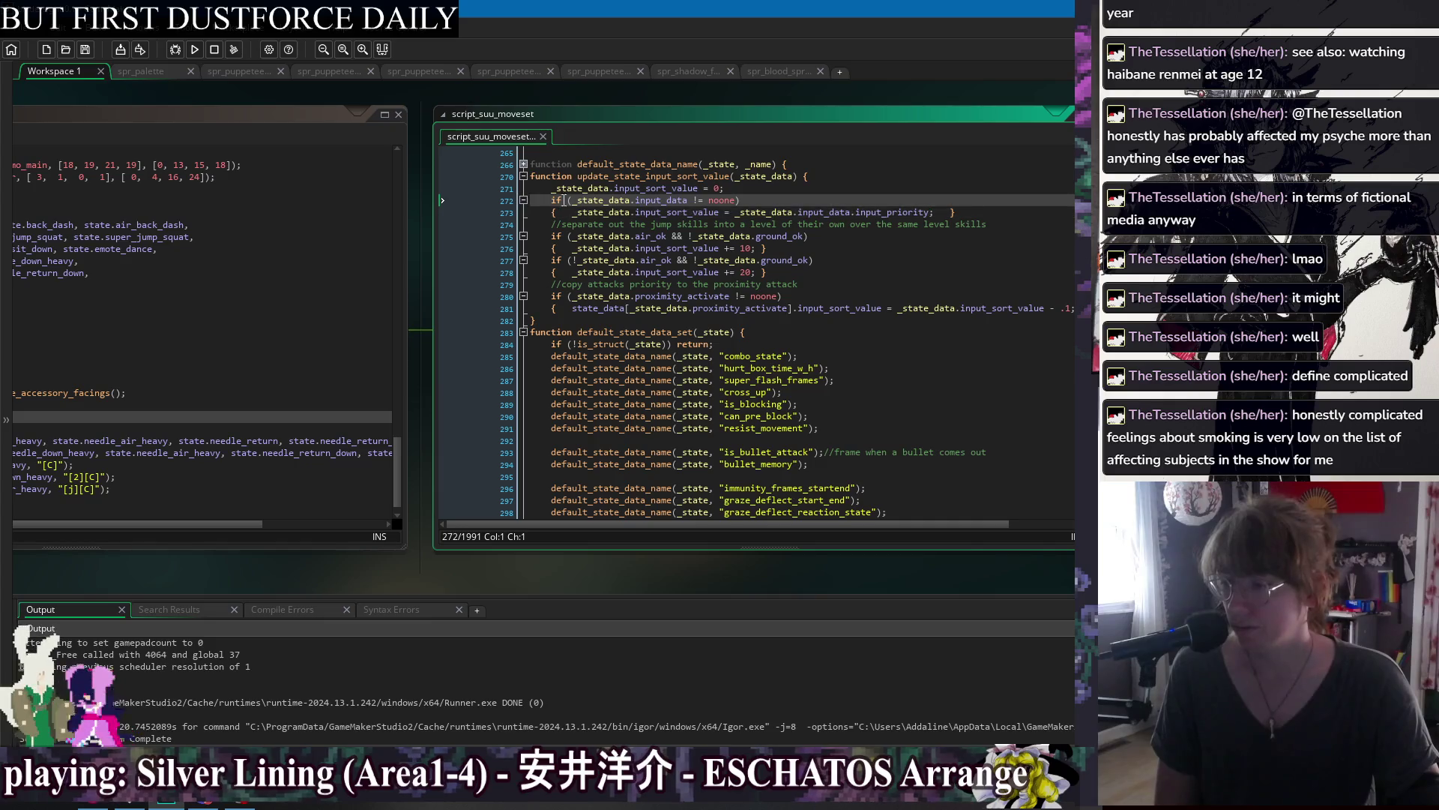
pyautogui.doubleClick(673, 188)
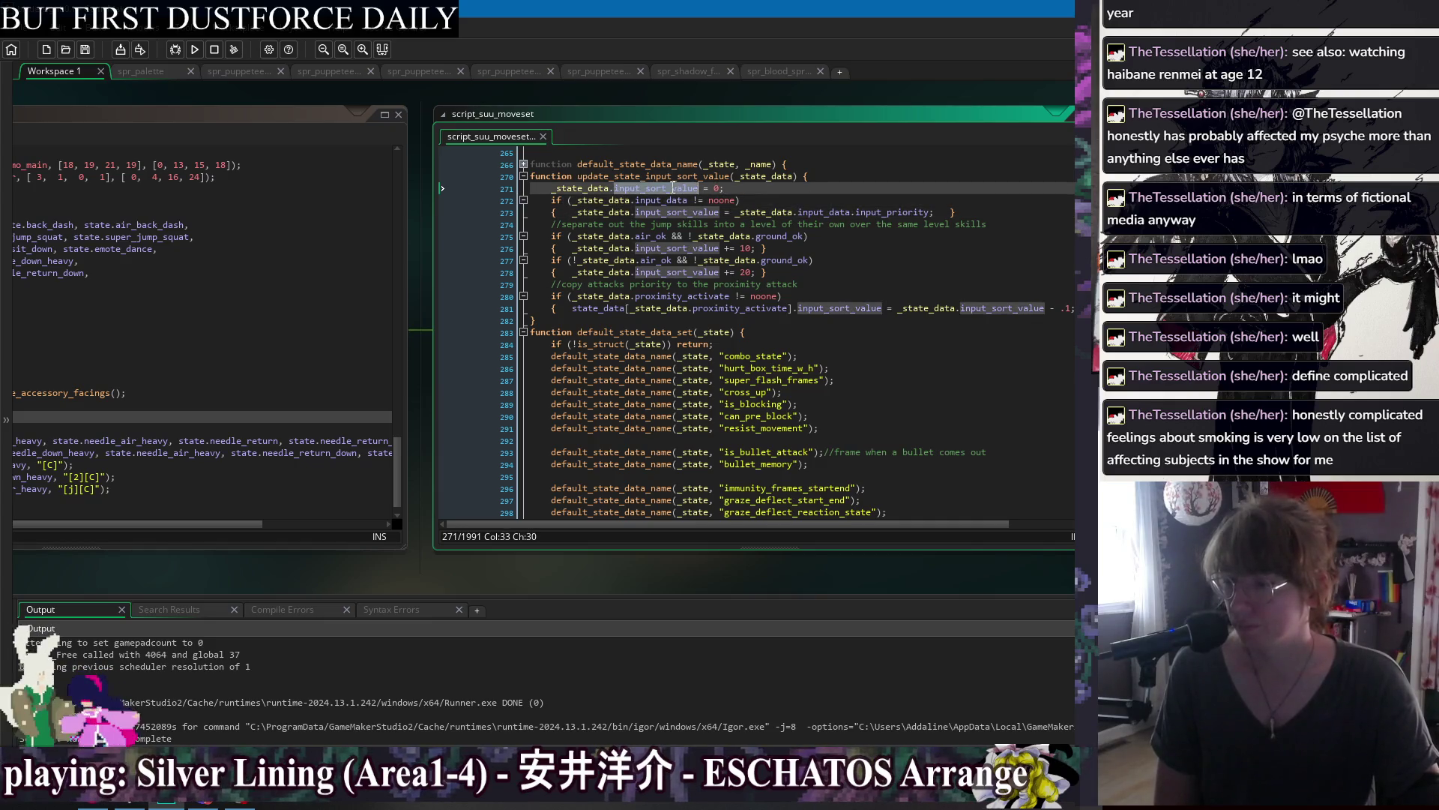
pyautogui.click(672, 188)
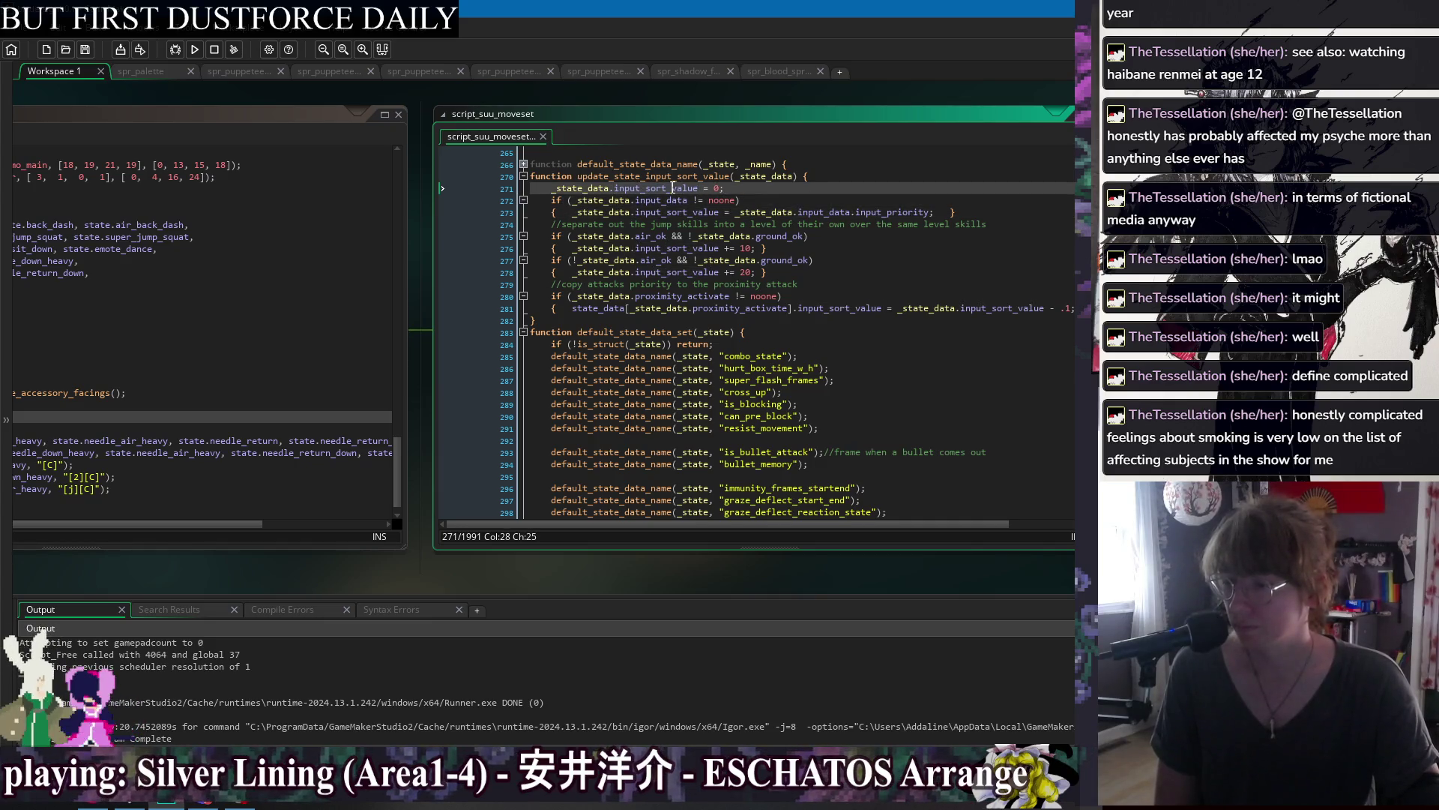
pyautogui.click(523, 176)
pyautogui.scroll(5, 627, 310)
pyautogui.scroll(-10, 626, 310)
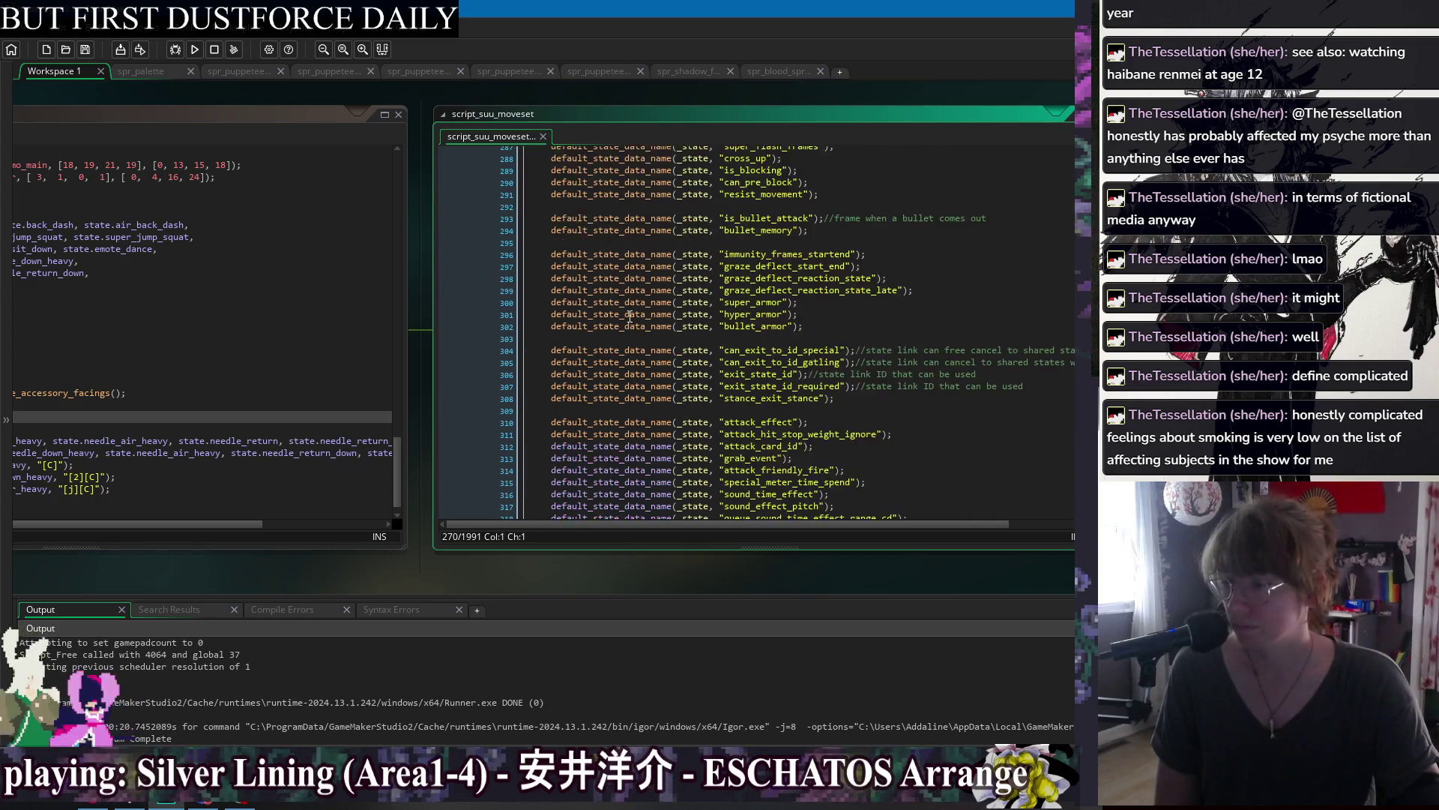
pyautogui.scroll(3, 532, 183)
pyautogui.click(523, 188)
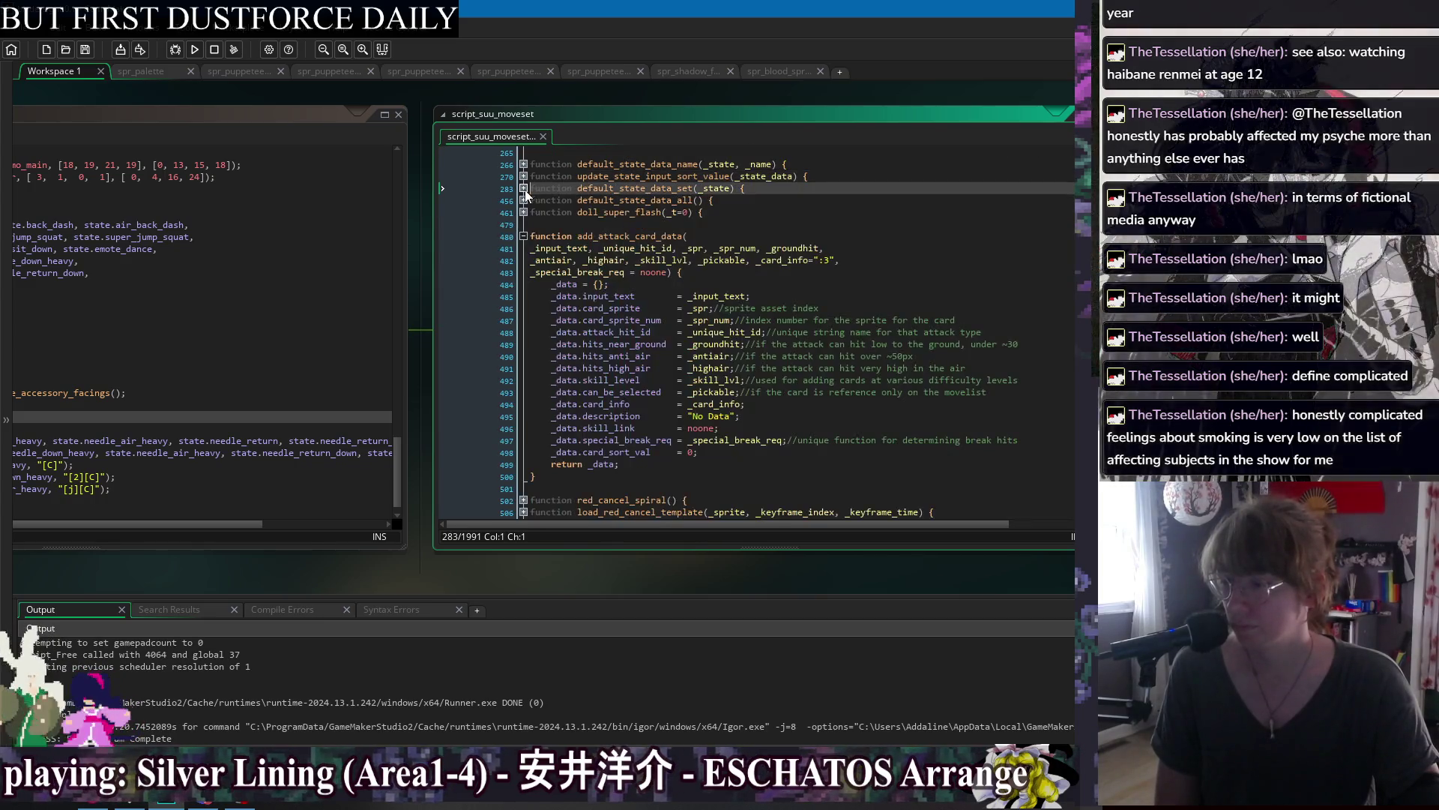
# Select card_sort_val in add_attack_card_data and list all its occurrences with Find All.
pyautogui.scroll(-4, 607, 269)
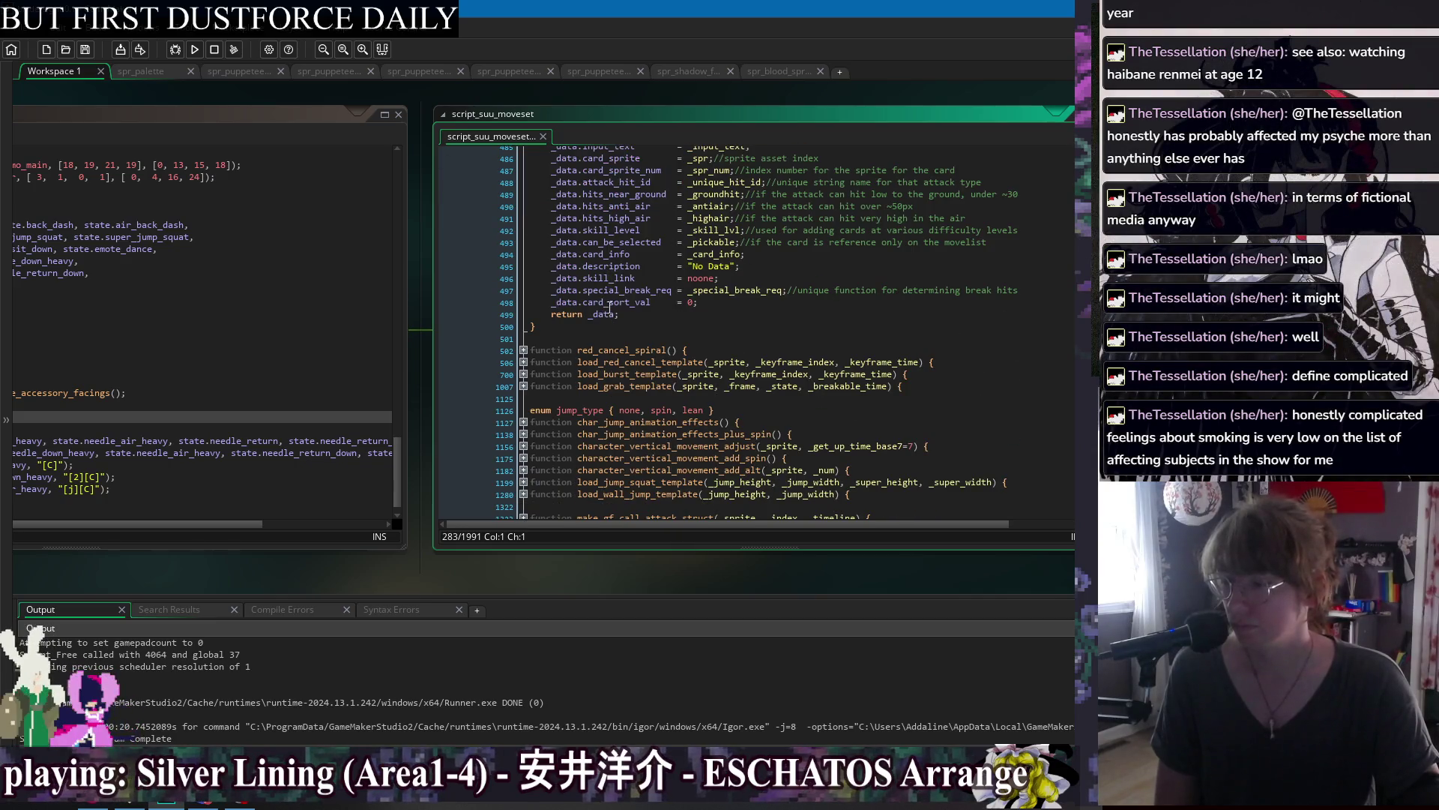
pyautogui.click(609, 304)
pyautogui.scroll(-9, 619, 306)
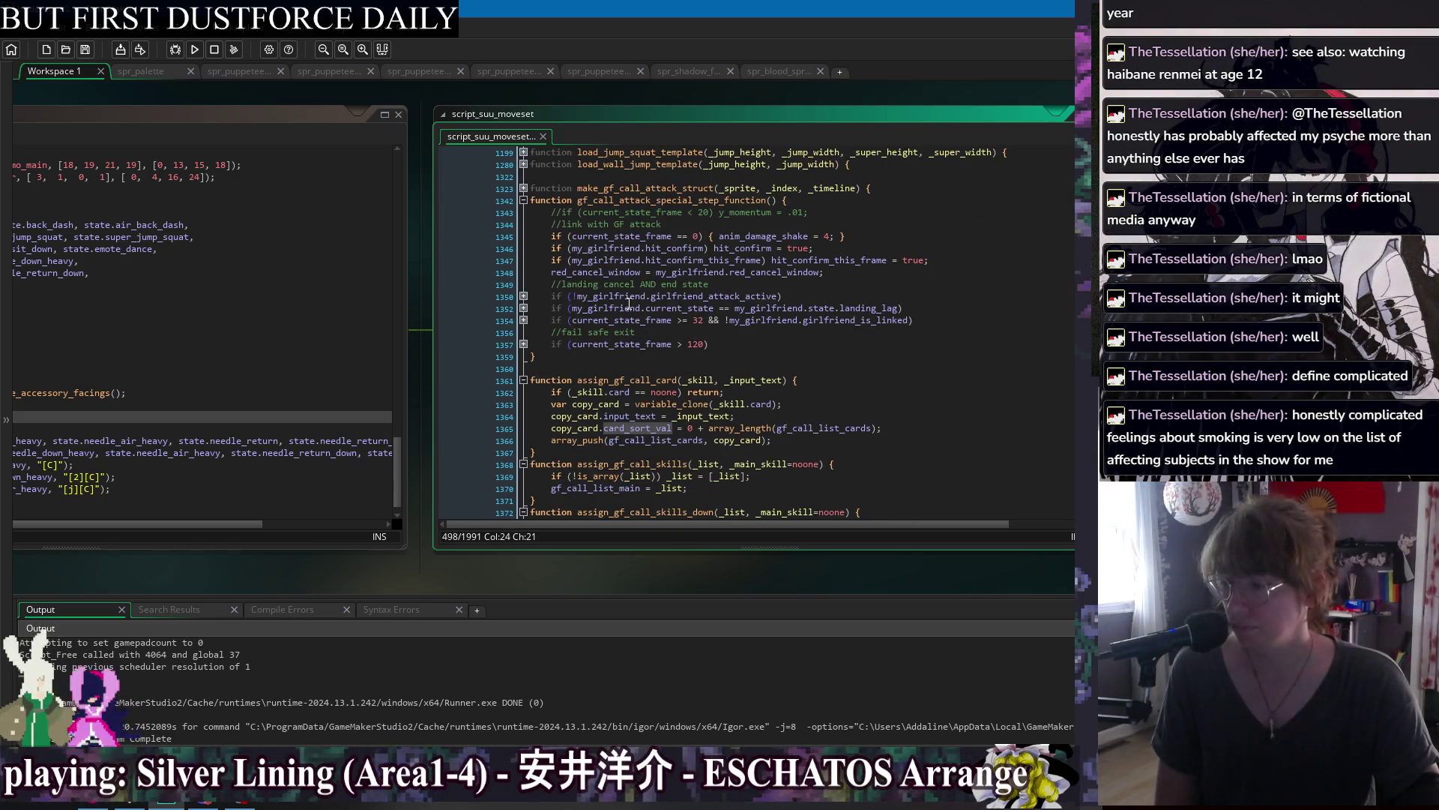
pyautogui.scroll(8, 666, 311)
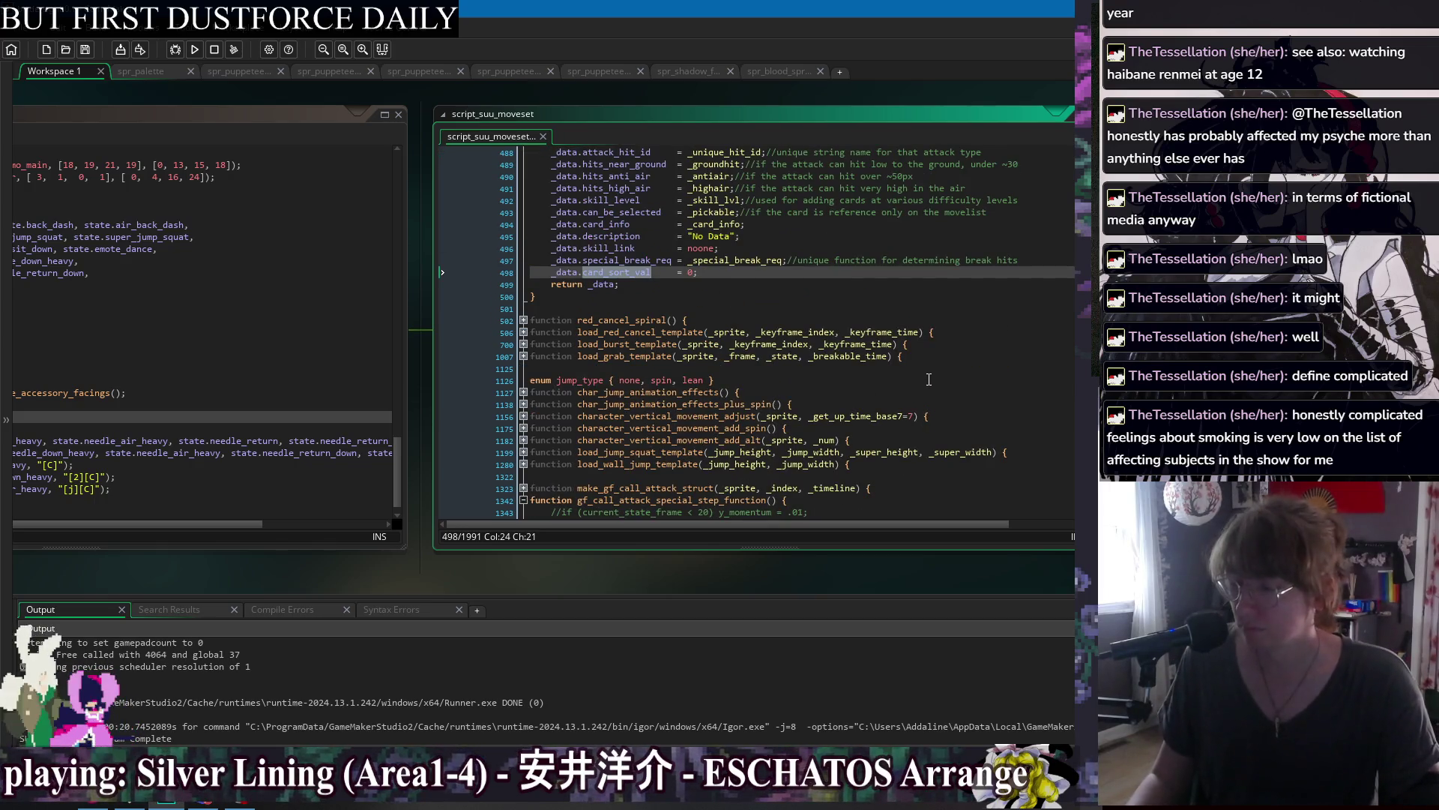
pyautogui.hotkey('ctrl', 'shift', 'f')
pyautogui.click(388, 202)
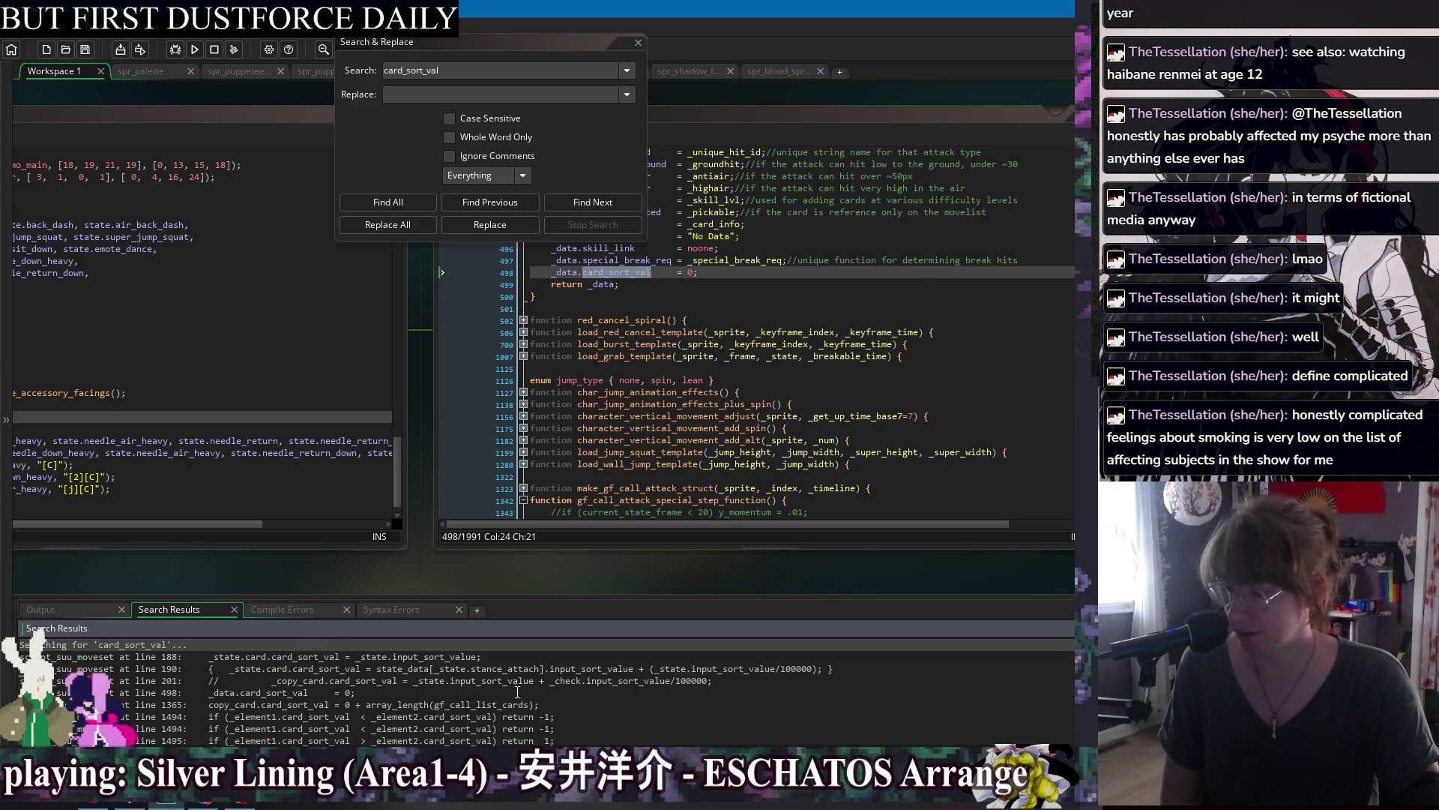
# Open the line 190 match and review the card sort value expression.
pyautogui.doubleClick(480, 668)
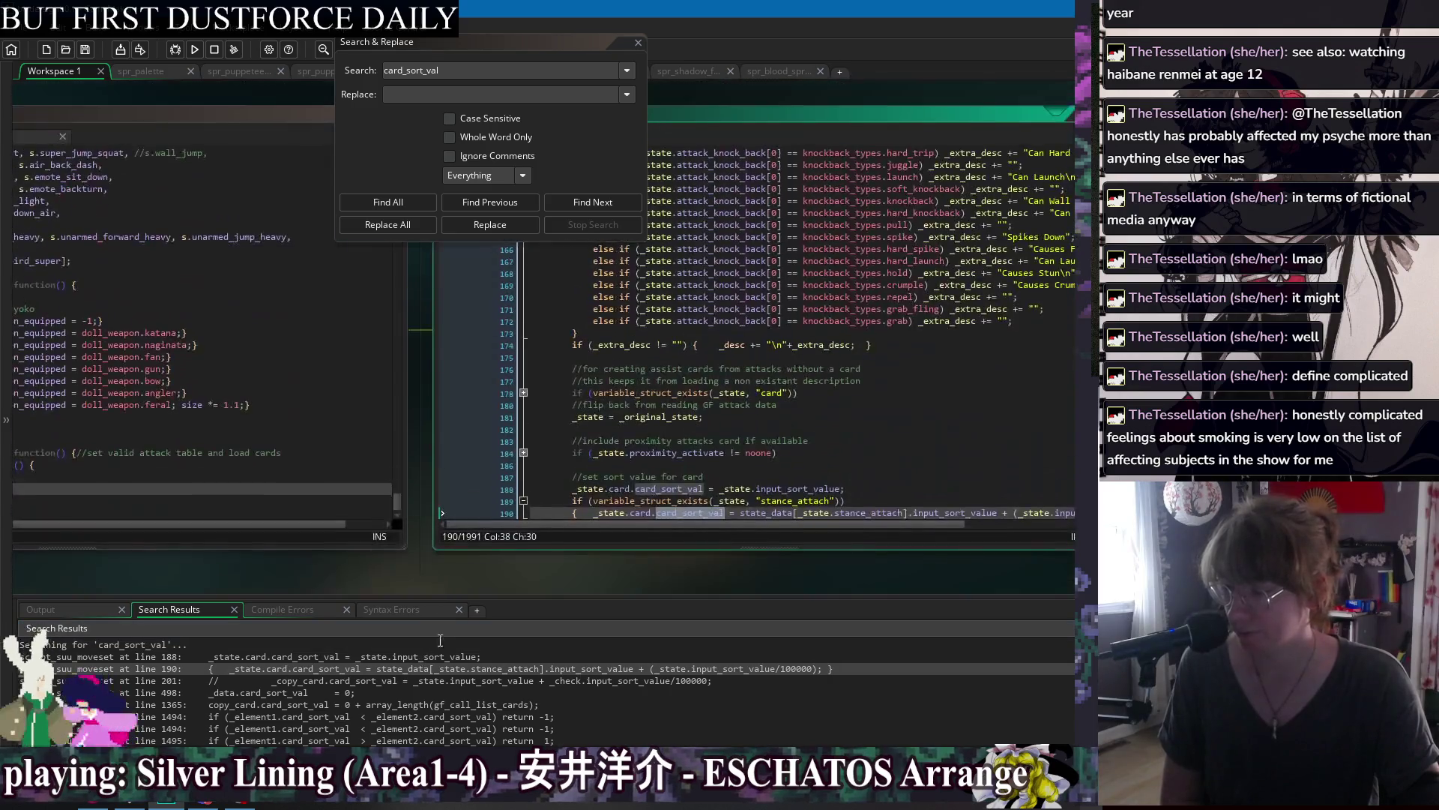
pyautogui.scroll(-2, 813, 419)
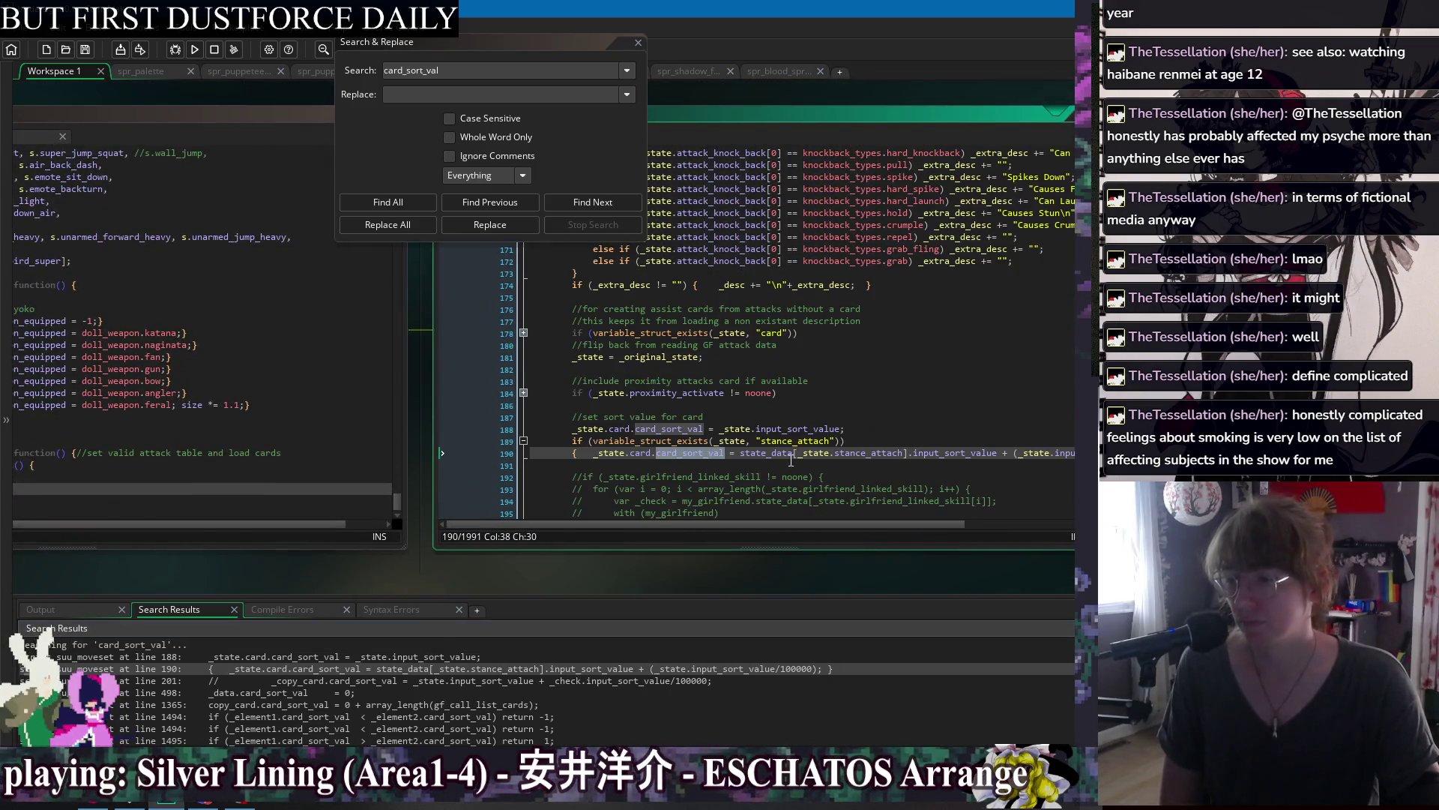
pyautogui.scroll(-1, 772, 473)
pyautogui.moveTo(625, 423); pyautogui.dragTo(1073, 425)
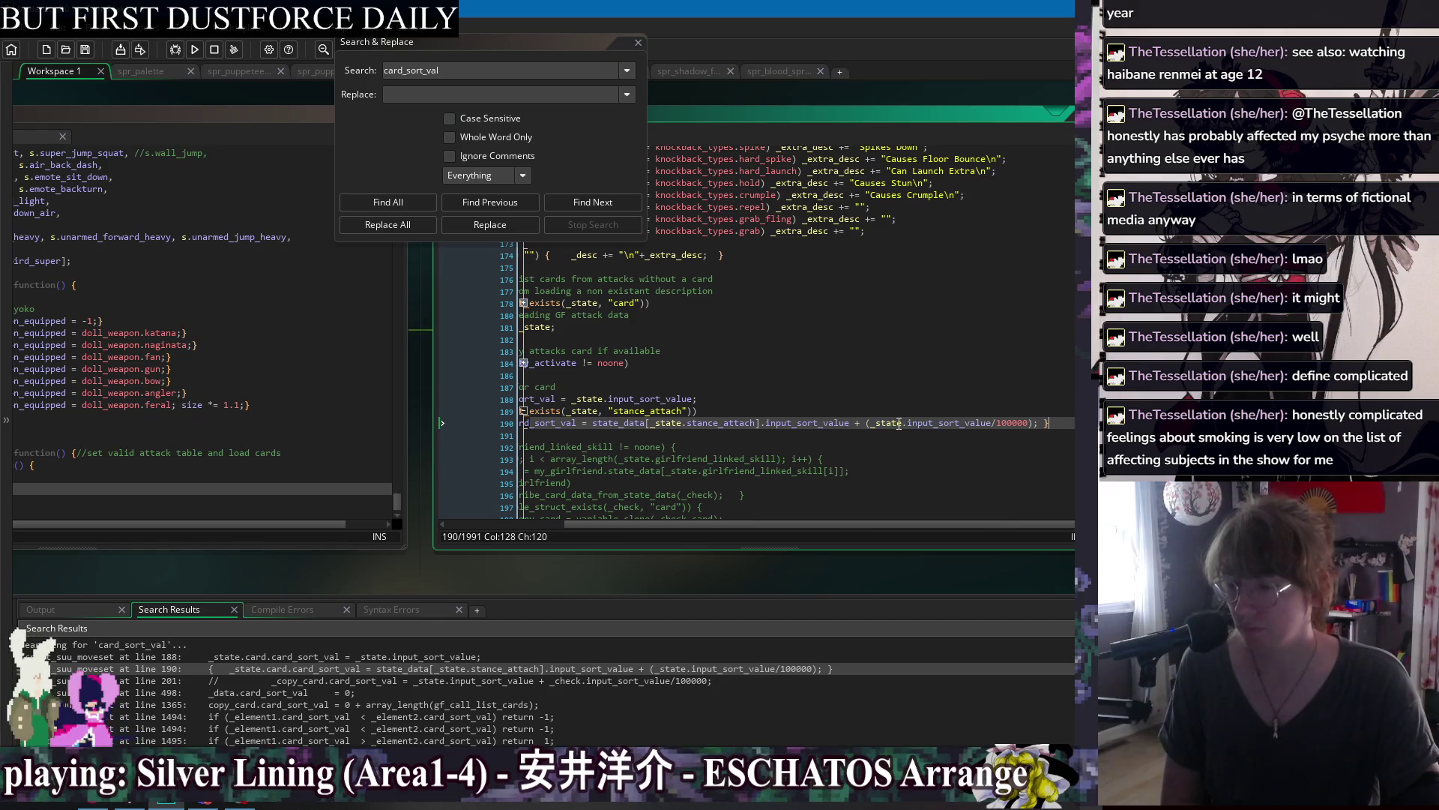
pyautogui.click(802, 435)
pyautogui.click(1064, 424)
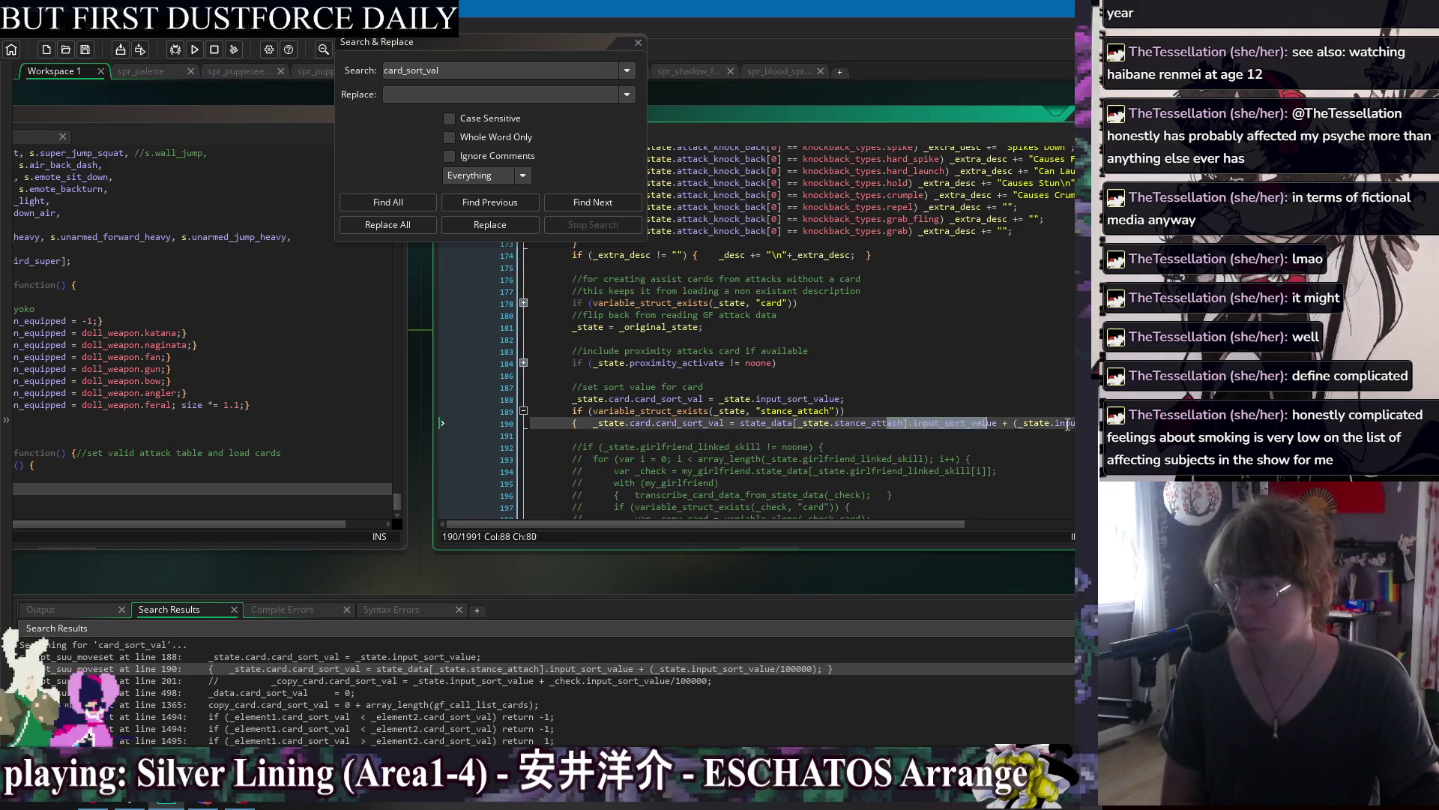
pyautogui.click(997, 424)
pyautogui.click(893, 436)
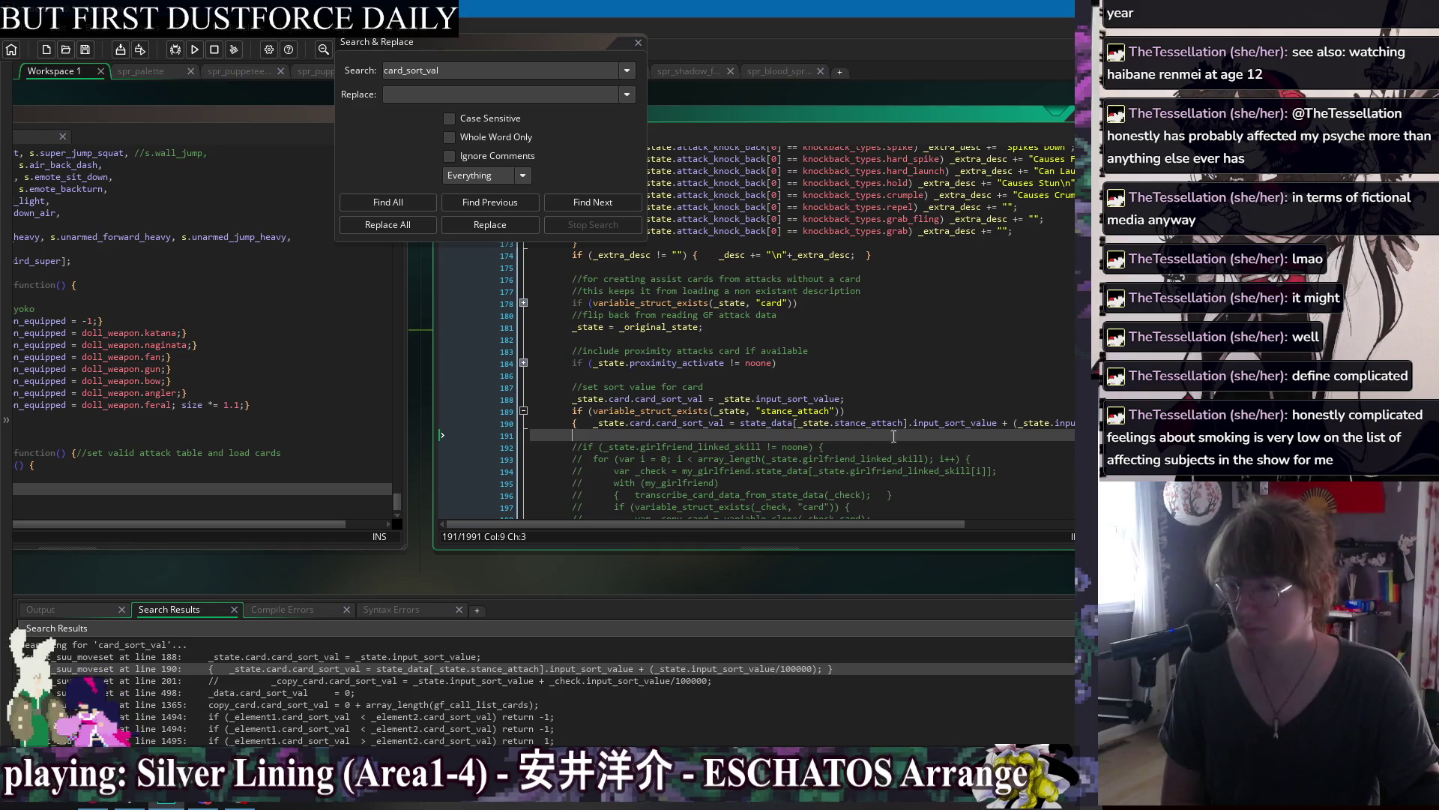
# Select input_sort_value on line 188 and list every occurrence with Find All.
pyautogui.click(780, 397)
pyautogui.click(652, 399)
pyautogui.doubleClick(652, 399)
pyautogui.doubleClick(799, 399)
pyautogui.doubleClick(670, 399)
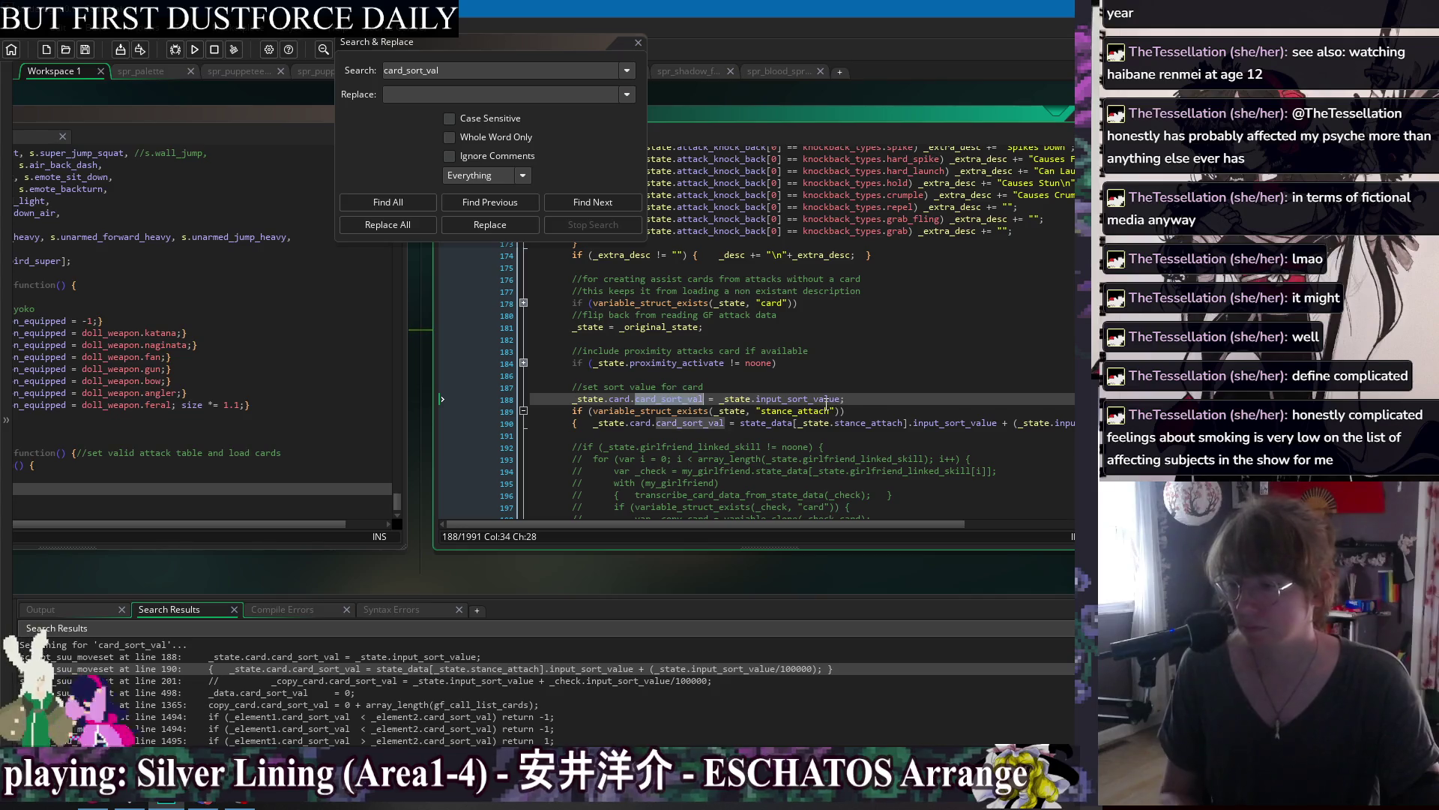
pyautogui.doubleClick(827, 398)
pyautogui.hotkey('ctrl', 'shift', 'f')
pyautogui.click(387, 203)
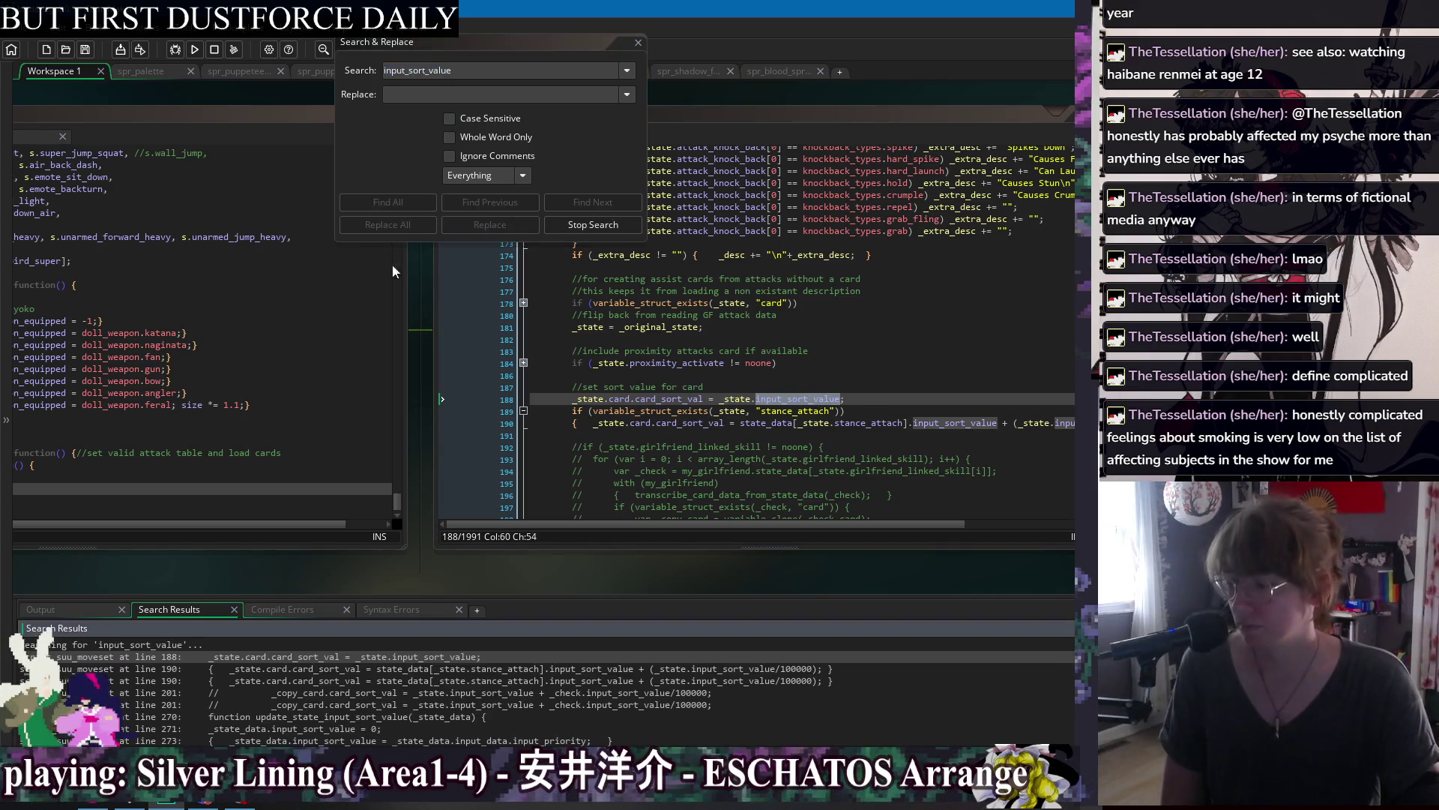
pyautogui.scroll(-3, 440, 667)
pyautogui.scroll(-2, 441, 667)
pyautogui.doubleClick(365, 685)
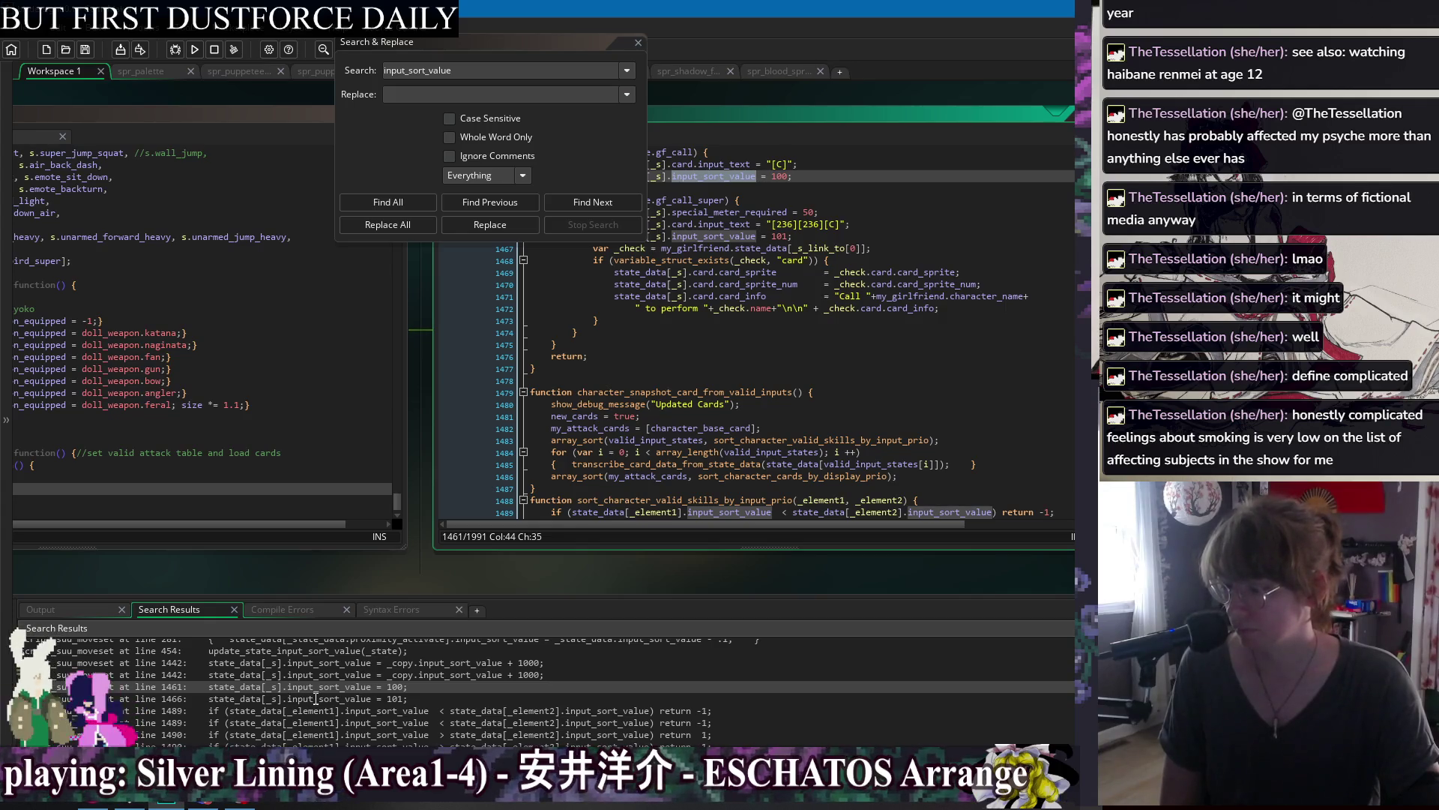
pyautogui.scroll(2, 317, 710)
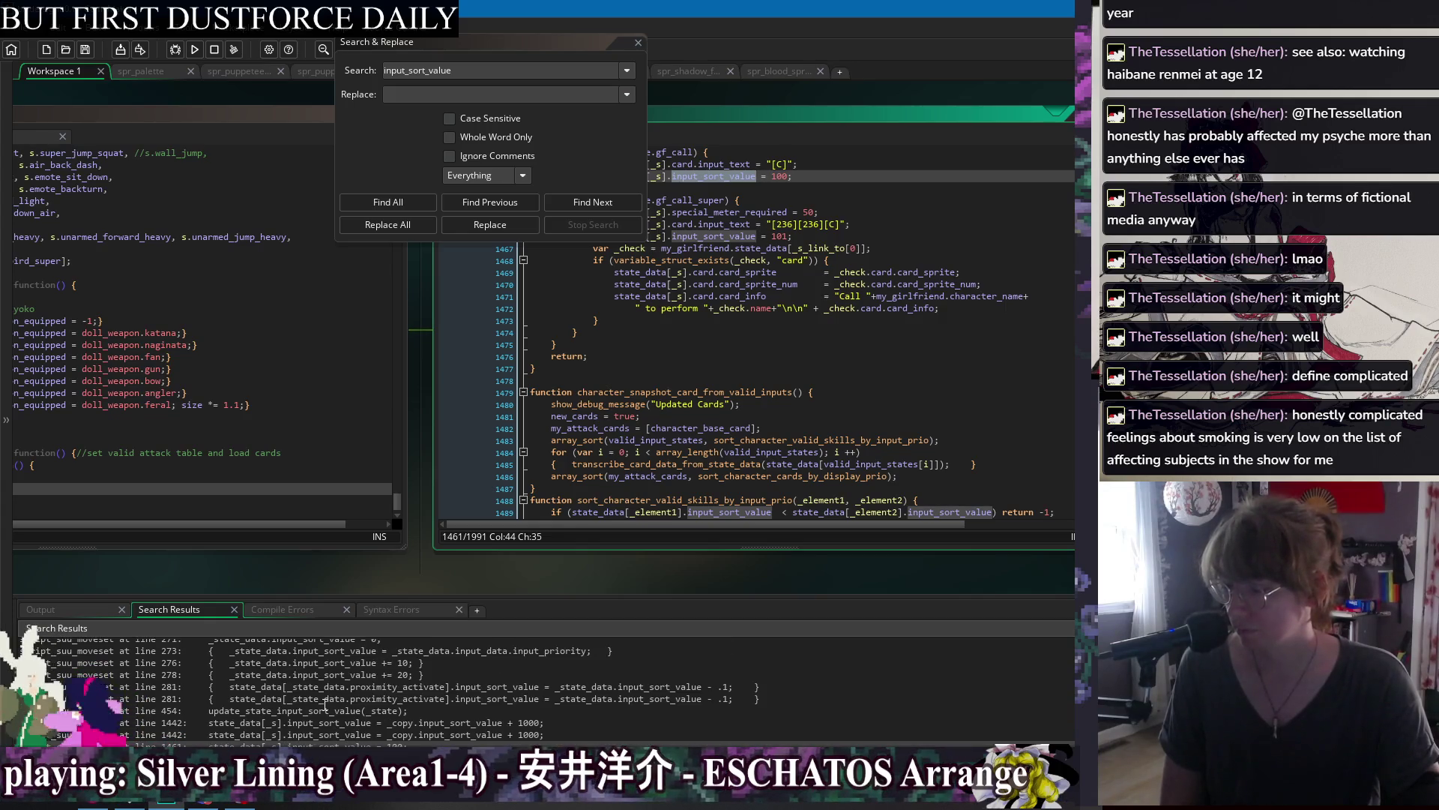
pyautogui.scroll(2, 321, 708)
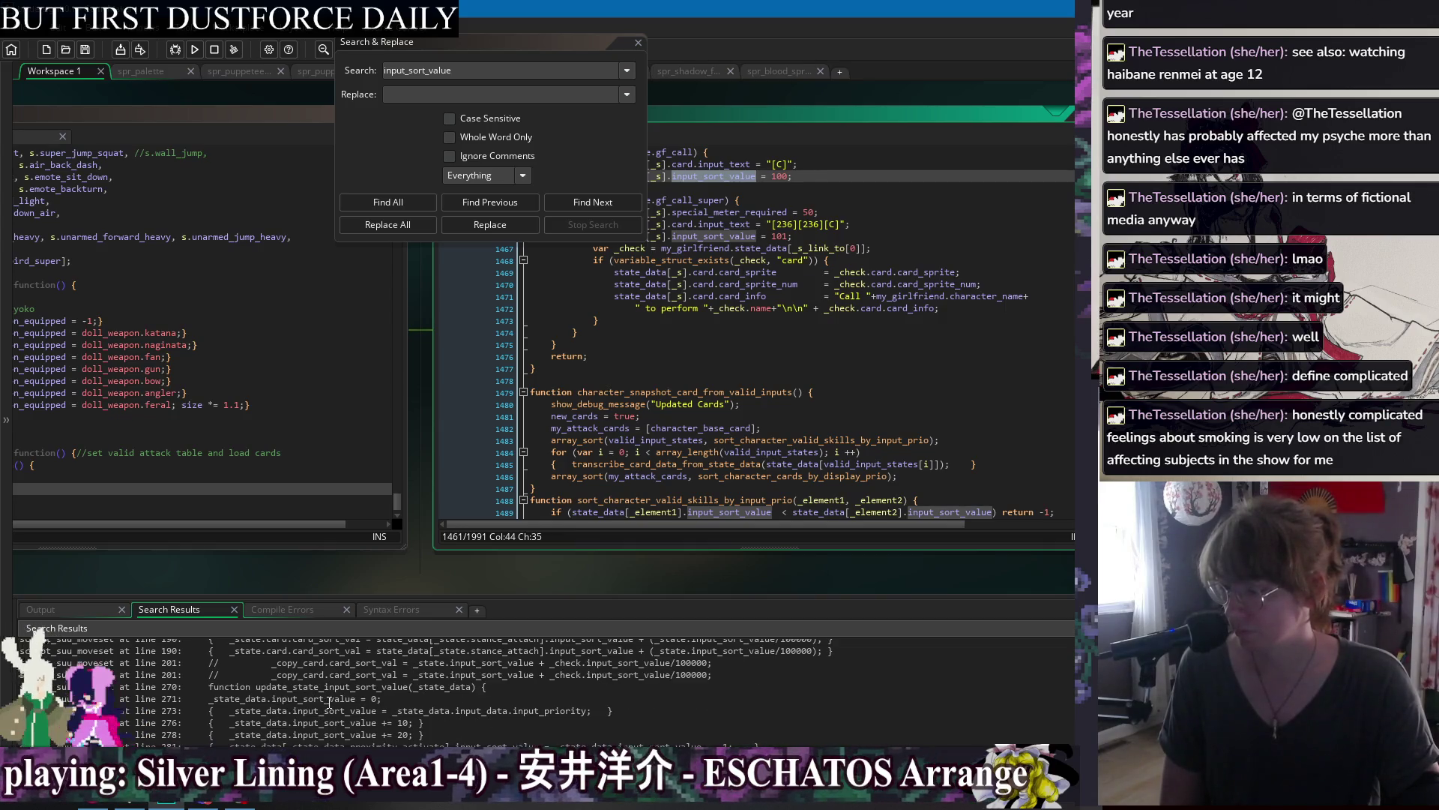
pyautogui.scroll(-1, 326, 699)
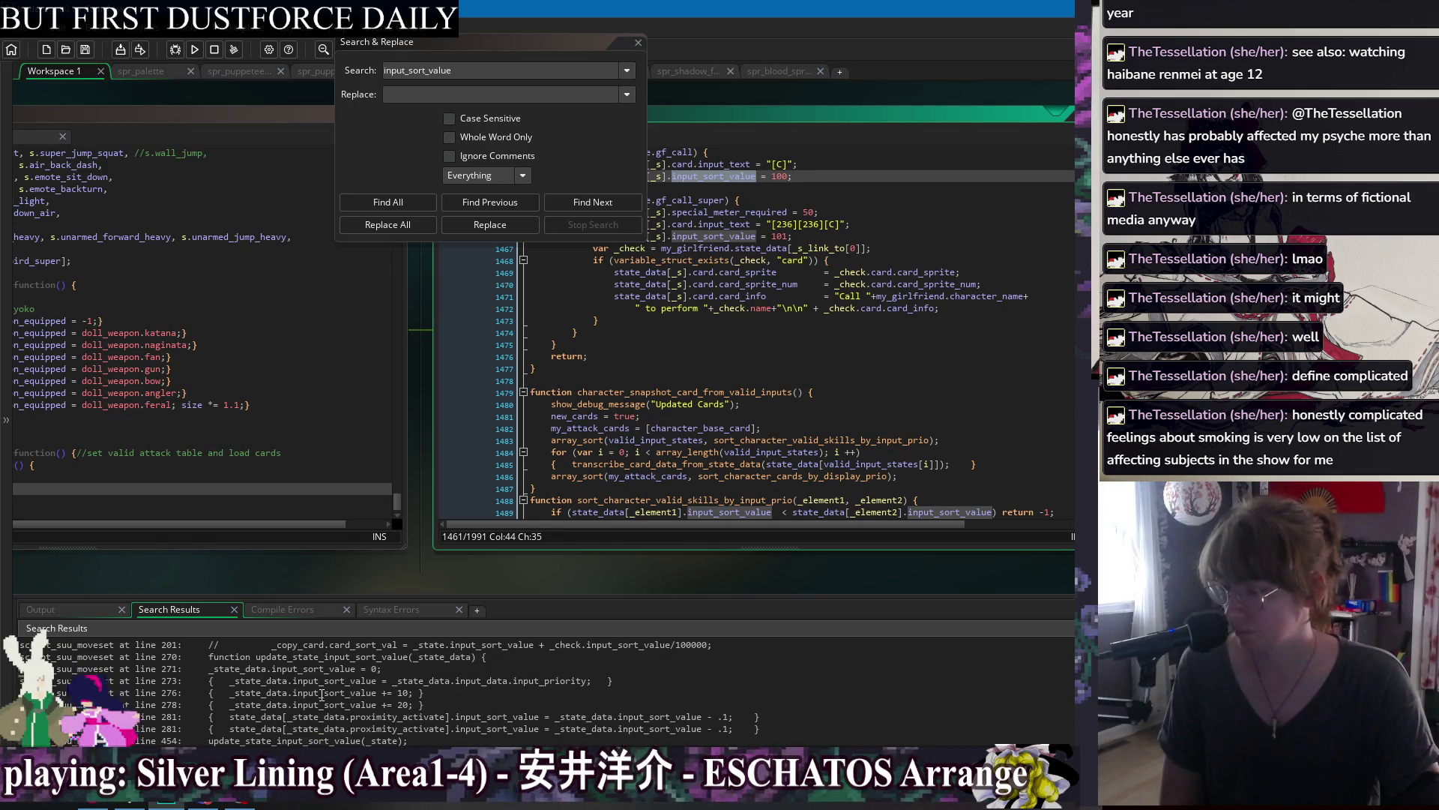
pyautogui.doubleClick(325, 682)
pyautogui.scroll(4, 742, 448)
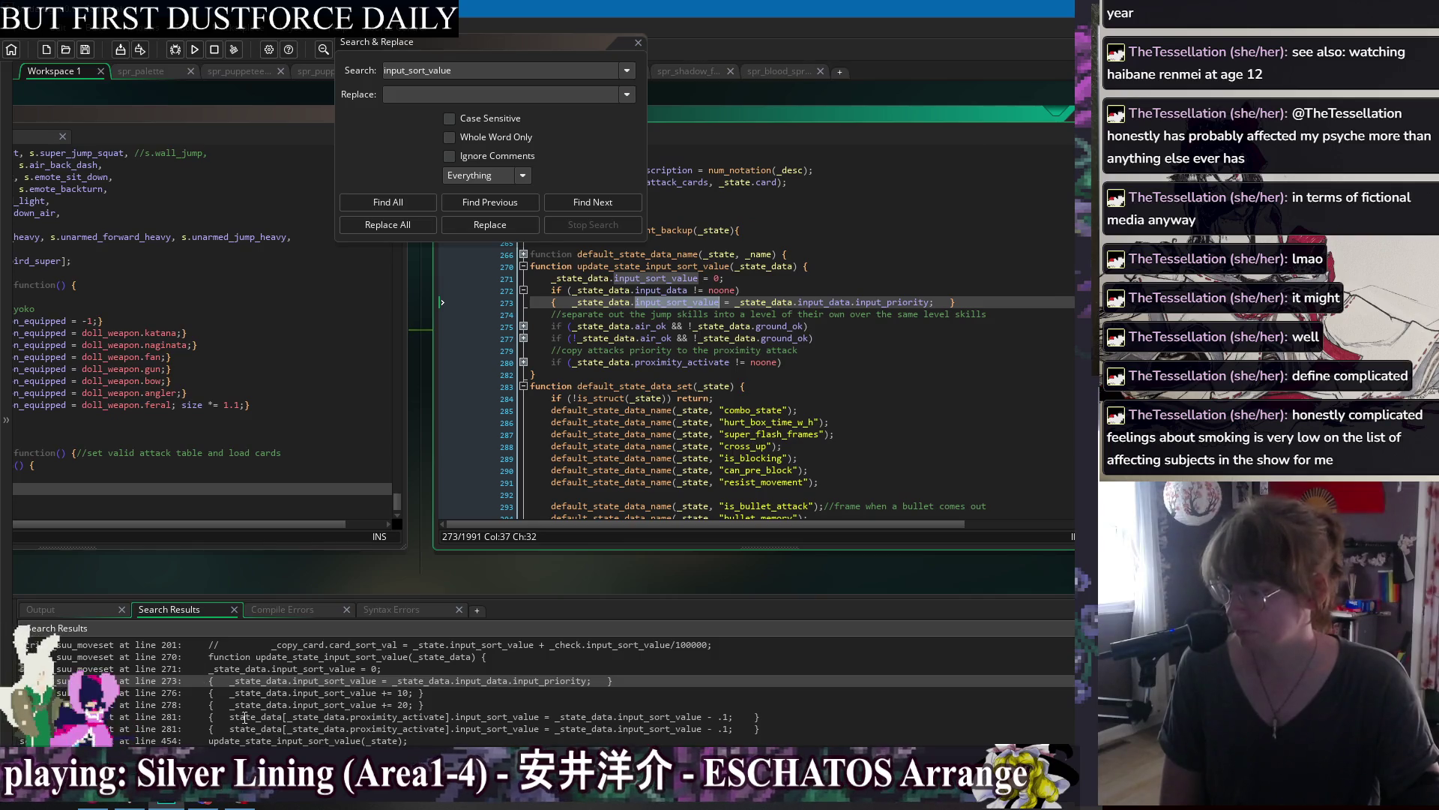
pyautogui.scroll(2, 244, 717)
pyautogui.doubleClick(307, 659)
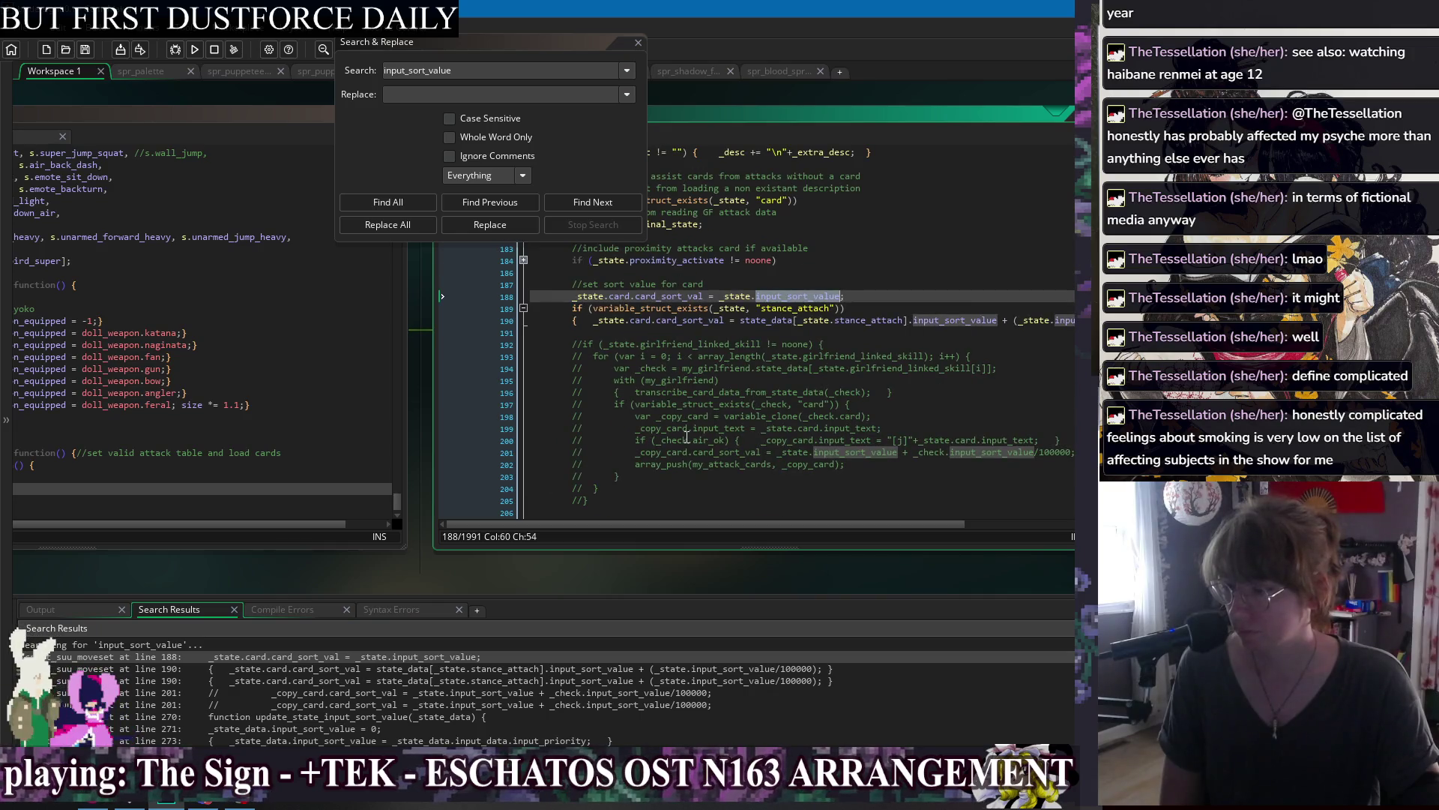
pyautogui.scroll(2, 679, 415)
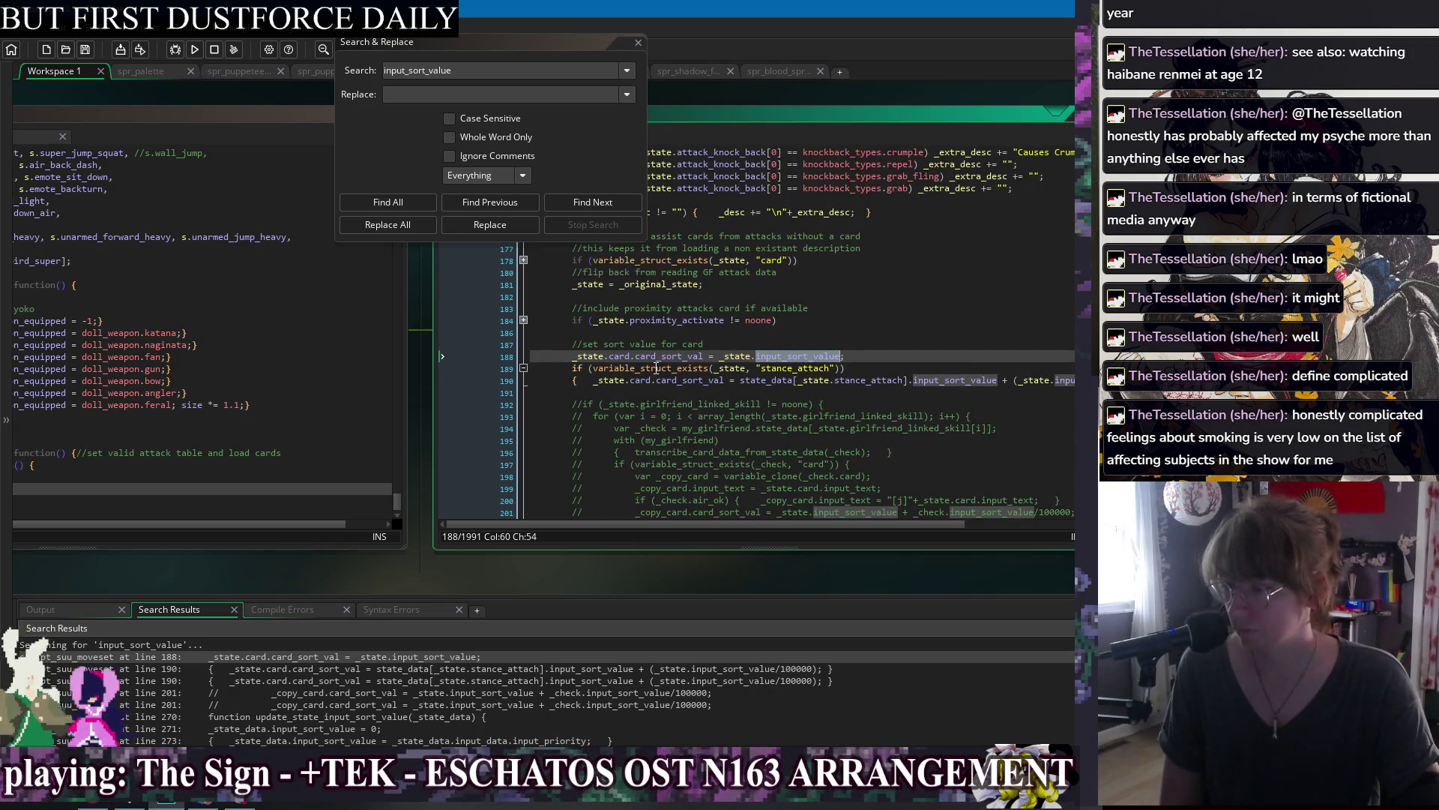
pyautogui.scroll(-2, 652, 450)
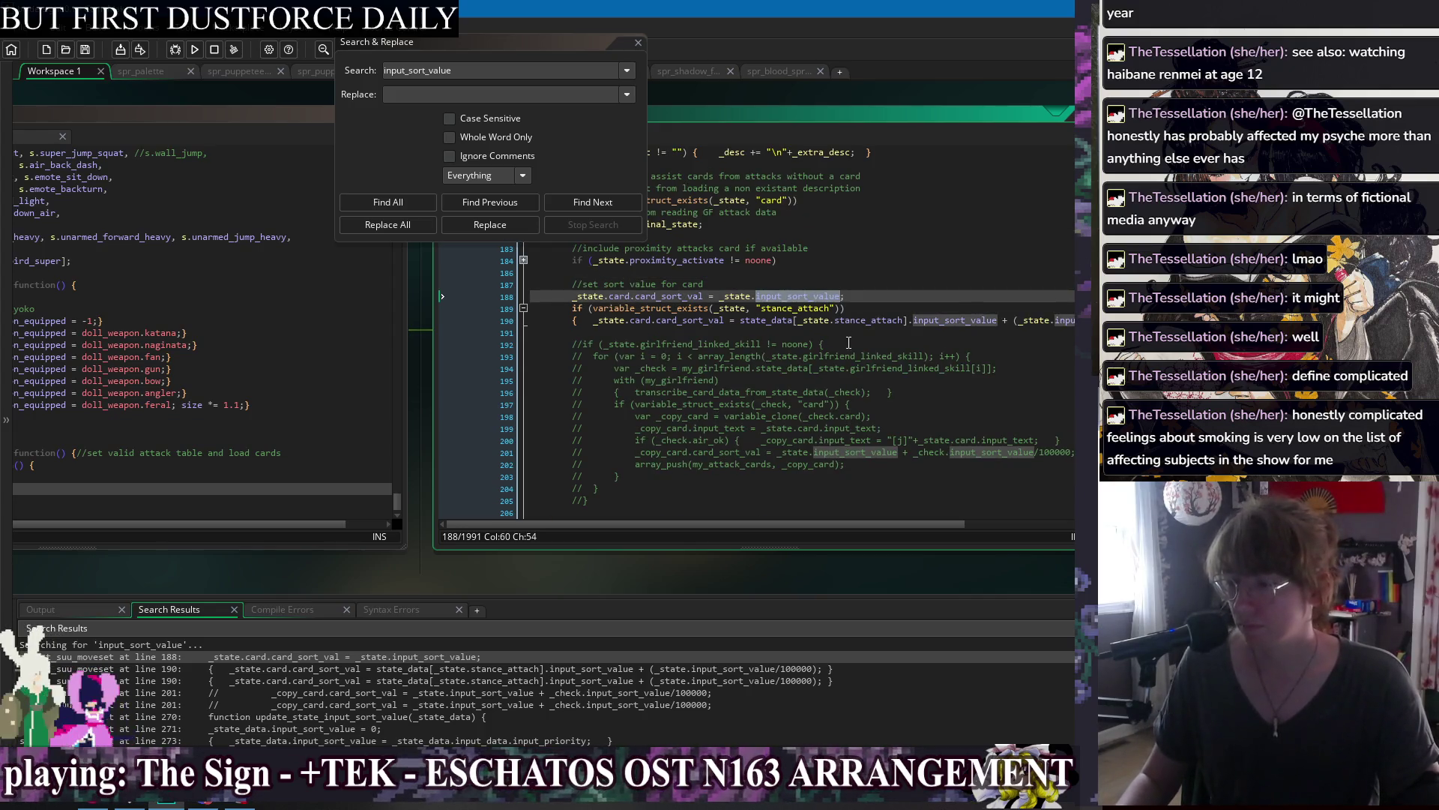
pyautogui.moveTo(589, 501); pyautogui.dragTo(644, 330)
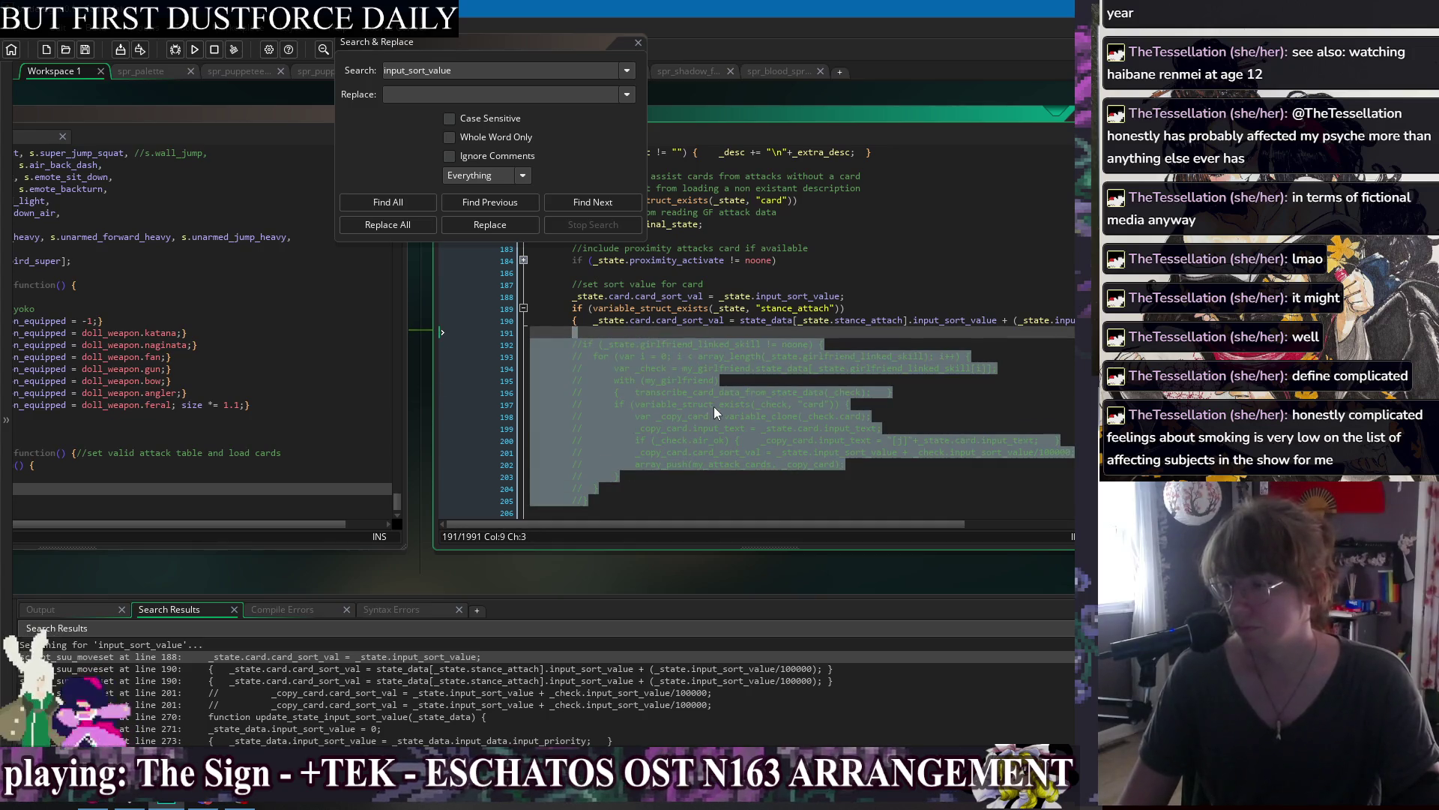
# Delete the commented-out girlfriend linked skill block after the card sort value code.
pyautogui.press('Delete')
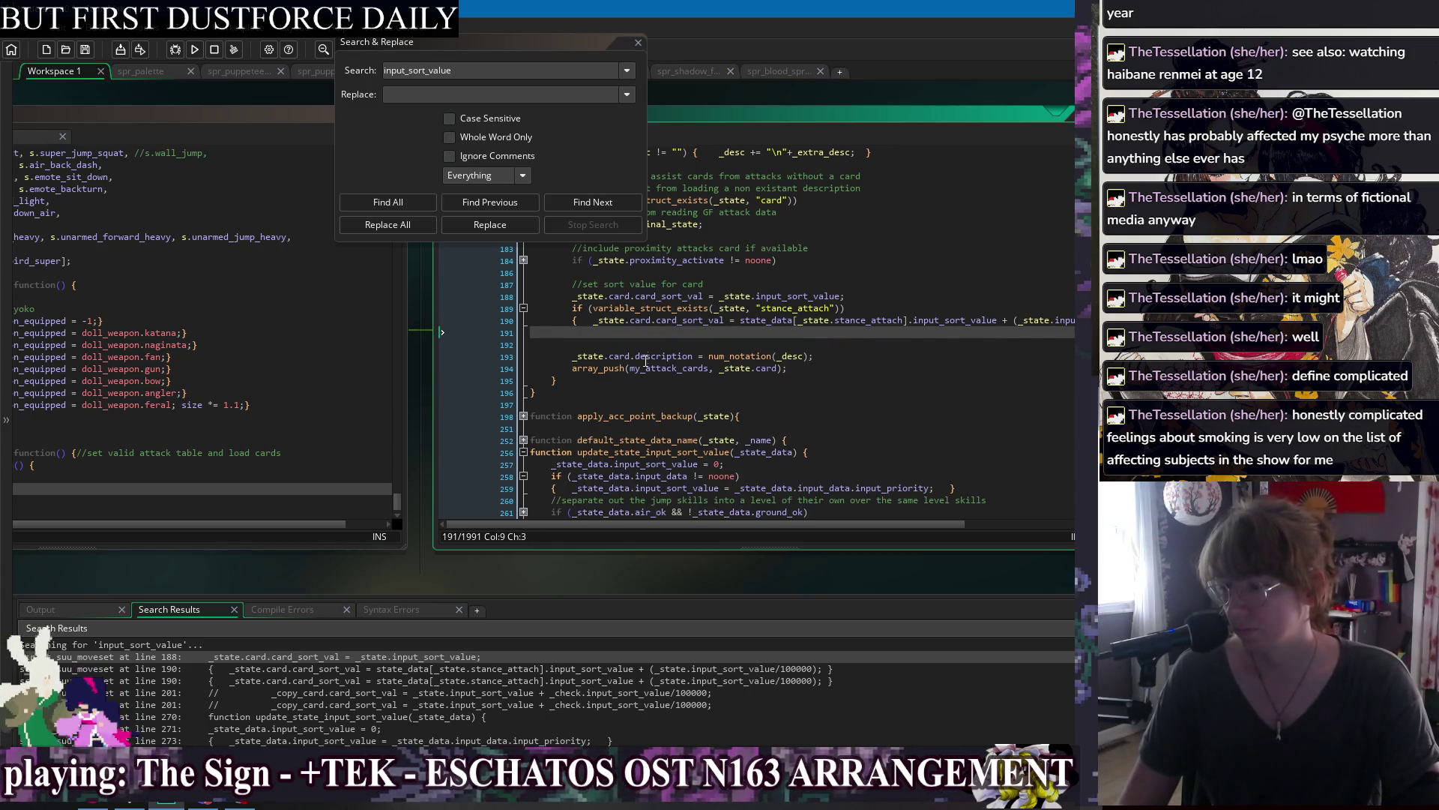
pyautogui.moveTo(240, 120)
pyautogui.mouseDown()
pyautogui.moveTo(320, 113)
pyautogui.moveTo(357, 137)
pyautogui.mouseUp()
pyautogui.scroll(5, 174, 365)
pyautogui.moveTo(154, 114); pyautogui.dragTo(423, 159)
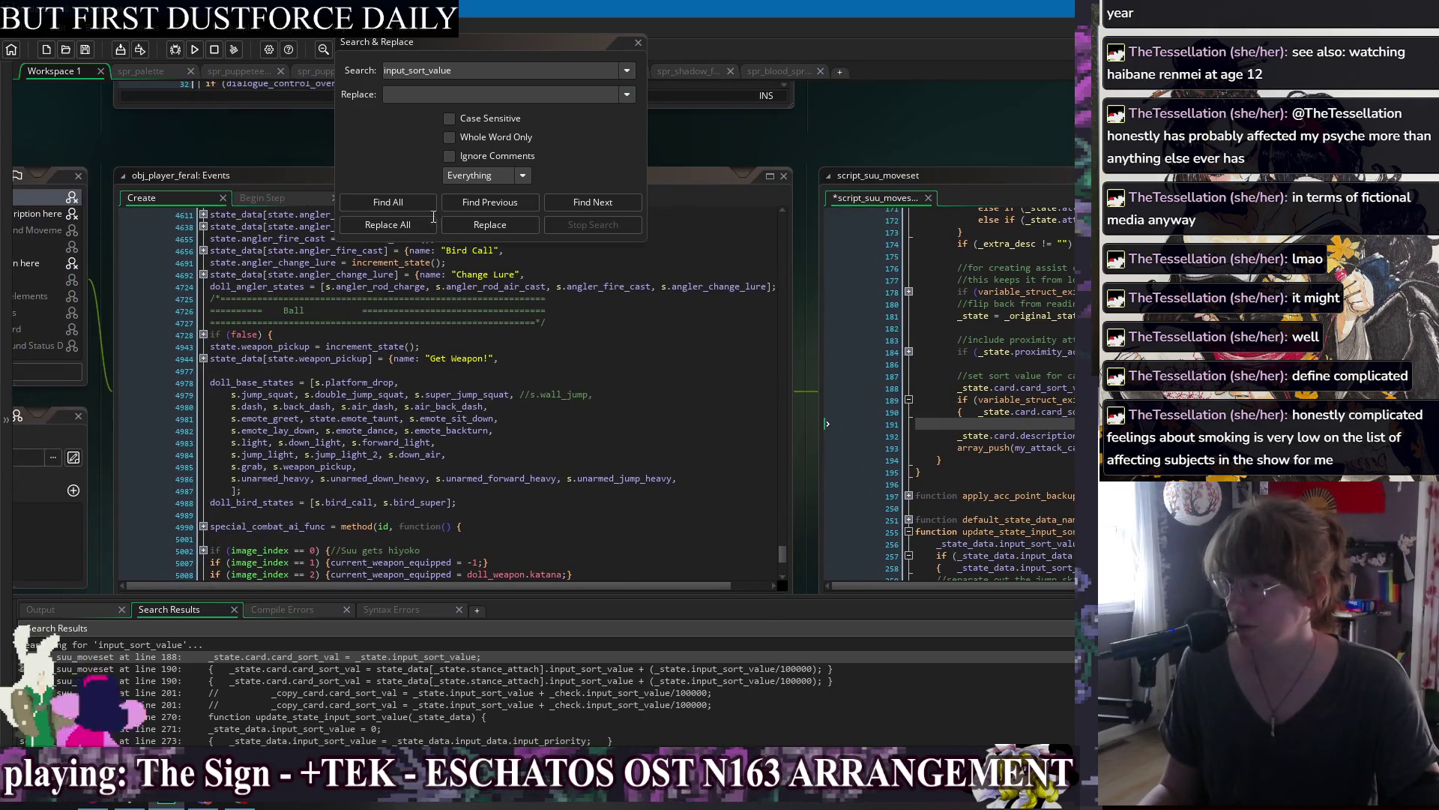
# From the jorogumo Create code, inspect load_input_data's input_priority button checks adding 6000.
pyautogui.rightClick(248, 129)
pyautogui.moveTo(280, 154)
pyautogui.click(435, 315)
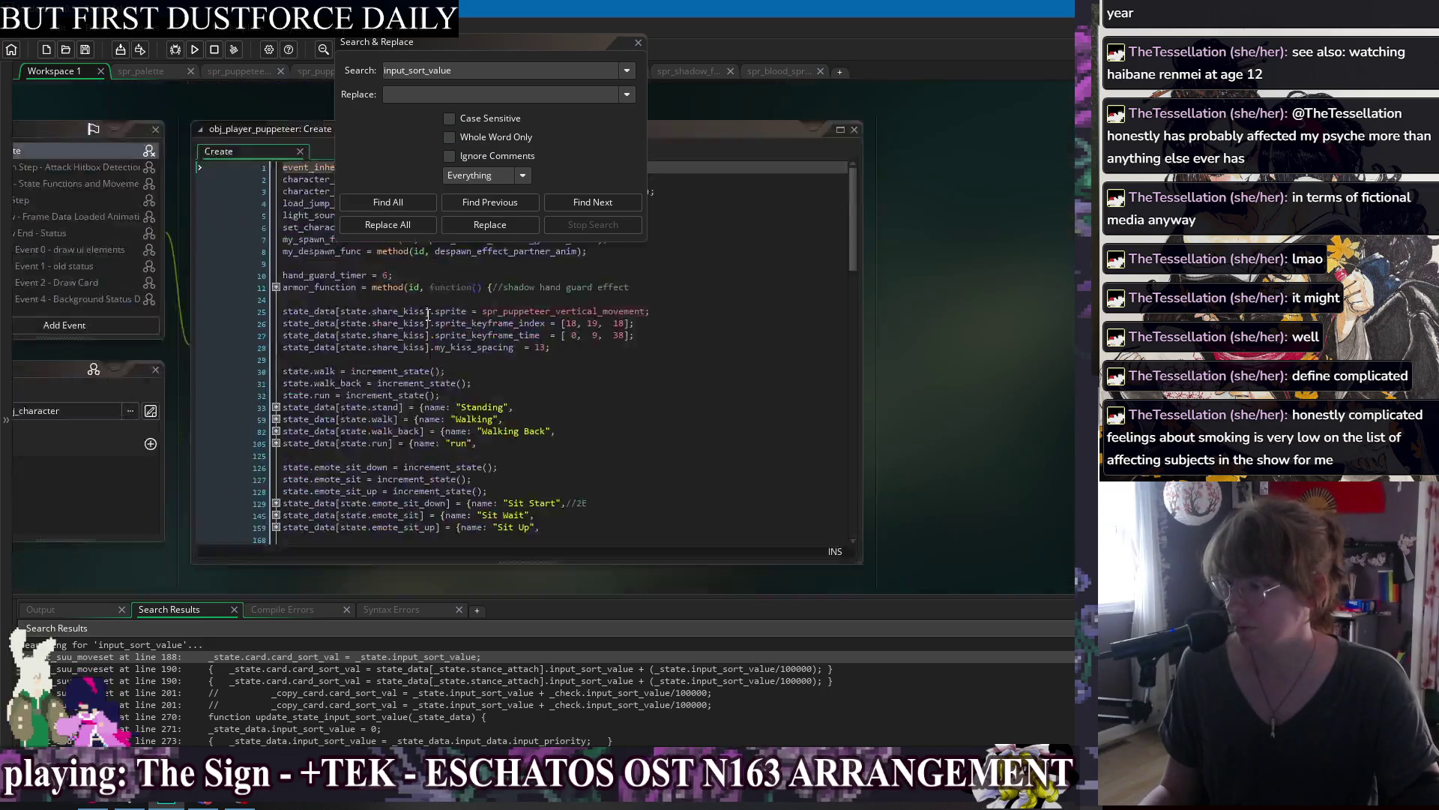
pyautogui.scroll(20, 714, 448)
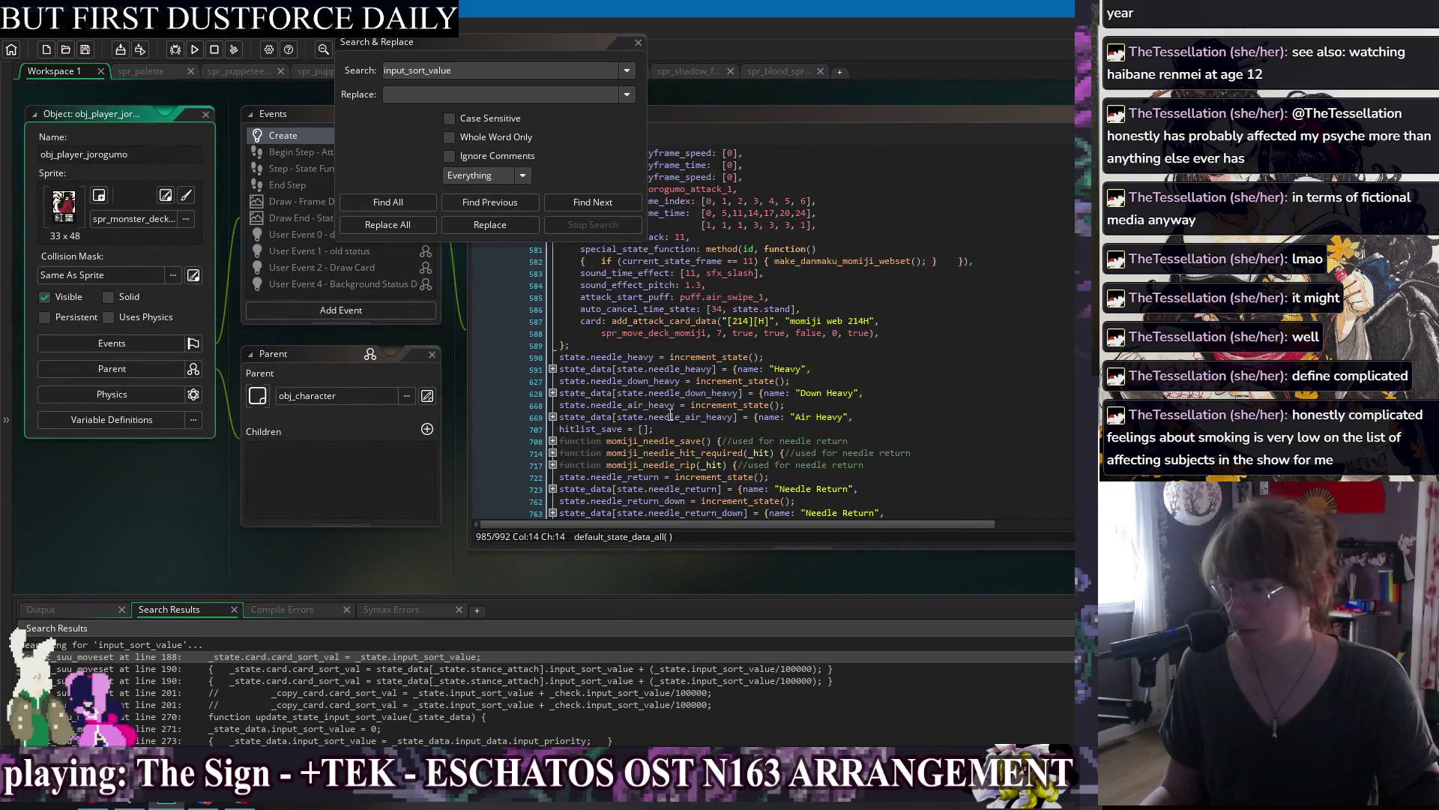
pyautogui.middleClick(674, 327)
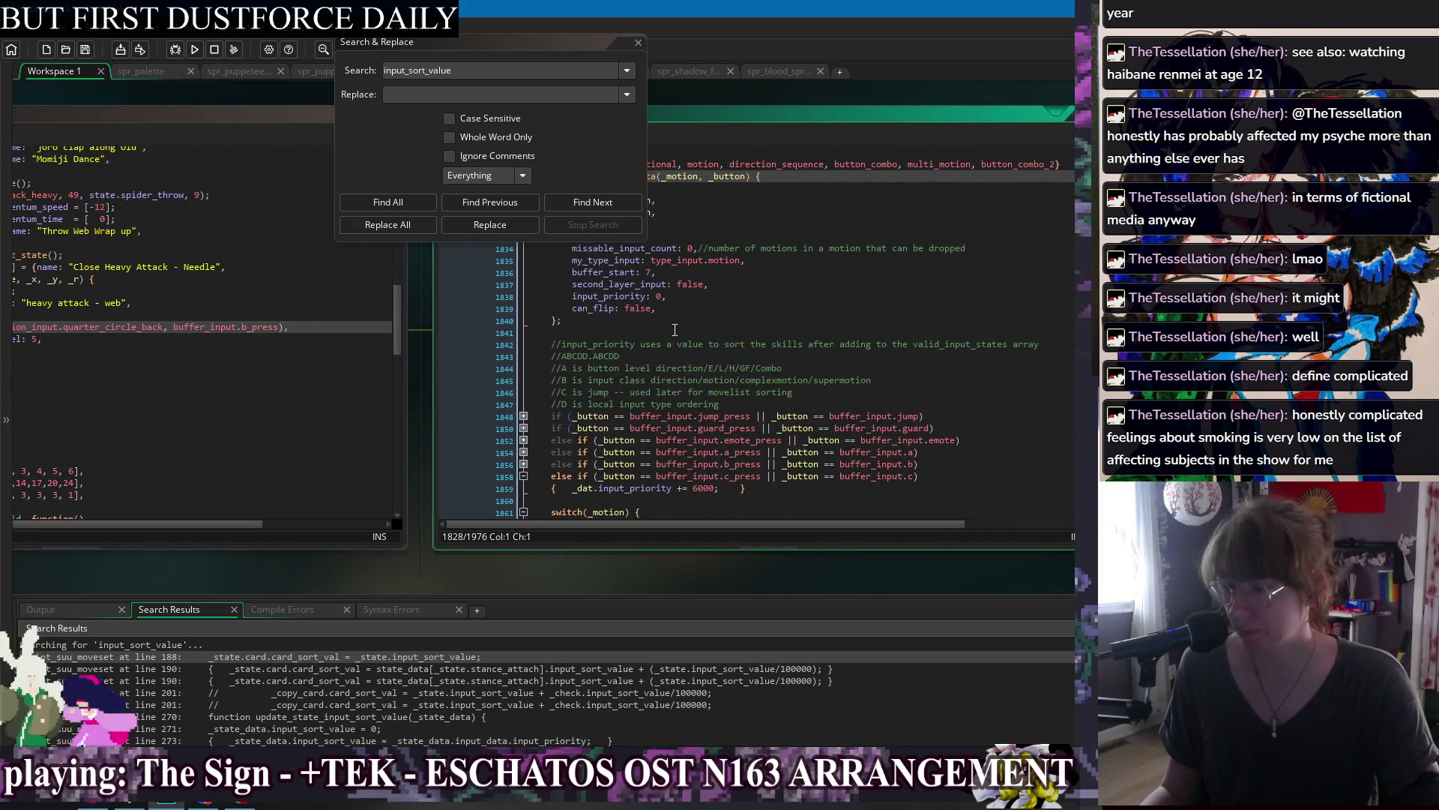
pyautogui.doubleClick(606, 356)
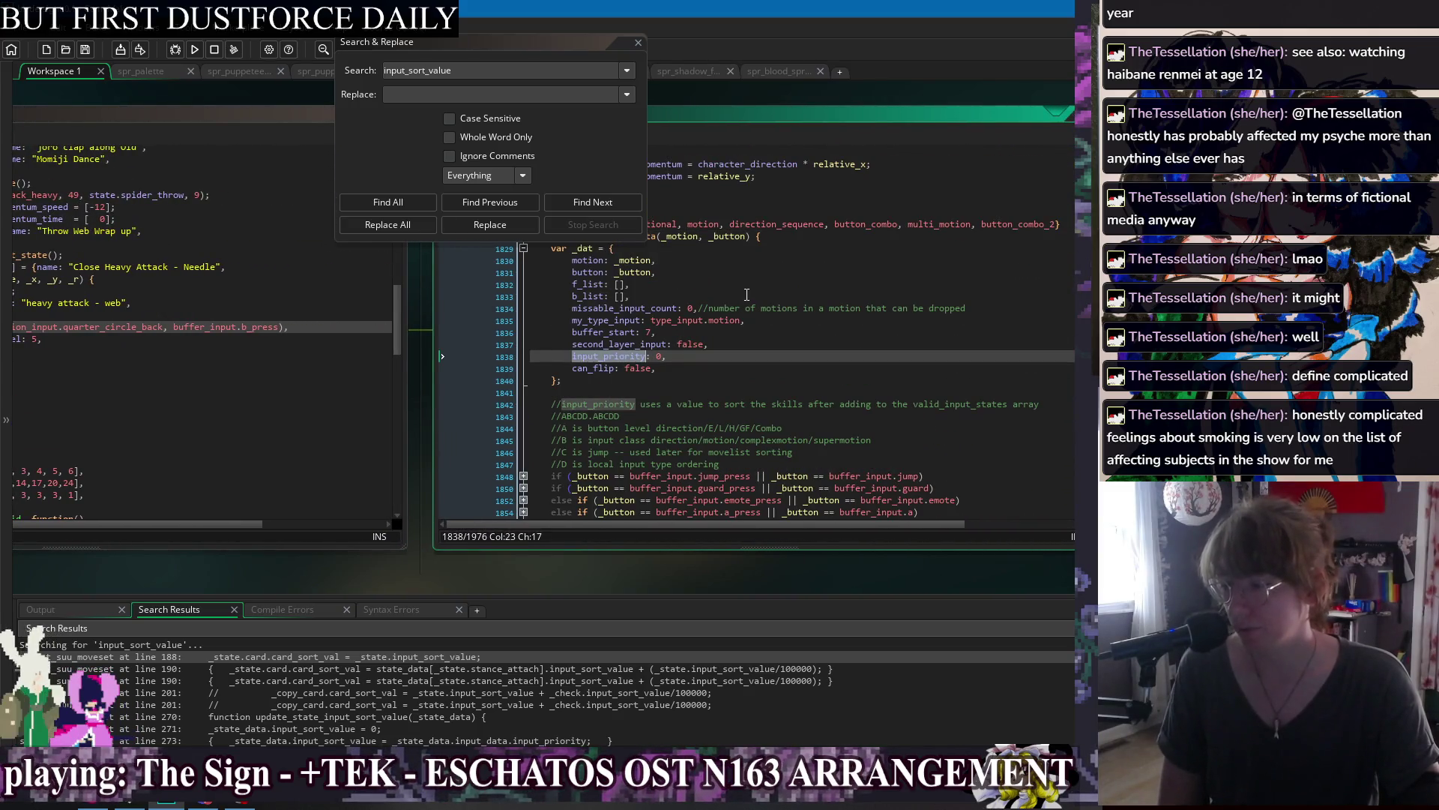
pyautogui.scroll(-5, 752, 283)
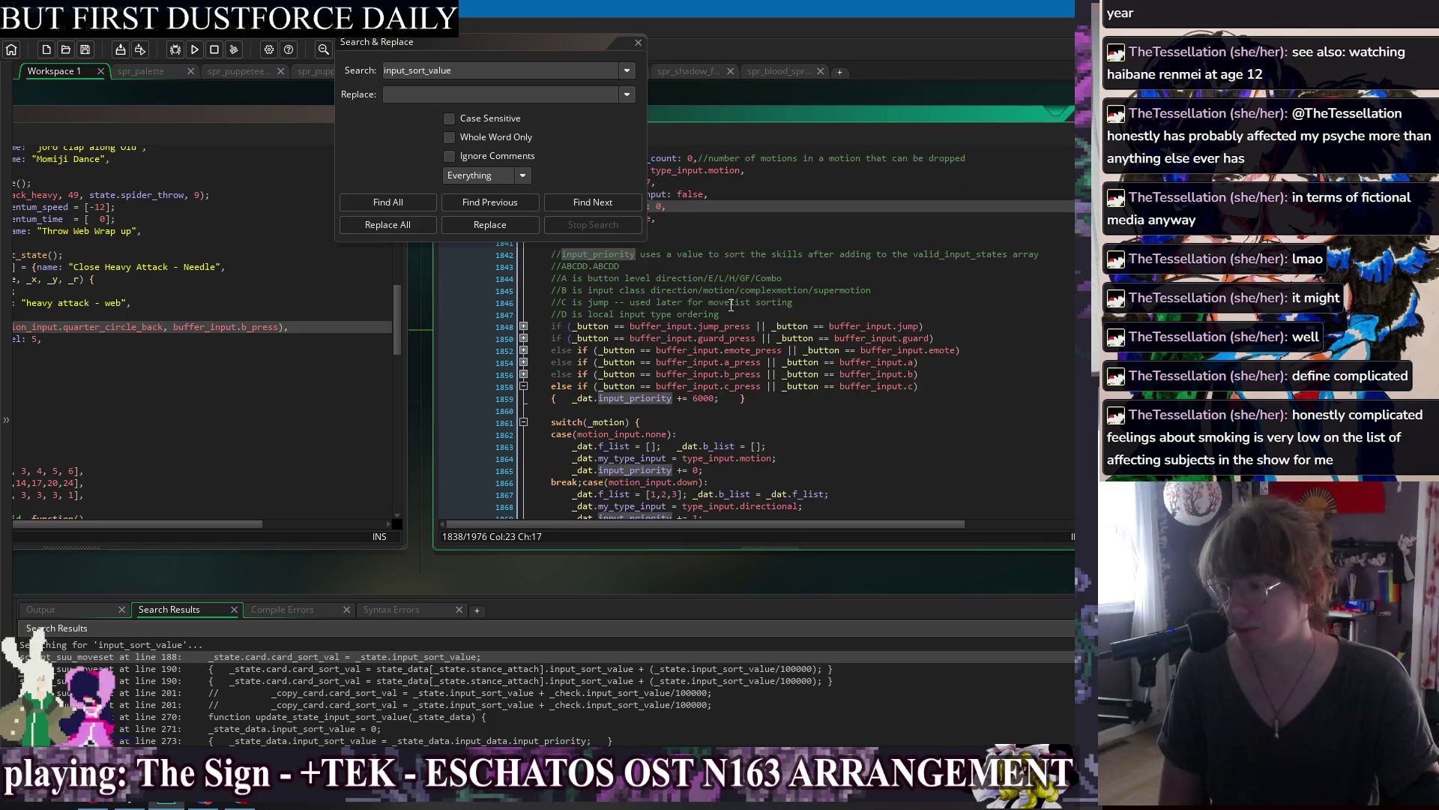
pyautogui.scroll(-1, 787, 345)
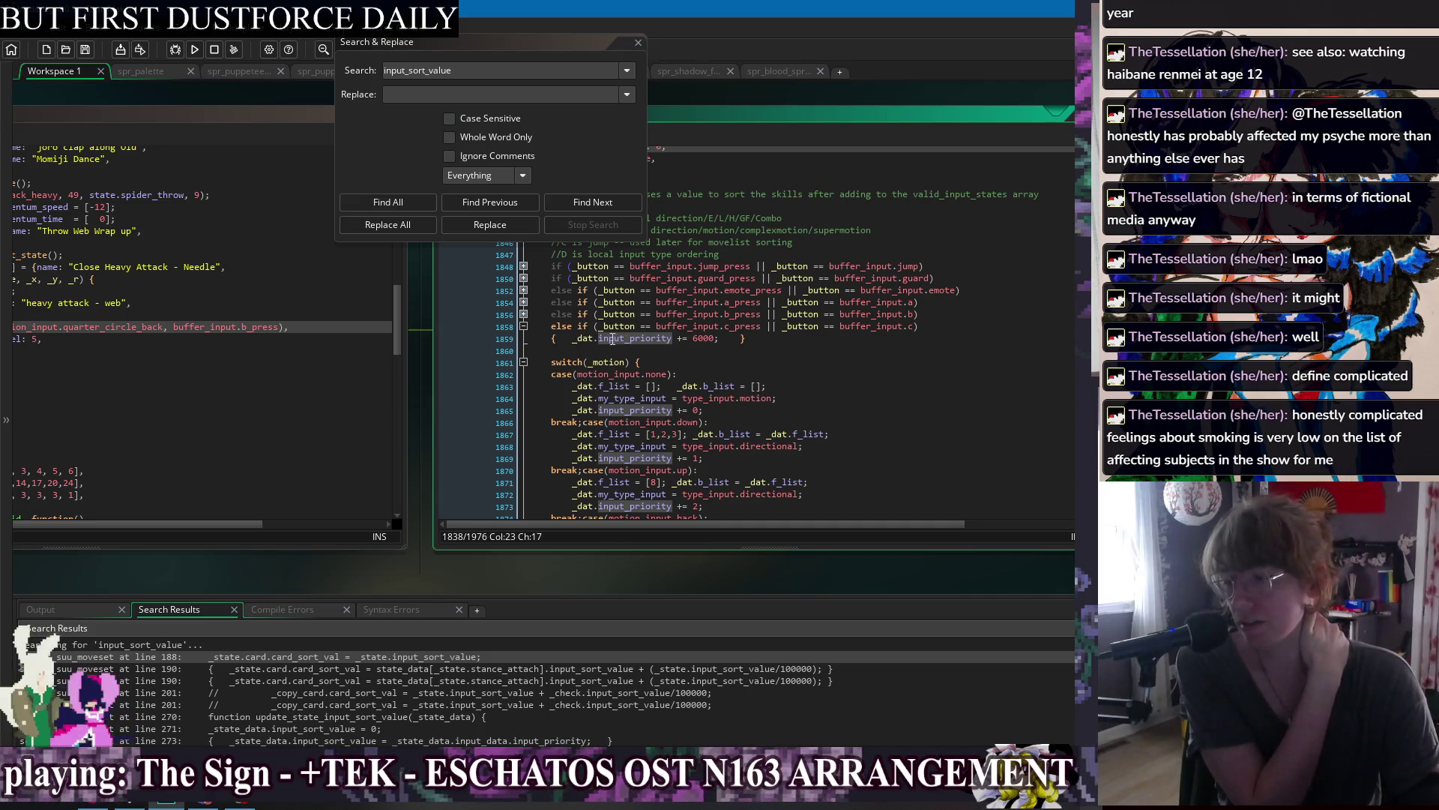
pyautogui.click(524, 320)
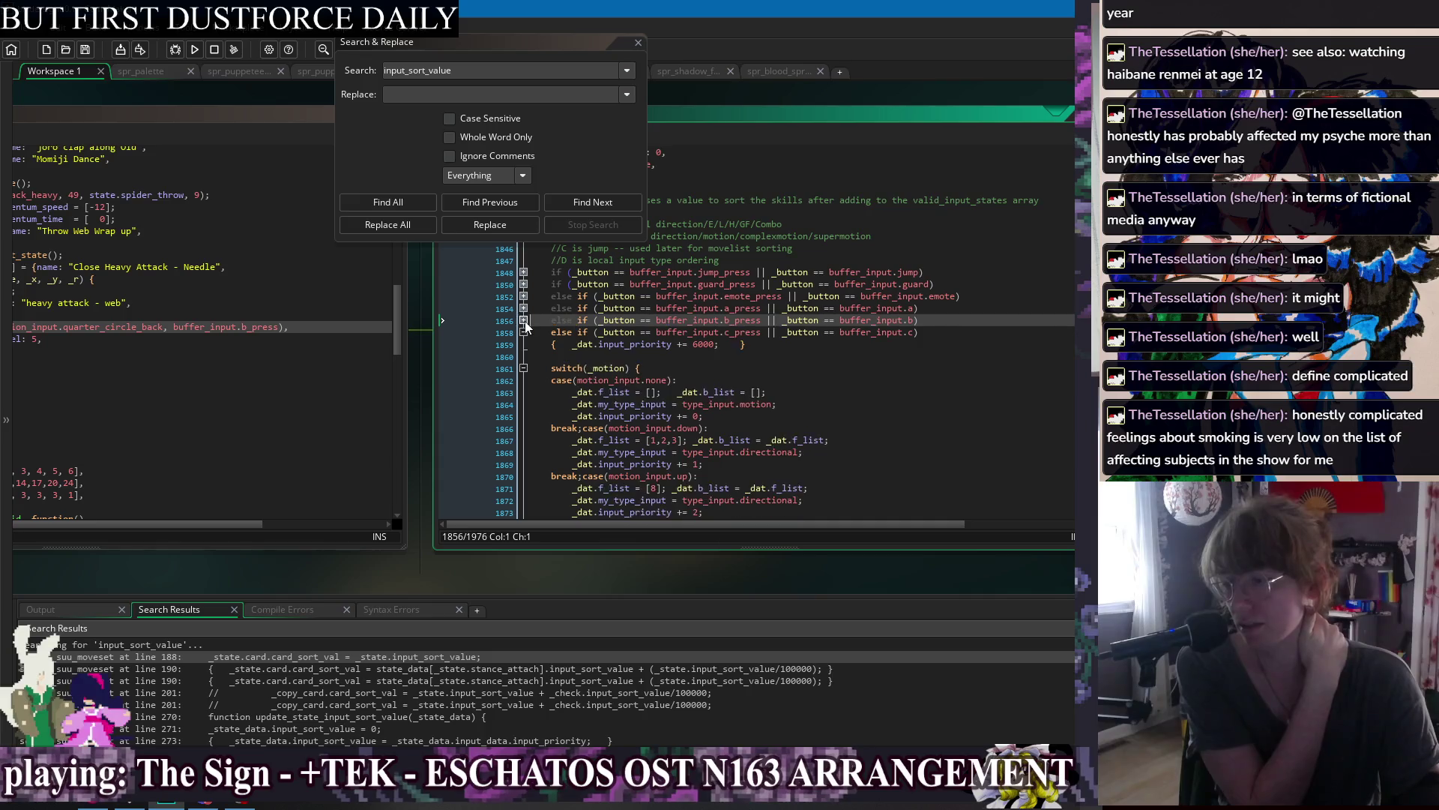
pyautogui.click(710, 344)
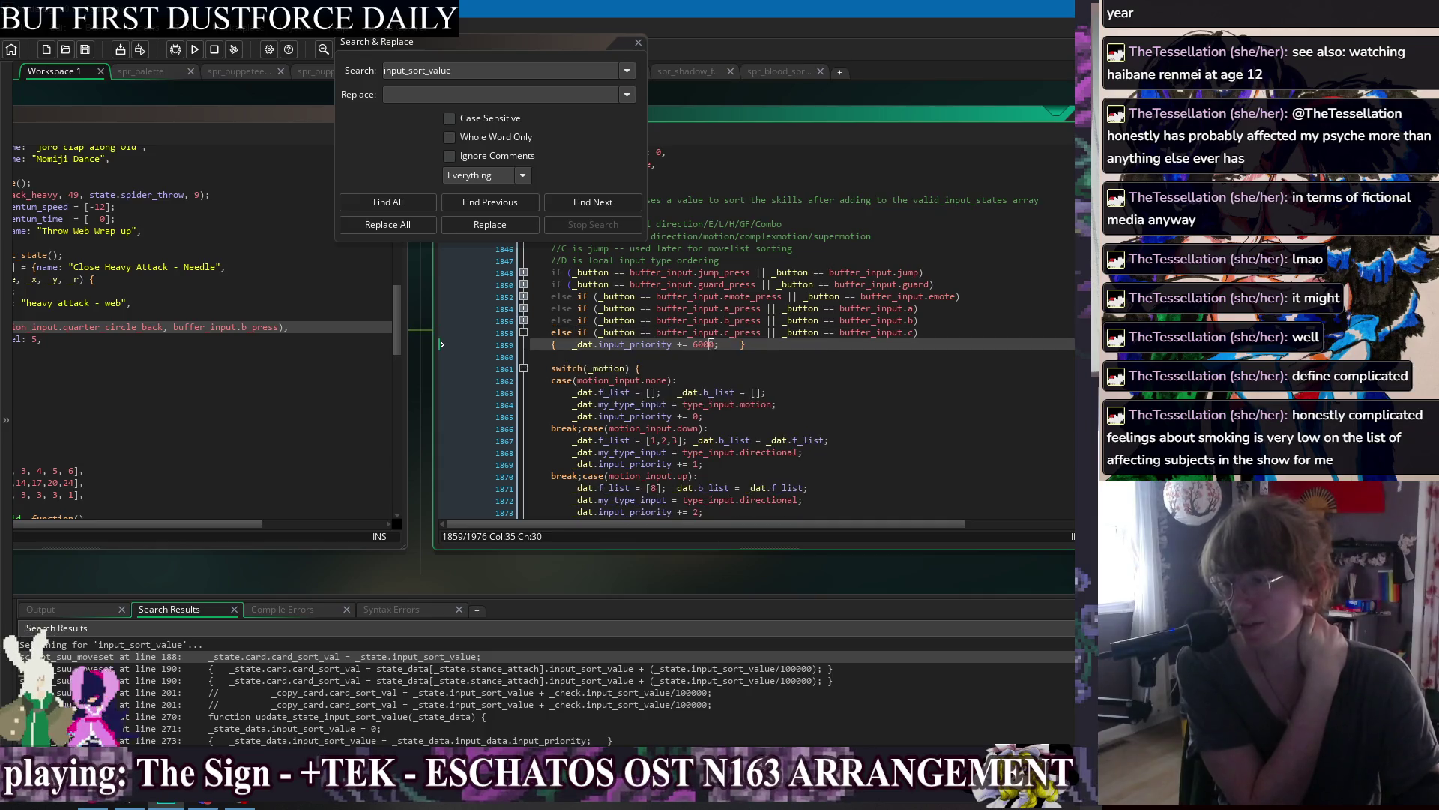
# Close the Search & Replace dialog and bring up the open-windows list.
pyautogui.click(638, 43)
pyautogui.rightClick(278, 91)
pyautogui.moveTo(295, 114)
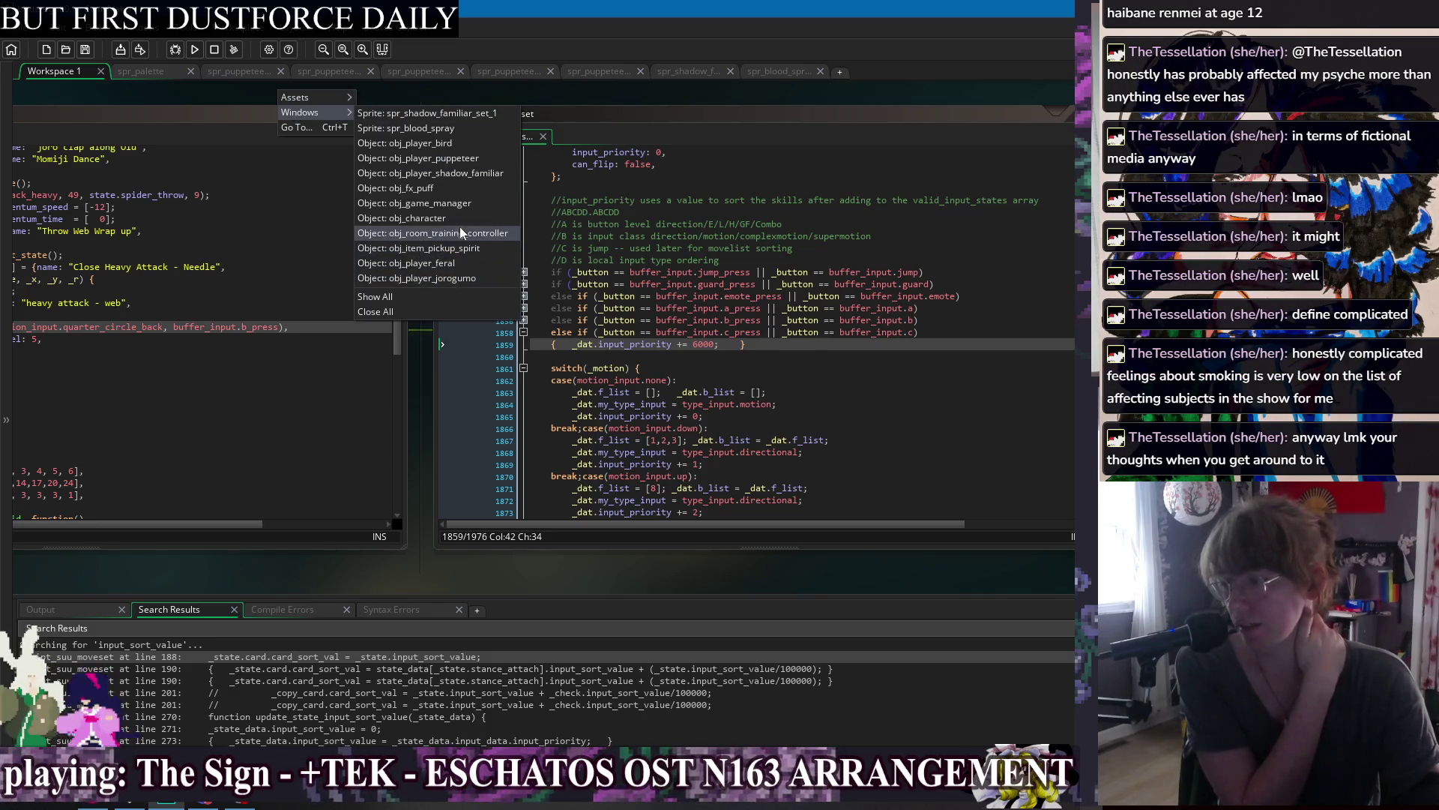
# From the obj_player_jorogumo Create code, inspect the assign_gf_call_skills definition.
pyautogui.click(451, 277)
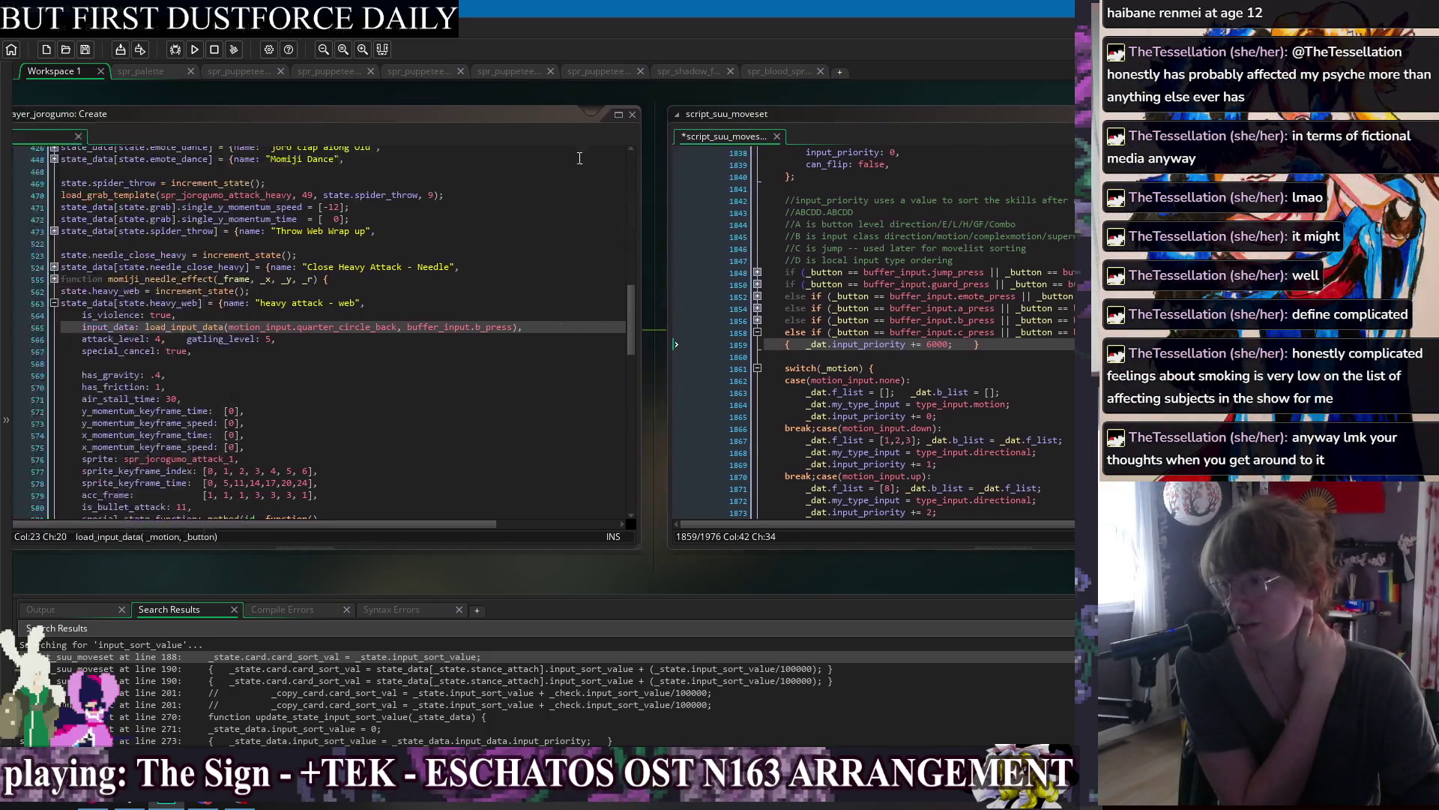
pyautogui.scroll(-20, 828, 333)
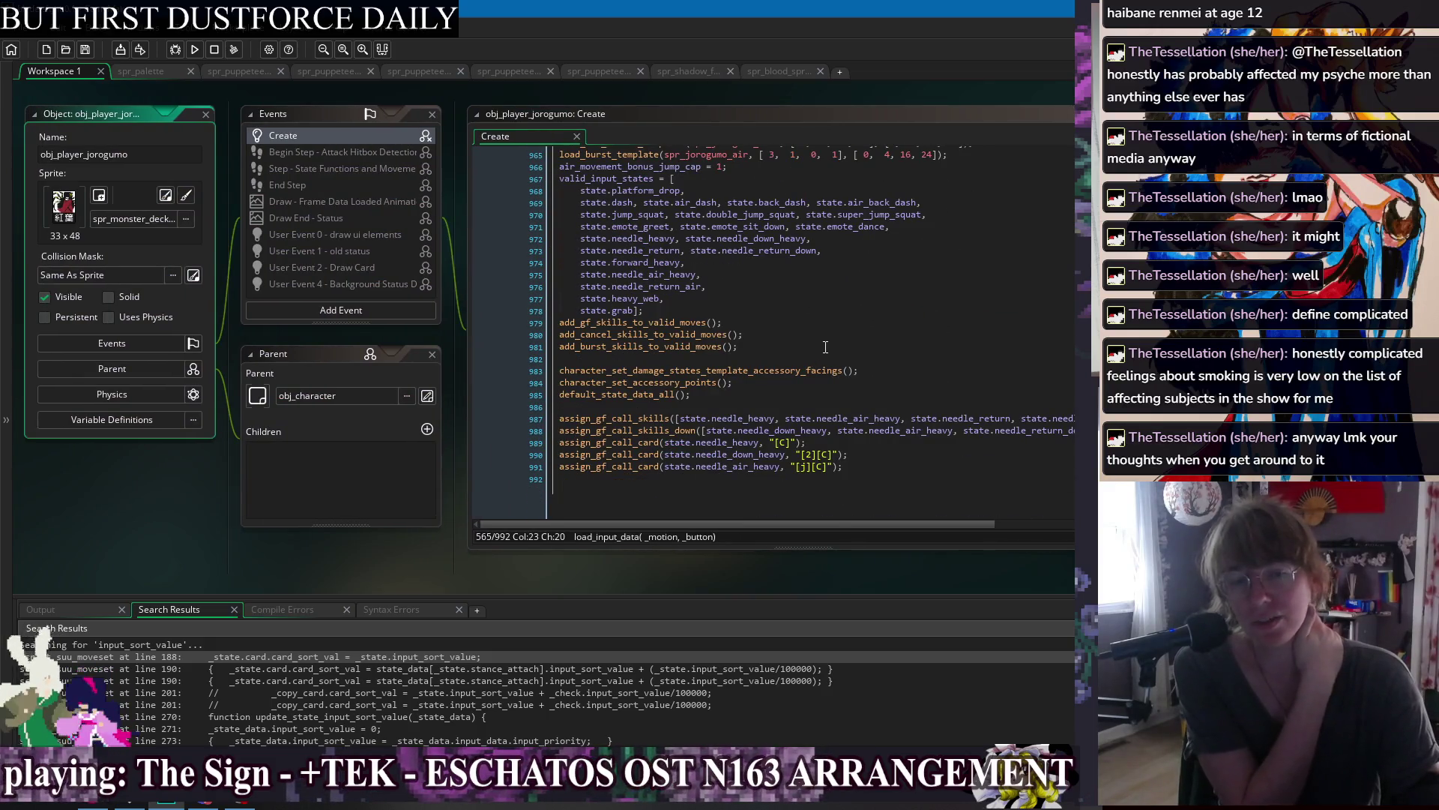
pyautogui.click(659, 418)
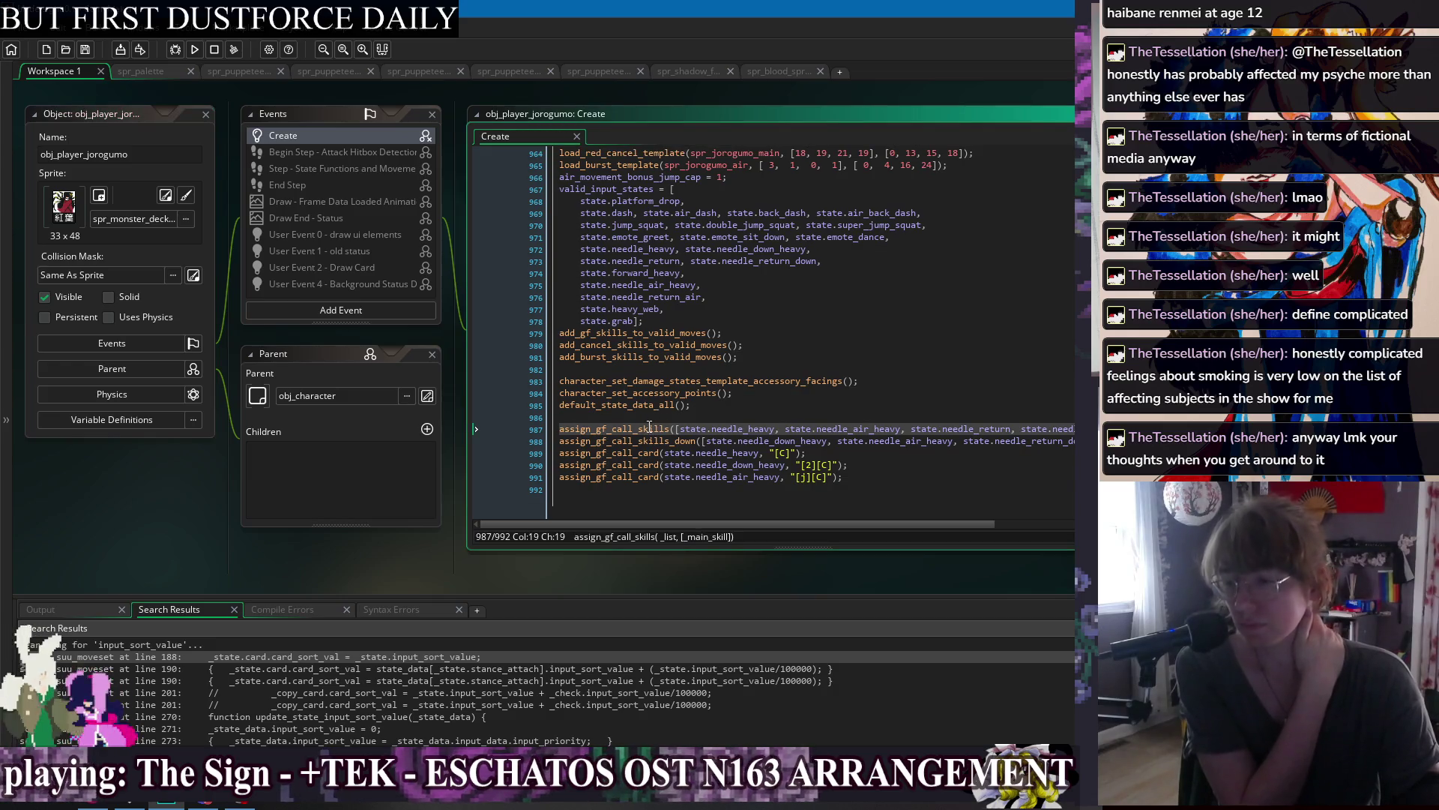
pyautogui.middleClick(649, 426)
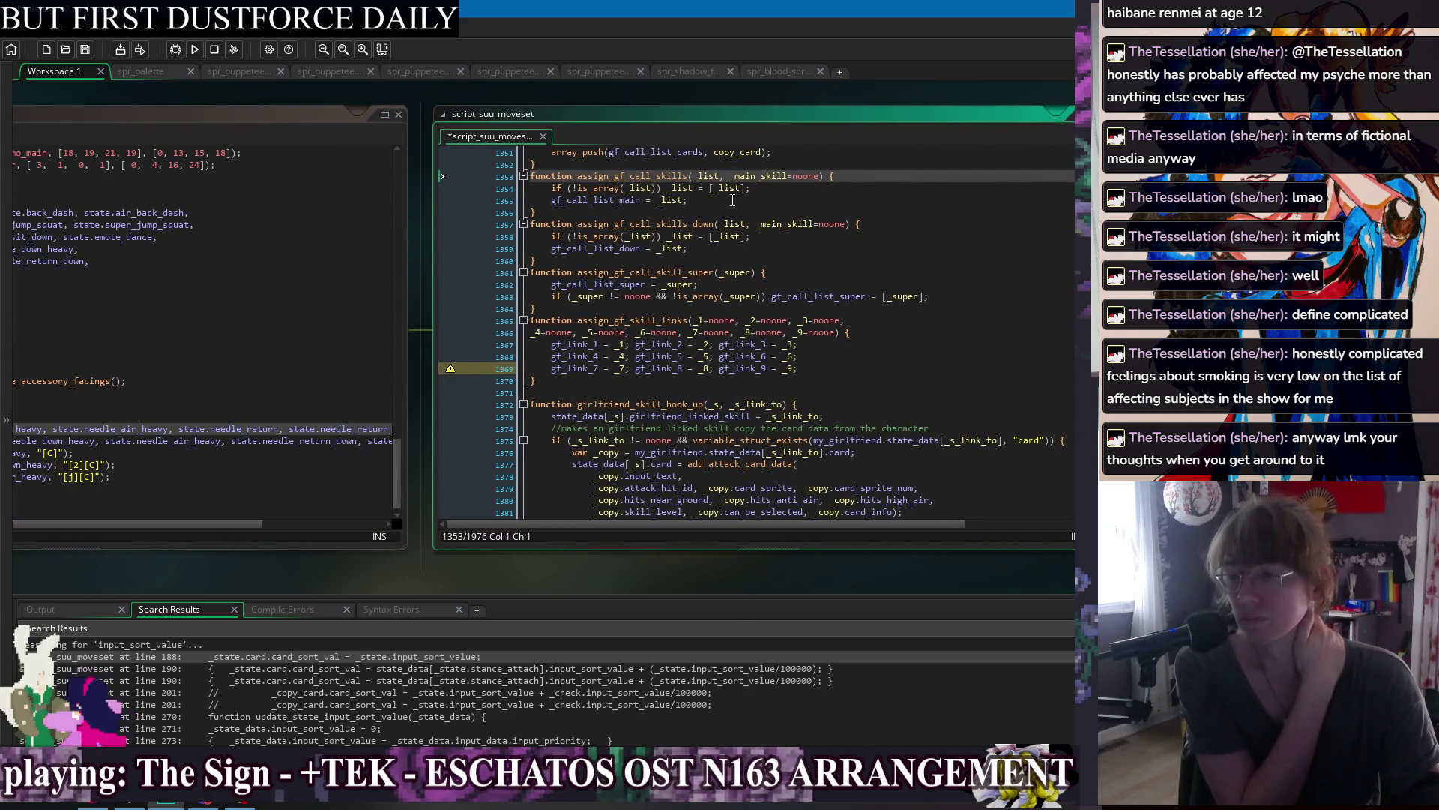
pyautogui.click(732, 200)
pyautogui.click(870, 389)
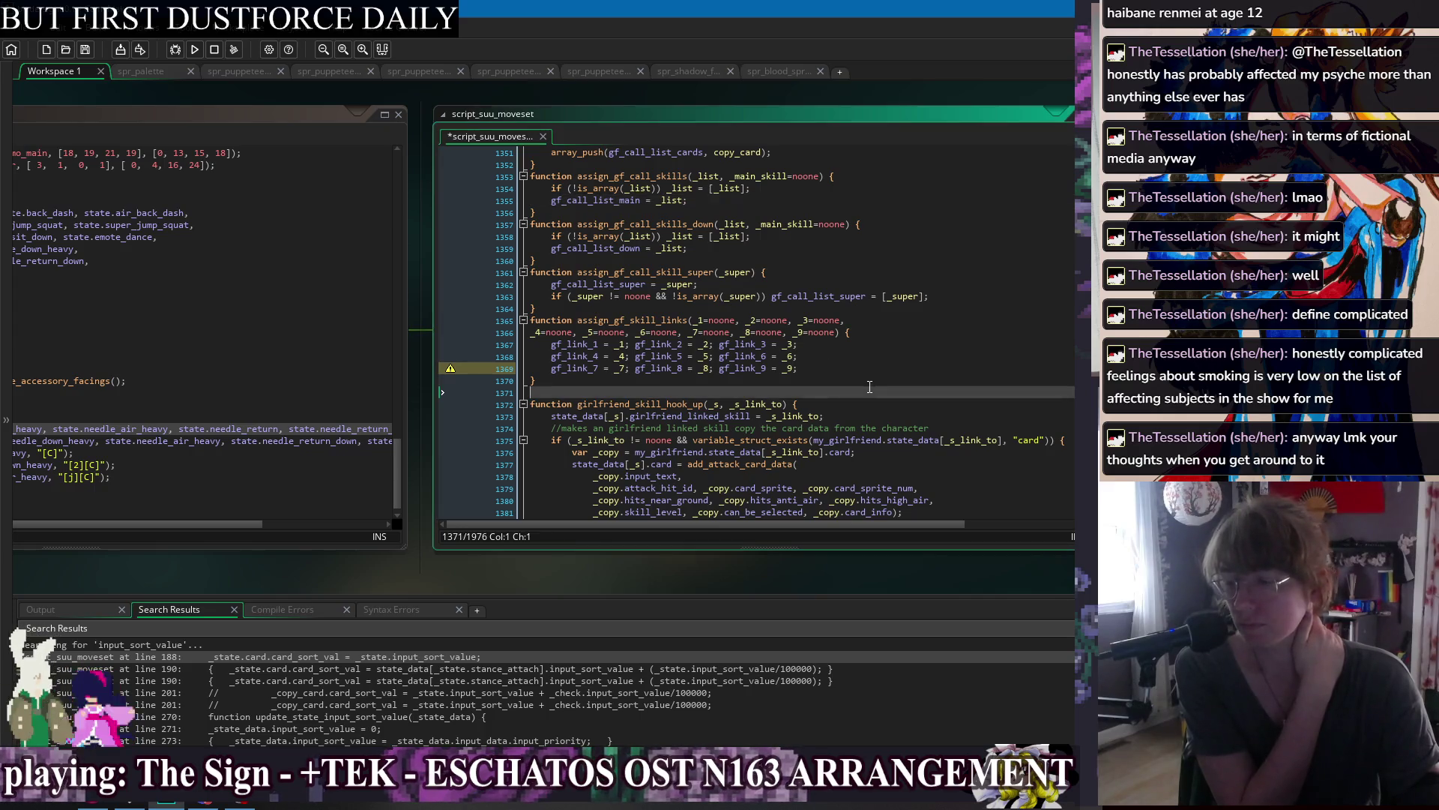
# Review the needle call-card lines in the Create code and jump to assign_gf_call_card.
pyautogui.moveTo(417, 335)
pyautogui.mouseDown()
pyautogui.moveTo(546, 307)
pyautogui.moveTo(626, 340)
pyautogui.moveTo(612, 318)
pyautogui.mouseUp()
pyautogui.click(371, 458)
pyautogui.click(436, 474)
pyautogui.click(625, 406)
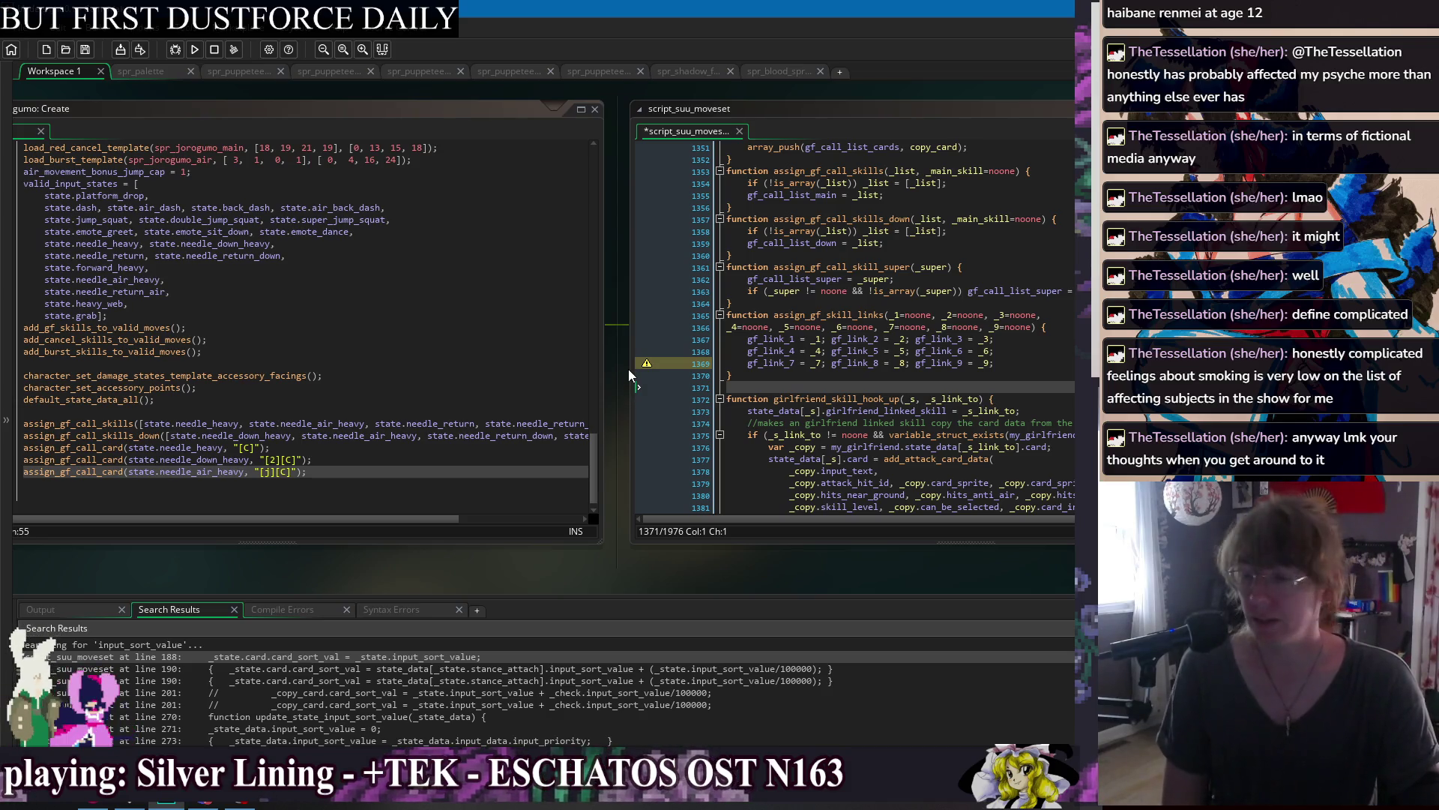
pyautogui.moveTo(628, 369)
pyautogui.mouseDown()
pyautogui.moveTo(706, 374)
pyautogui.moveTo(613, 336)
pyautogui.moveTo(434, 334)
pyautogui.moveTo(417, 380)
pyautogui.moveTo(411, 361)
pyautogui.mouseUp()
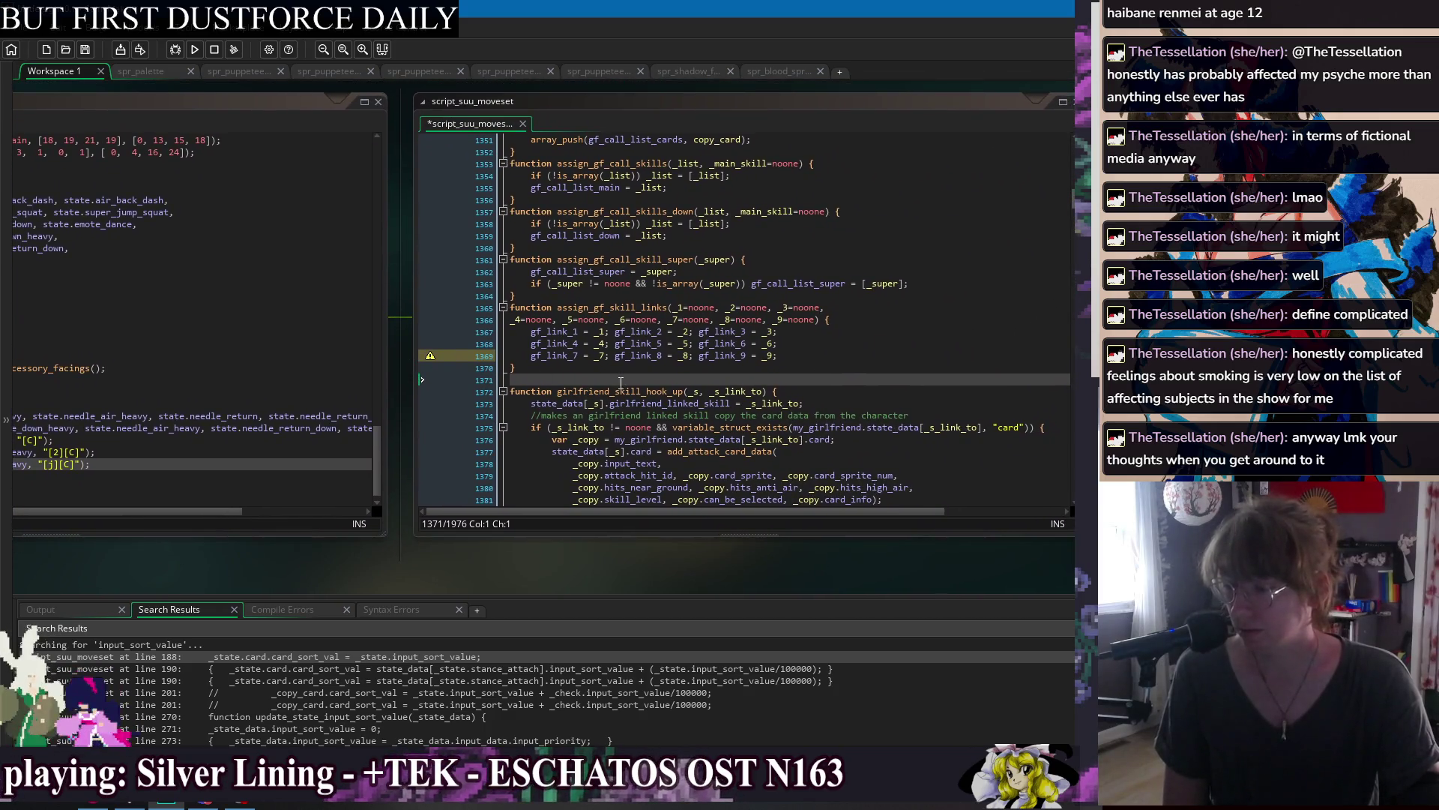
pyautogui.scroll(-4, 660, 440)
pyautogui.moveTo(409, 363); pyautogui.dragTo(734, 390)
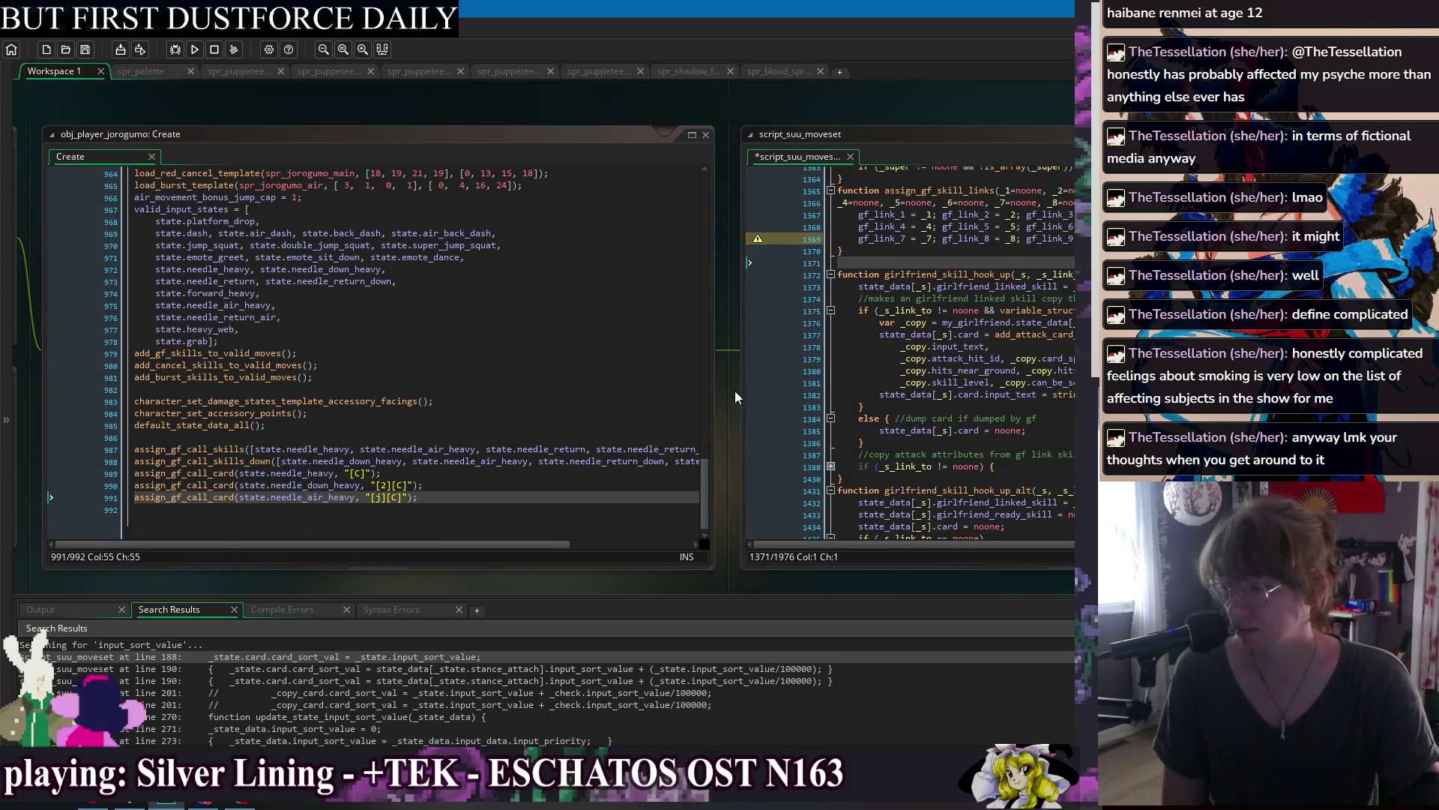
pyautogui.middleClick(217, 475)
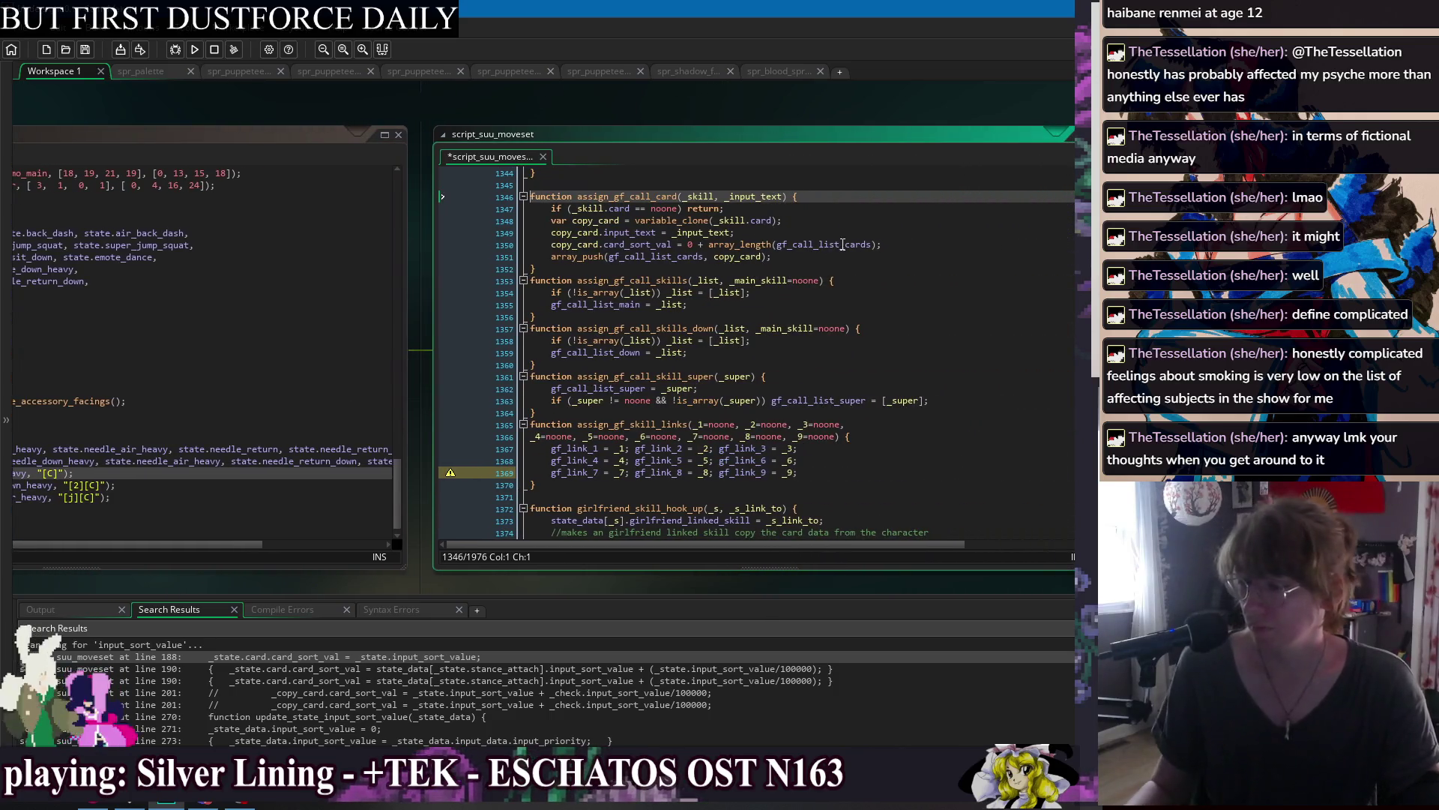
# Change card_sort_val's starting value from 0 to 6000 and save the moveset script.
pyautogui.doubleClick(688, 245)
pyautogui.write('6000')
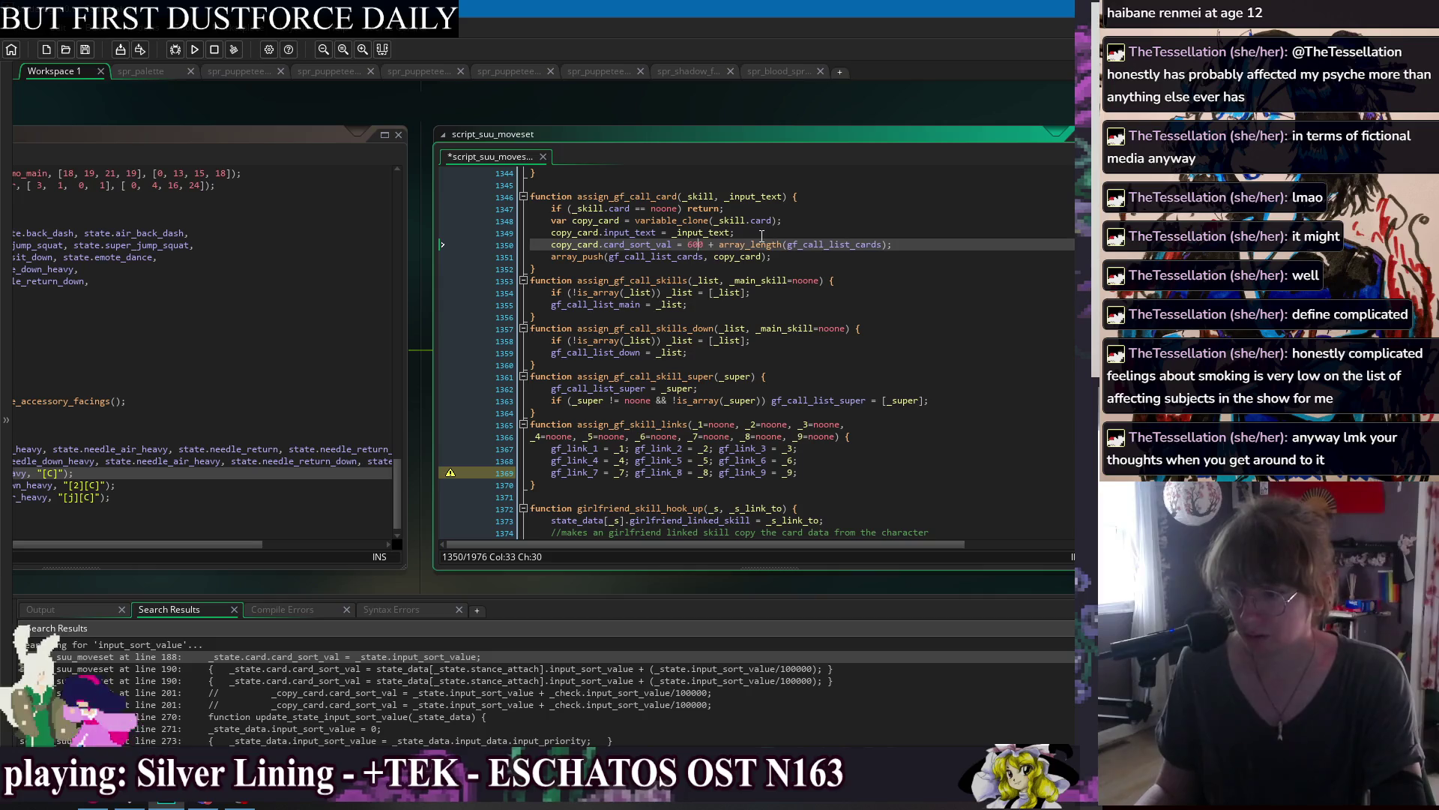
pyautogui.press('Right')
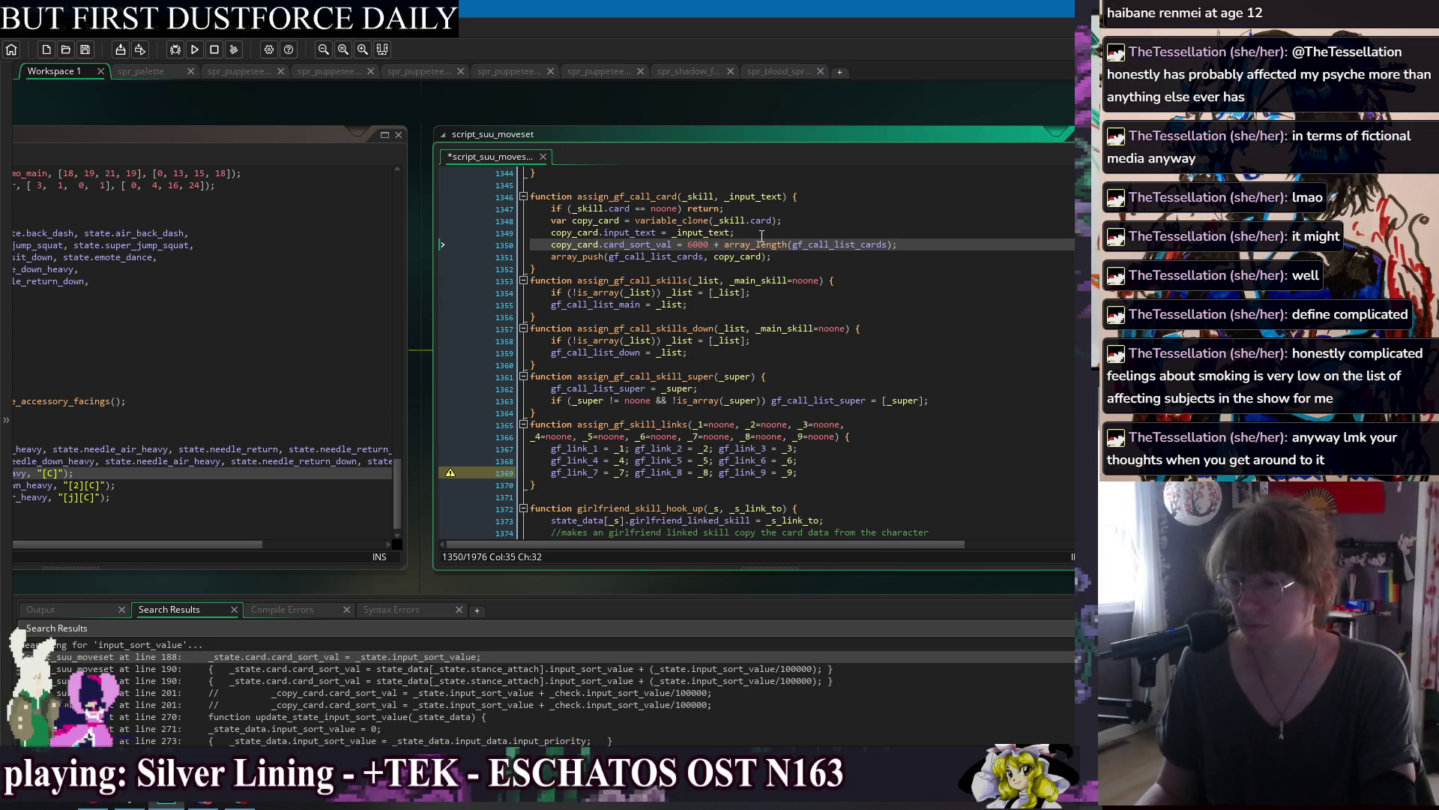
pyautogui.click(922, 245)
pyautogui.hotkey('ctrl', 's')
pyautogui.click(909, 255)
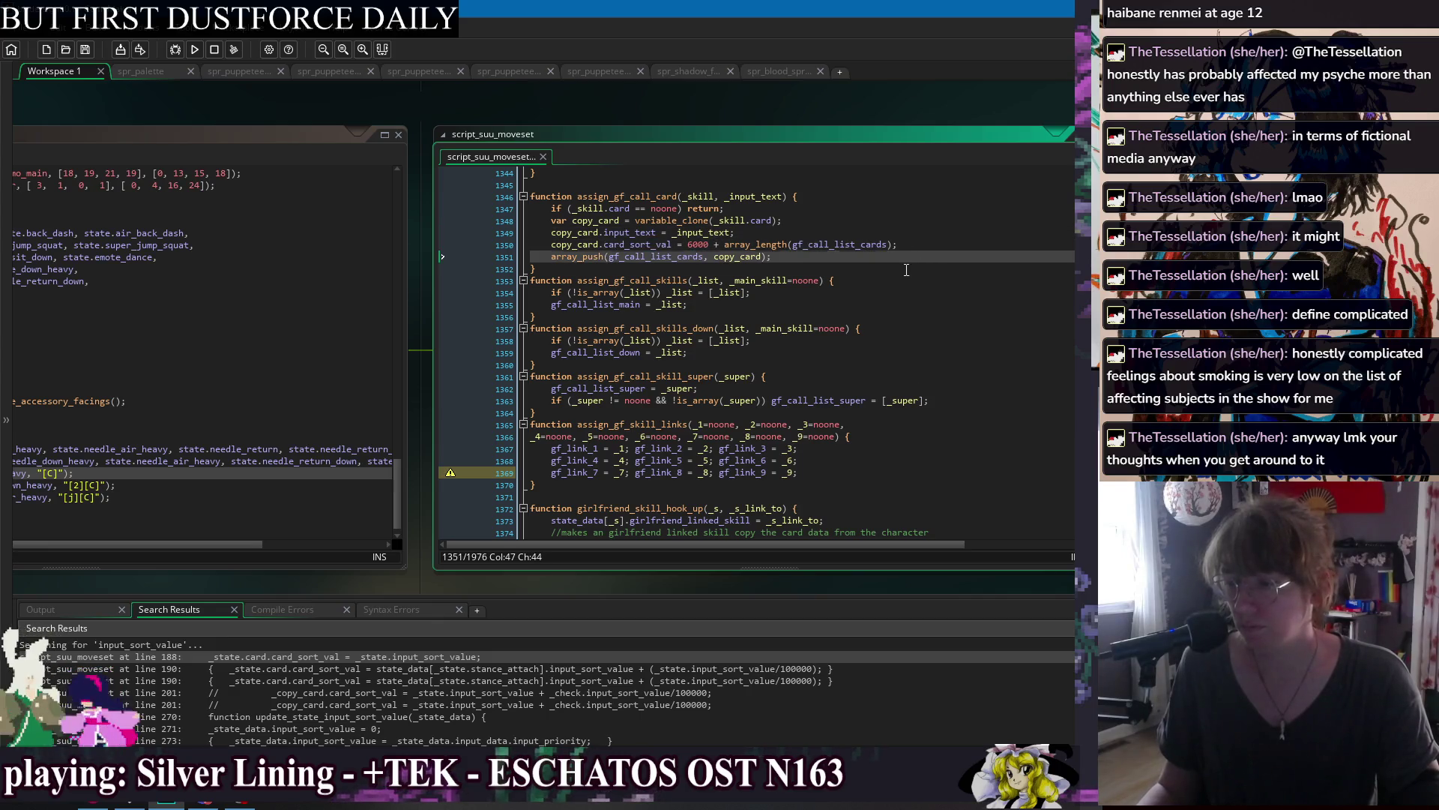
pyautogui.click(907, 270)
# Check the jorogumo call-card lines, then open obj_character's Step event via the windows list.
pyautogui.click(375, 138)
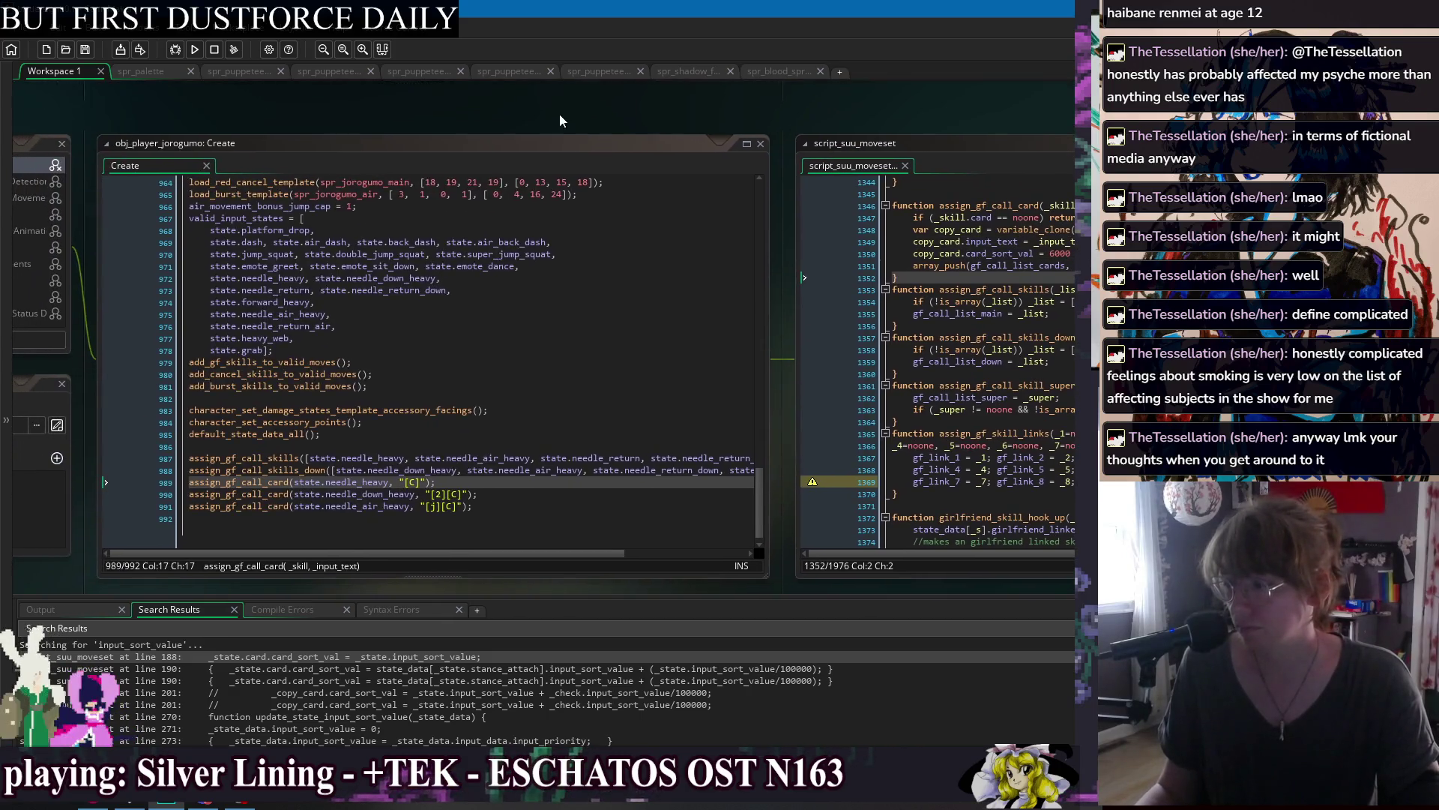
pyautogui.click(514, 509)
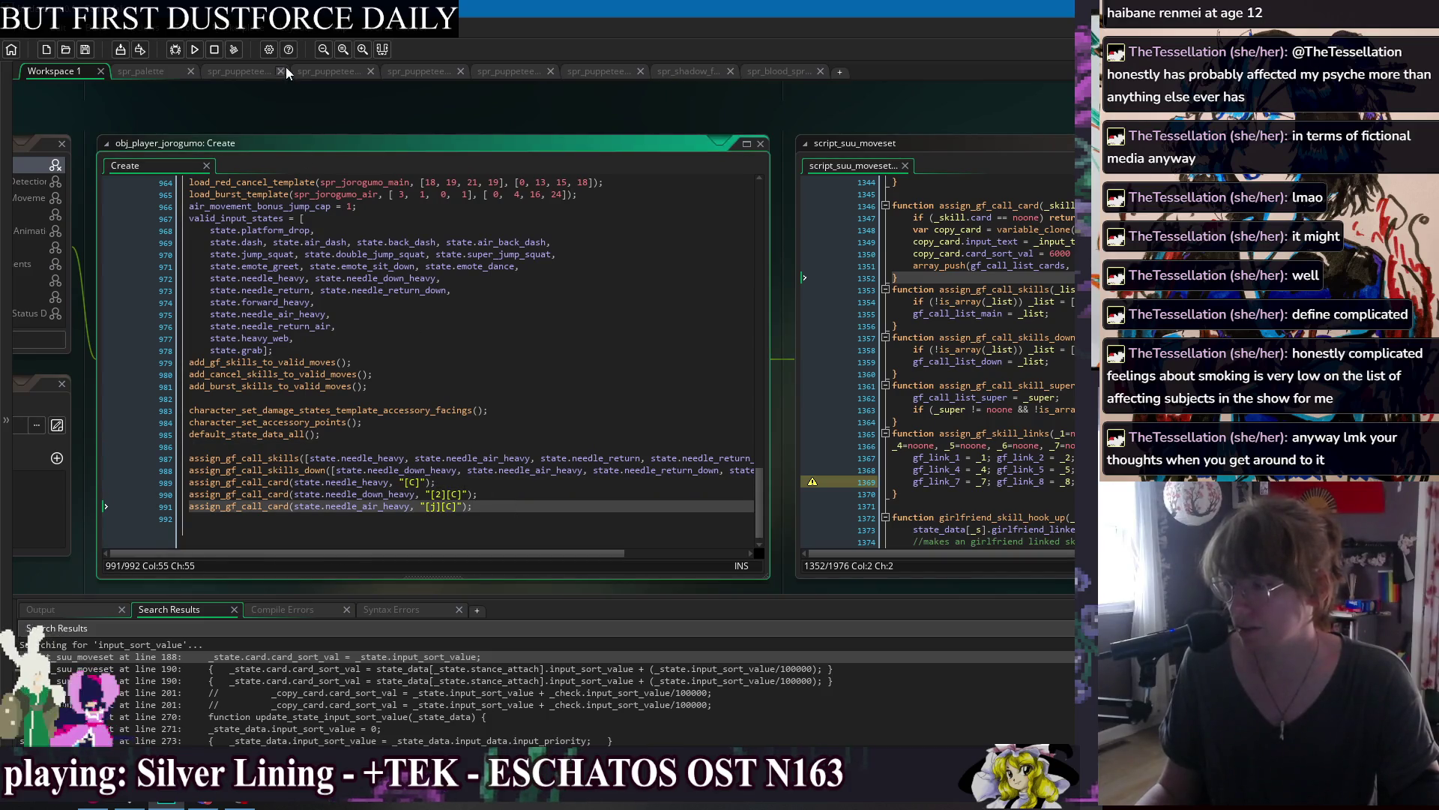
pyautogui.rightClick(282, 98)
pyautogui.moveTo(304, 118)
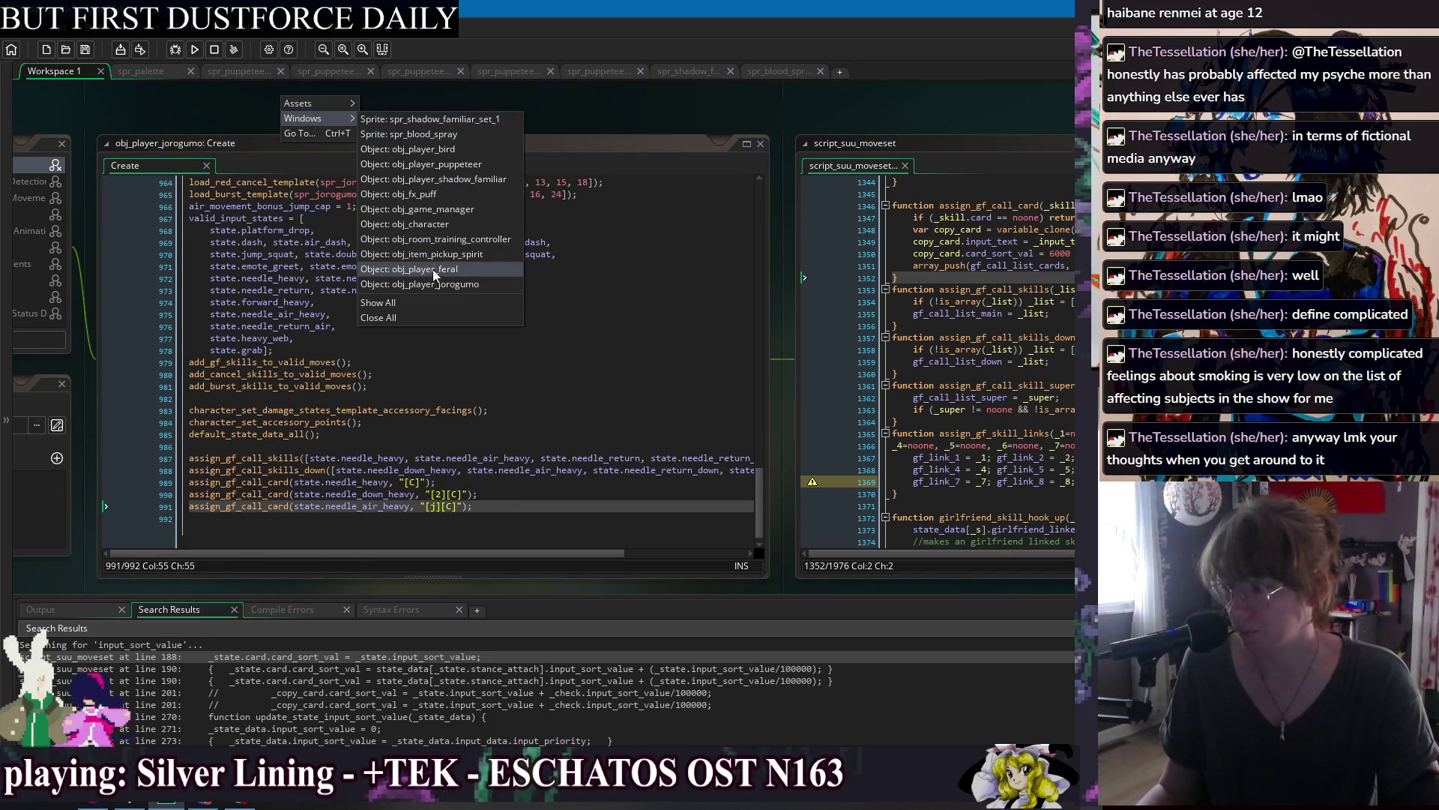
pyautogui.click(405, 224)
pyautogui.click(364, 146)
pyautogui.click(458, 336)
# Start a 'hook' search in the Step code, then clear and close it.
pyautogui.click(458, 342)
pyautogui.hotkey('ctrl', 'f')
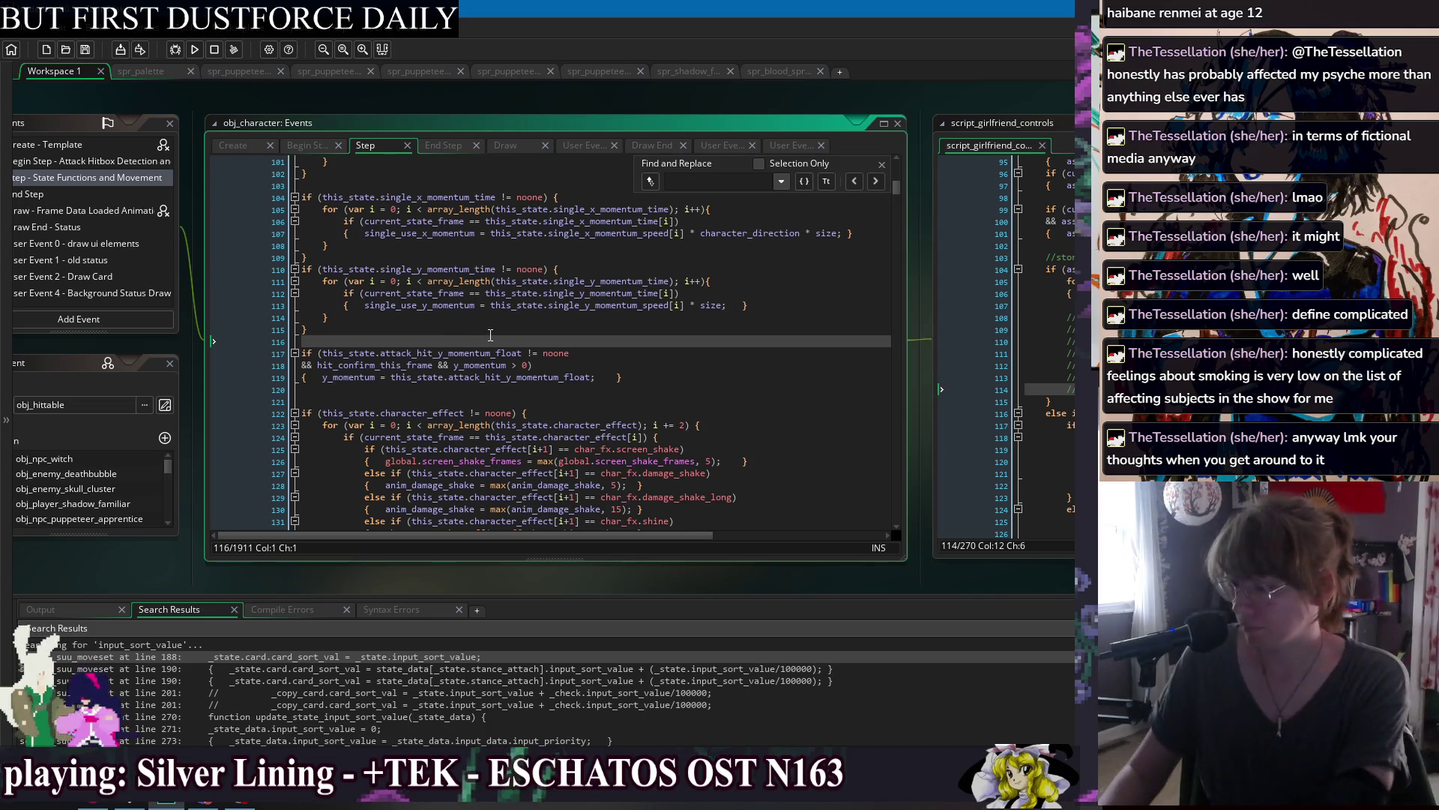
pyautogui.write('hook')
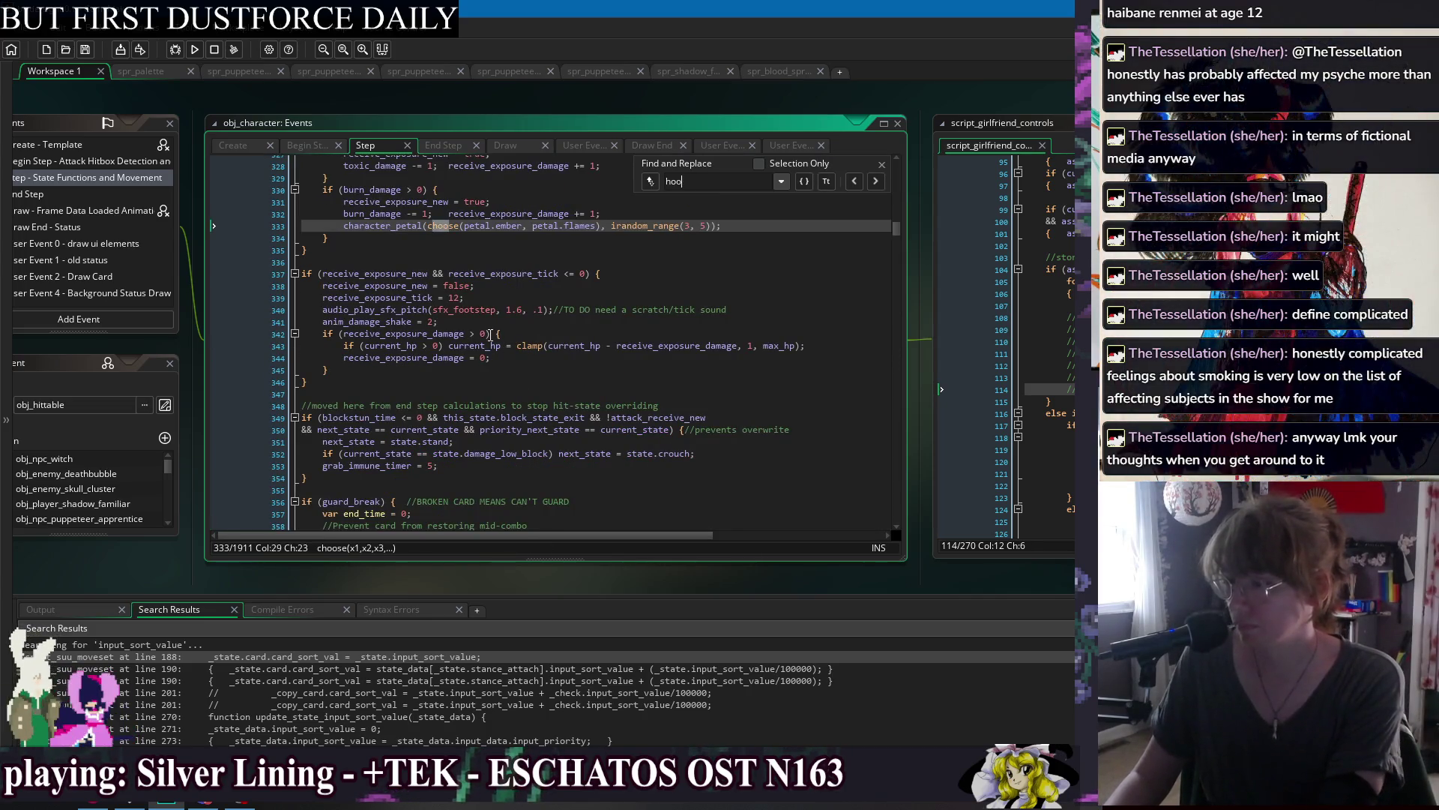
pyautogui.press('BackSpace')
pyautogui.press('BackSpace')
pyautogui.press('BackSpace')
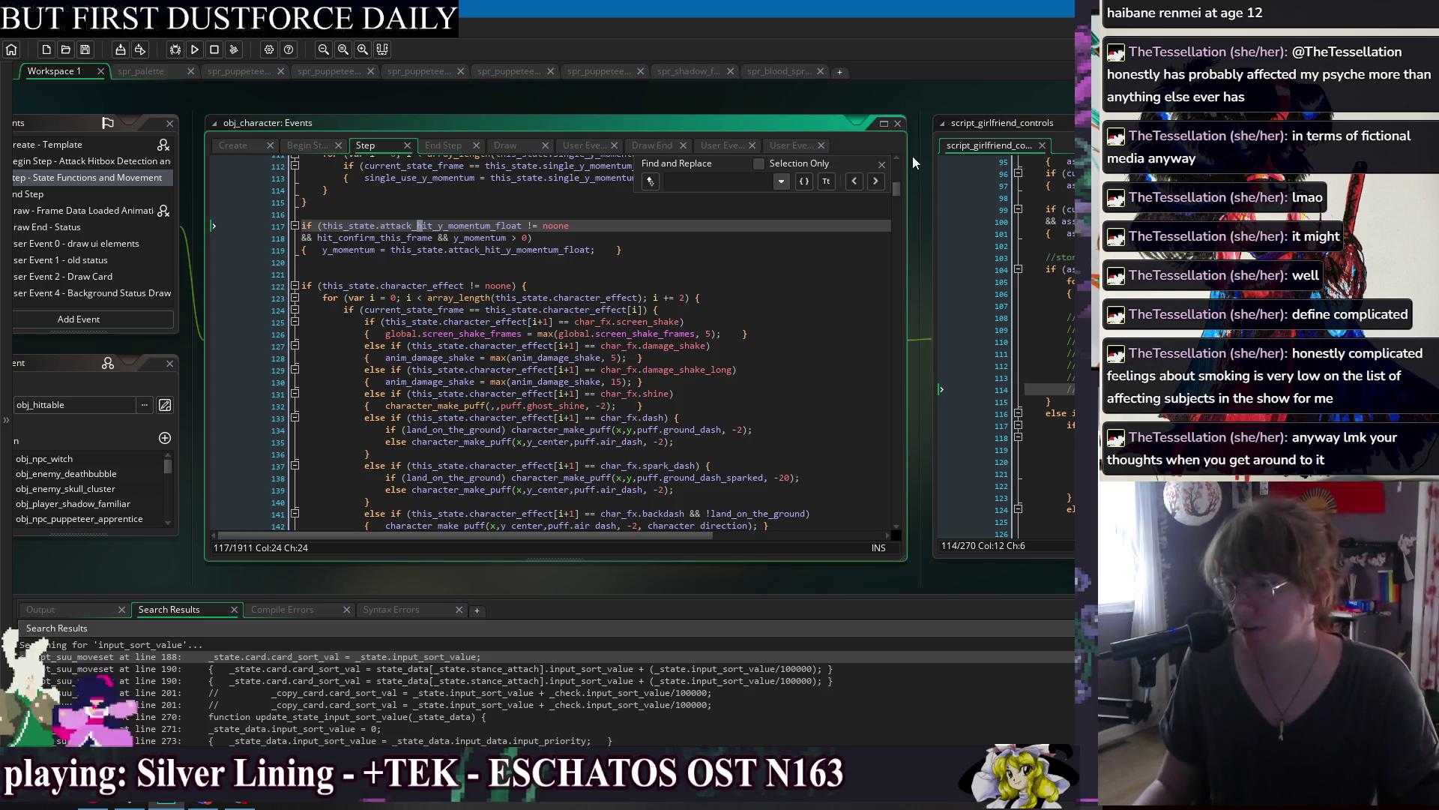
pyautogui.click(881, 164)
pyautogui.scroll(15, 667, 301)
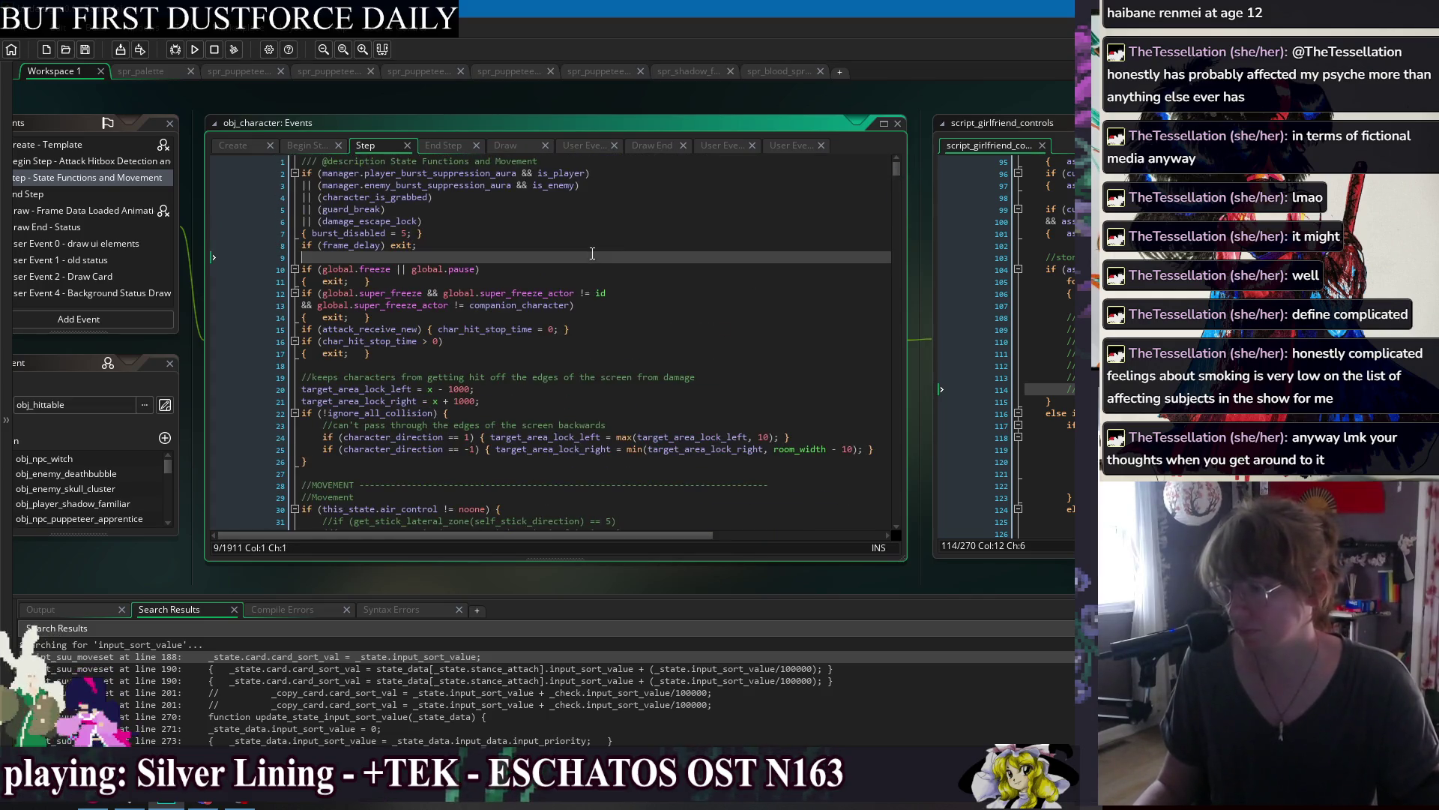
pyautogui.scroll(-8, 666, 300)
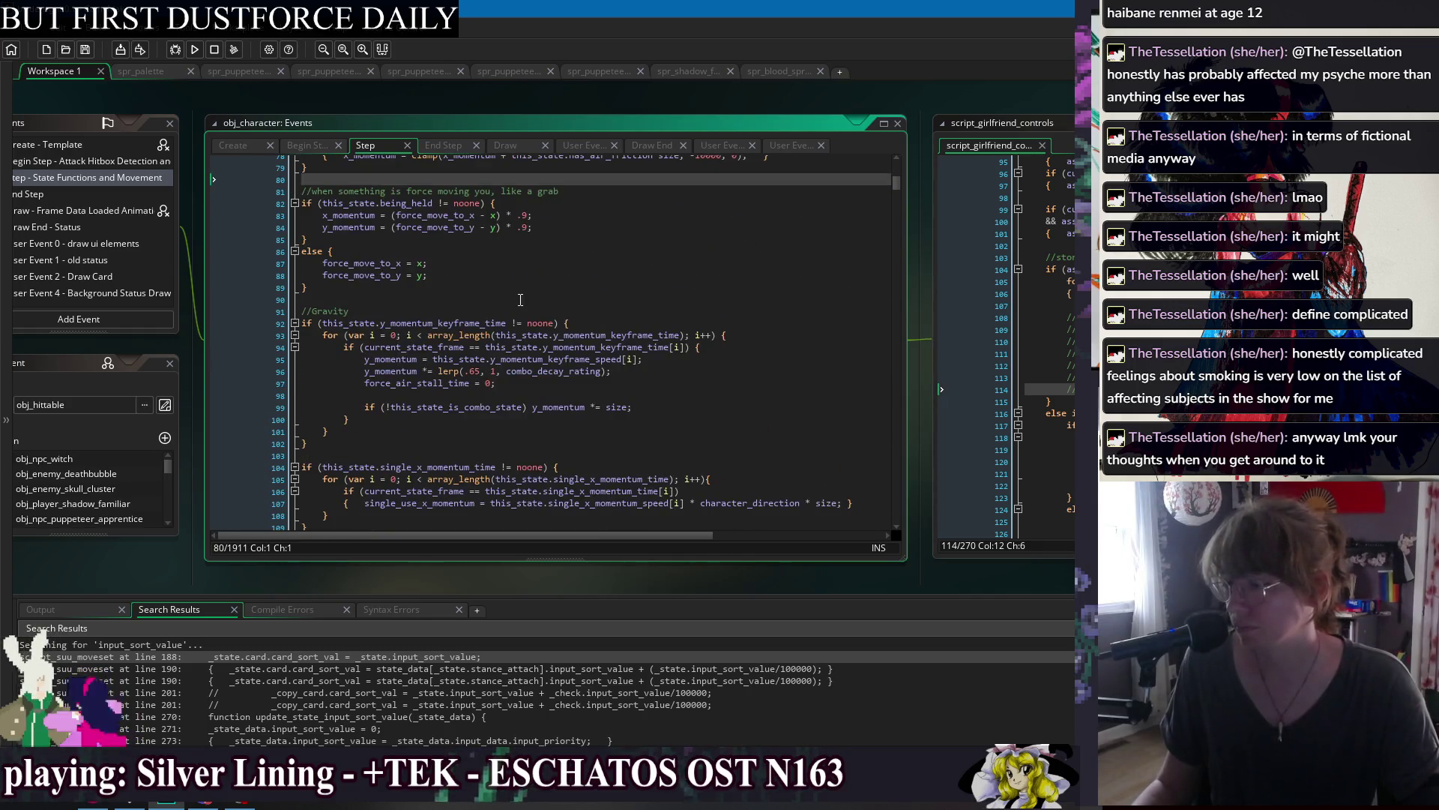
# Search the Step code for 'girlfriend' starting from line 90.
pyautogui.click(525, 288)
pyautogui.click(526, 295)
pyautogui.hotkey('ctrl', 'f')
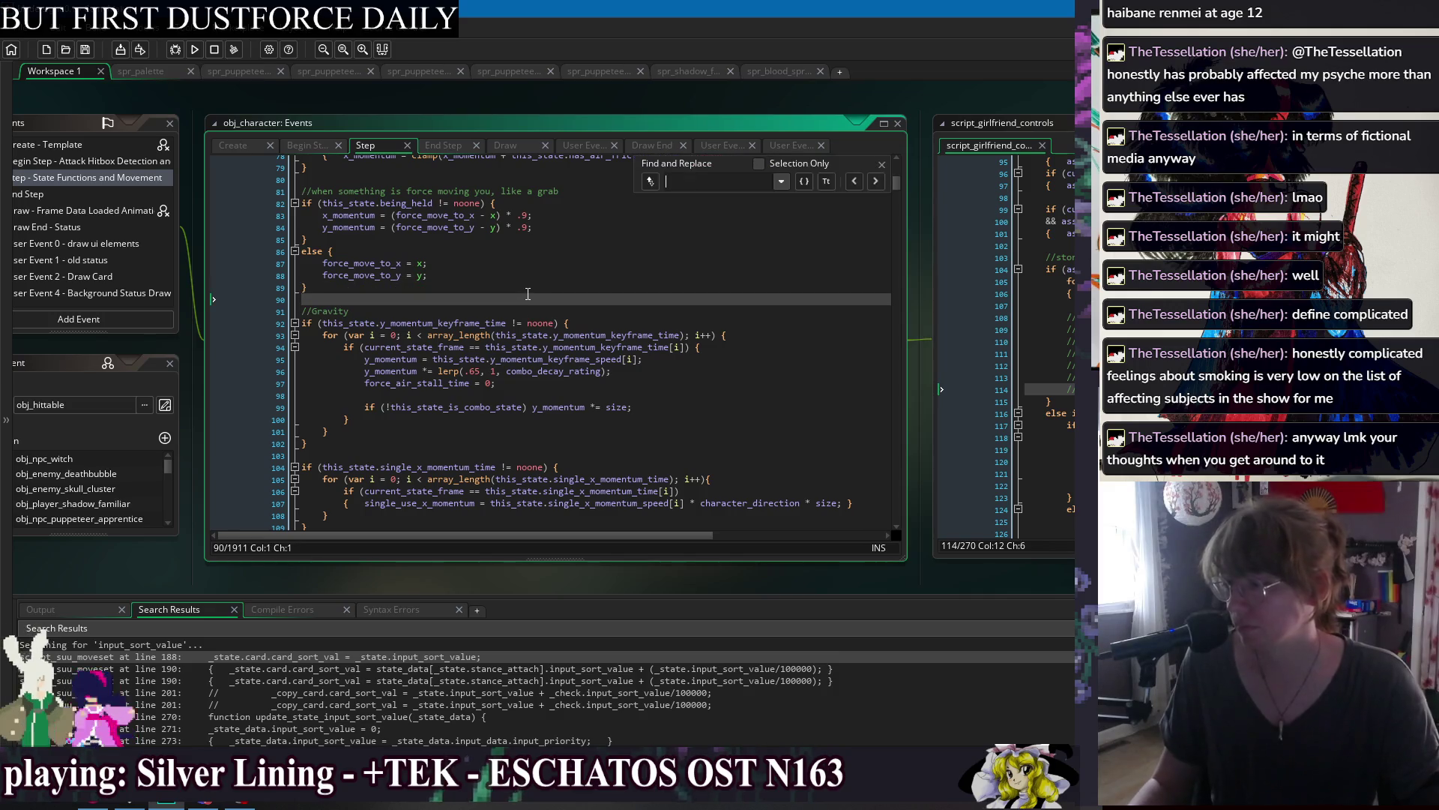
pyautogui.write('girlfriend')
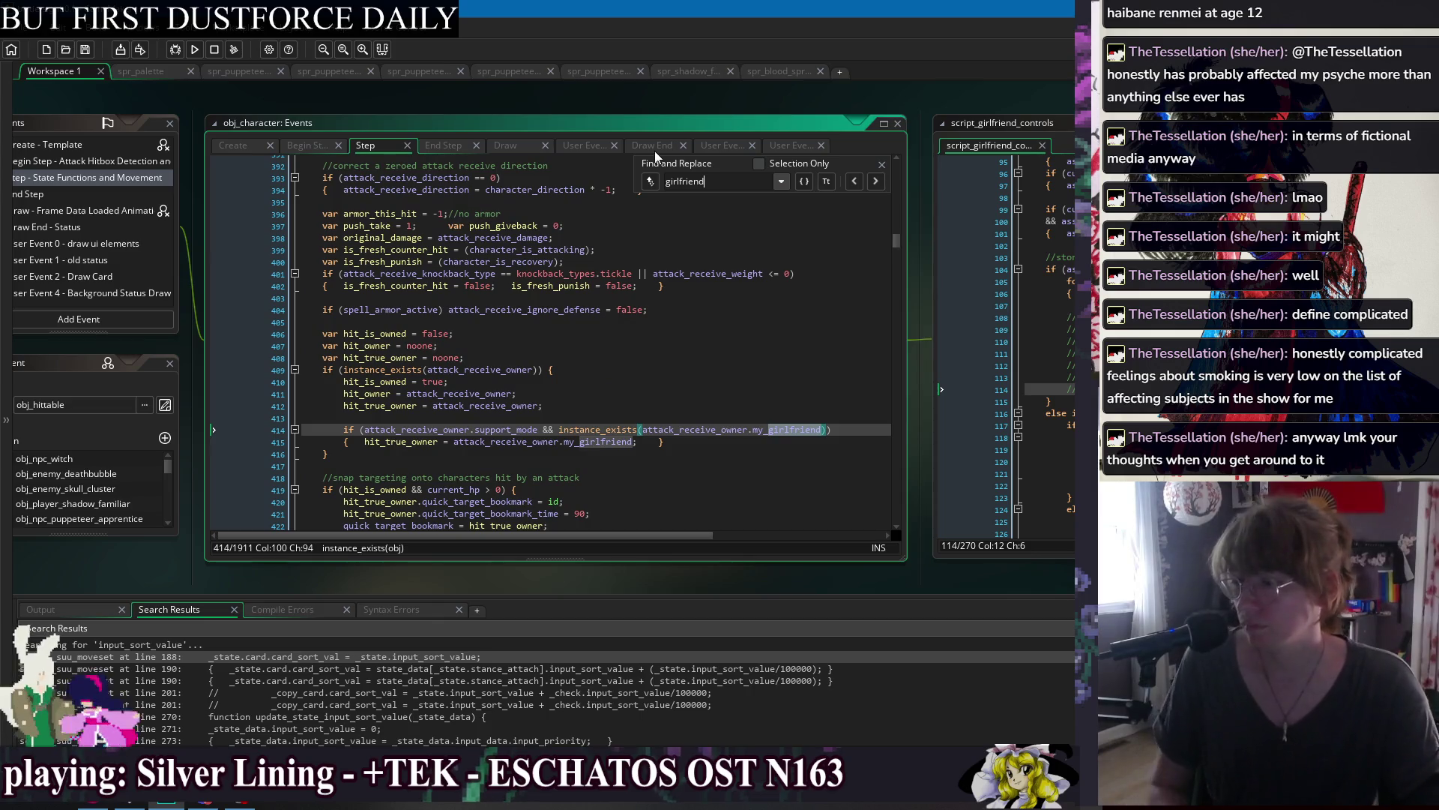
# Step through every 'girlfriend' match in the Step code, then close the search.
pyautogui.click(882, 181)
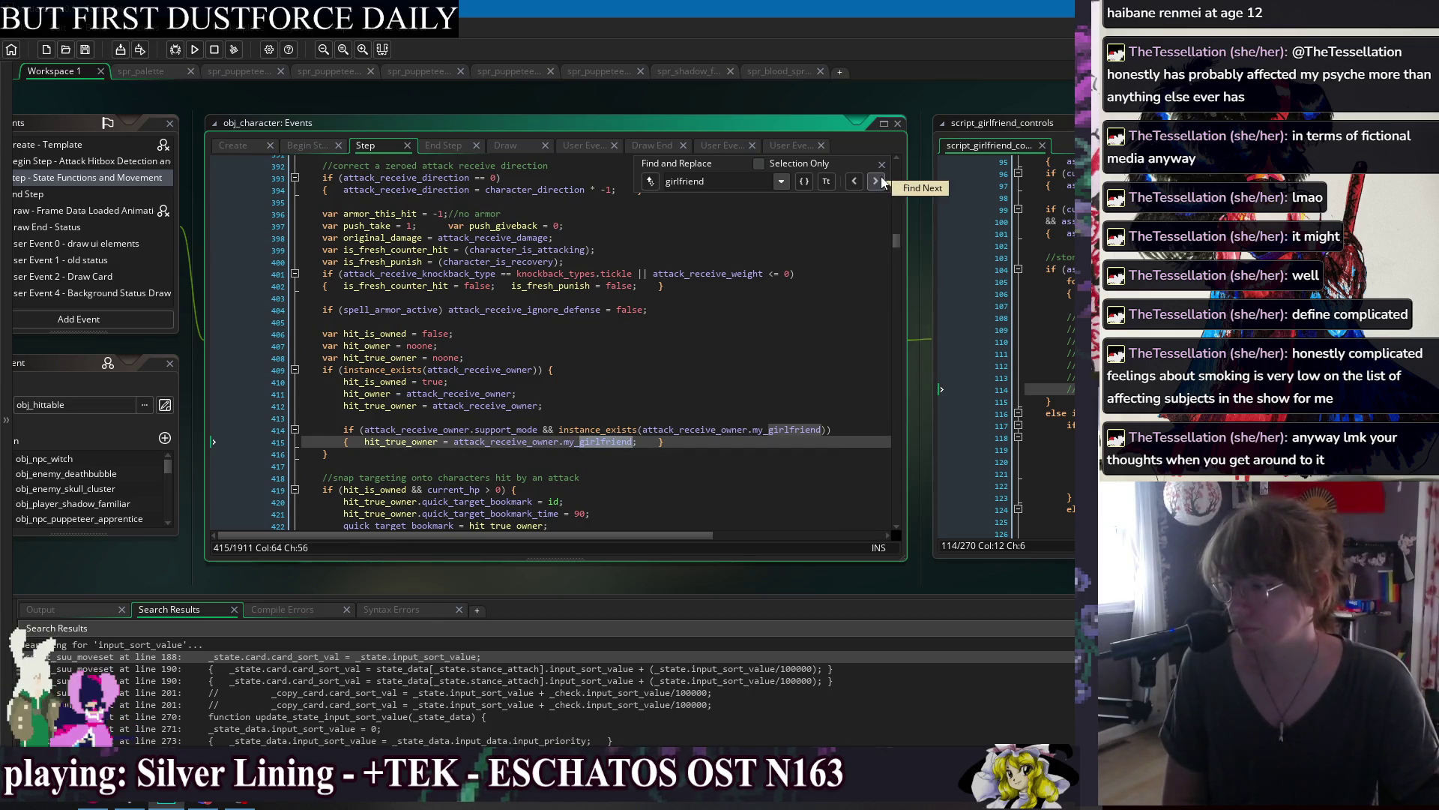
pyautogui.click(881, 182)
pyautogui.click(882, 182)
pyautogui.click(881, 182)
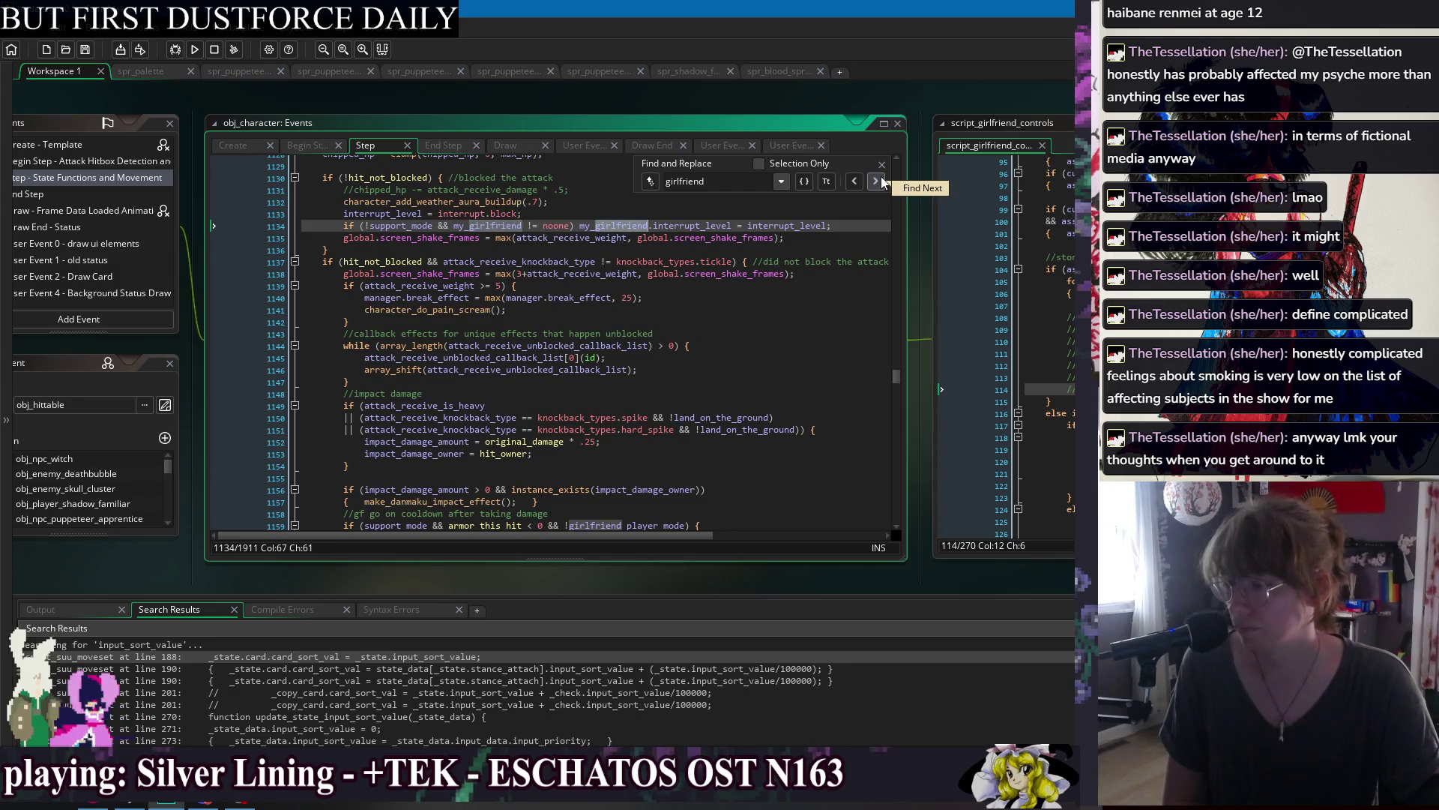
pyautogui.click(881, 181)
pyautogui.click(882, 181)
pyautogui.click(881, 181)
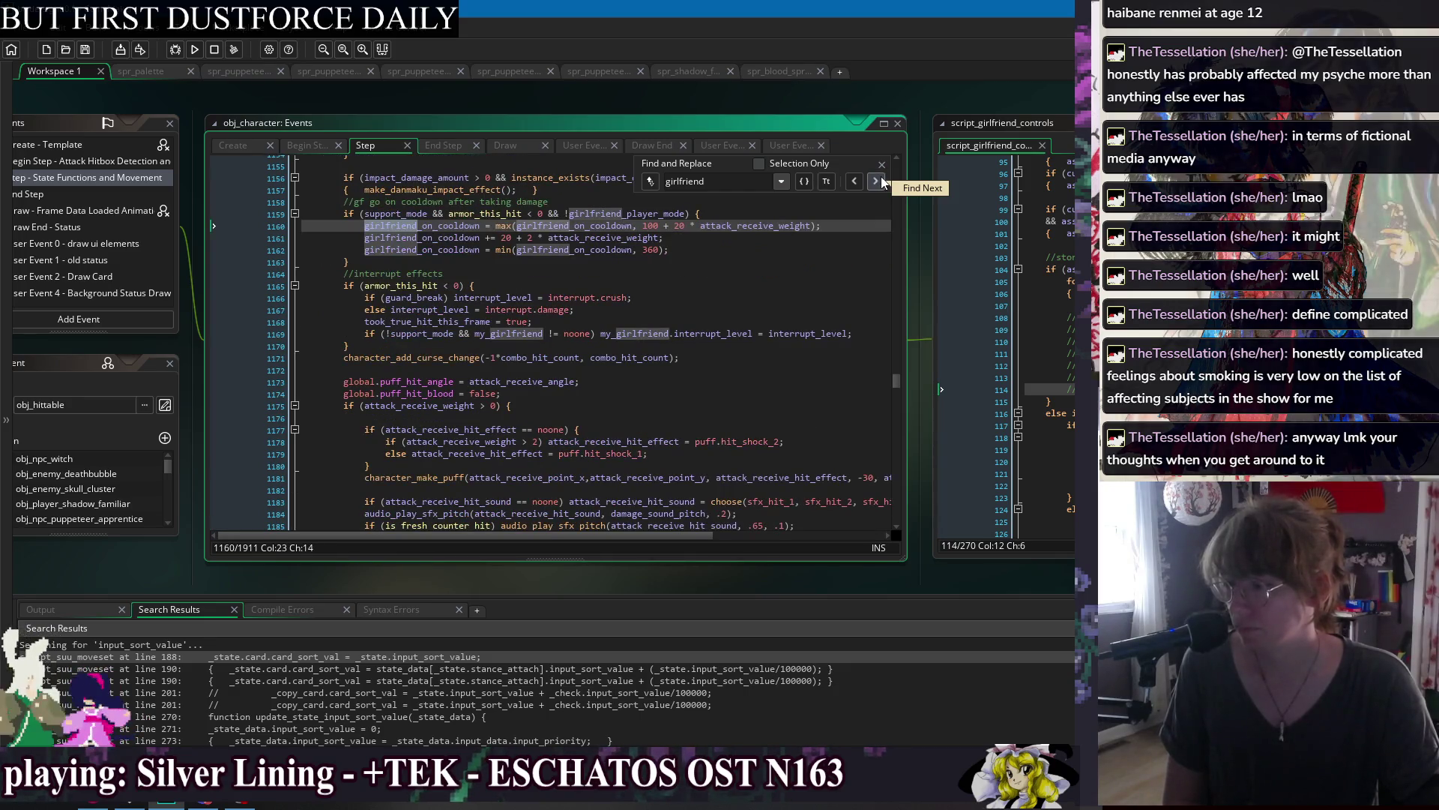
pyautogui.click(882, 181)
pyautogui.click(882, 181)
pyautogui.click(881, 182)
pyautogui.click(882, 181)
pyautogui.click(881, 181)
pyautogui.click(881, 182)
pyautogui.click(881, 182)
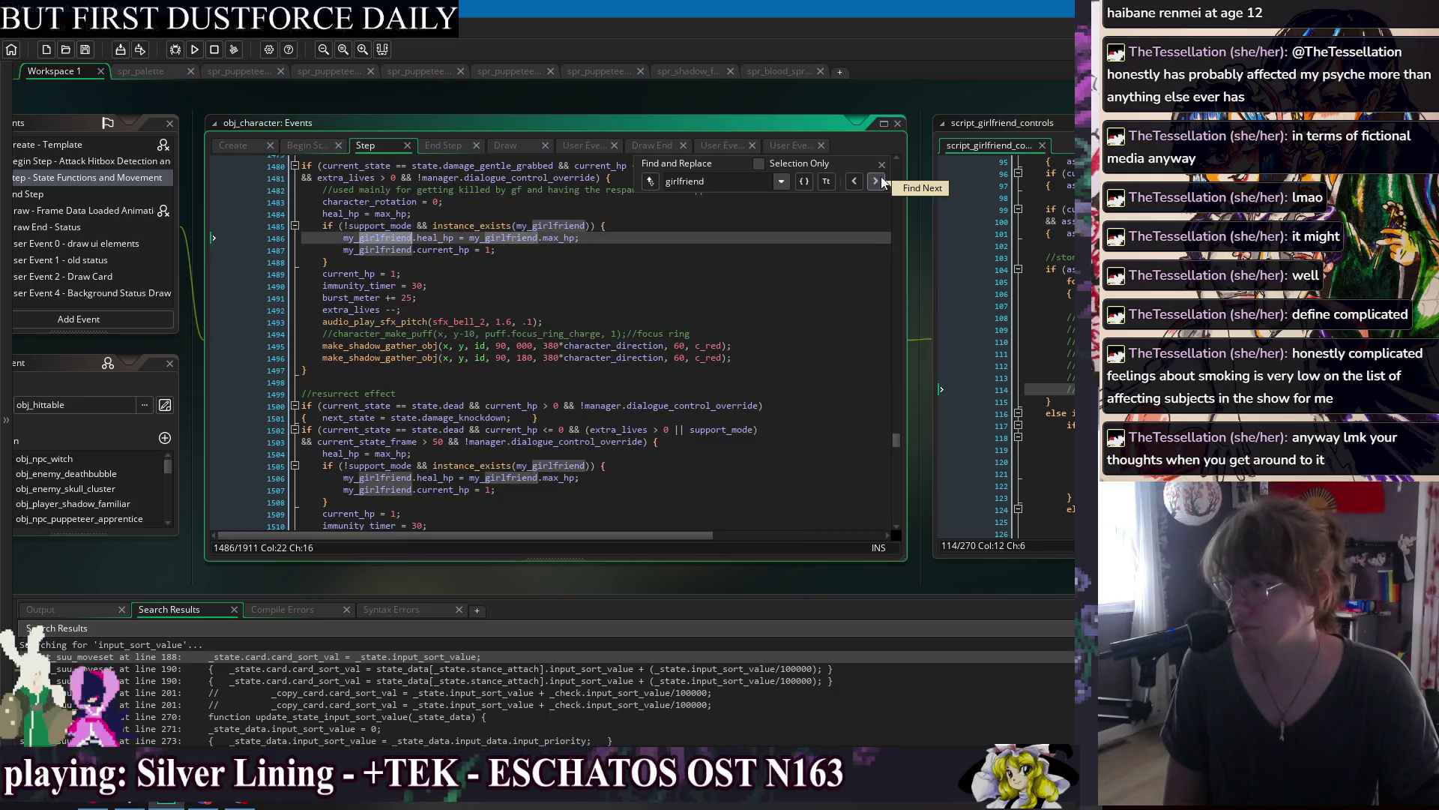
pyautogui.click(881, 181)
pyautogui.click(882, 182)
pyautogui.click(881, 182)
pyautogui.click(882, 181)
pyautogui.click(882, 182)
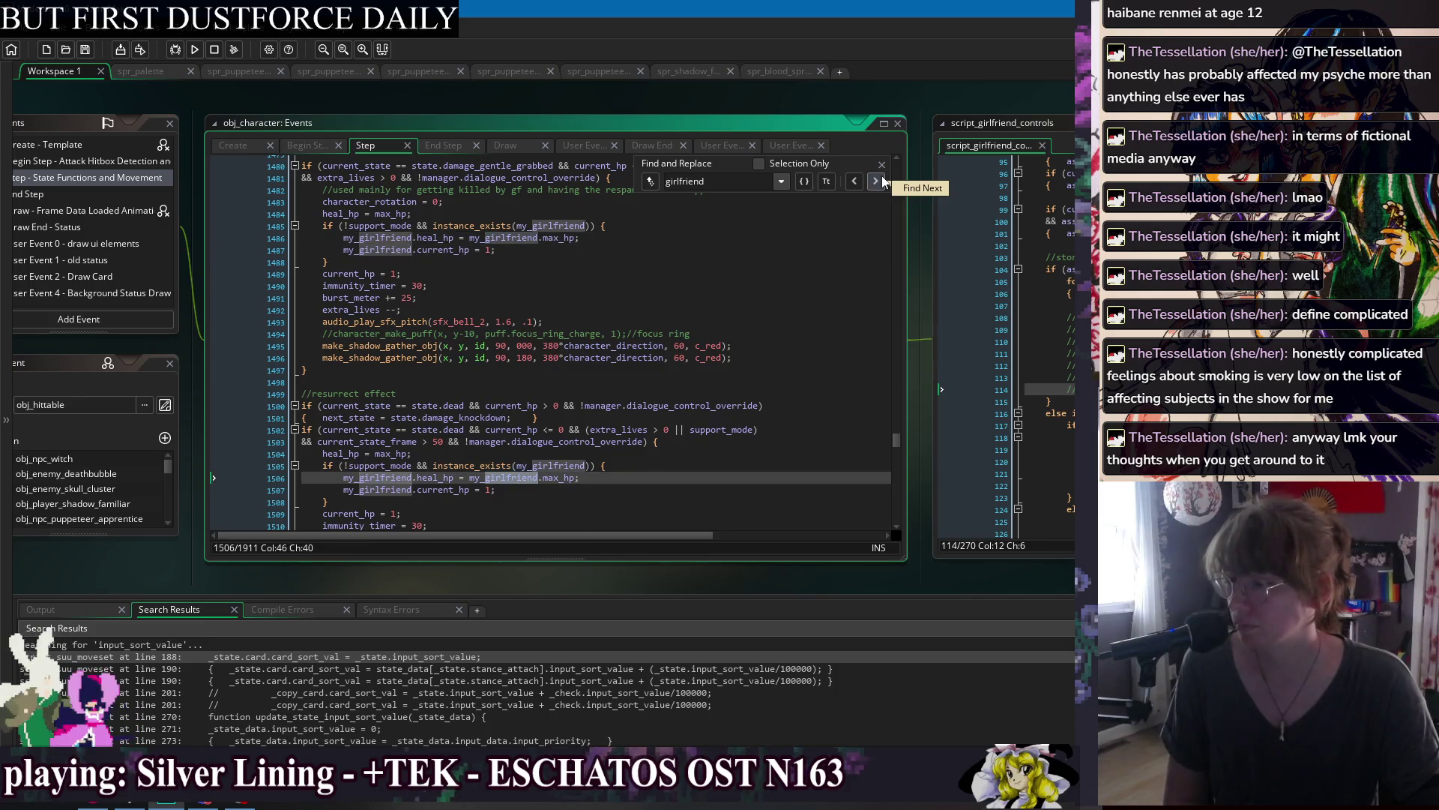
pyautogui.click(882, 182)
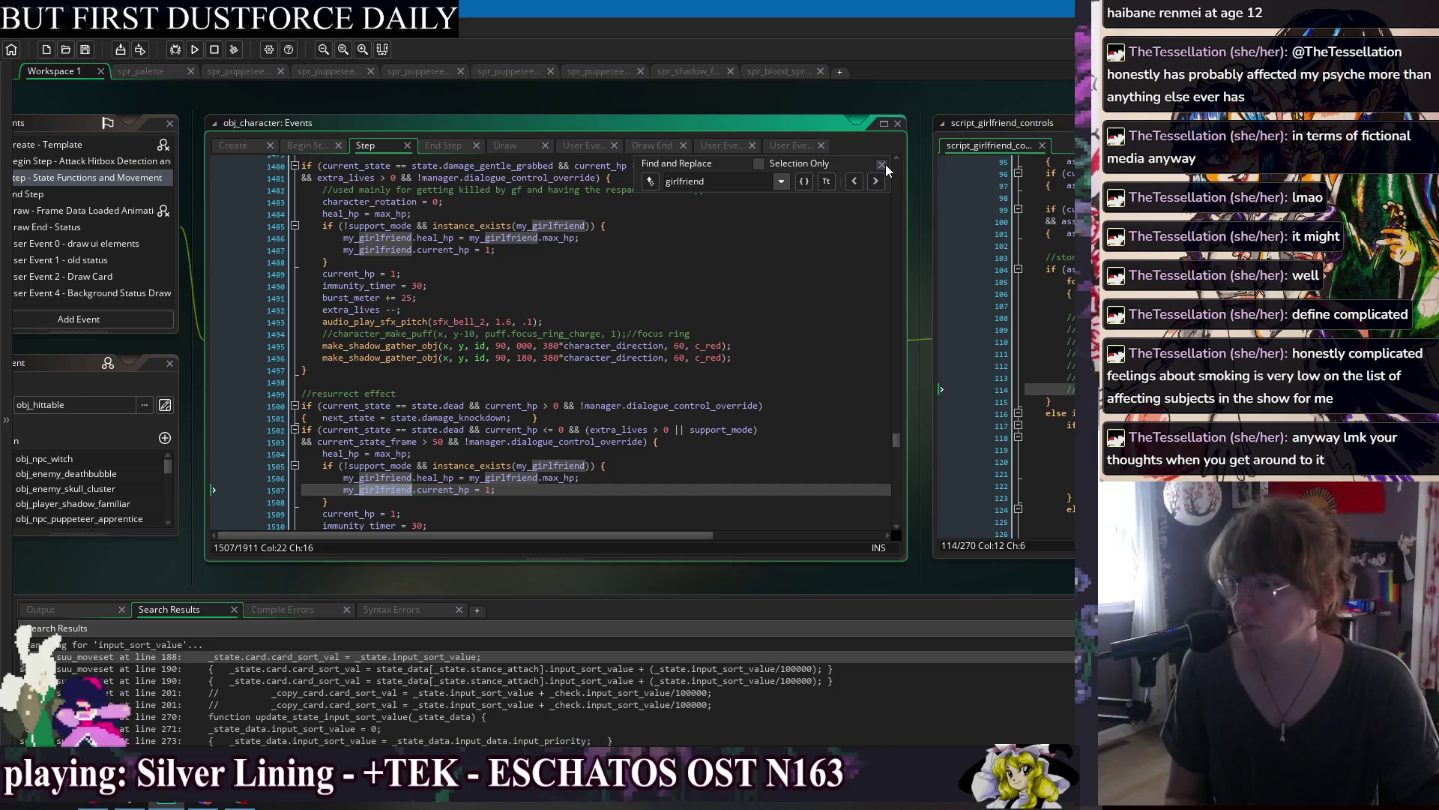
pyautogui.press('Escape')
pyautogui.click(308, 144)
# Switch to the Begin Step event and bring back the find bar.
pyautogui.click(646, 235)
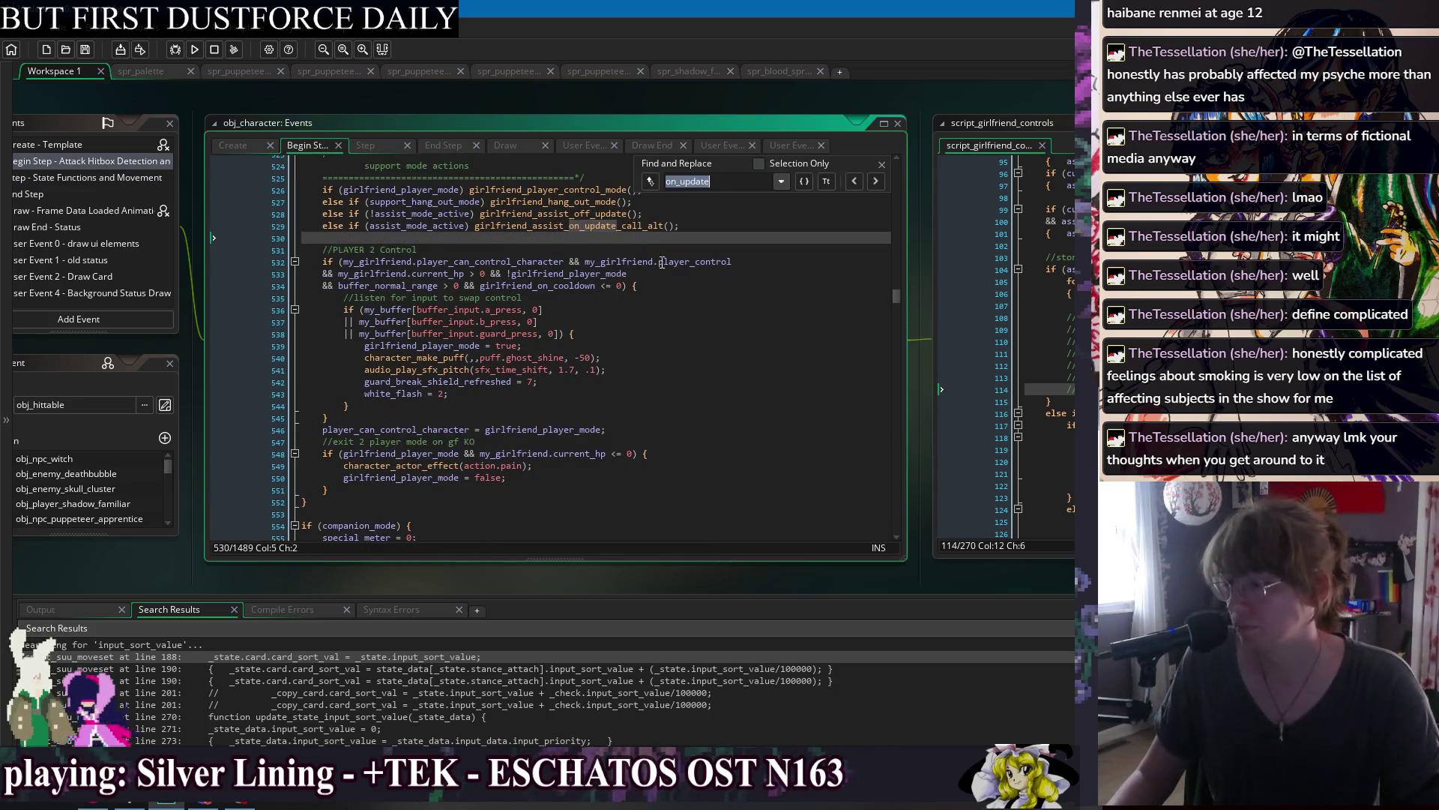
pyautogui.hotkey('ctrl', 'f')
pyautogui.scroll(4, 664, 274)
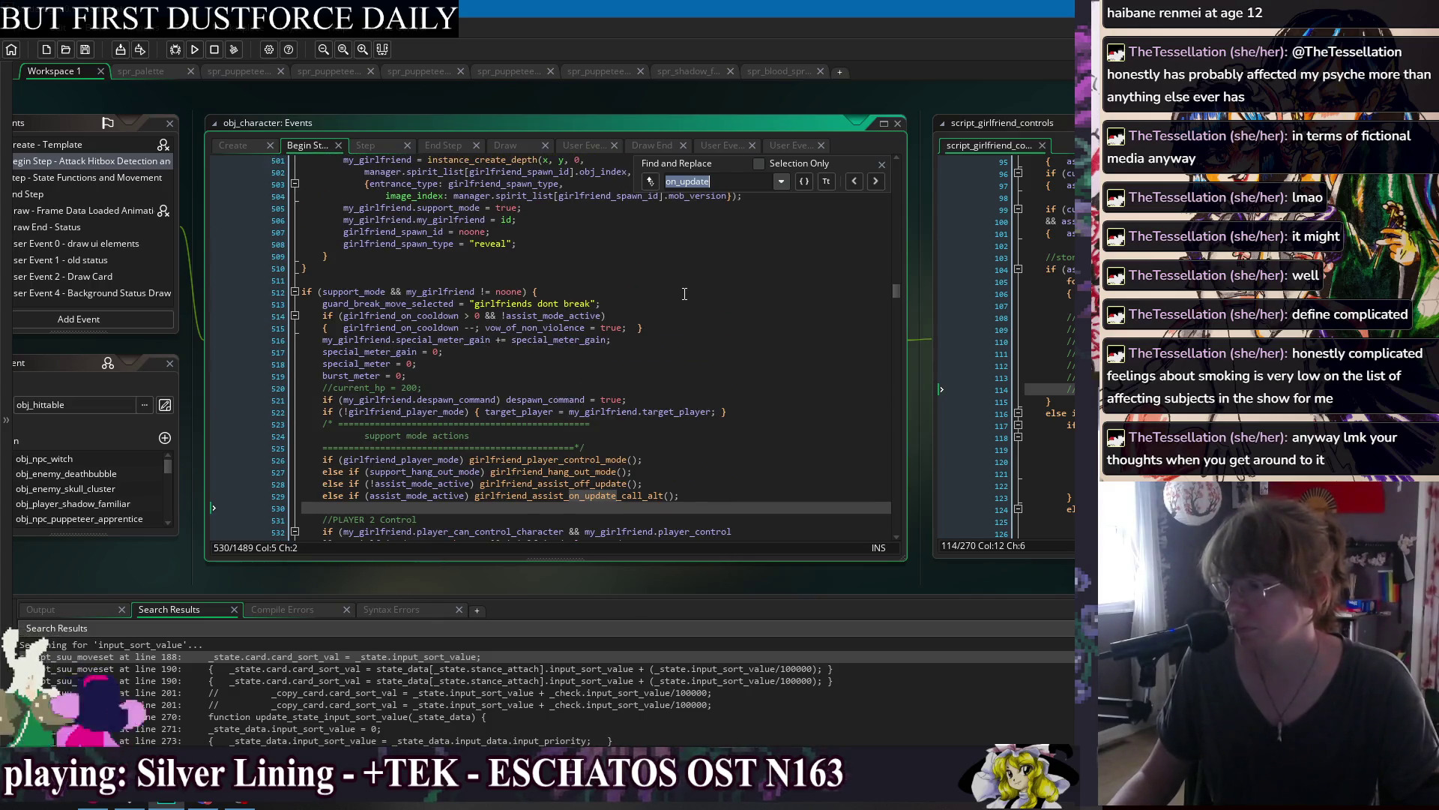
pyautogui.scroll(-3, 734, 308)
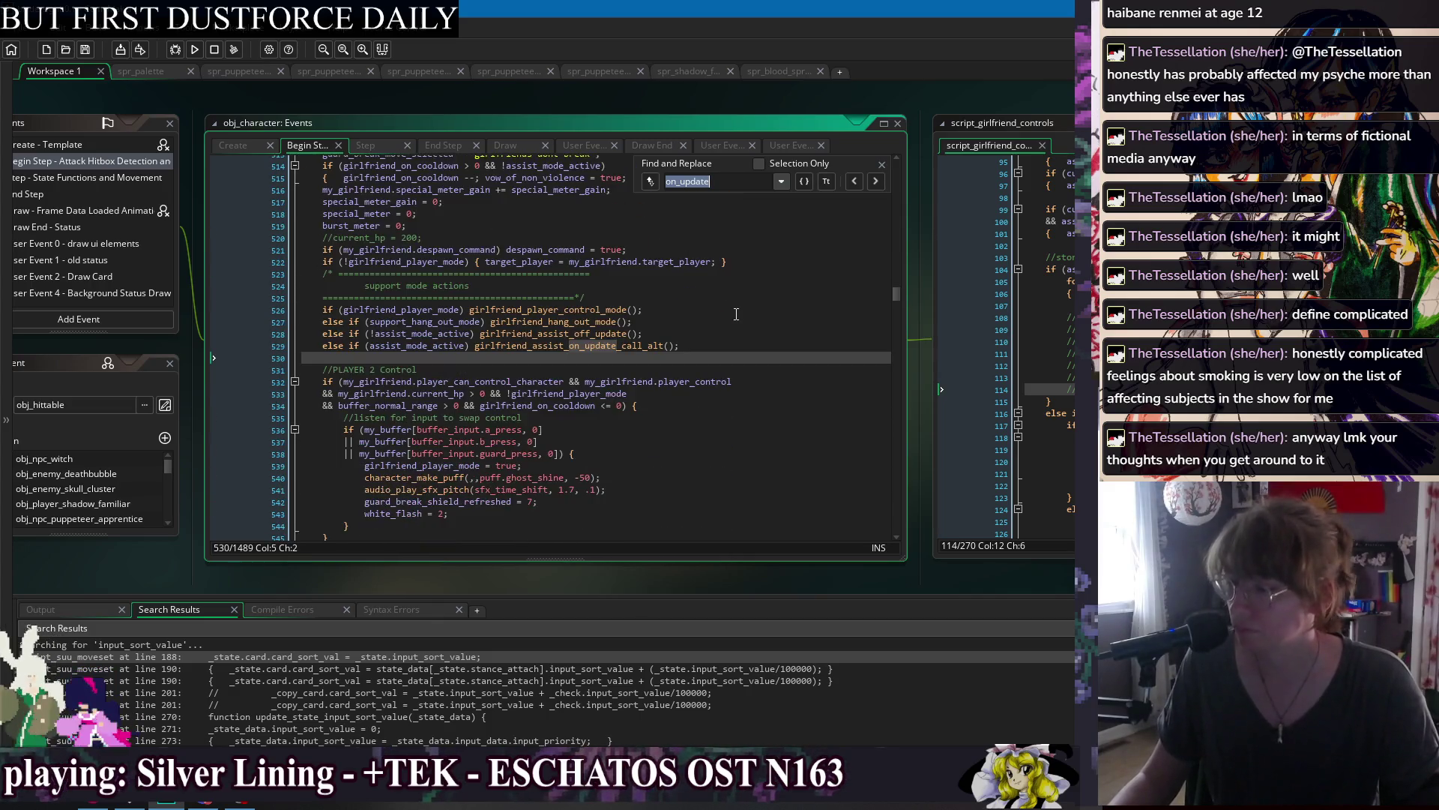
pyautogui.scroll(-3, 734, 307)
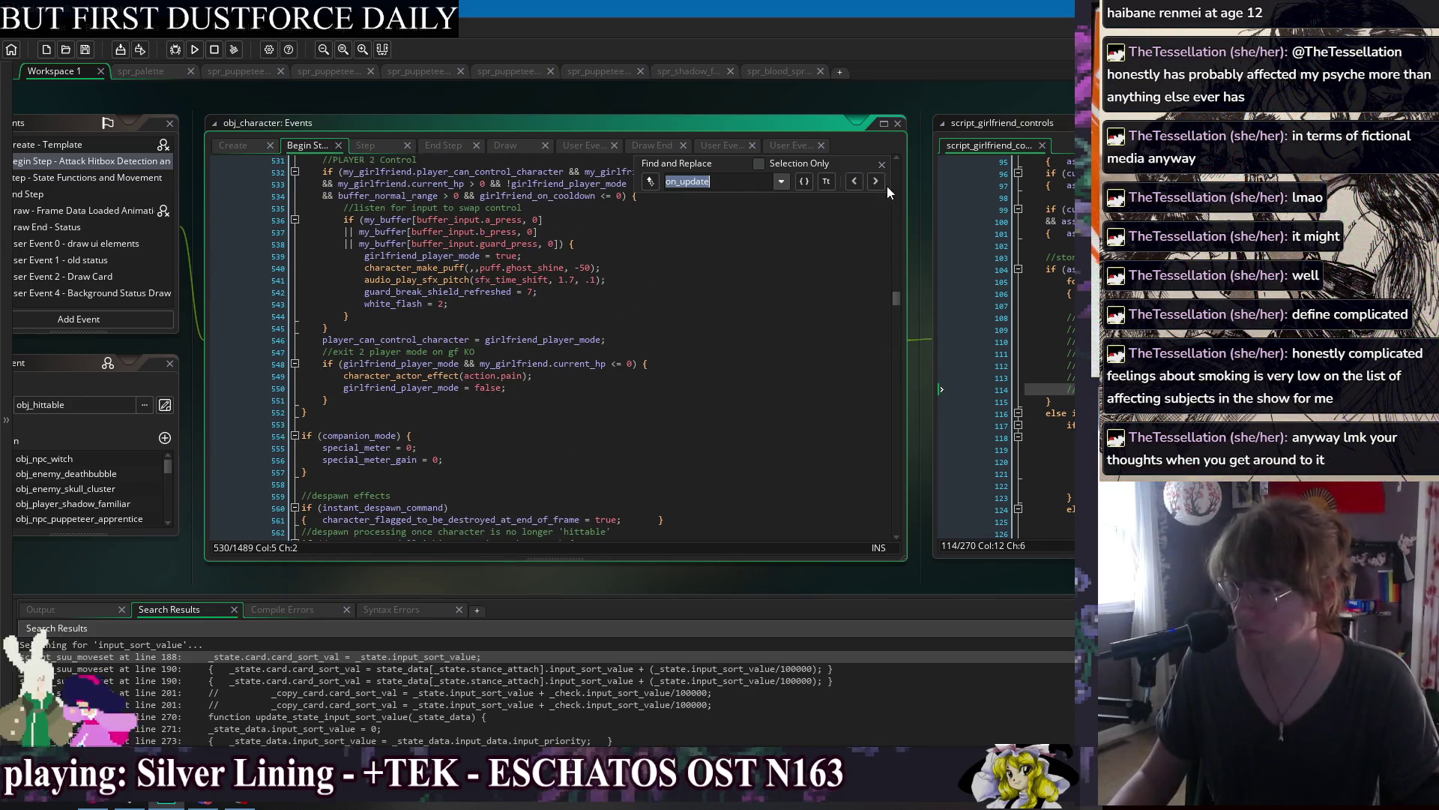
pyautogui.scroll(1, 448, 307)
# Search the Begin Step code for my_girlfriend and step through all its matches.
pyautogui.doubleClick(374, 322)
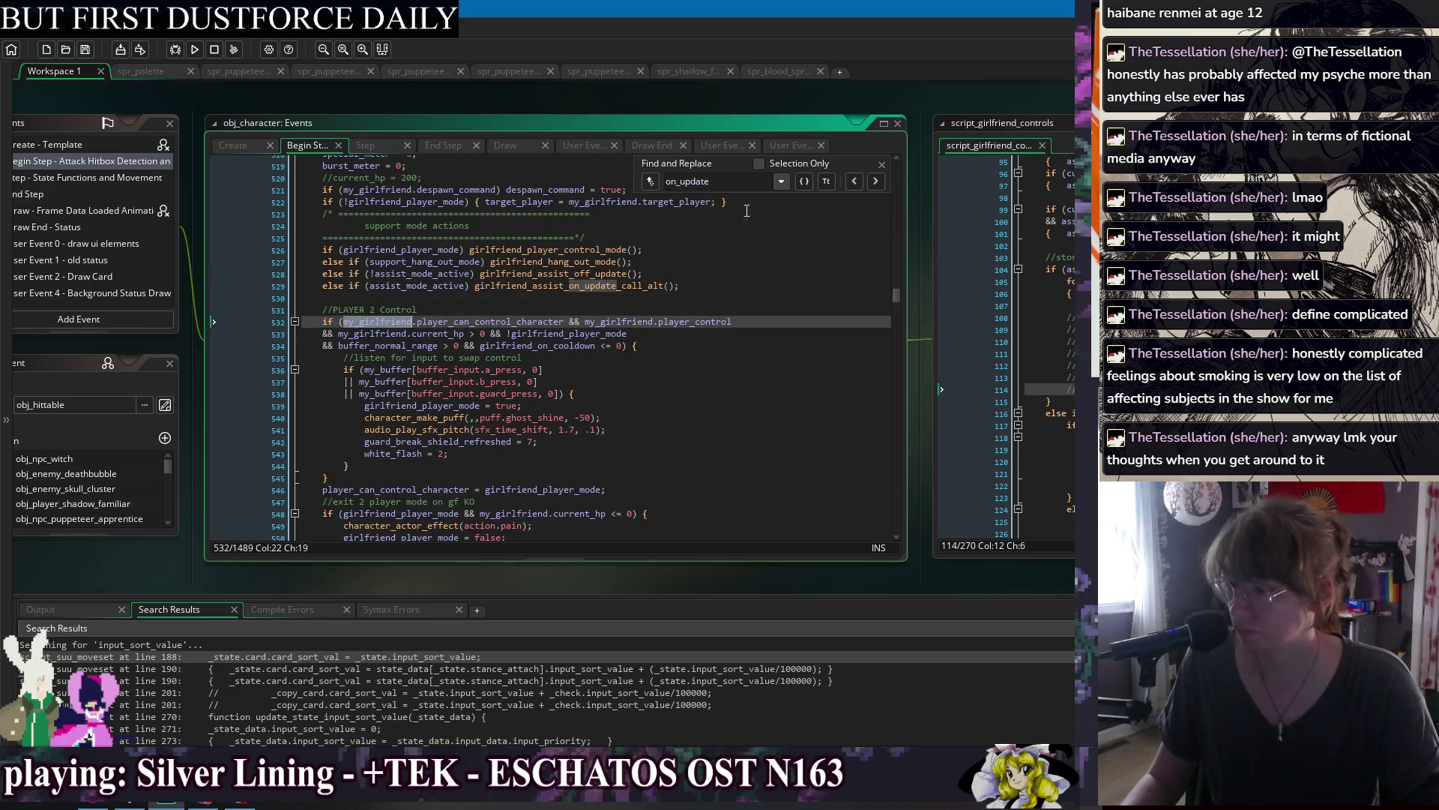
pyautogui.hotkey('ctrl', 'f')
pyautogui.press('Return')
pyautogui.click(882, 181)
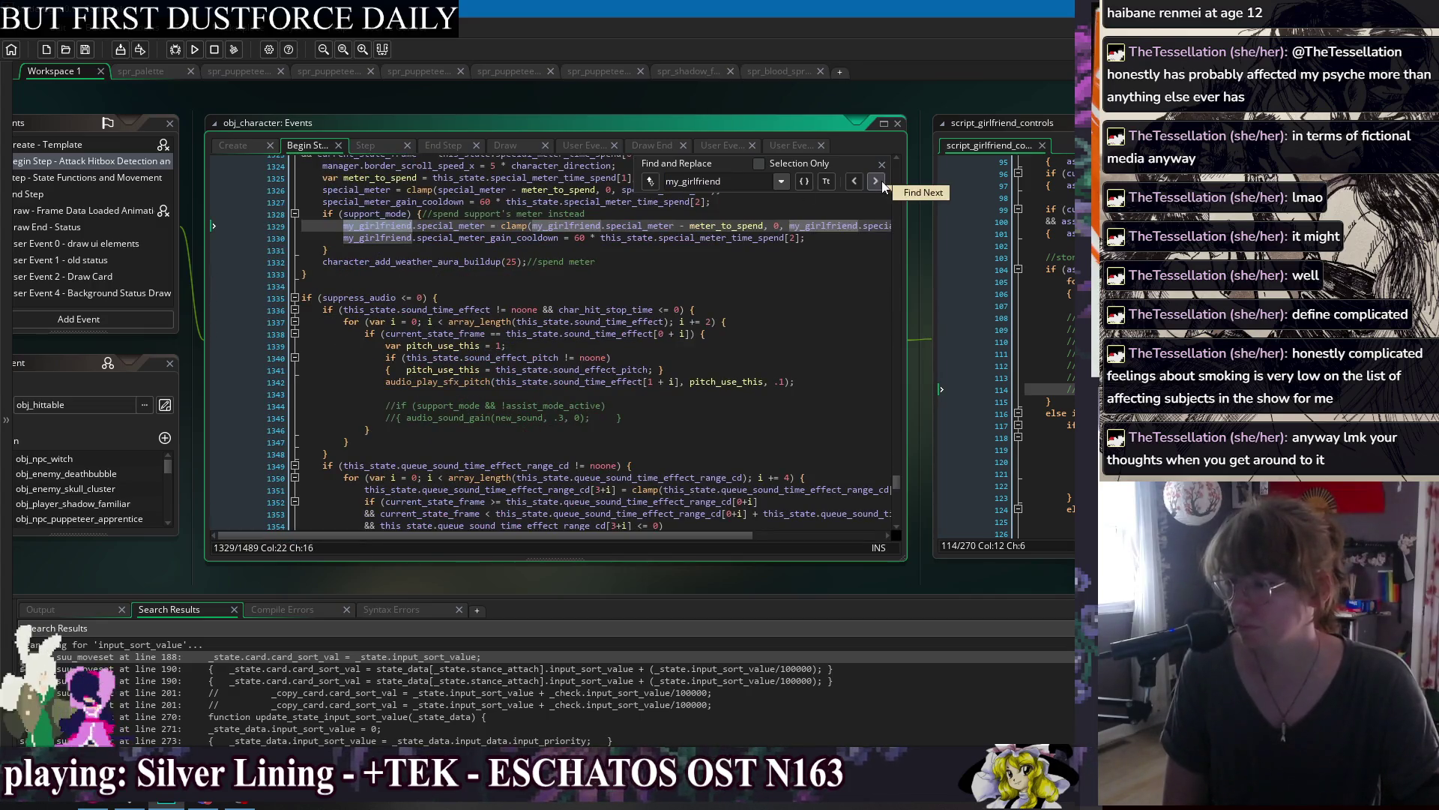
pyautogui.click(882, 182)
pyautogui.click(881, 181)
pyautogui.click(881, 182)
pyautogui.click(882, 182)
pyautogui.click(881, 182)
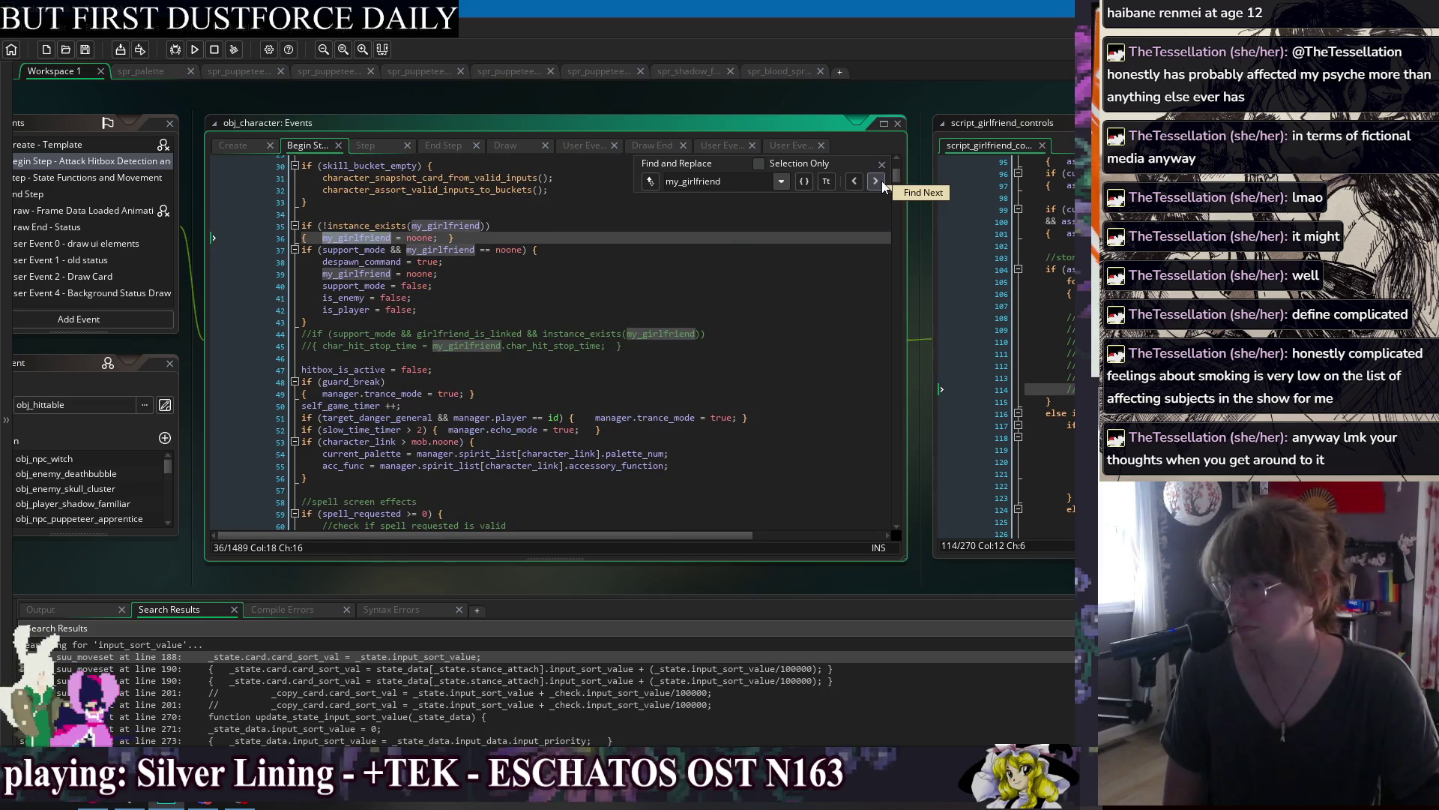
pyautogui.click(882, 181)
pyautogui.click(882, 182)
pyautogui.click(882, 181)
pyautogui.click(882, 181)
pyautogui.press('Escape')
# Review the opening lines where my_girlfriend resets to noone.
pyautogui.click(591, 238)
pyautogui.click(589, 226)
pyautogui.click(587, 250)
pyautogui.click(586, 262)
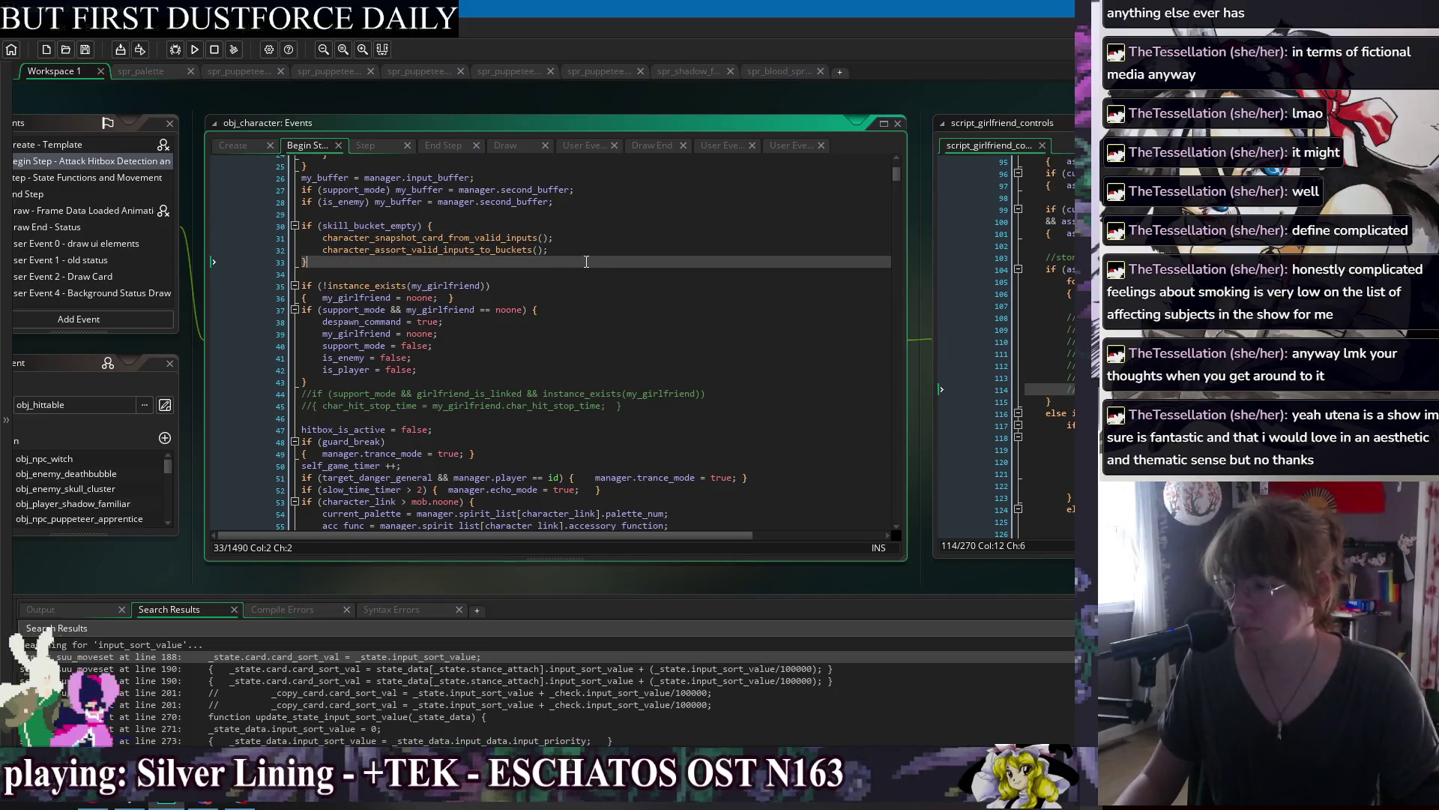
pyautogui.click(579, 249)
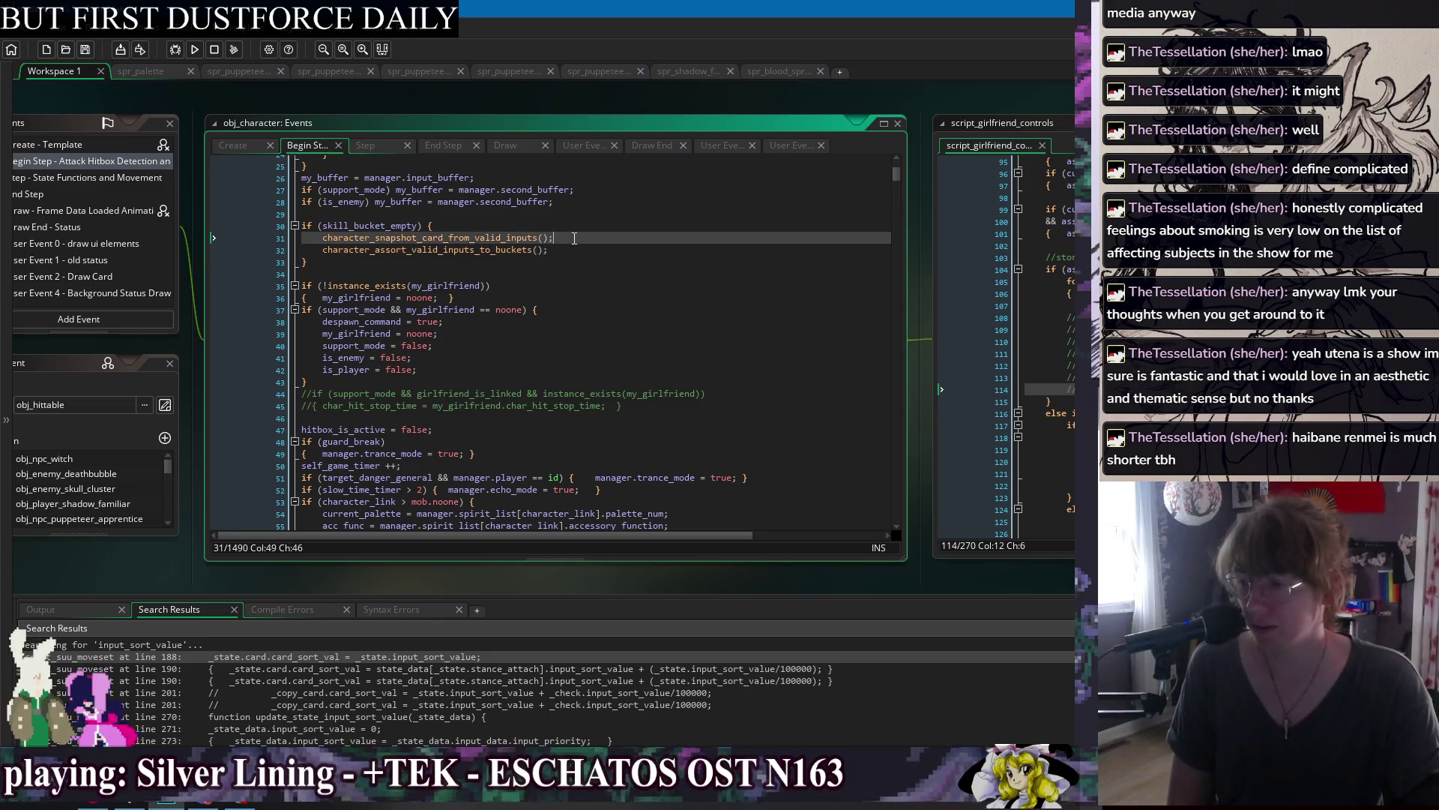
pyautogui.click(605, 265)
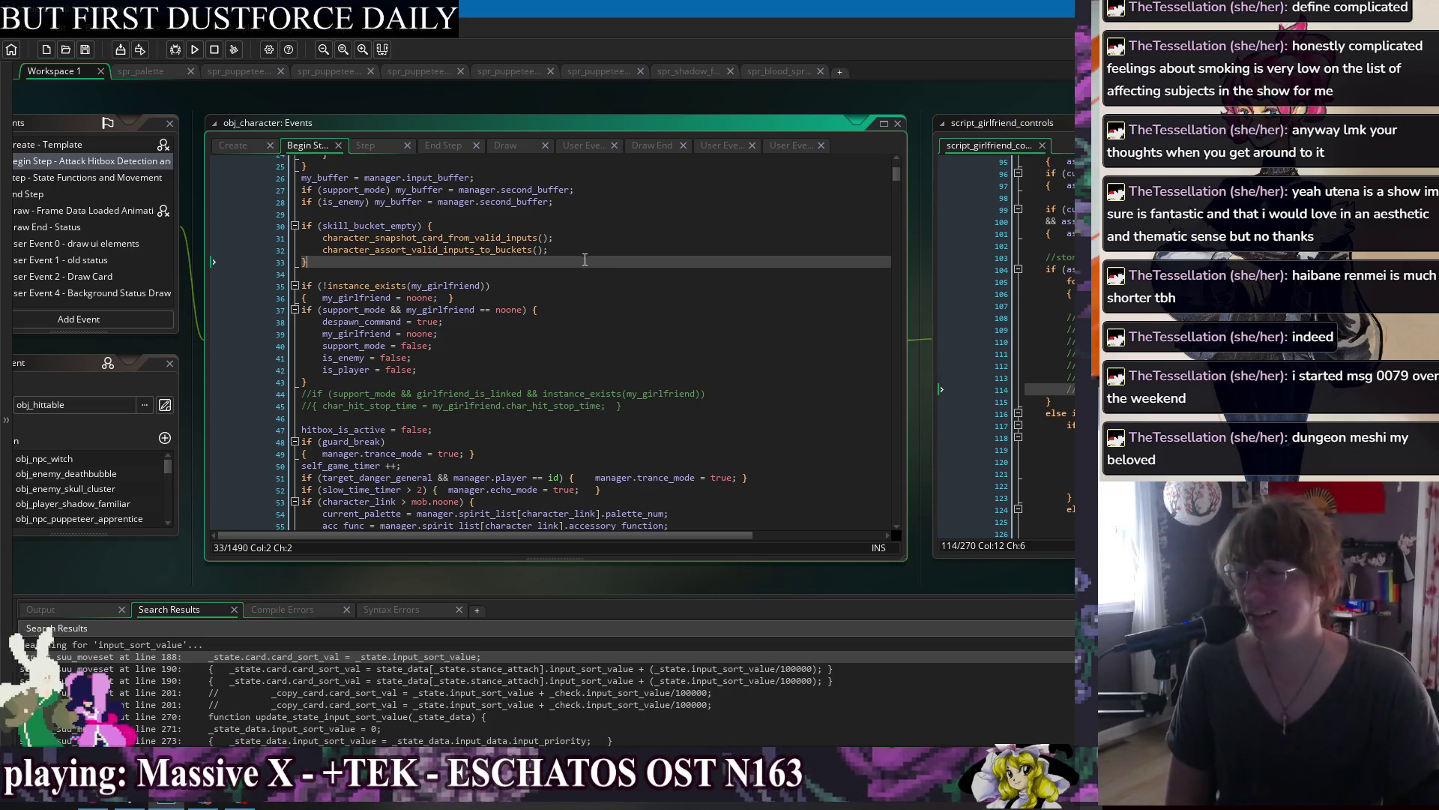
pyautogui.press('Up')
pyautogui.press('Up')
pyautogui.press('Up')
pyautogui.press('Down')
pyautogui.press('Down')
pyautogui.press('Down')
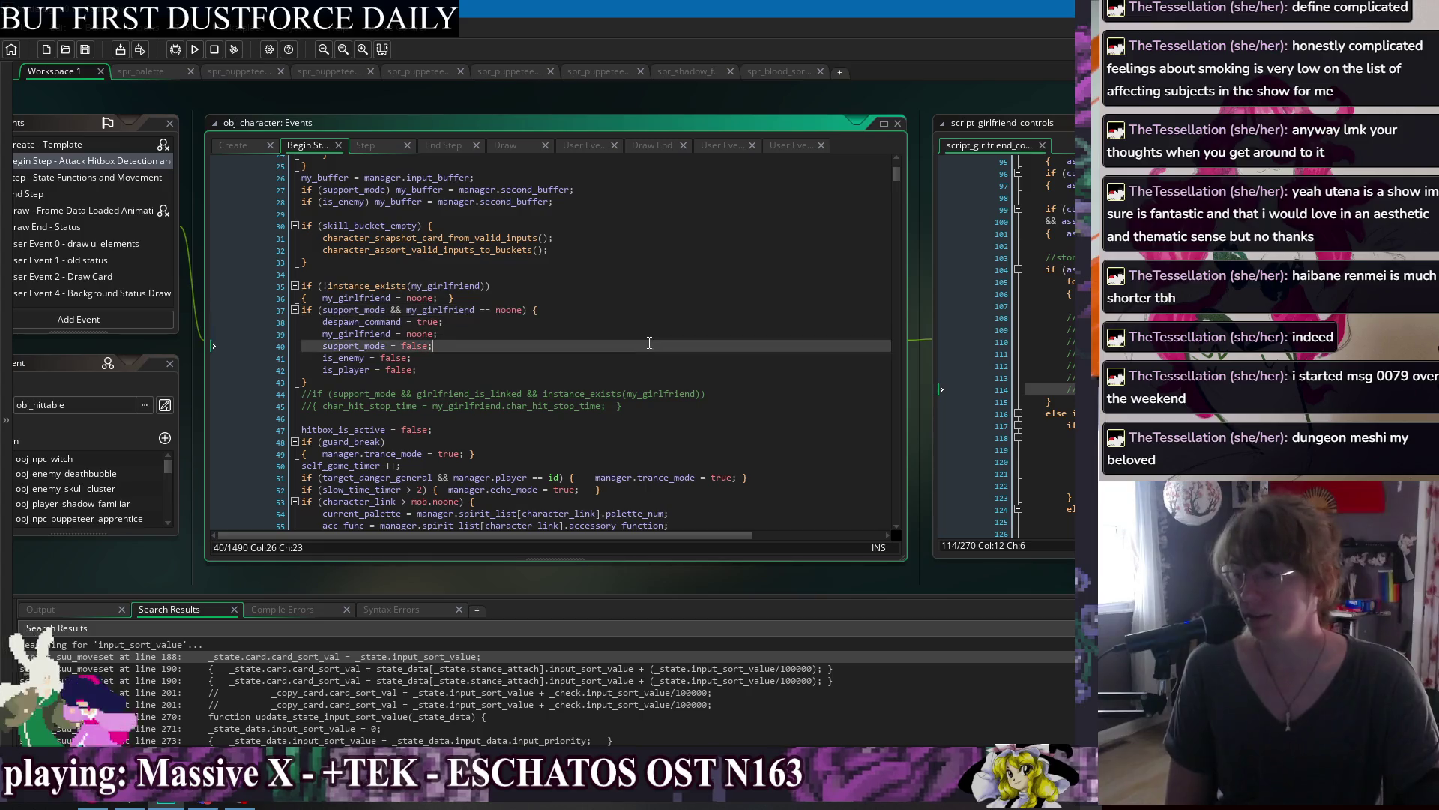
pyautogui.click(645, 373)
pyautogui.click(653, 378)
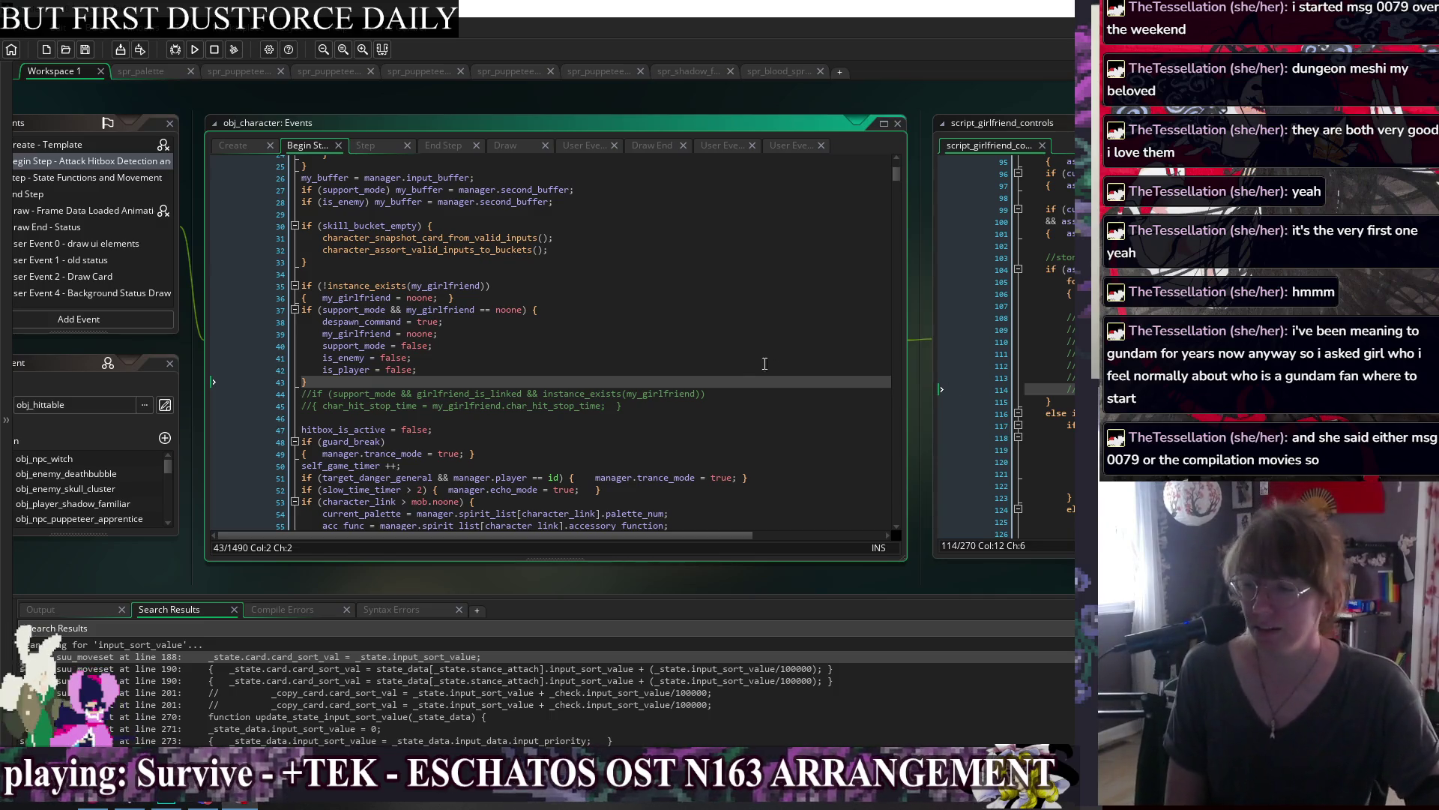
# Delete trailing spaces after the commented-out girlfriend_is_linked condition on line 44 and save.
pyautogui.click(754, 296)
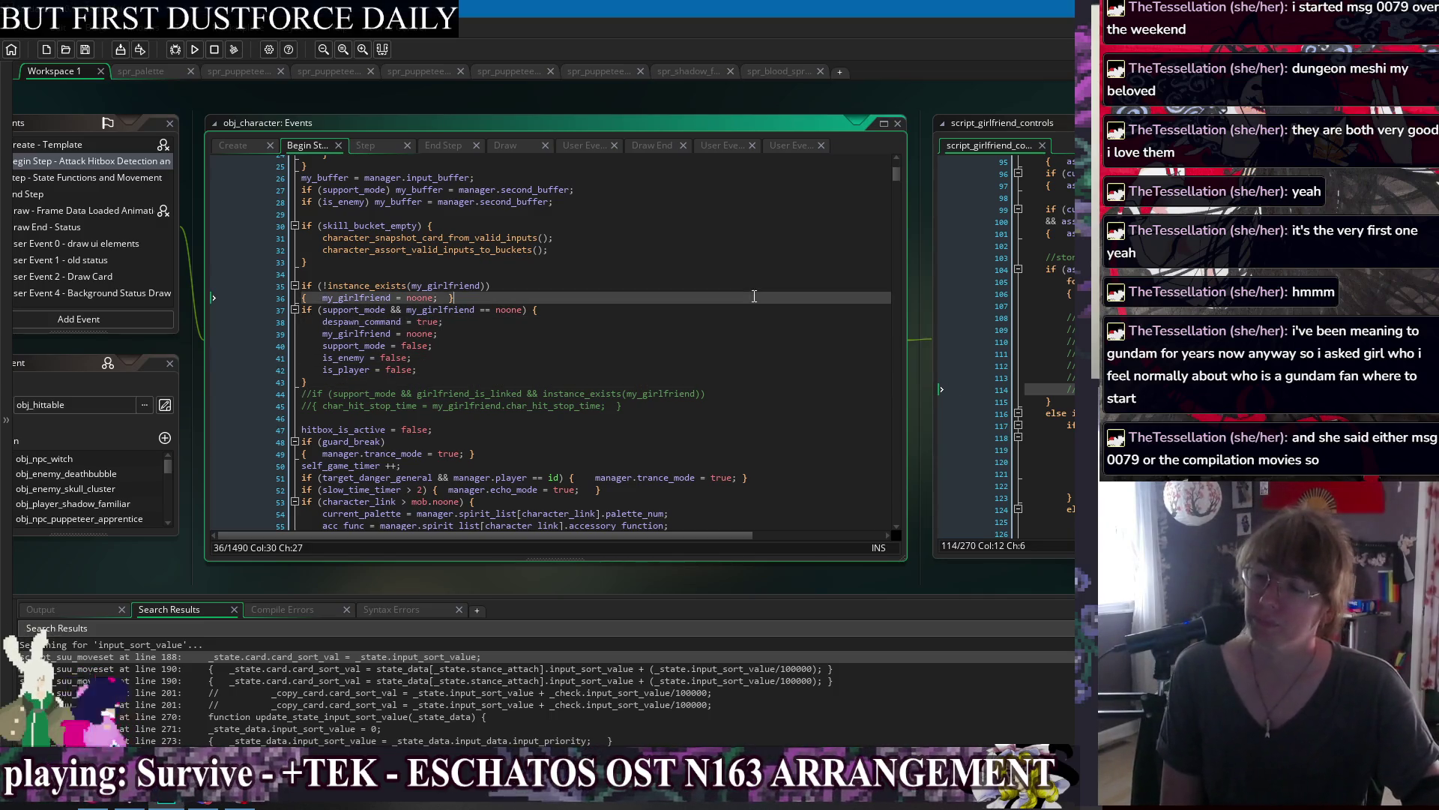
pyautogui.click(727, 363)
pyautogui.click(724, 392)
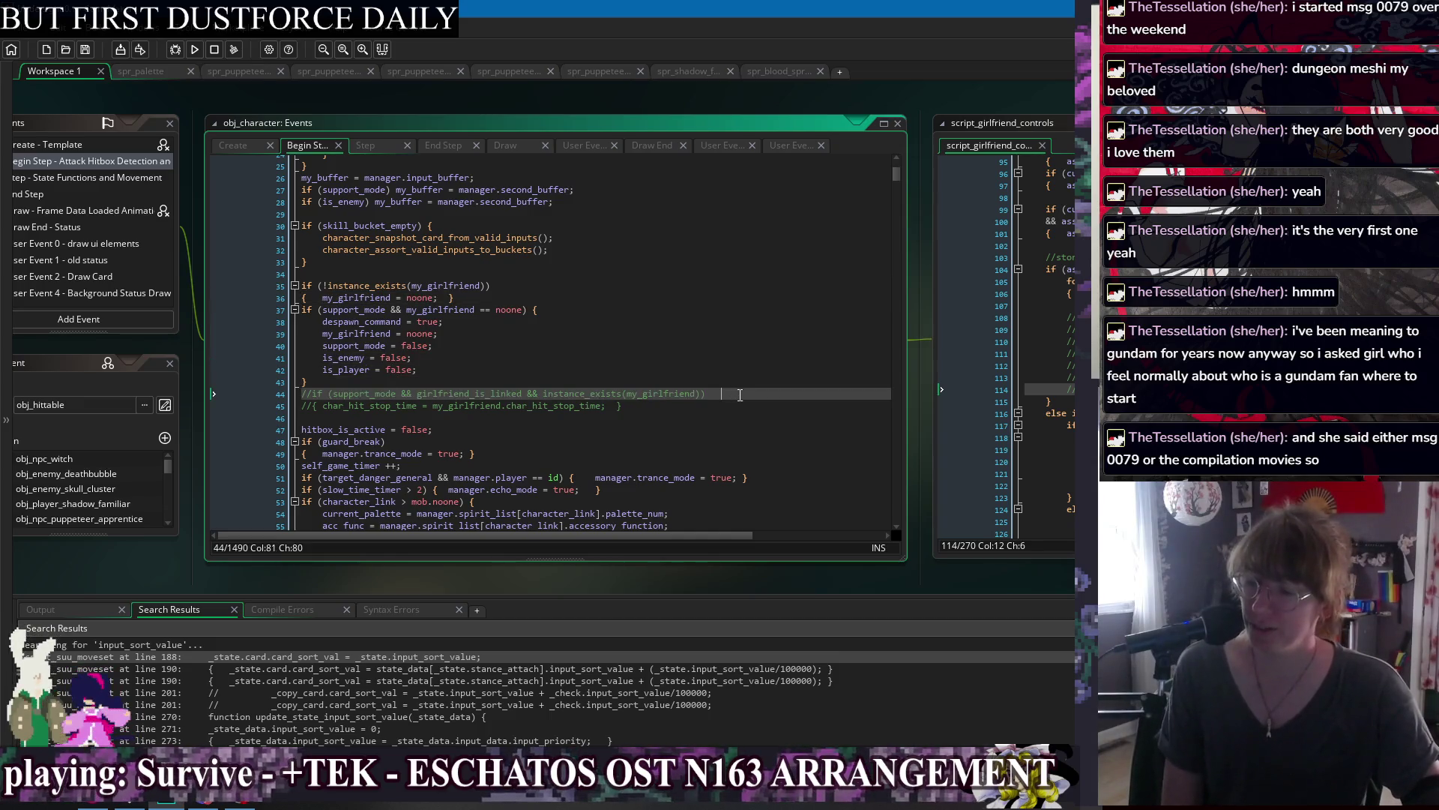
pyautogui.press('BackSpace')
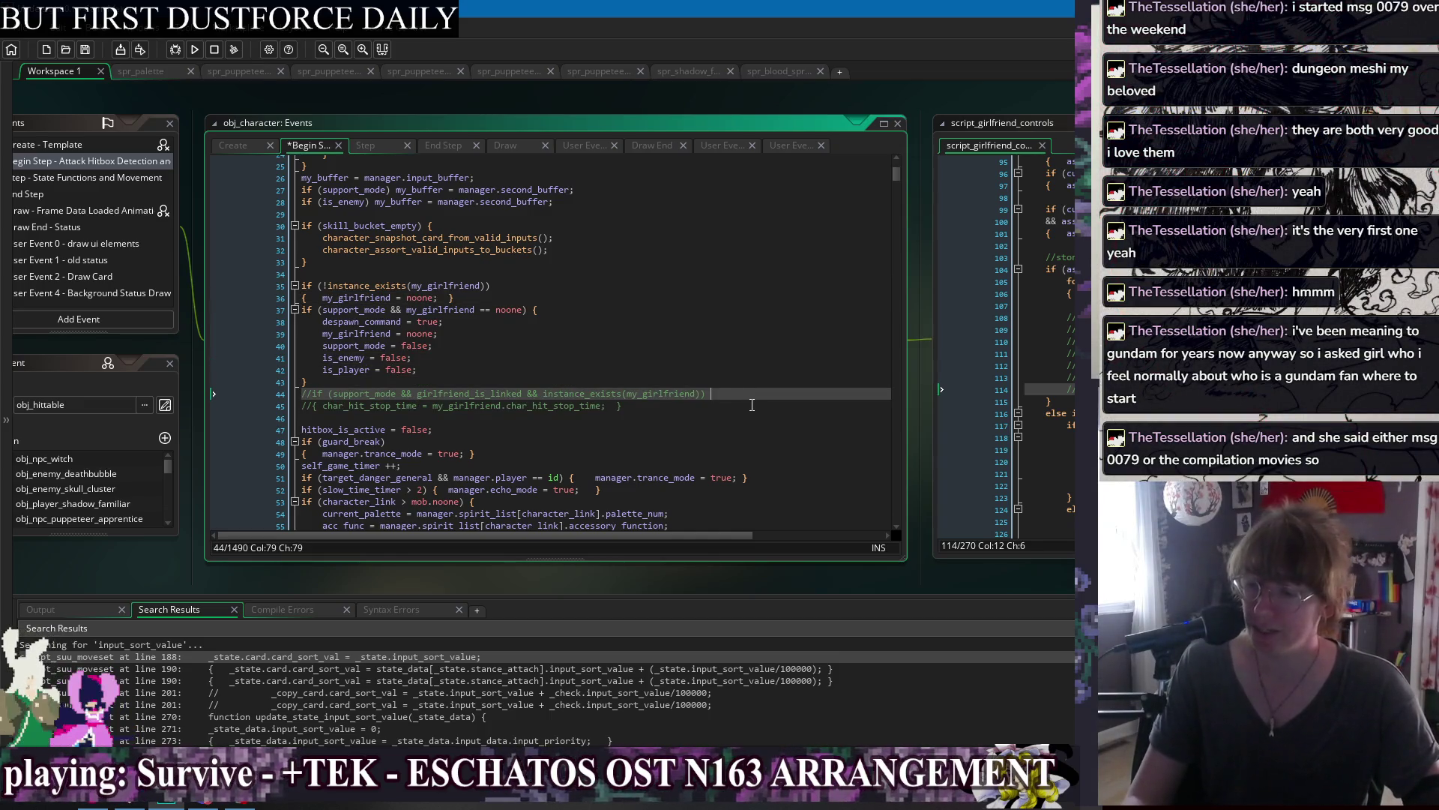
pyautogui.click(752, 405)
pyautogui.click(756, 391)
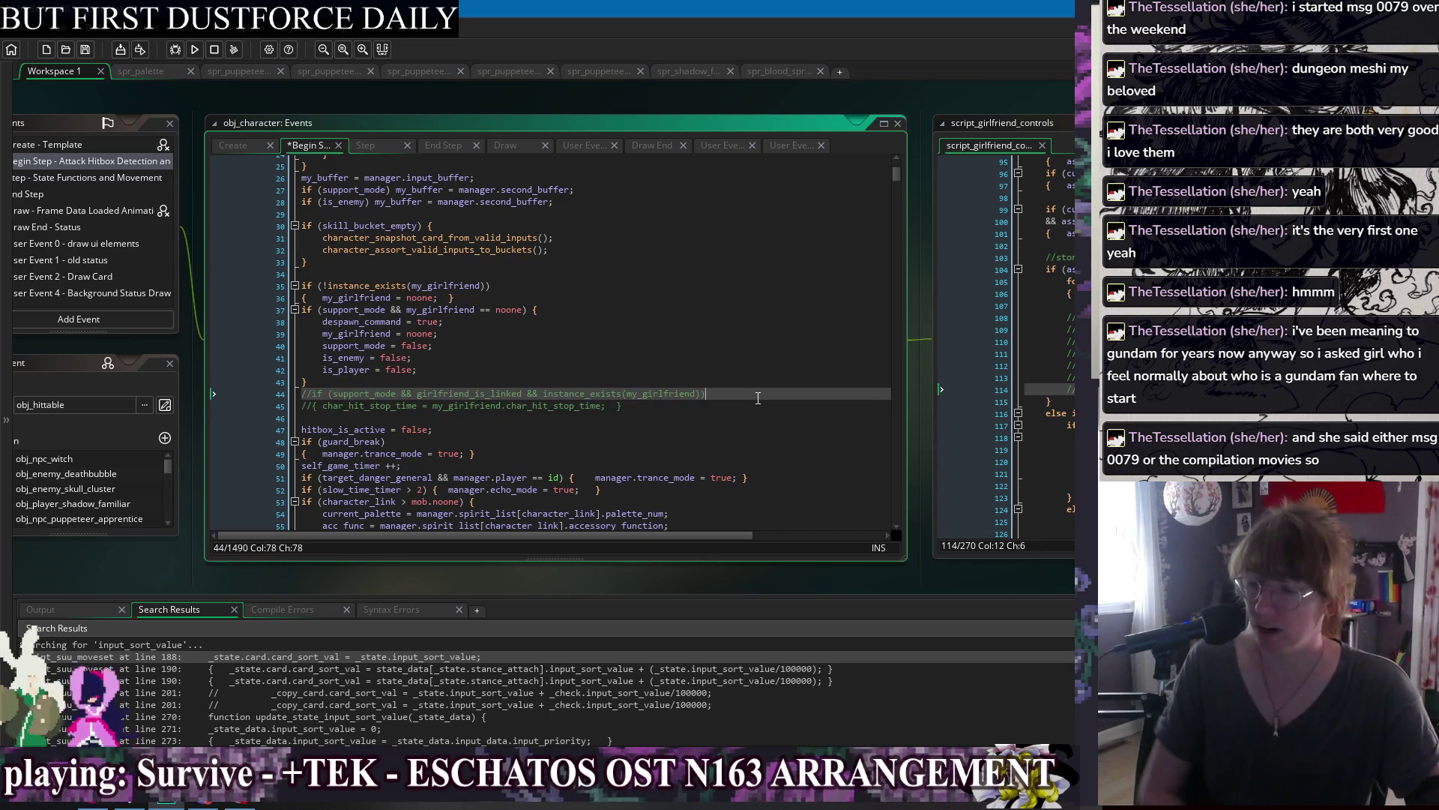
pyautogui.hotkey('ctrl', 's')
pyautogui.click(748, 357)
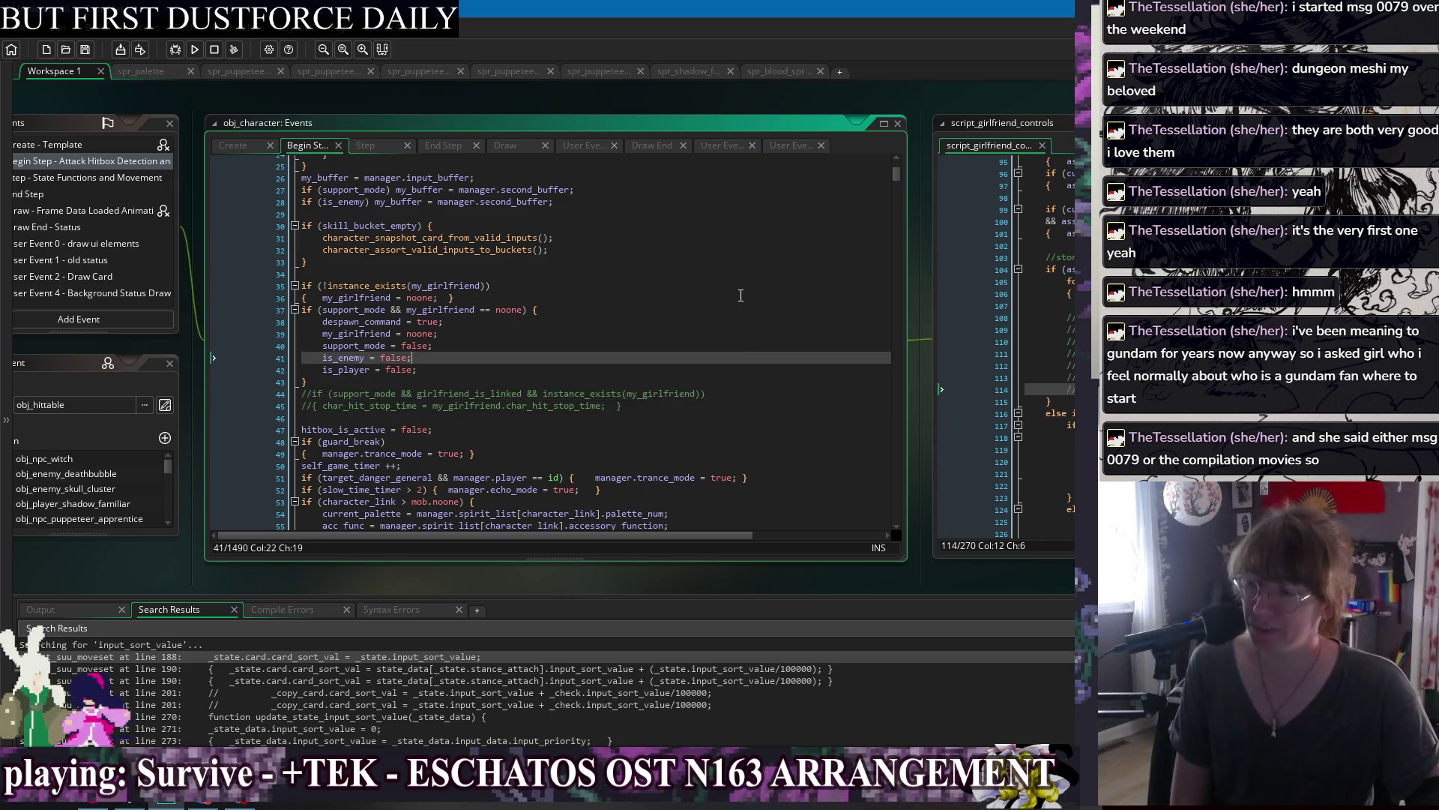
pyautogui.click(741, 297)
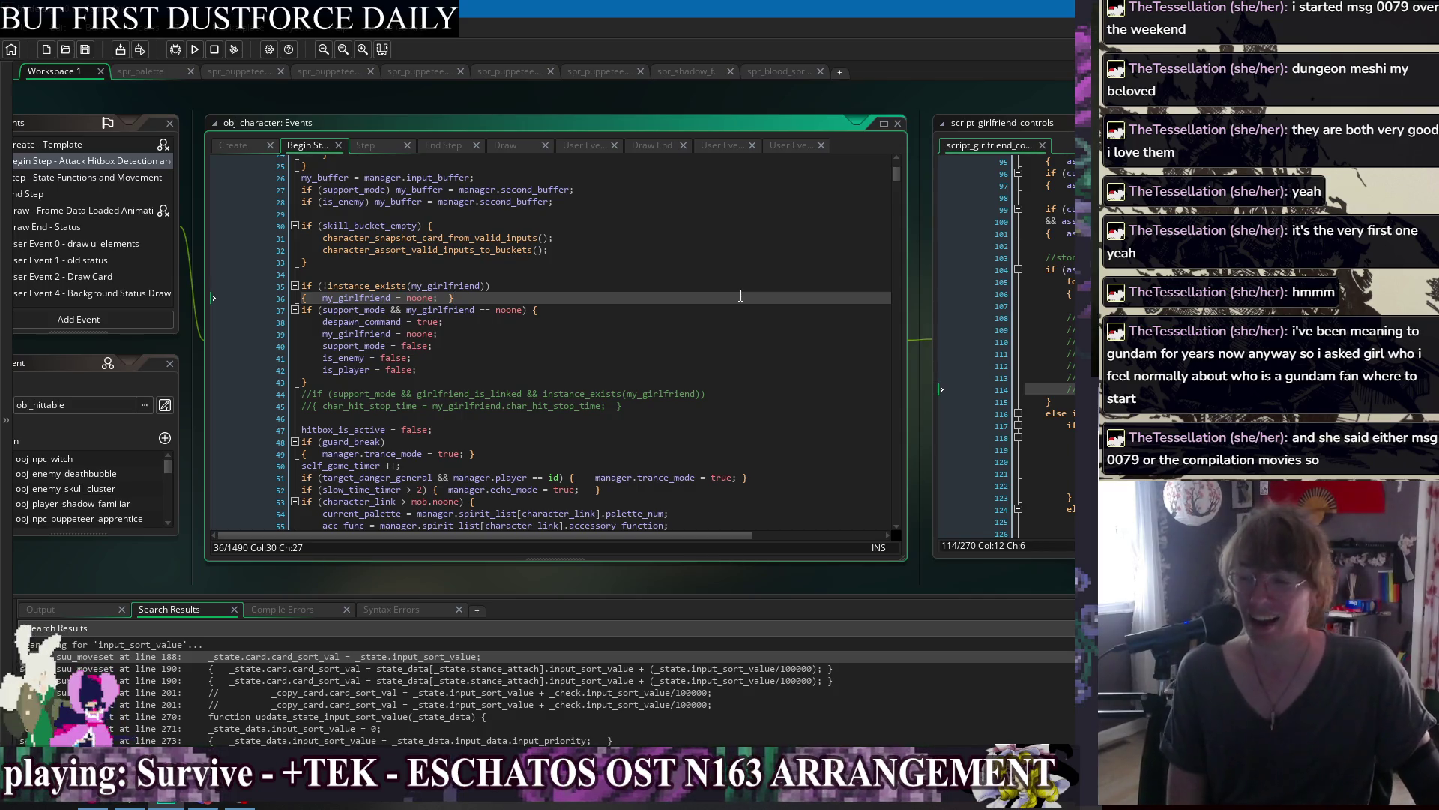
pyautogui.click(741, 271)
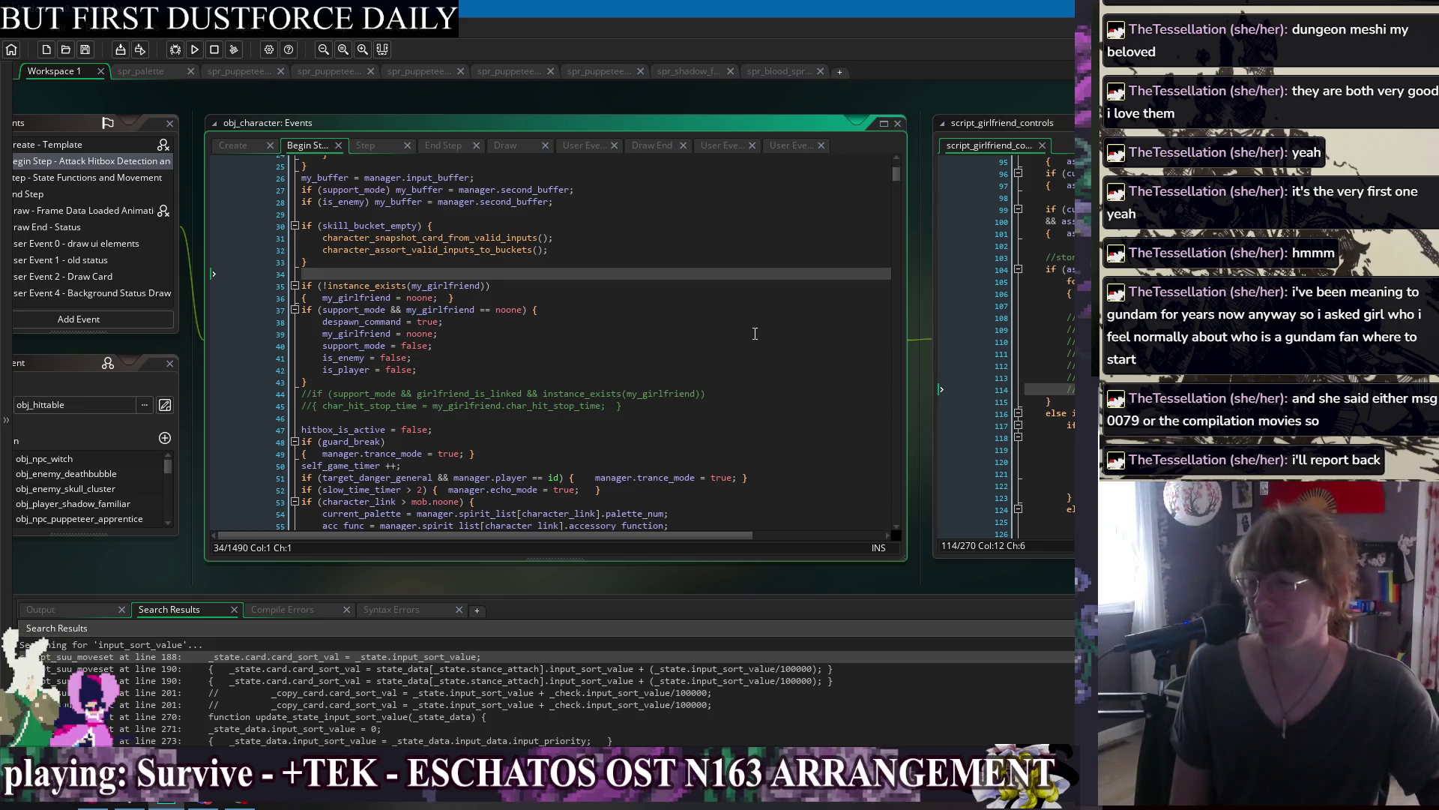
pyautogui.click(742, 370)
pyautogui.click(738, 383)
pyautogui.click(736, 441)
pyautogui.click(736, 394)
pyautogui.click(734, 369)
pyautogui.click(733, 321)
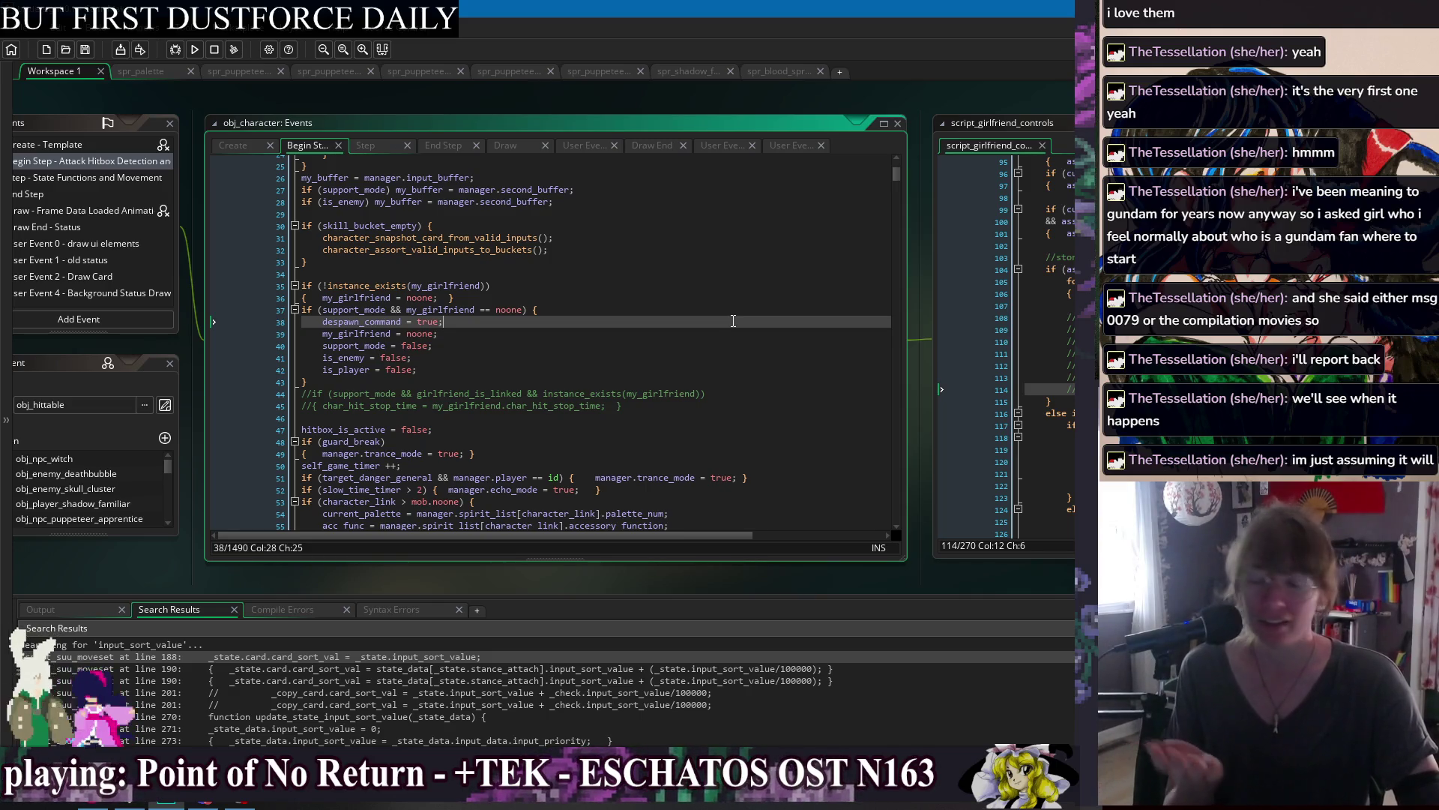
pyautogui.click(706, 332)
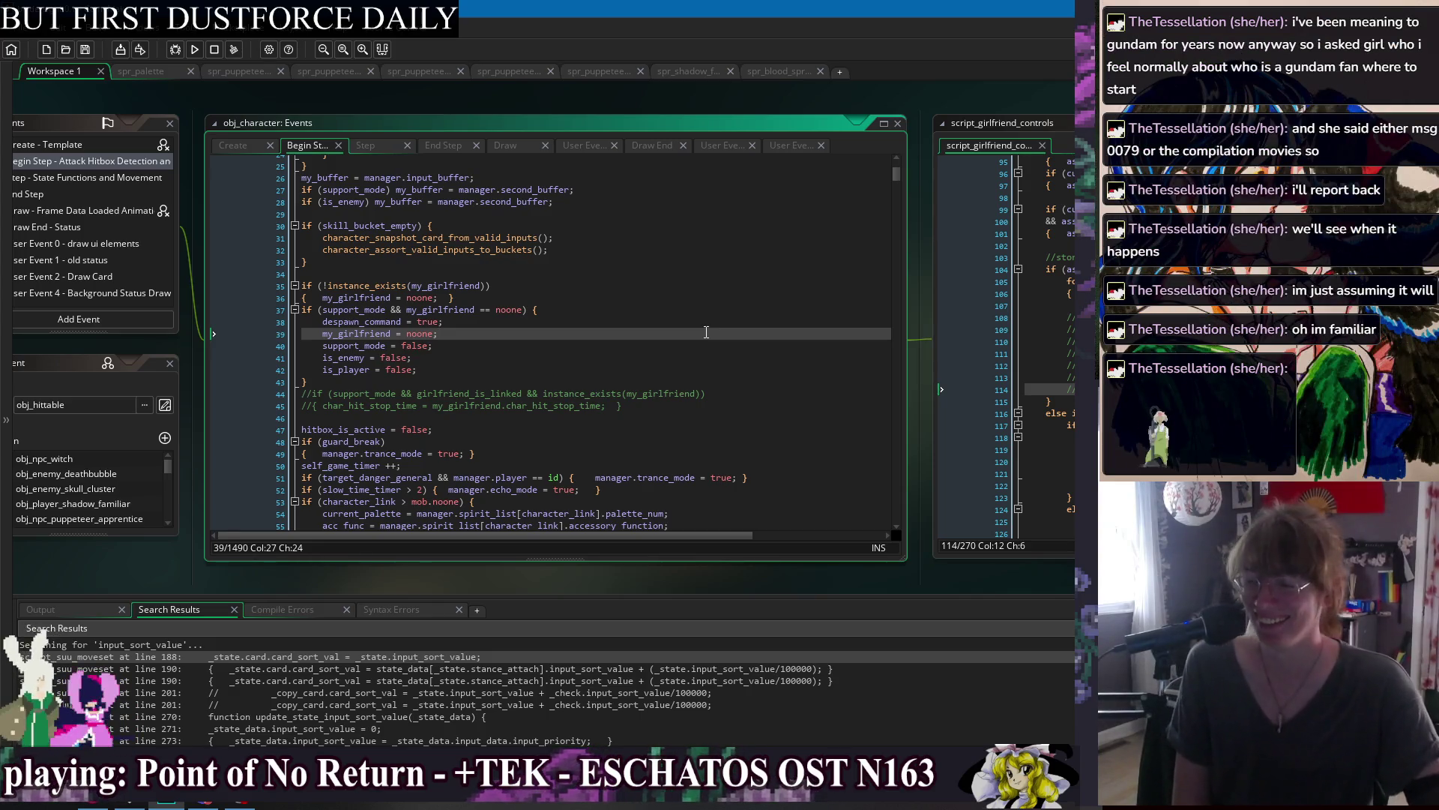
pyautogui.click(692, 290)
pyautogui.click(705, 370)
pyautogui.click(708, 383)
pyautogui.click(712, 358)
pyautogui.click(713, 335)
pyautogui.click(721, 355)
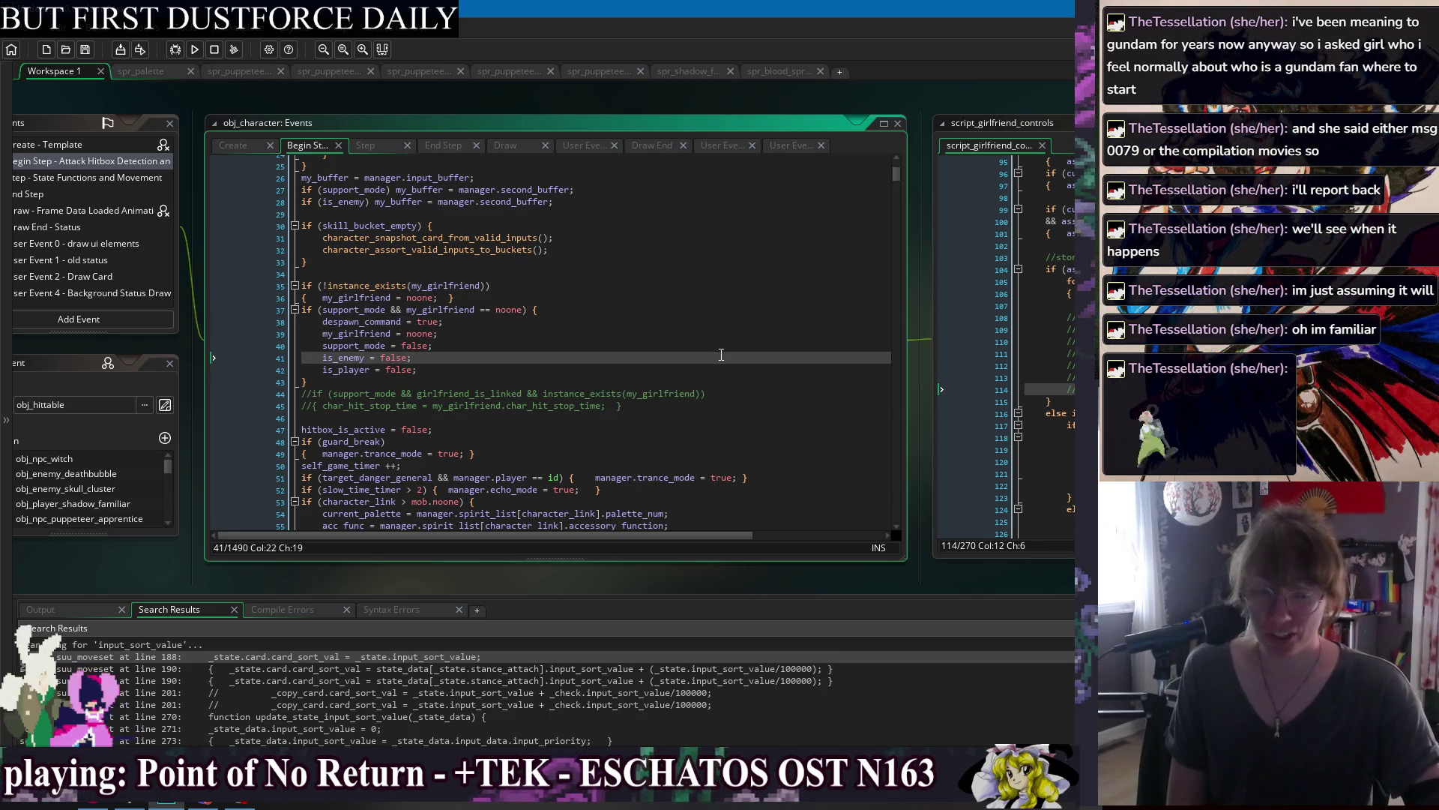
pyautogui.click(726, 335)
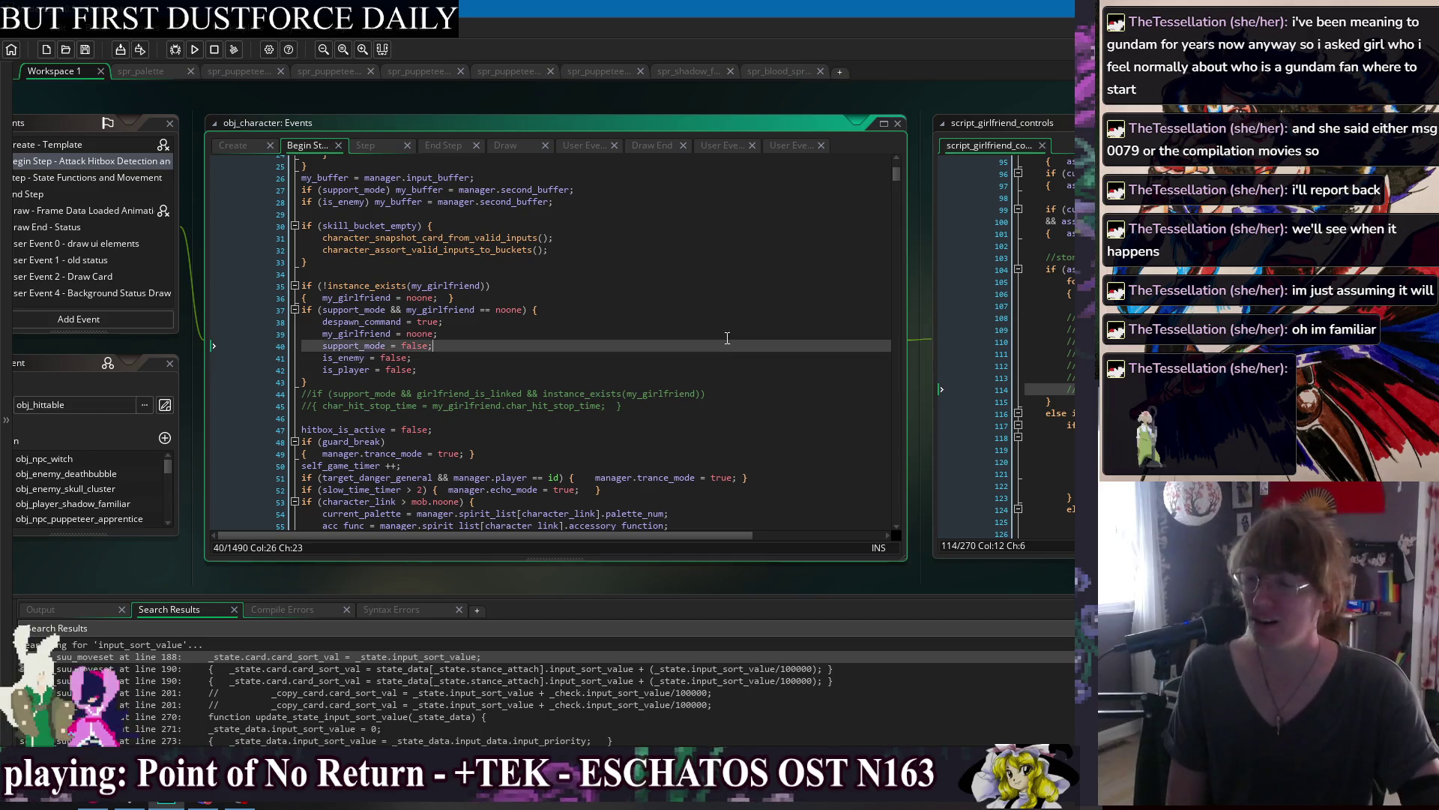
pyautogui.click(735, 322)
pyautogui.press('Down')
pyautogui.press('Down')
pyautogui.press('Down')
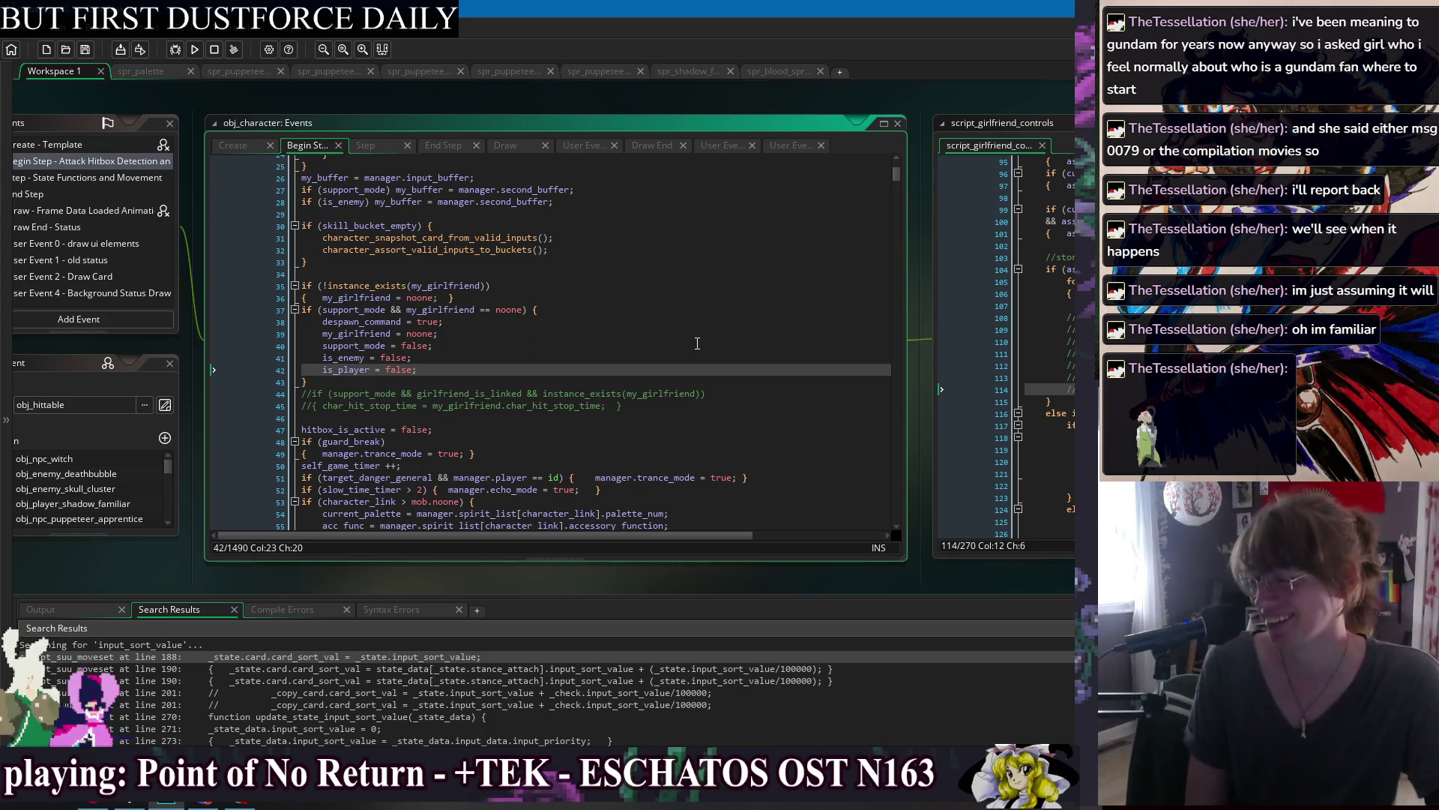
pyautogui.click(712, 426)
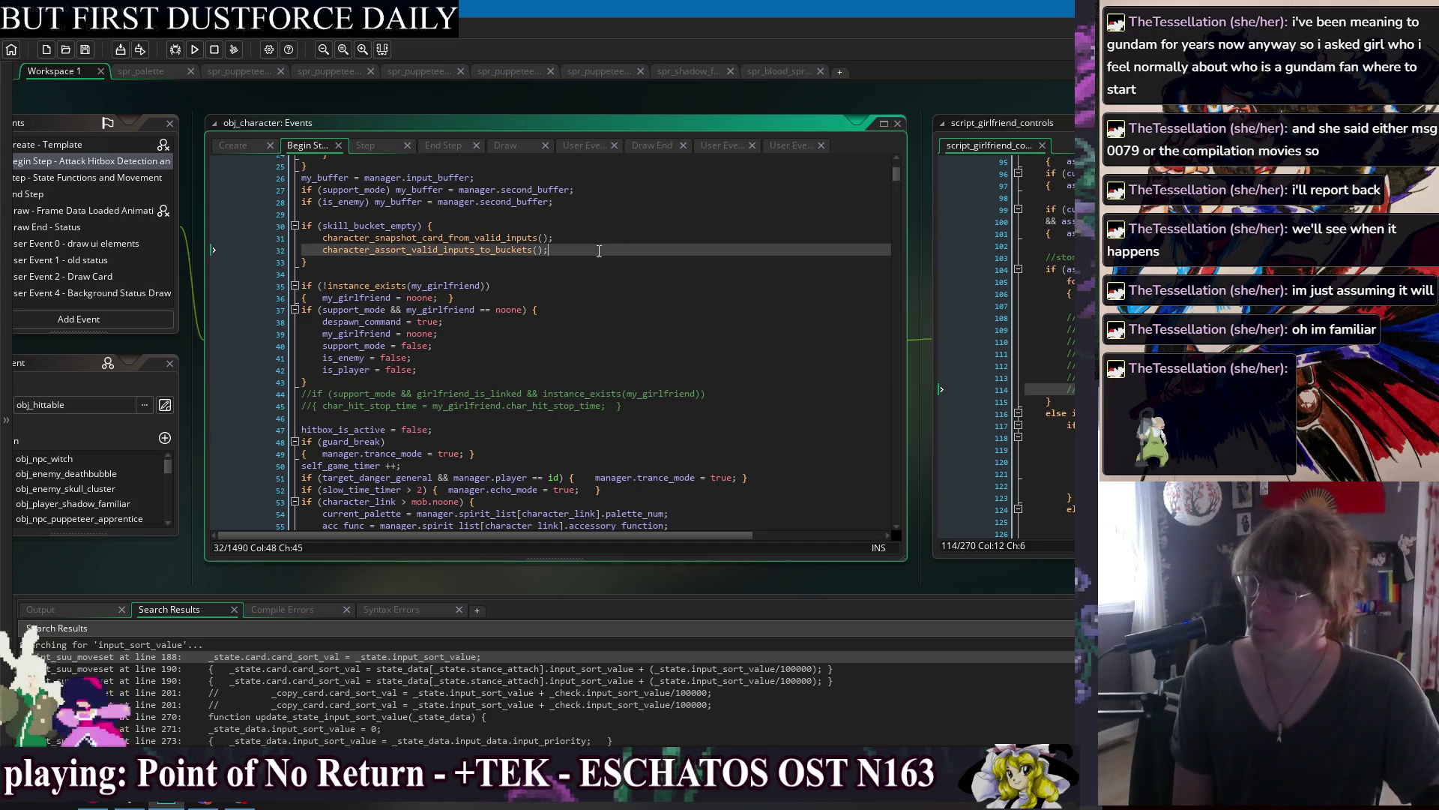
# Find all four skill_bucket_empty uses and open obj_player_feral's Create match at line 5077.
pyautogui.doubleClick(392, 226)
pyautogui.hotkey('ctrl', 'shift', 'f')
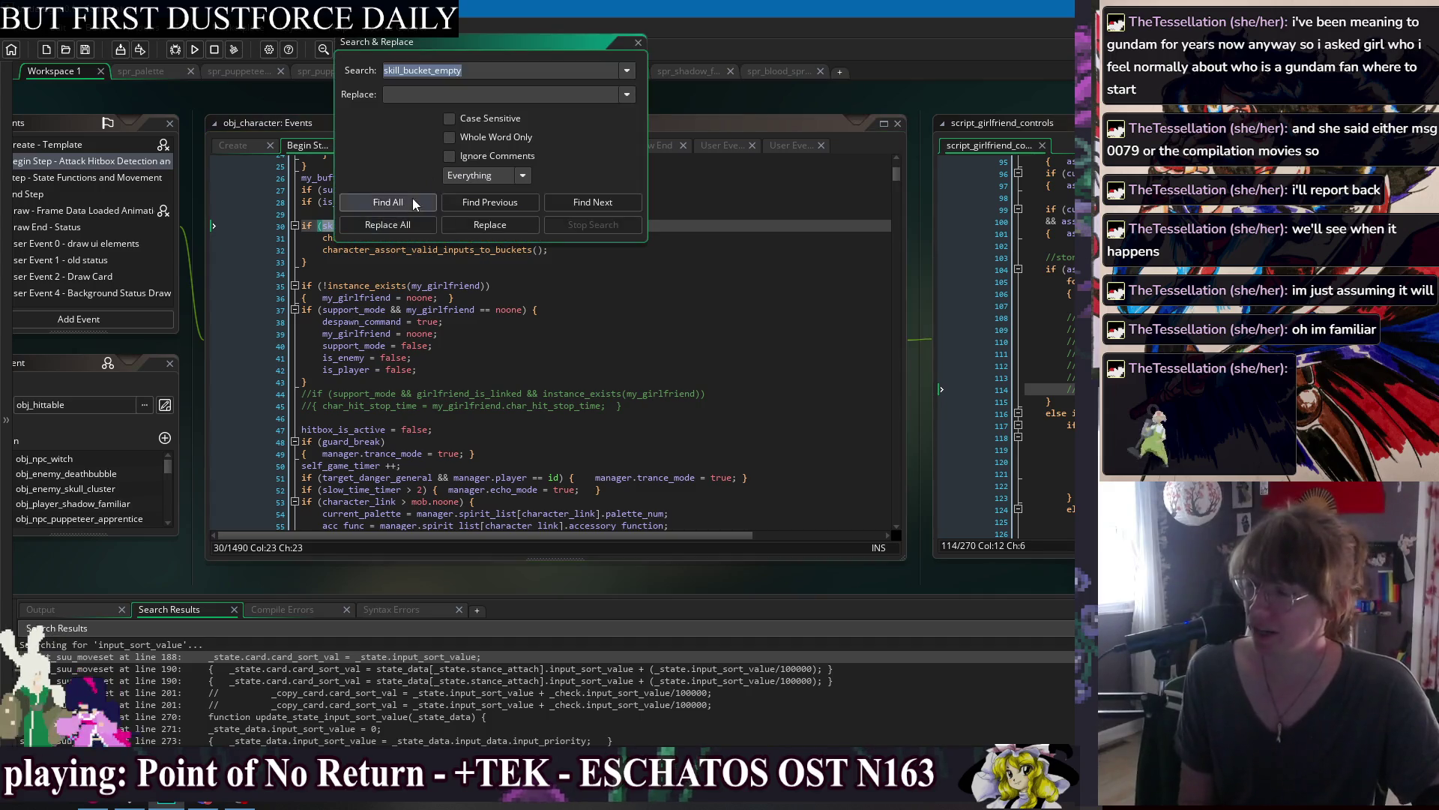
pyautogui.click(389, 203)
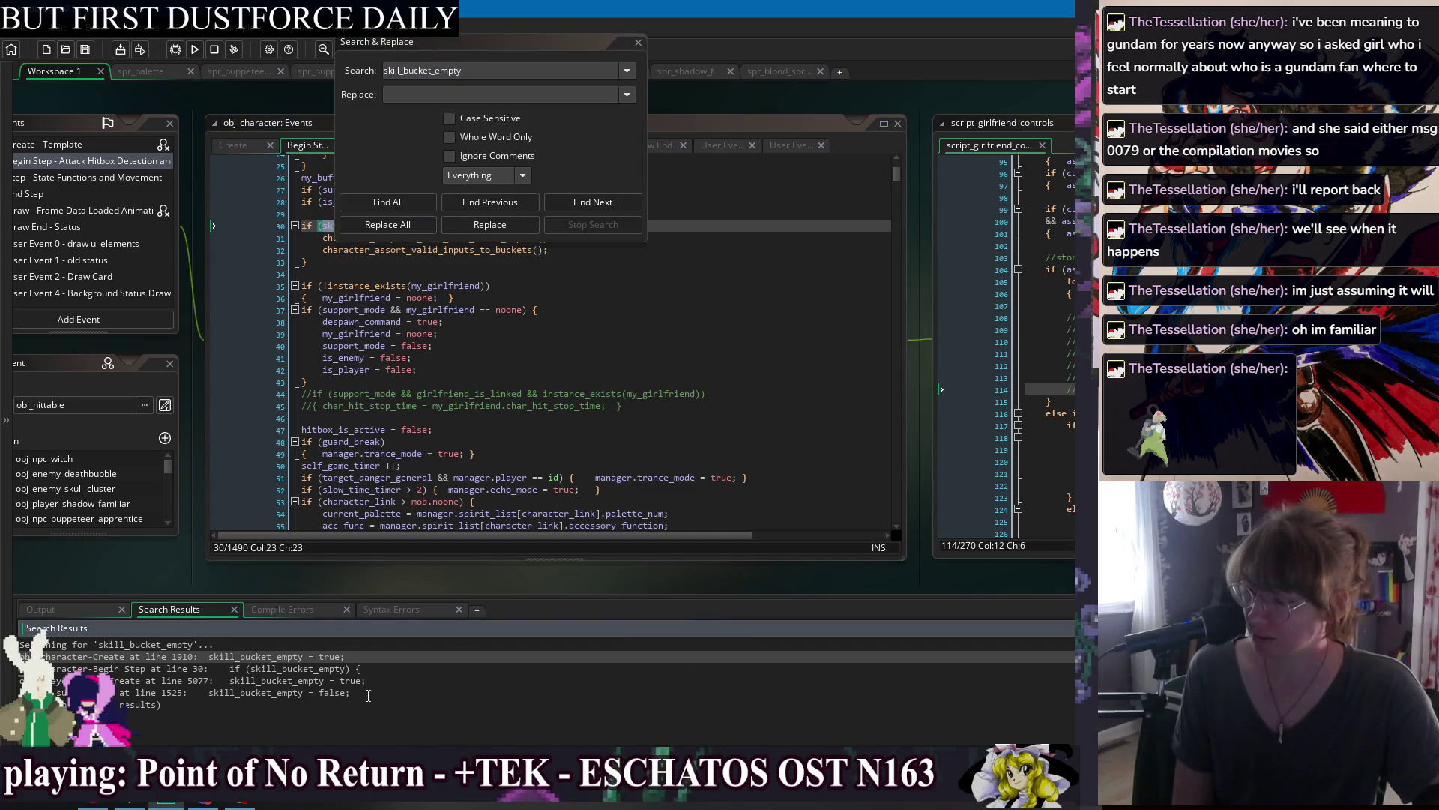
pyautogui.doubleClick(255, 682)
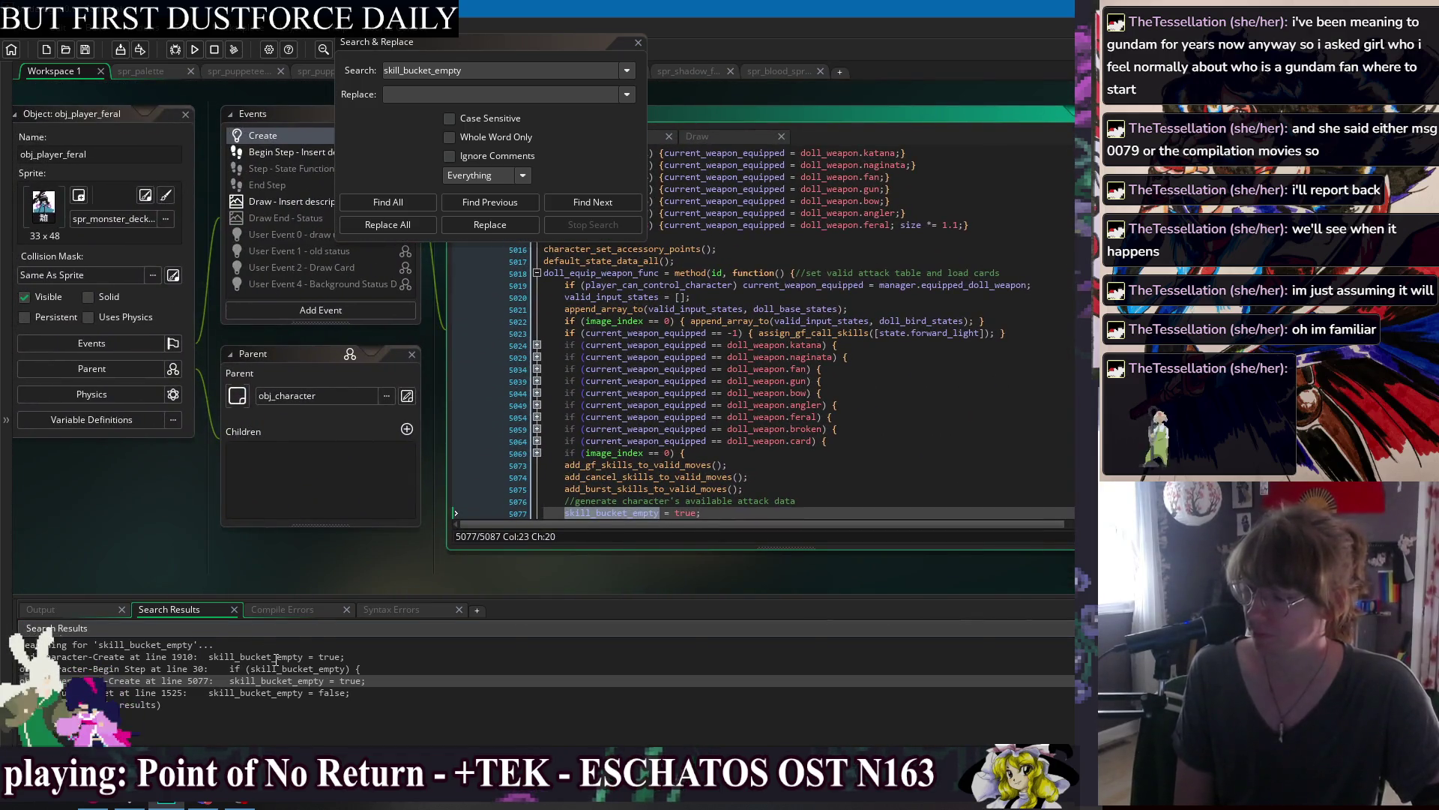
# Open the script_suu_moveset match at line 1525, then return to obj_character's Begin Step code.
pyautogui.doubleClick(314, 692)
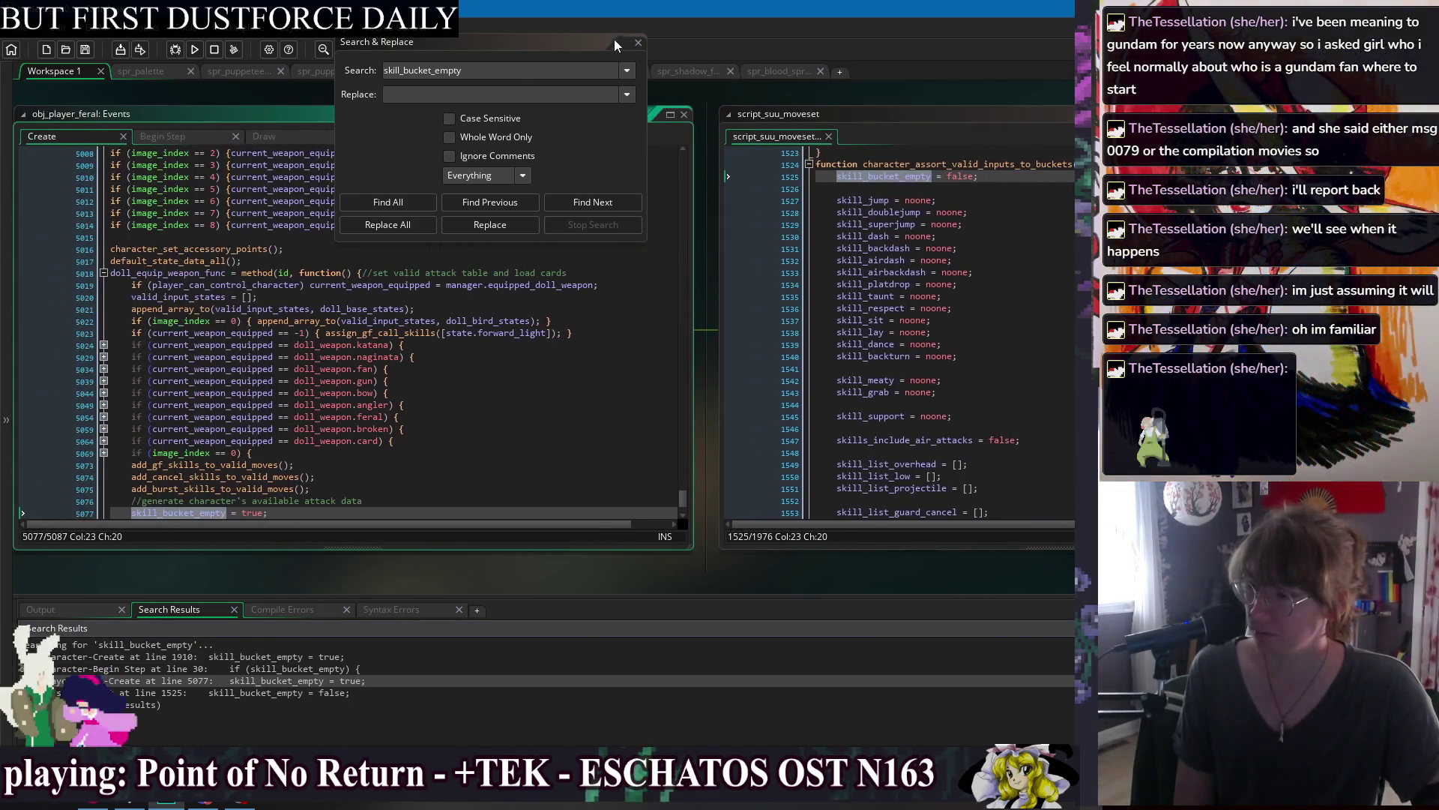
pyautogui.click(639, 45)
pyautogui.rightClick(251, 94)
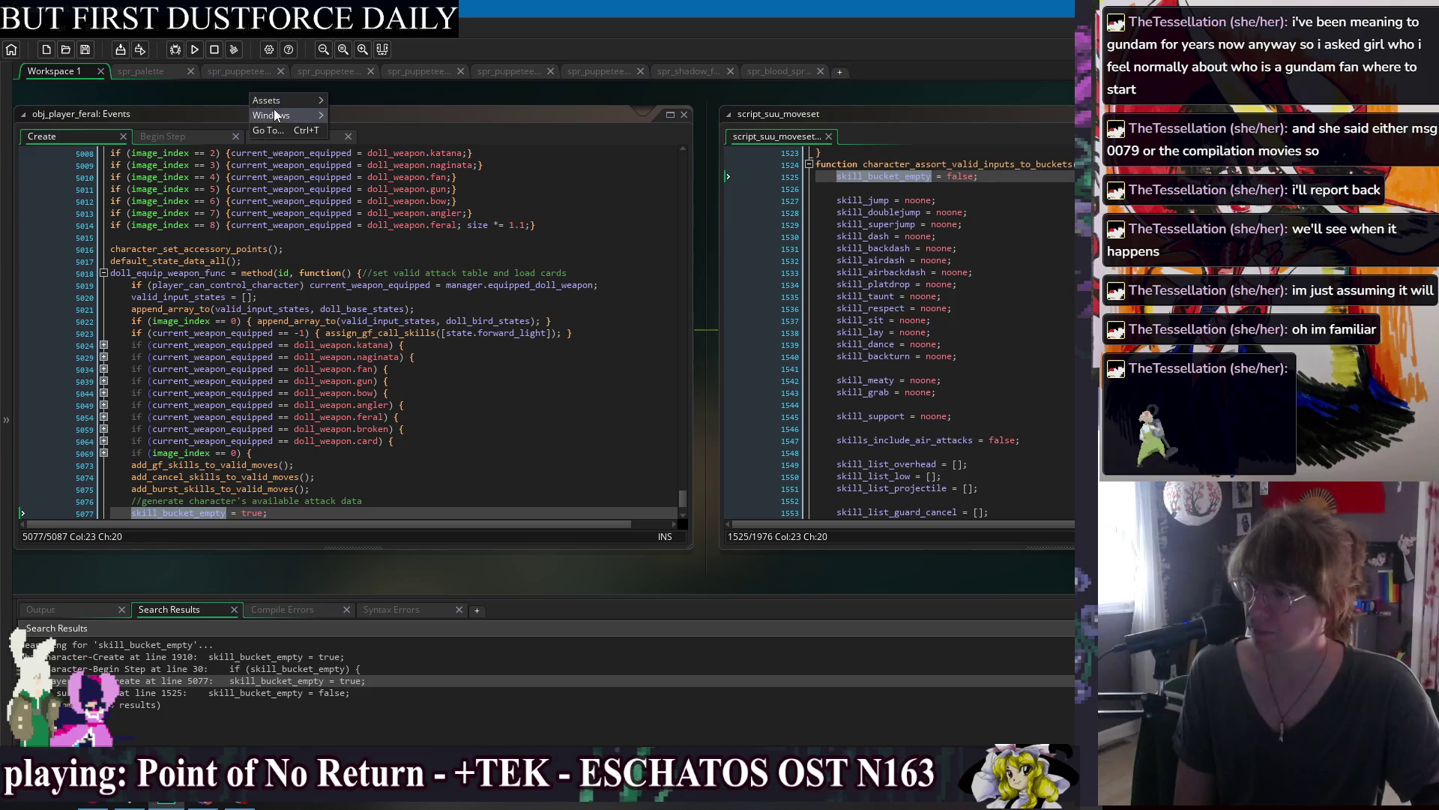
pyautogui.moveTo(304, 118)
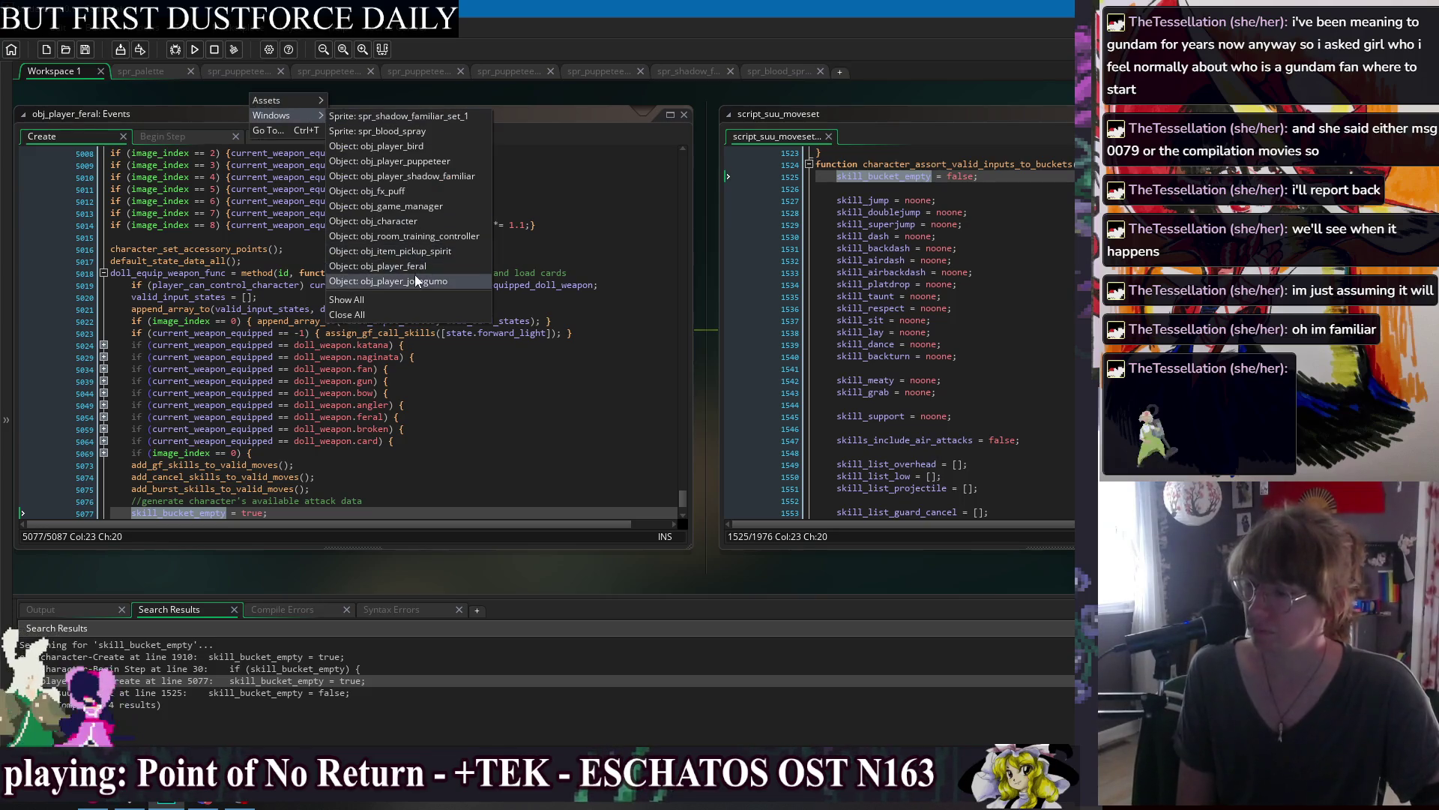
pyautogui.click(411, 223)
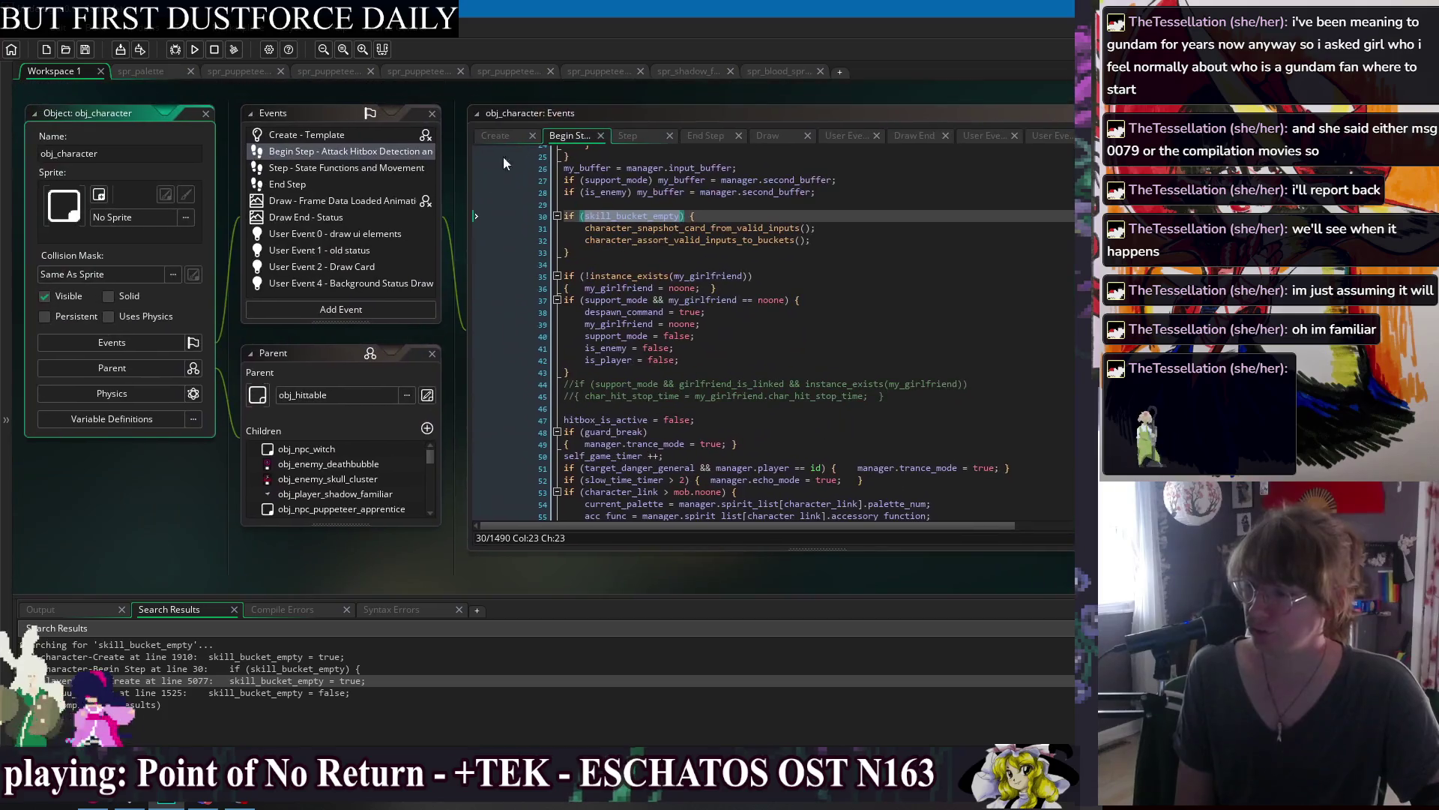
# Switch to the obj_character window through the workspace Windows list.
pyautogui.click(467, 111)
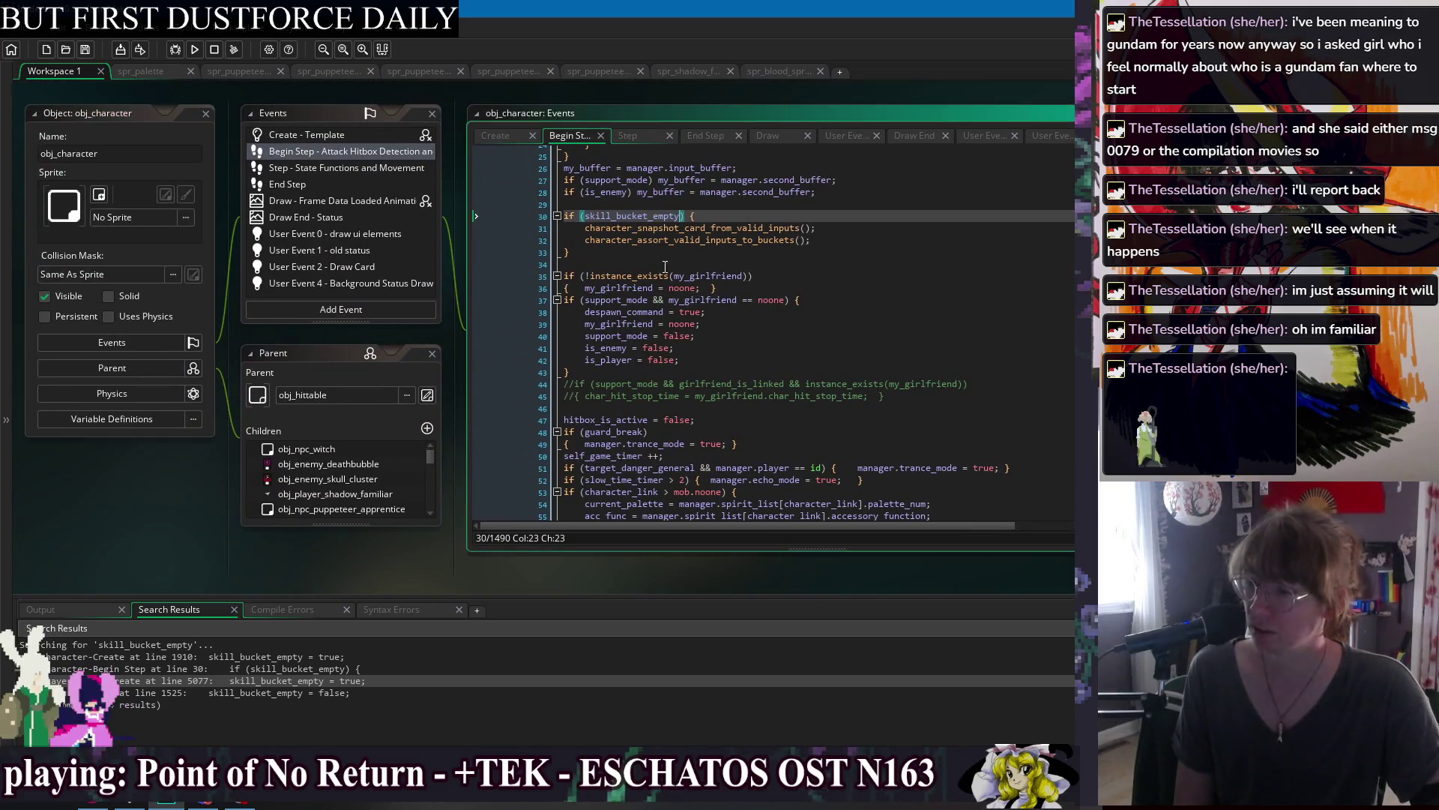
pyautogui.press('Down')
pyautogui.press('Down')
pyautogui.press('Down')
pyautogui.rightClick(474, 90)
pyautogui.moveTo(495, 110)
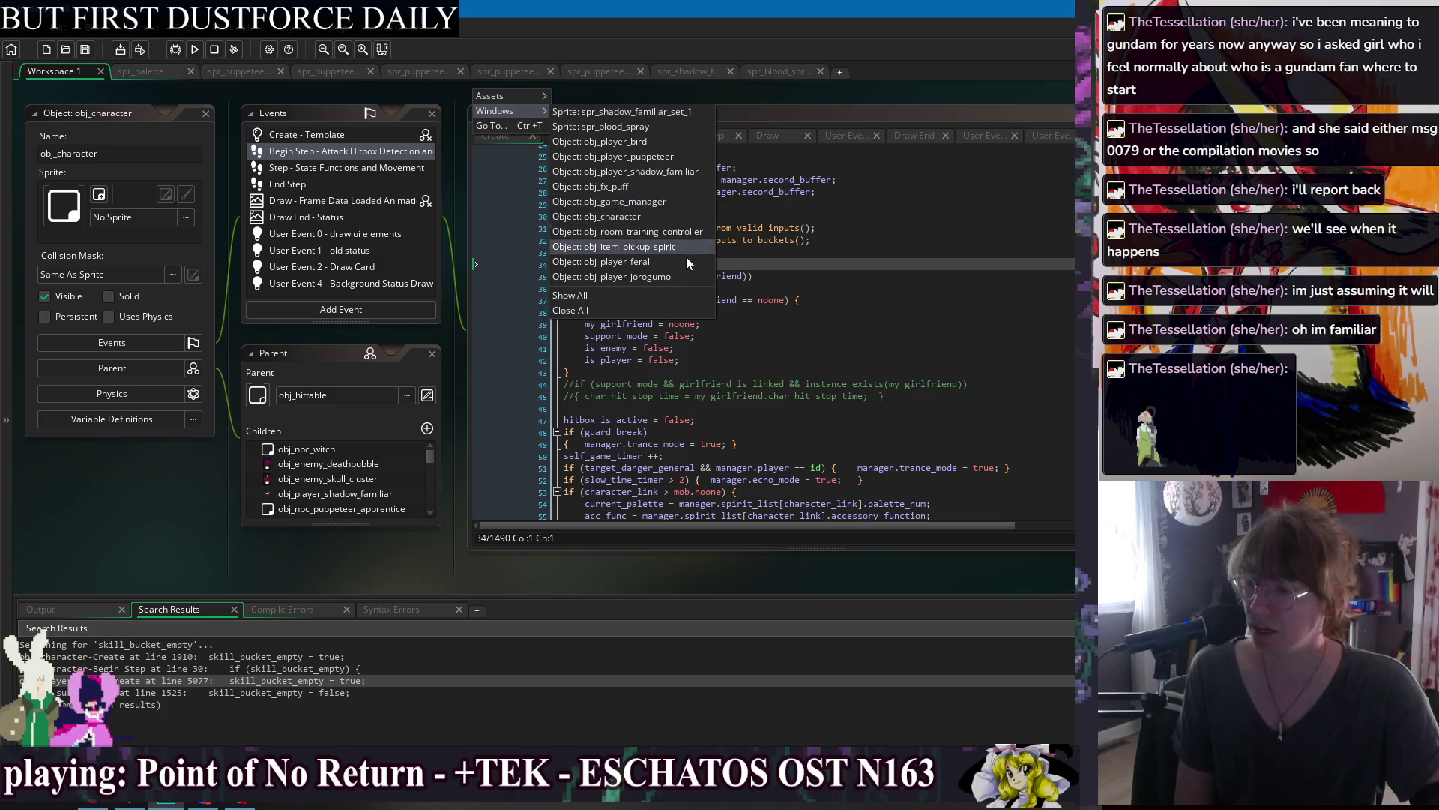
pyautogui.click(672, 216)
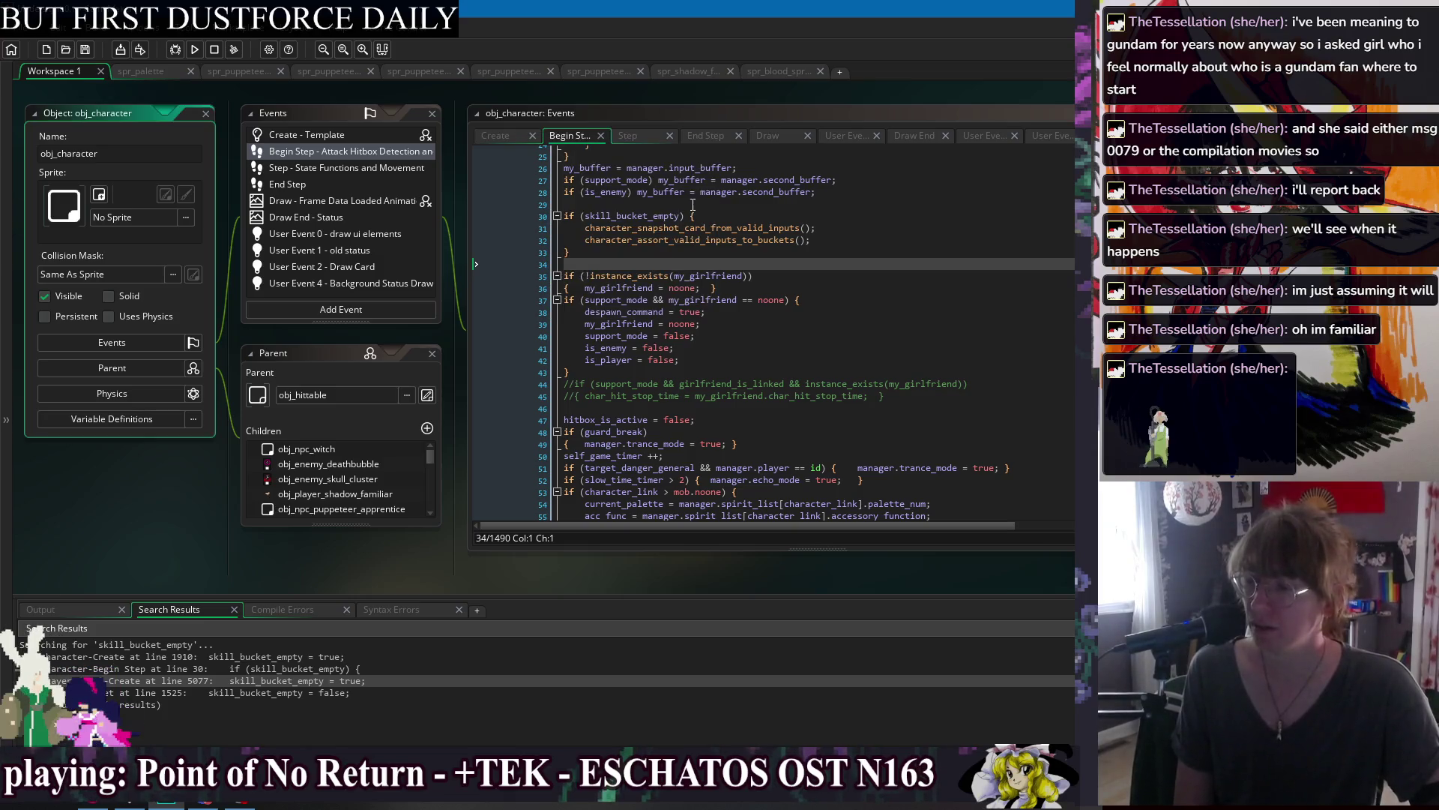
pyautogui.rightClick(636, 92)
pyautogui.moveTo(656, 115)
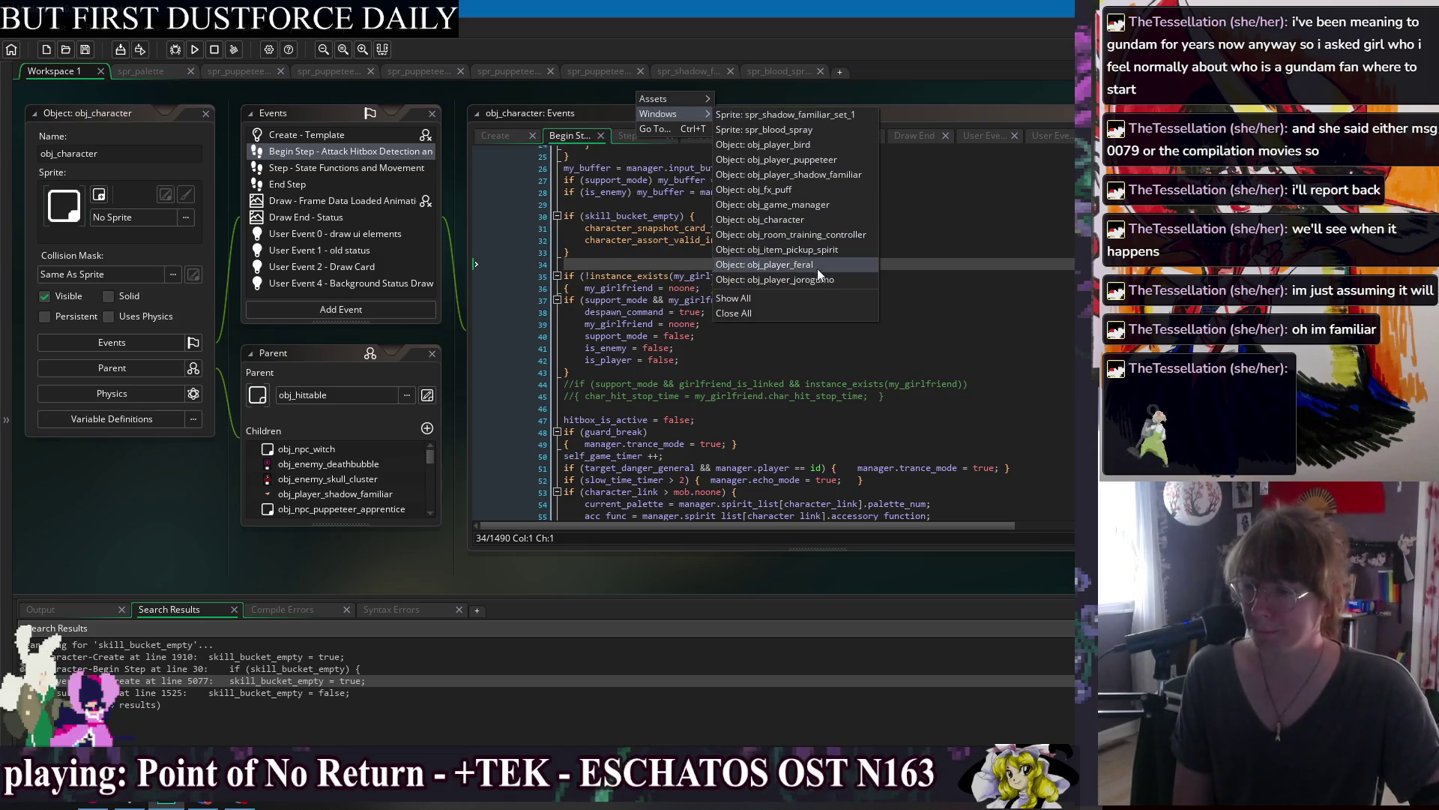
pyautogui.click(820, 219)
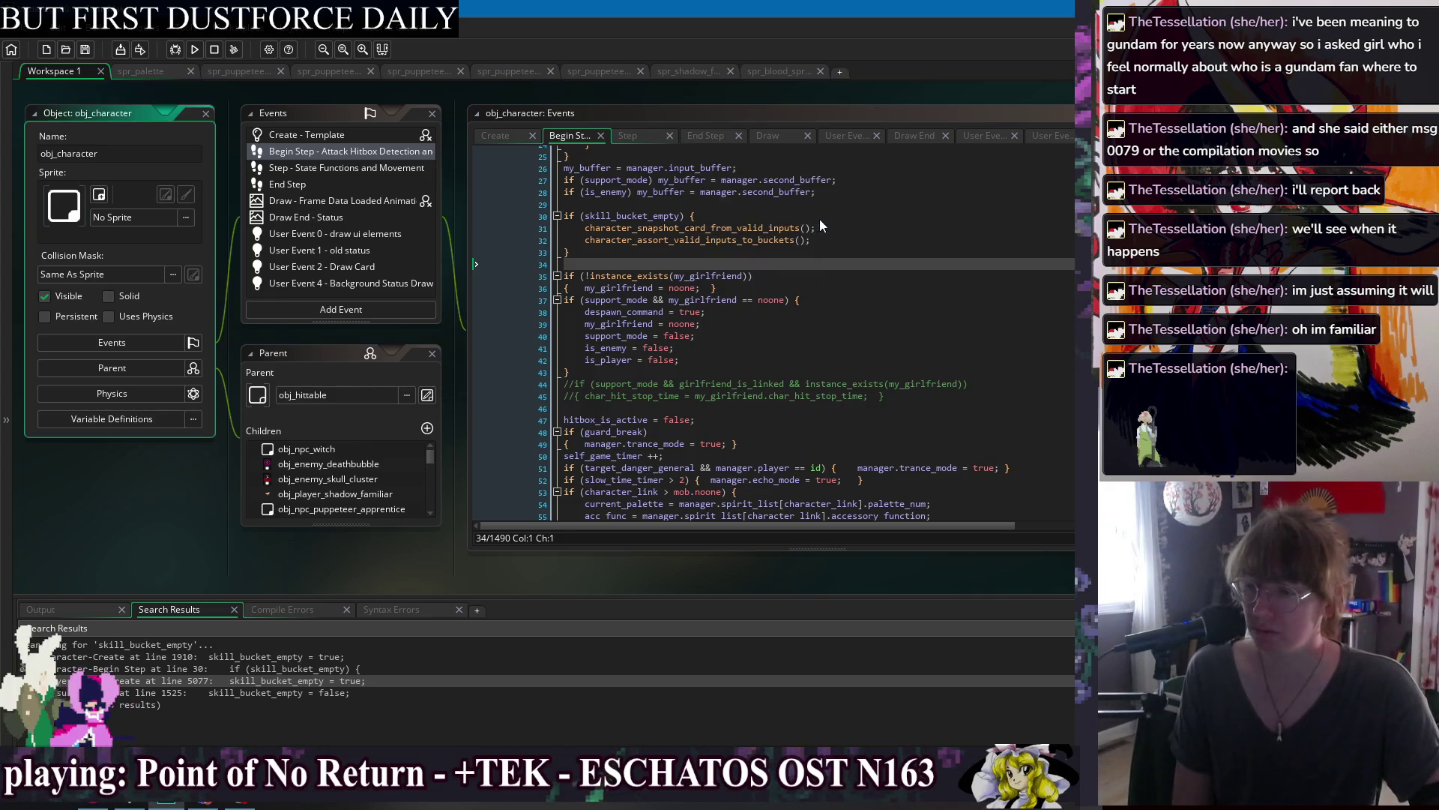
pyautogui.rightClick(727, 114)
pyautogui.moveTo(746, 112)
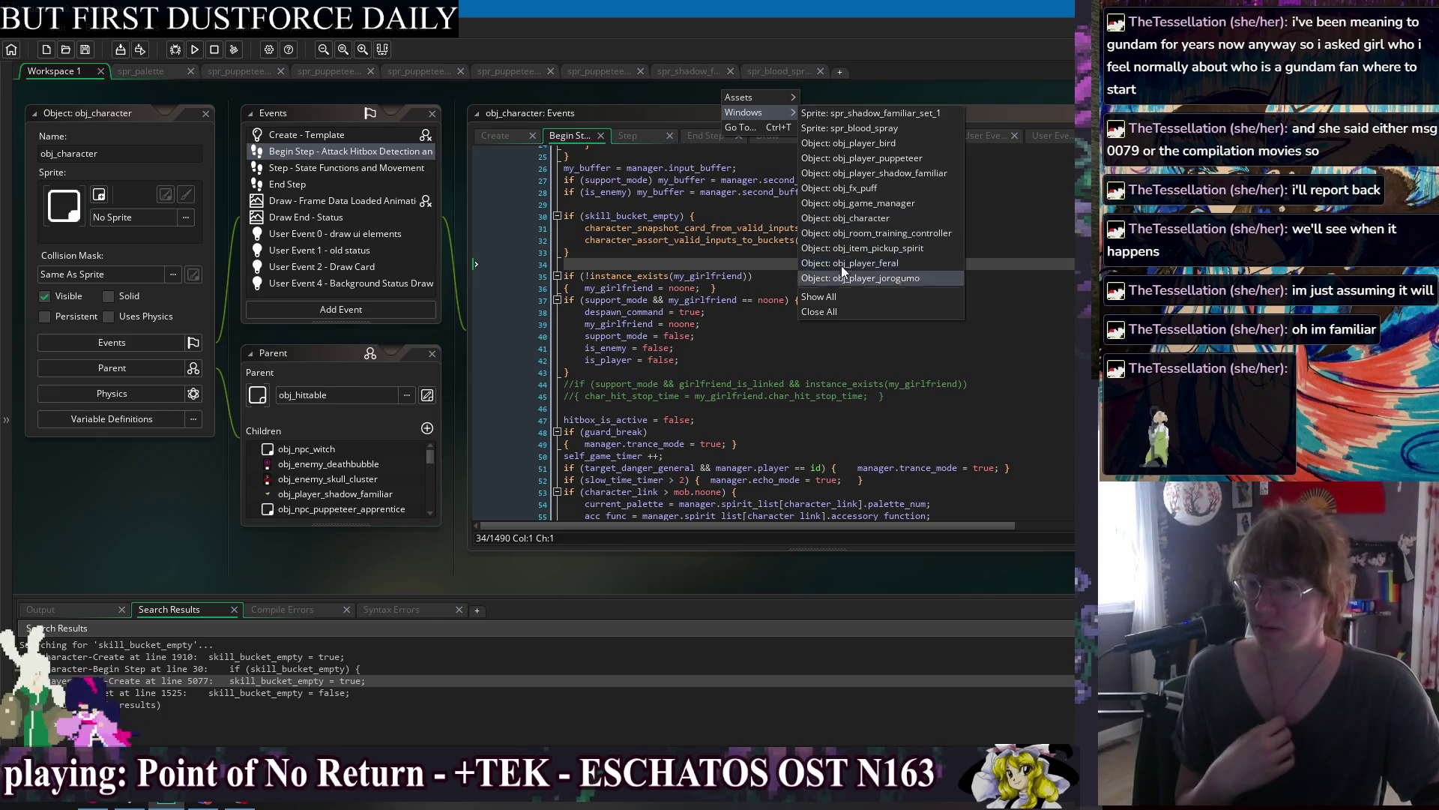
pyautogui.press('Escape')
# Review the skill_bucket_empty block's snapshot and assort calls, leaving the window list unused.
pyautogui.click(685, 228)
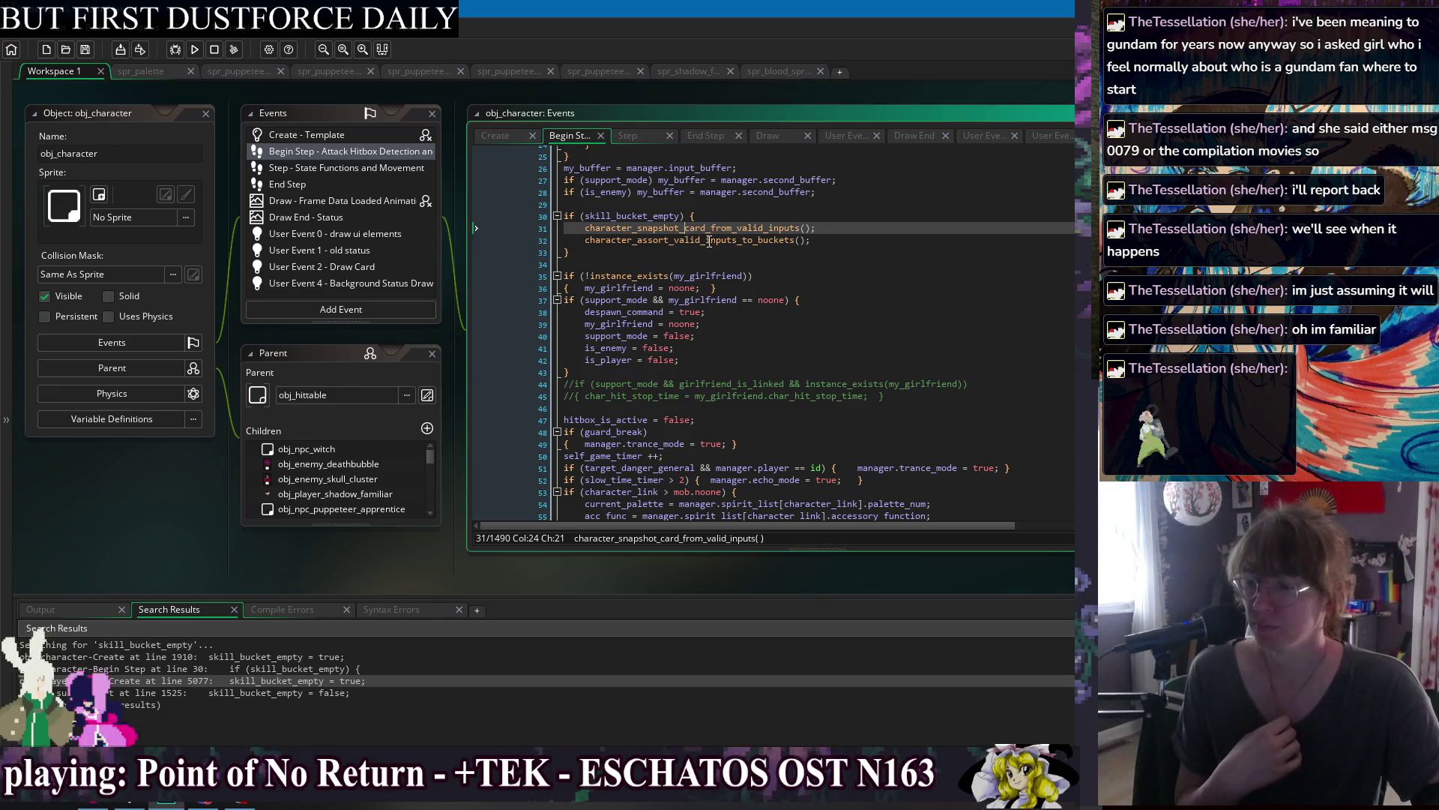
pyautogui.click(706, 240)
pyautogui.click(691, 248)
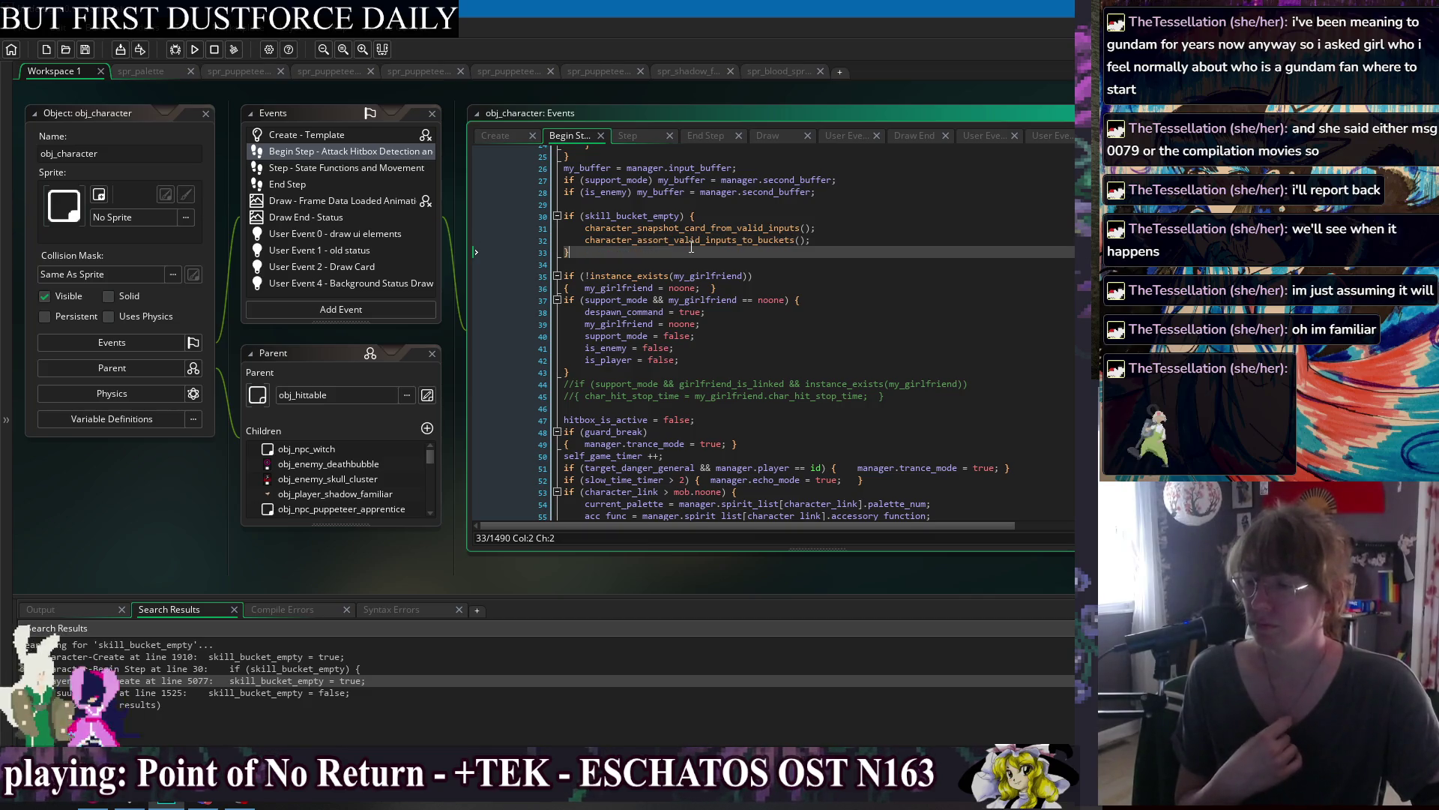
pyautogui.rightClick(650, 98)
pyautogui.moveTo(663, 117)
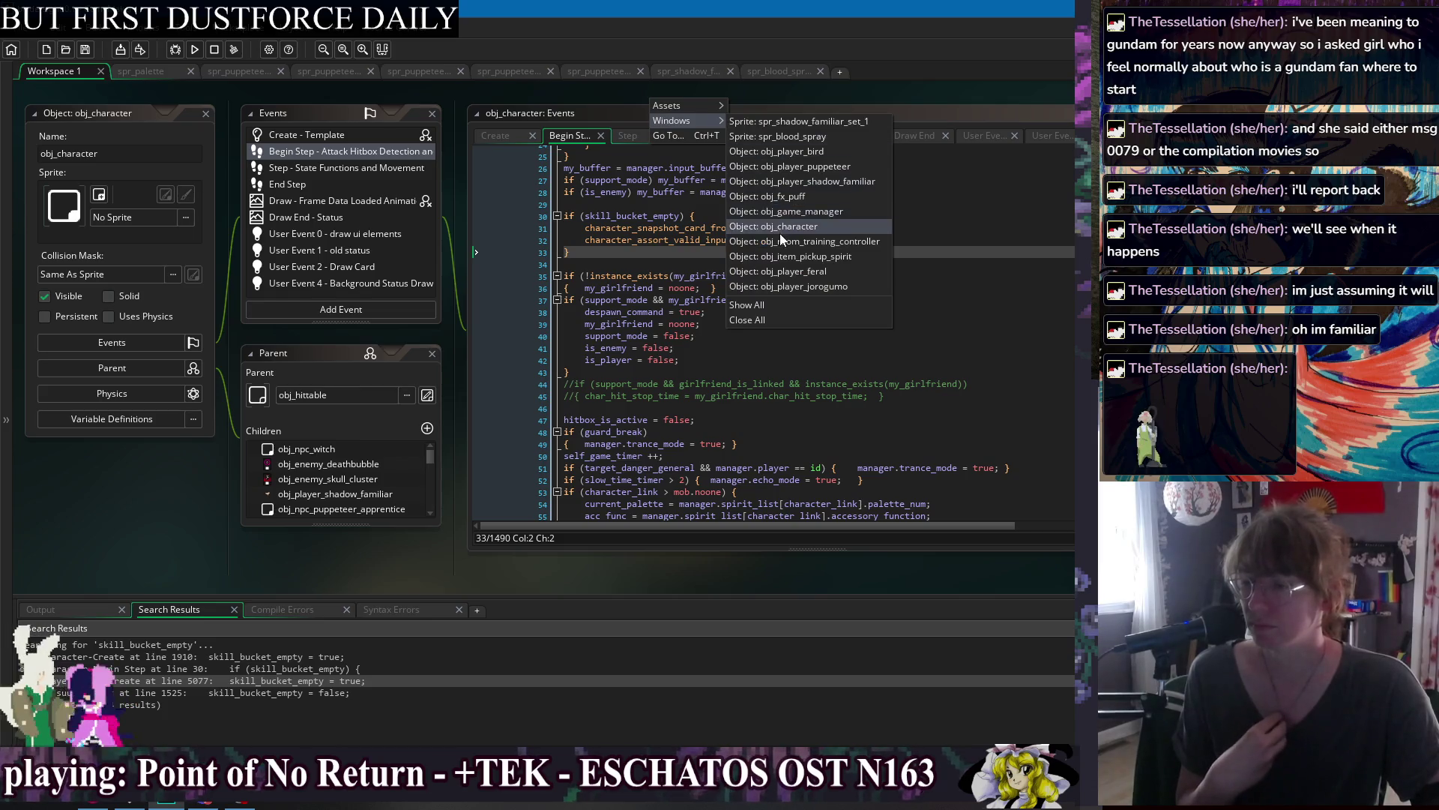
pyautogui.click(780, 228)
pyautogui.rightClick(672, 97)
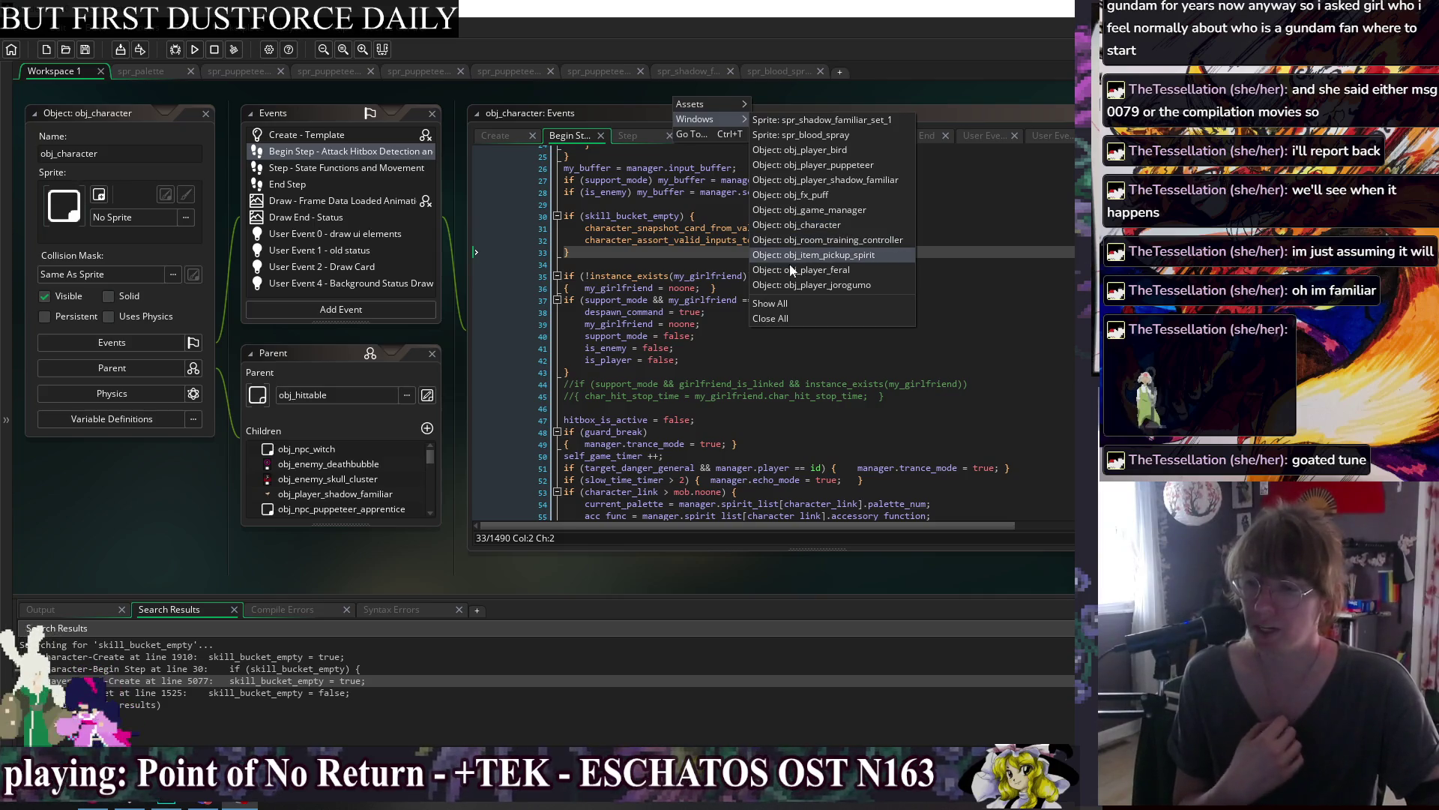
pyautogui.click(851, 241)
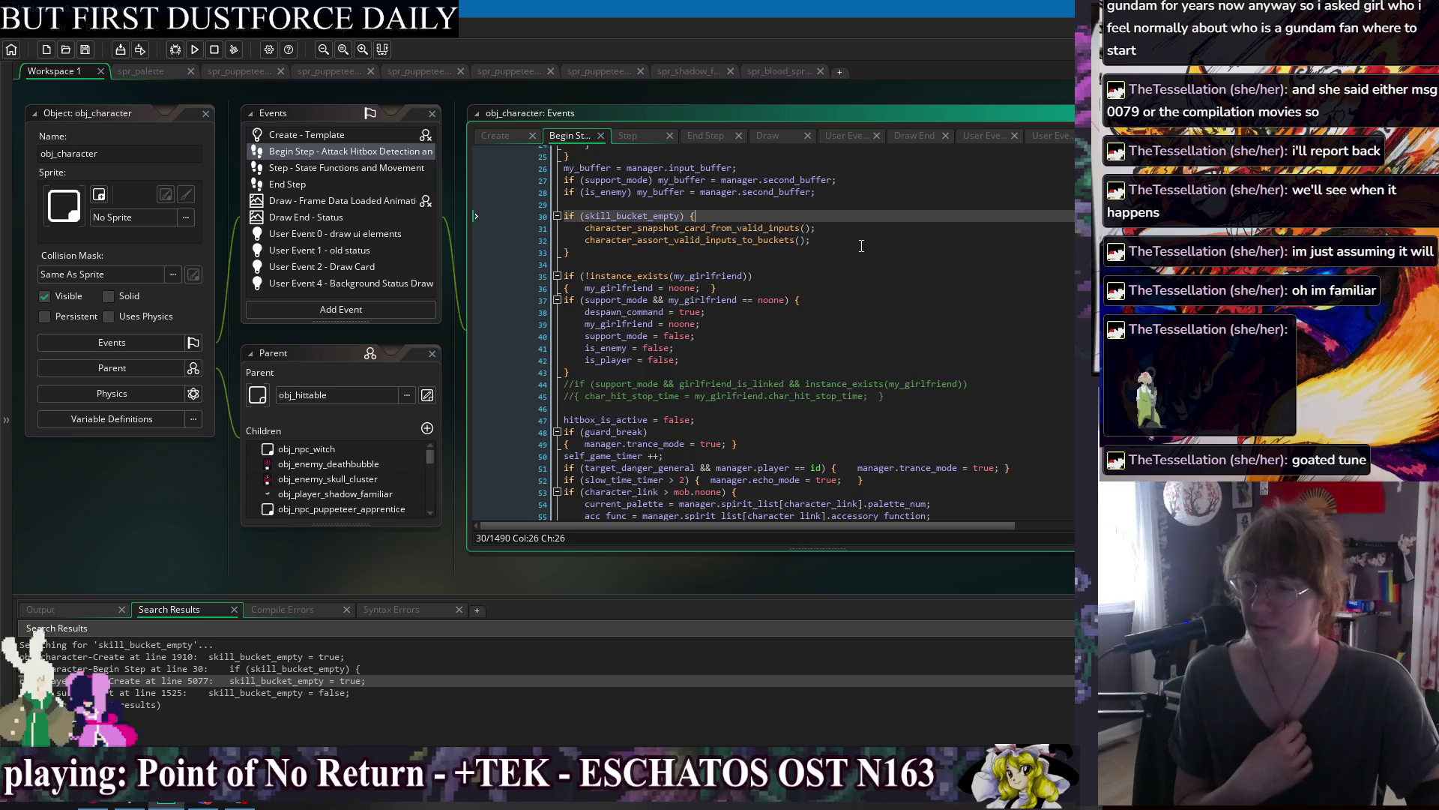
pyautogui.click(858, 257)
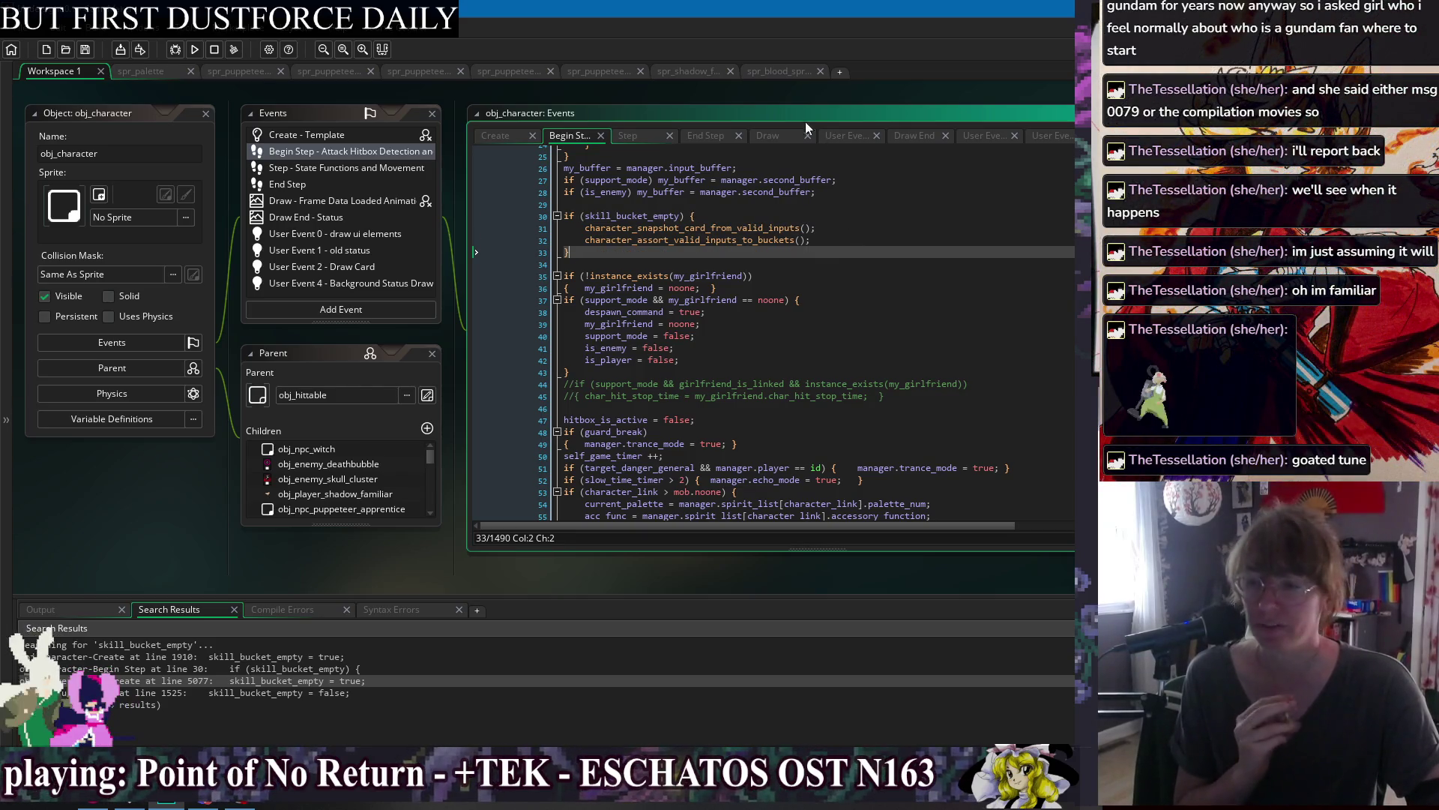
pyautogui.click(780, 93)
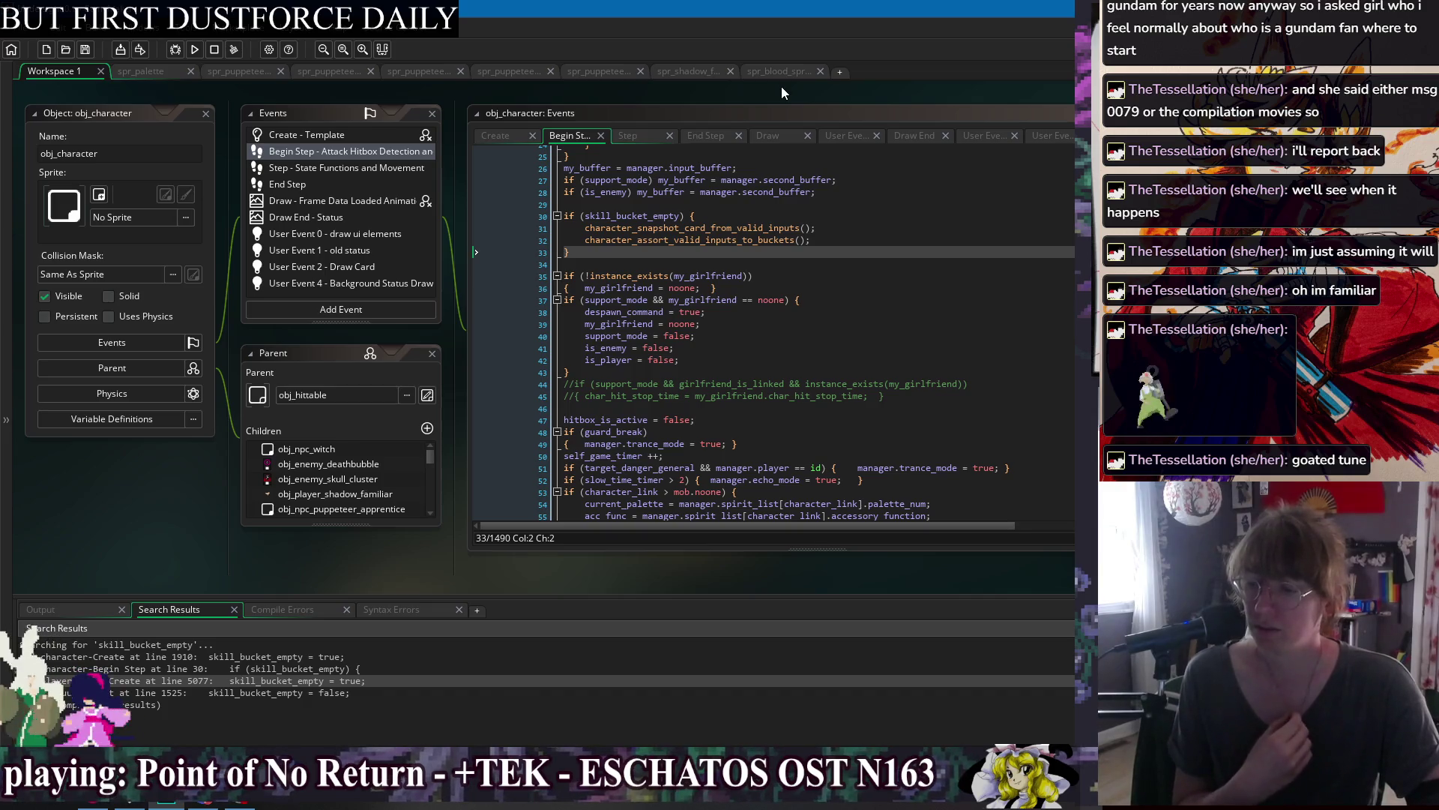
pyautogui.click(825, 240)
pyautogui.click(835, 229)
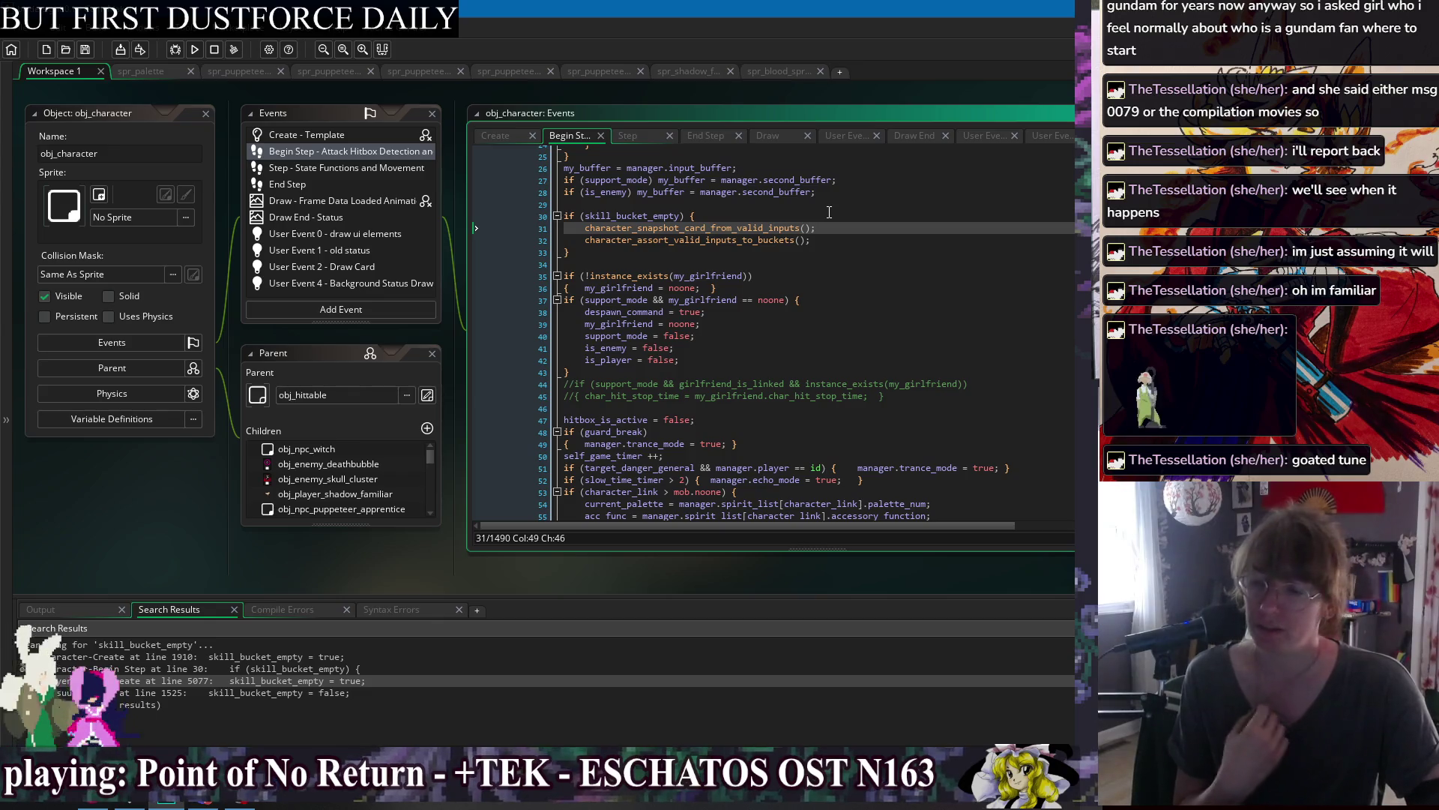
pyautogui.press('Down')
pyautogui.press('Down')
pyautogui.press('Down')
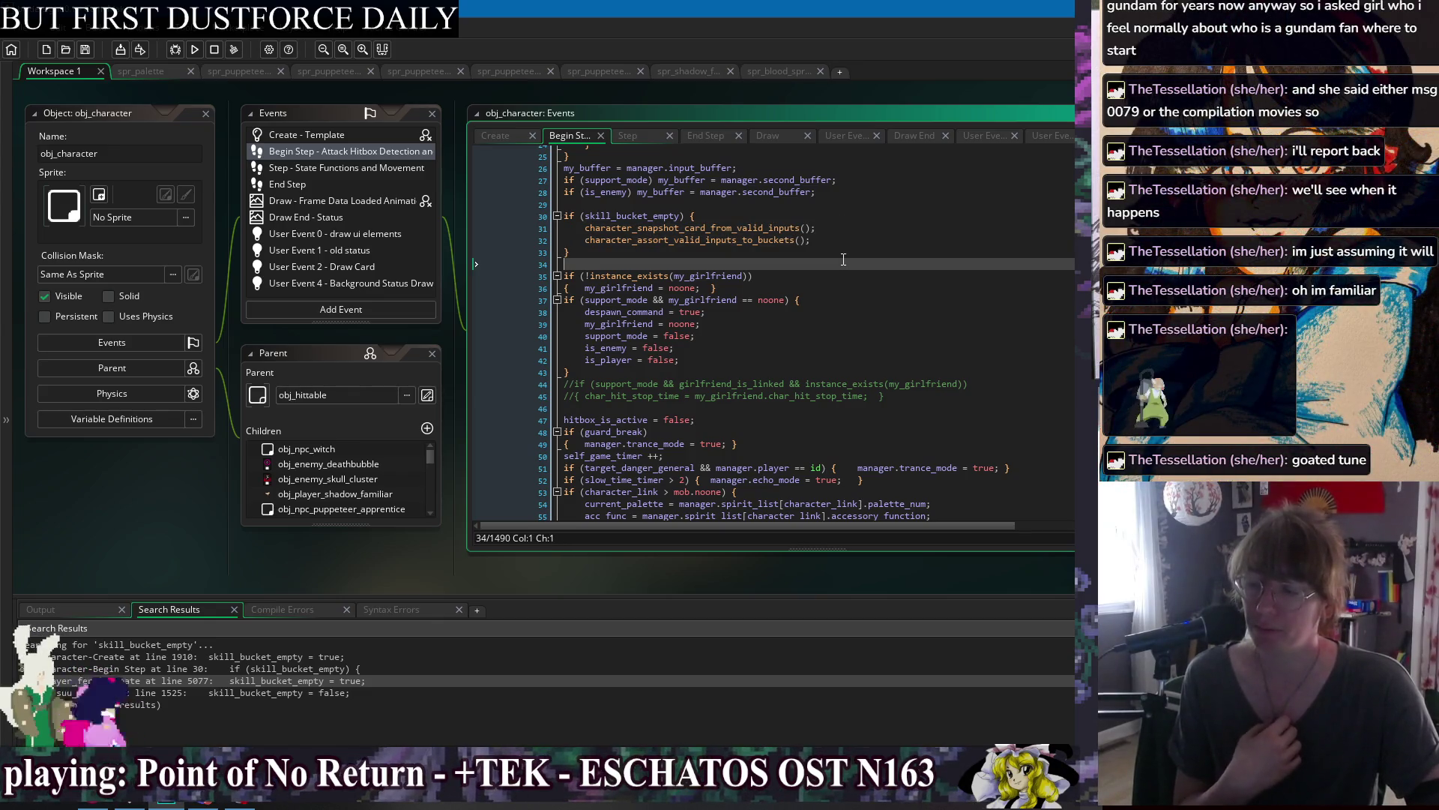
pyautogui.click(842, 255)
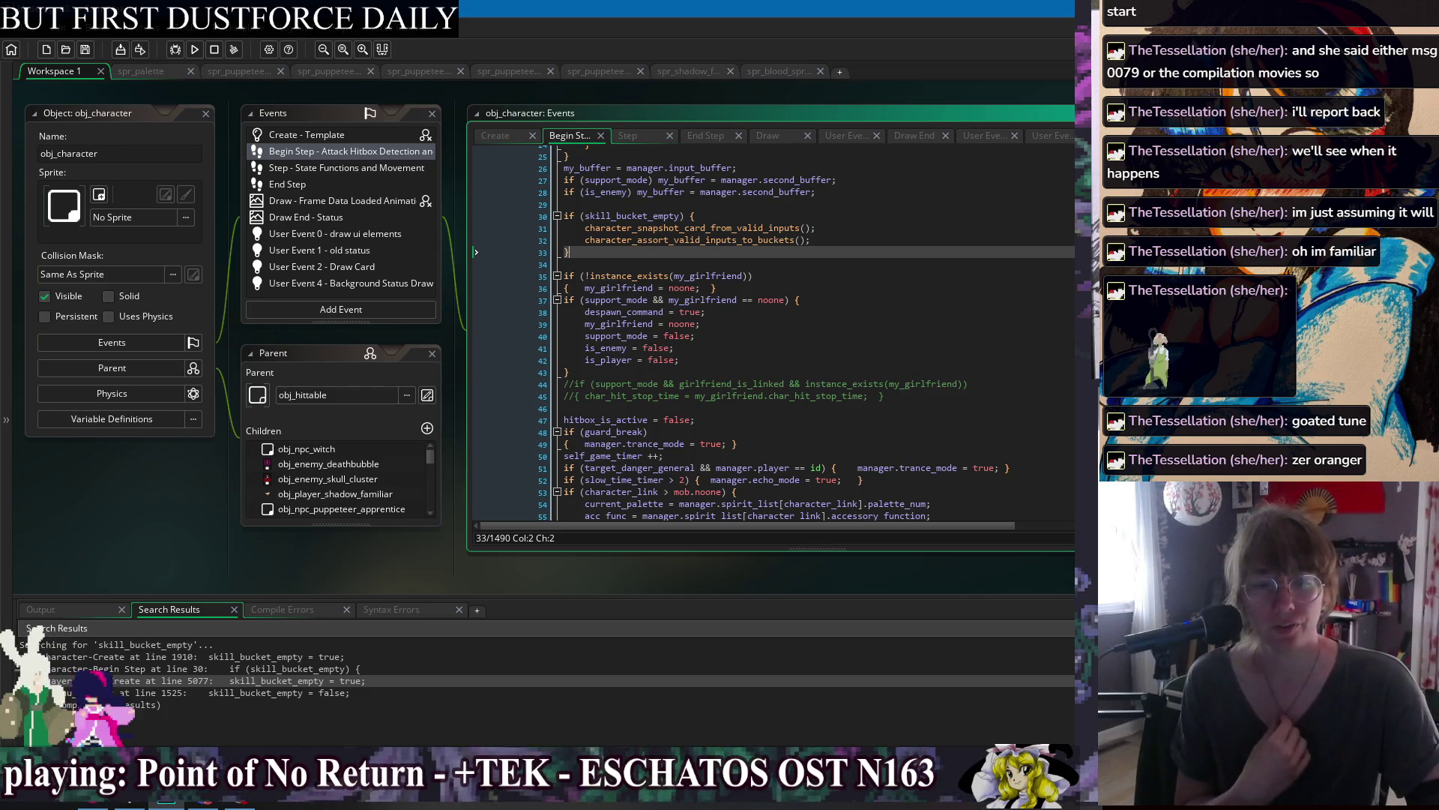
pyautogui.click(867, 239)
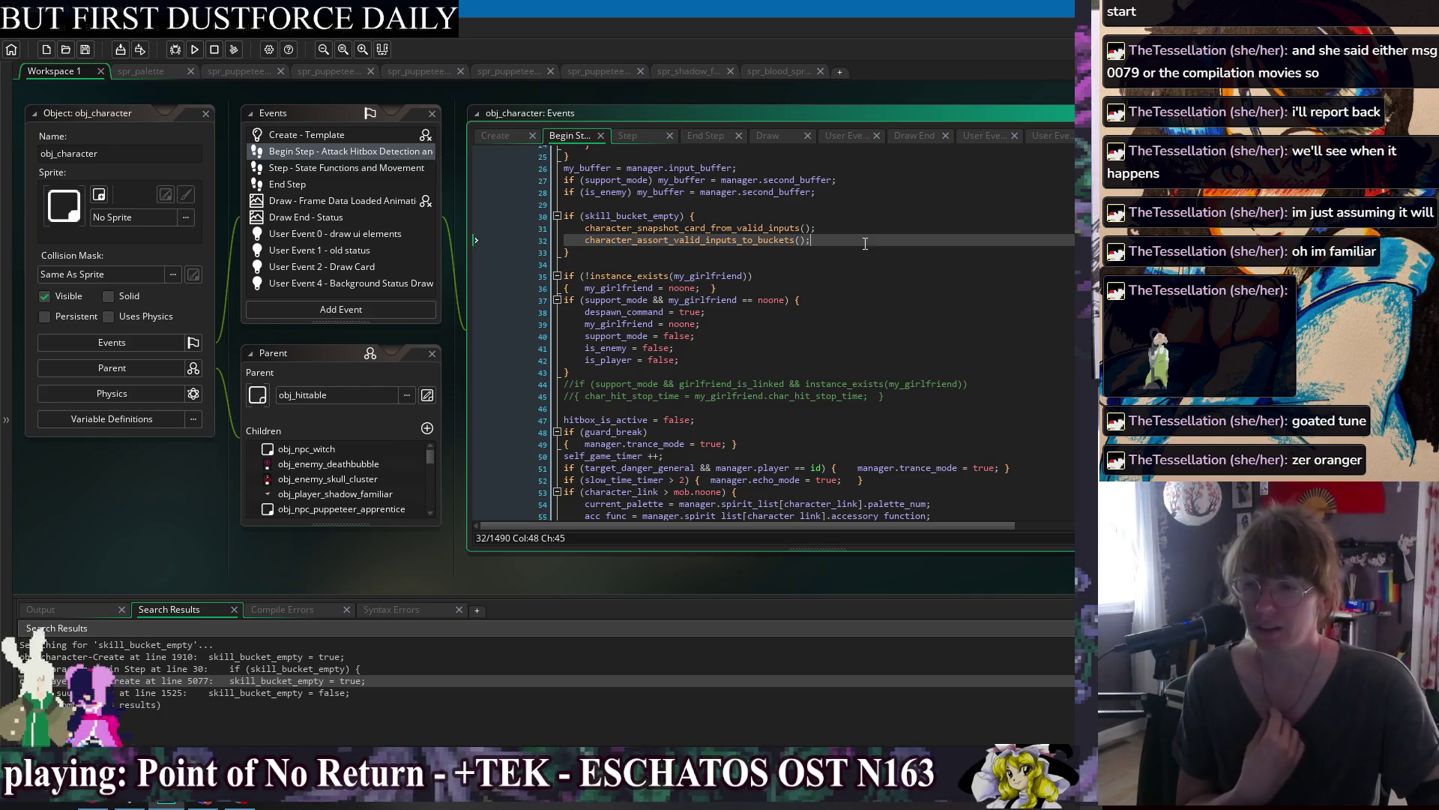
pyautogui.click(869, 225)
pyautogui.click(870, 252)
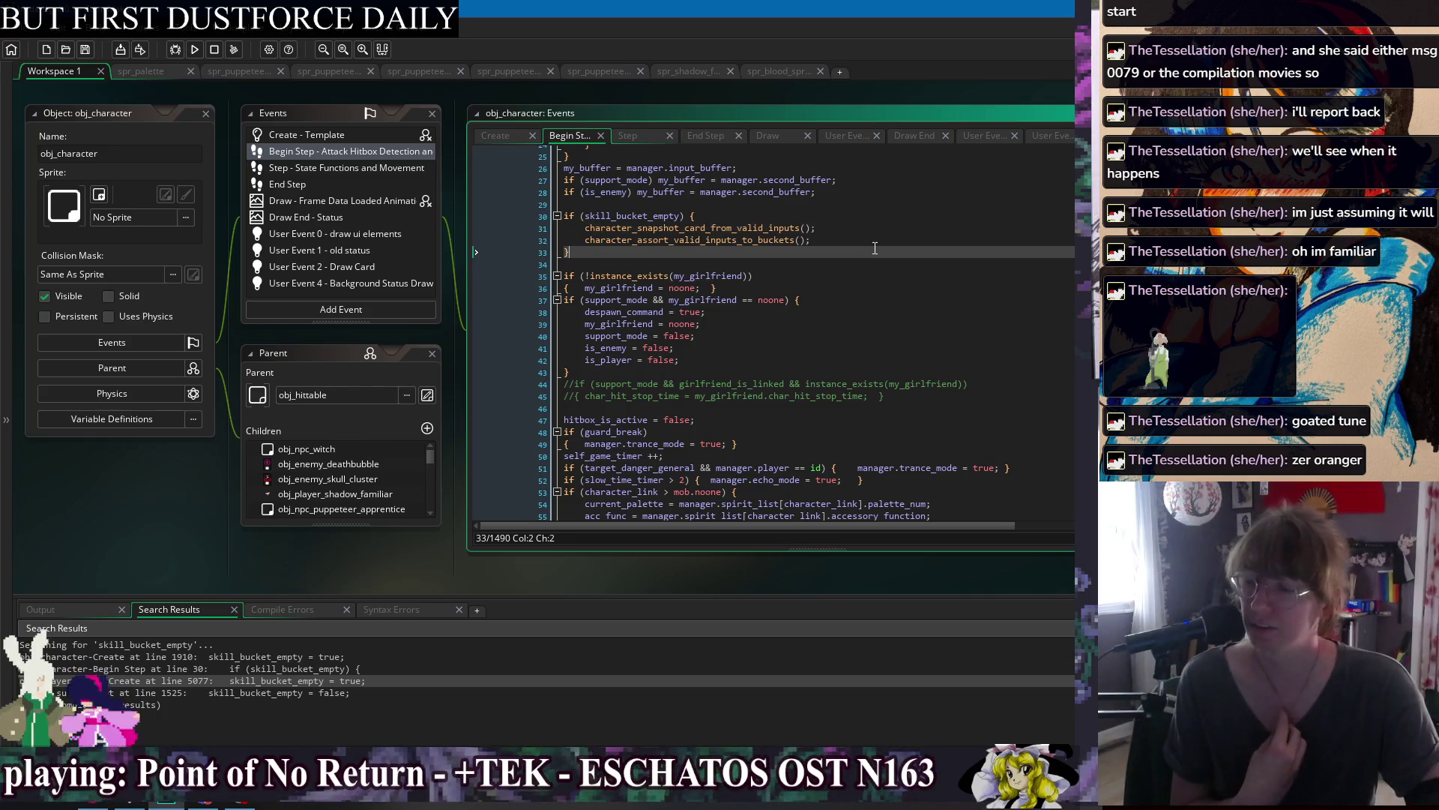
pyautogui.click(870, 219)
pyautogui.click(869, 264)
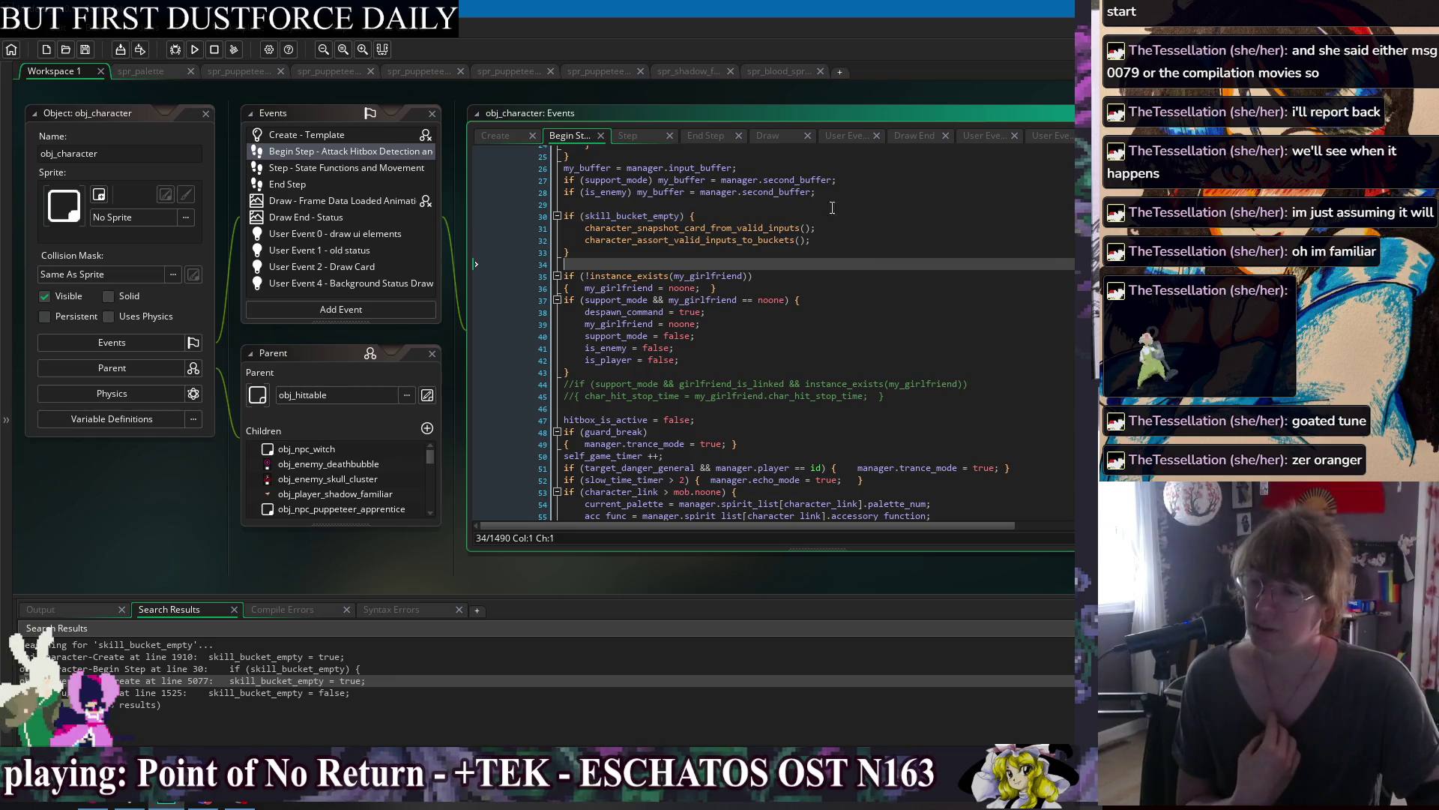
pyautogui.moveTo(732, 91); pyautogui.dragTo(610, 104)
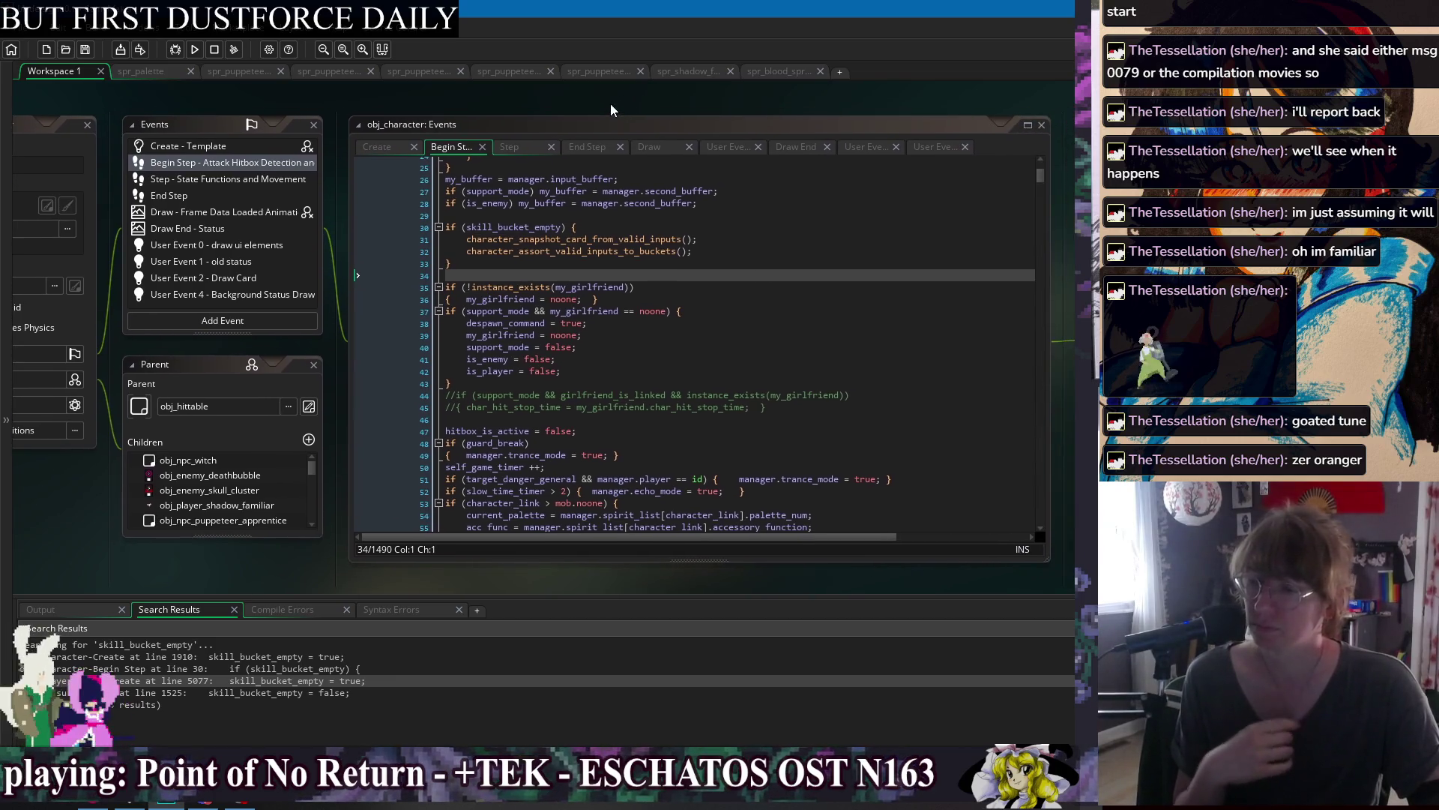
pyautogui.click(701, 264)
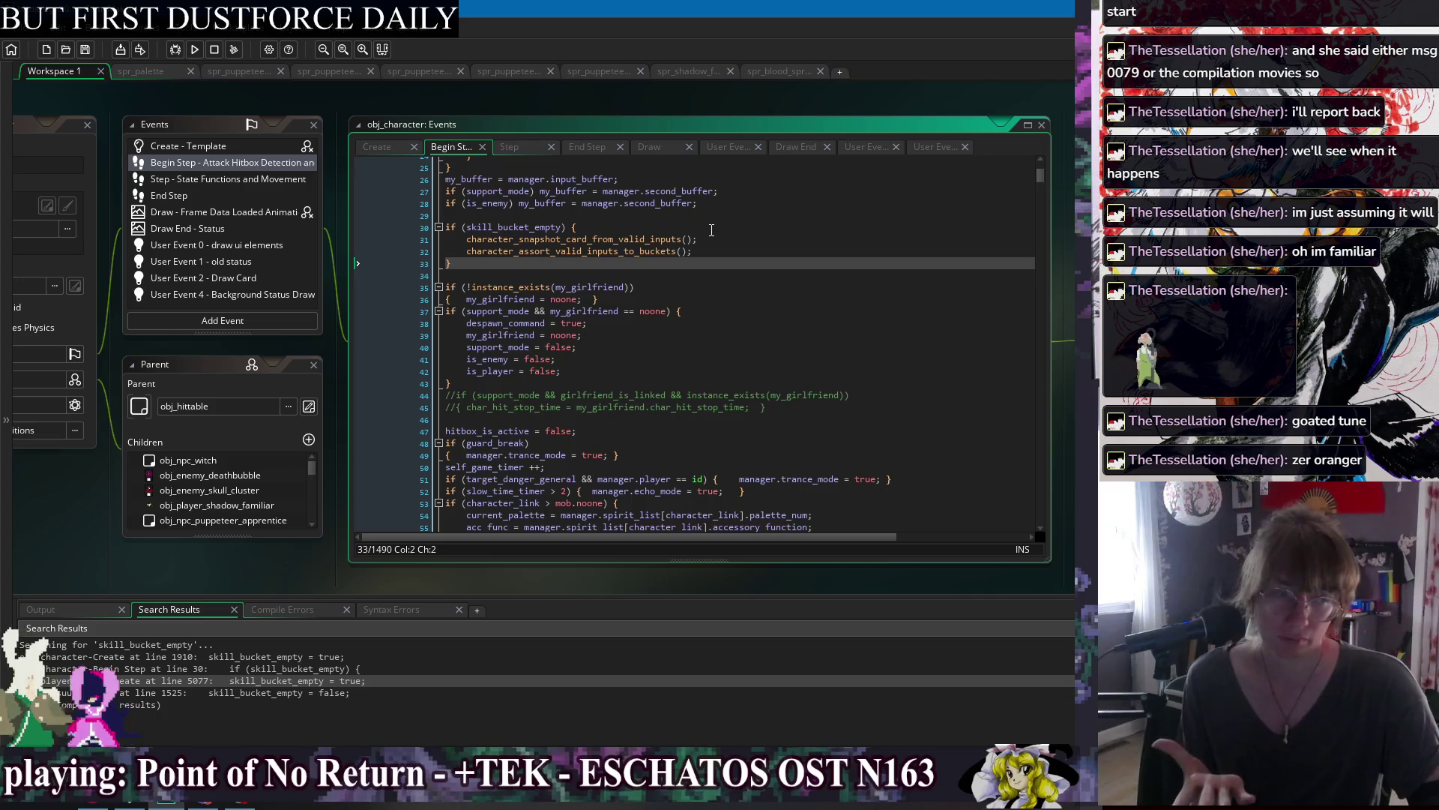
pyautogui.scroll(-2, 727, 262)
pyautogui.scroll(2, 747, 292)
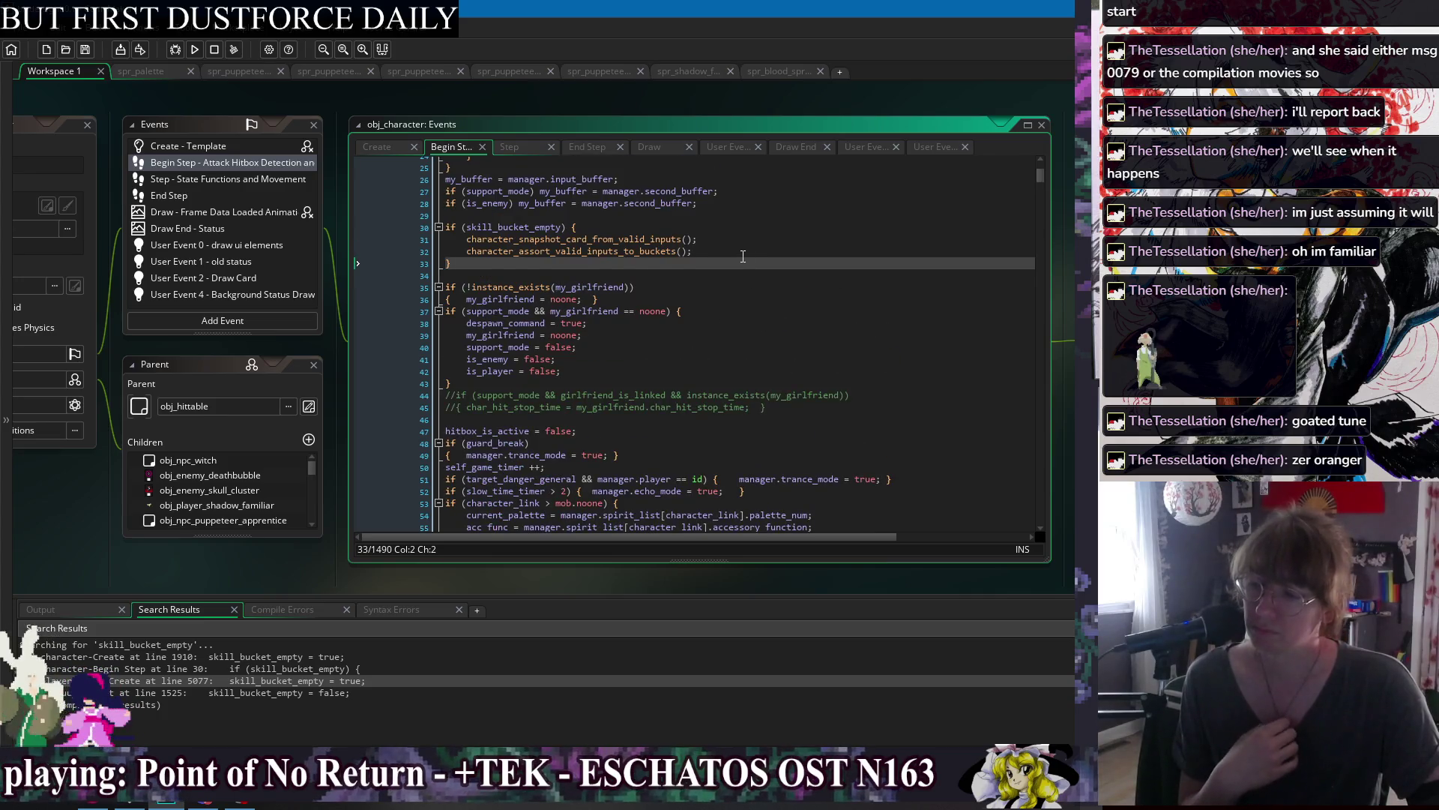
pyautogui.press('Up')
pyautogui.press('Up')
pyautogui.press('Up')
pyautogui.press('Down')
pyautogui.press('Down')
pyautogui.press('Down')
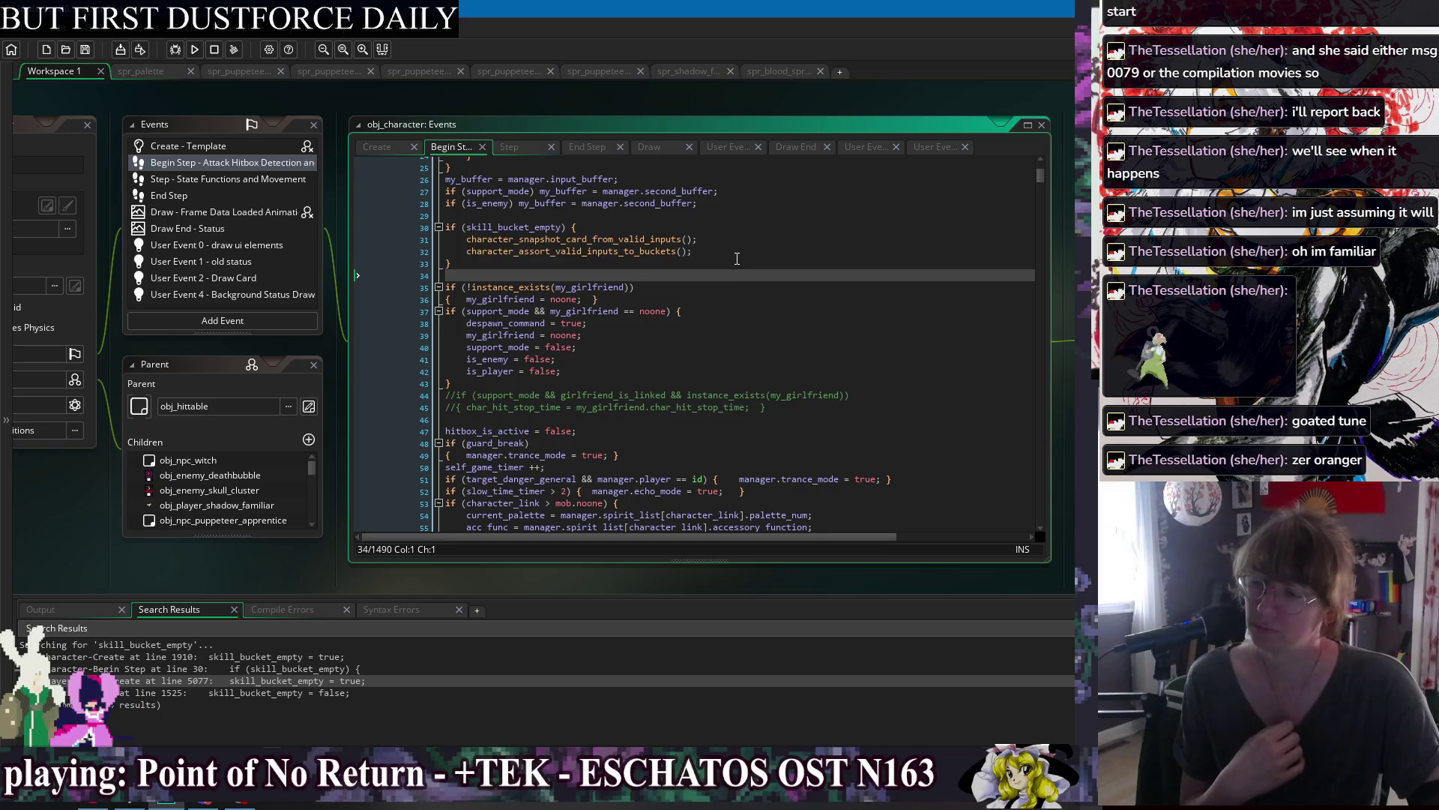
pyautogui.click(737, 258)
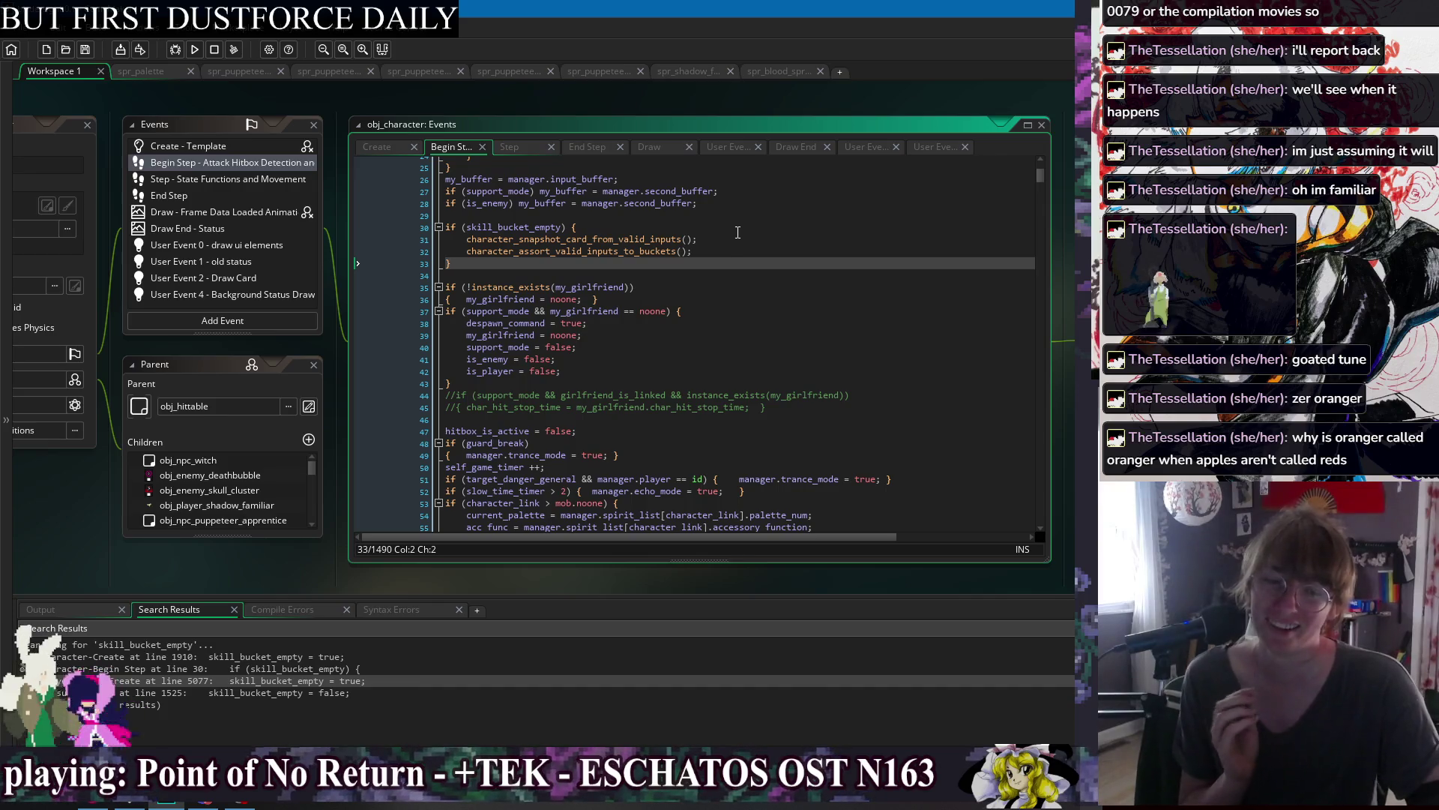
pyautogui.click(736, 240)
pyautogui.click(736, 253)
pyautogui.click(740, 266)
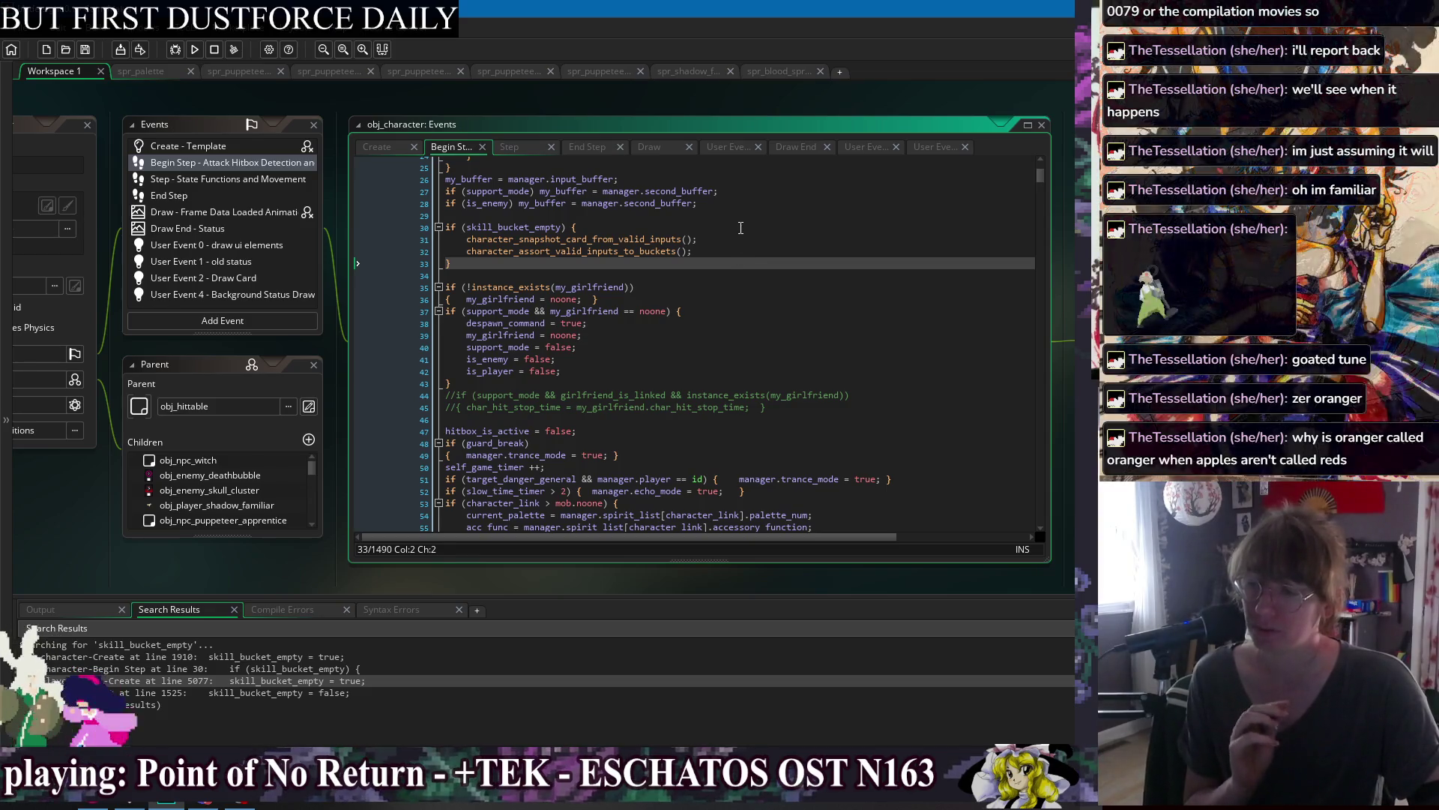
pyautogui.click(741, 227)
pyautogui.click(746, 275)
pyautogui.click(745, 253)
pyautogui.click(744, 227)
pyautogui.click(745, 287)
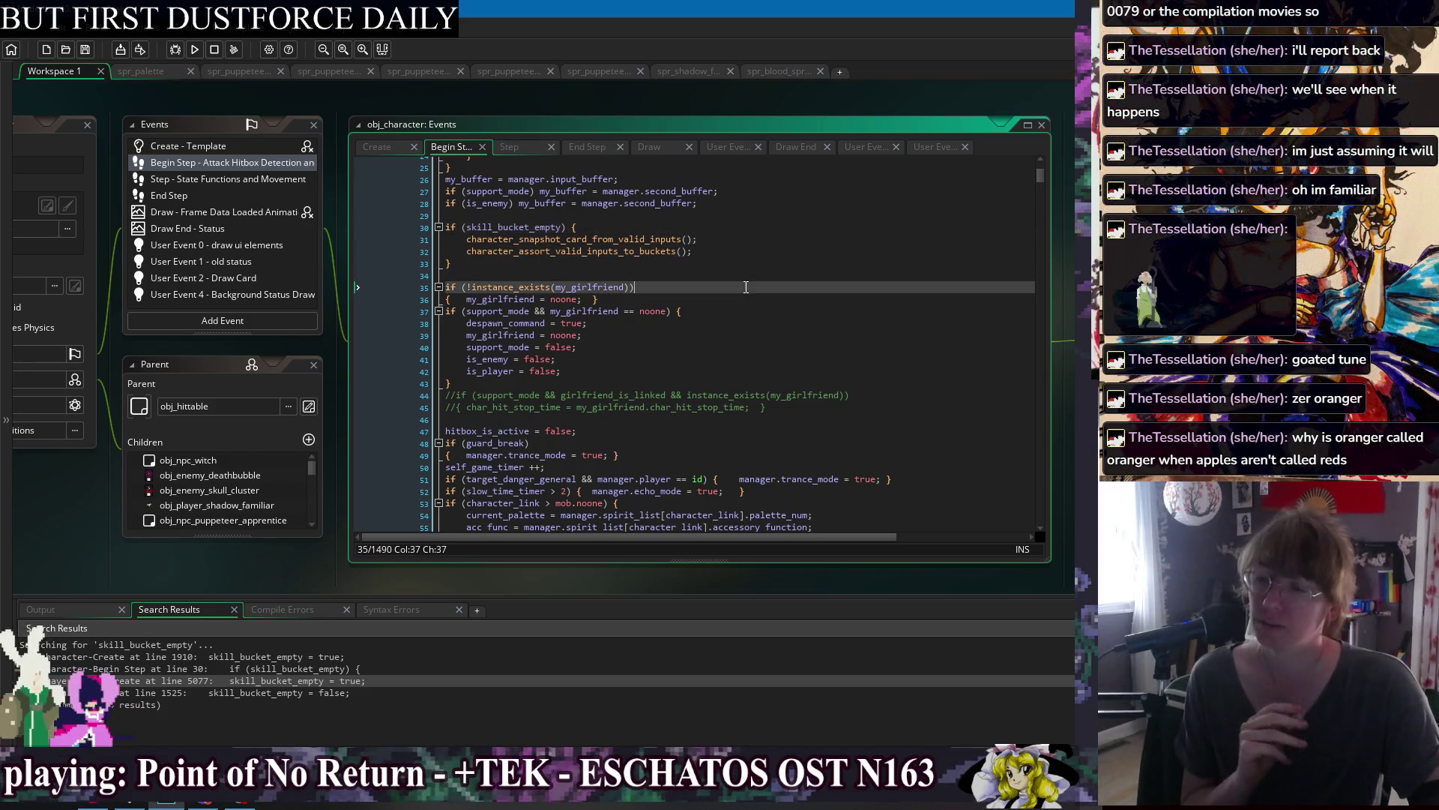
pyautogui.click(727, 217)
pyautogui.click(725, 275)
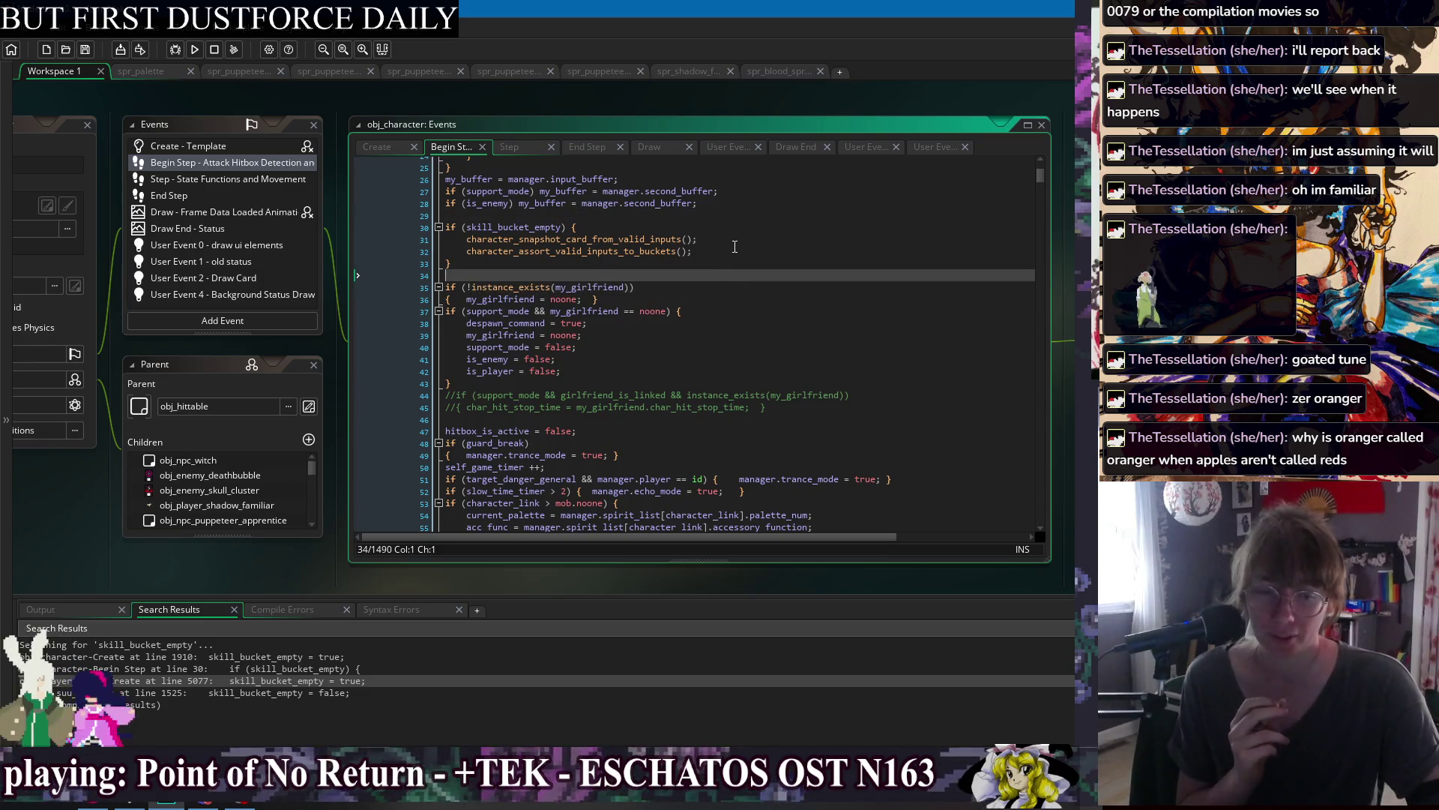
pyautogui.click(713, 209)
pyautogui.click(709, 248)
pyautogui.press('Down')
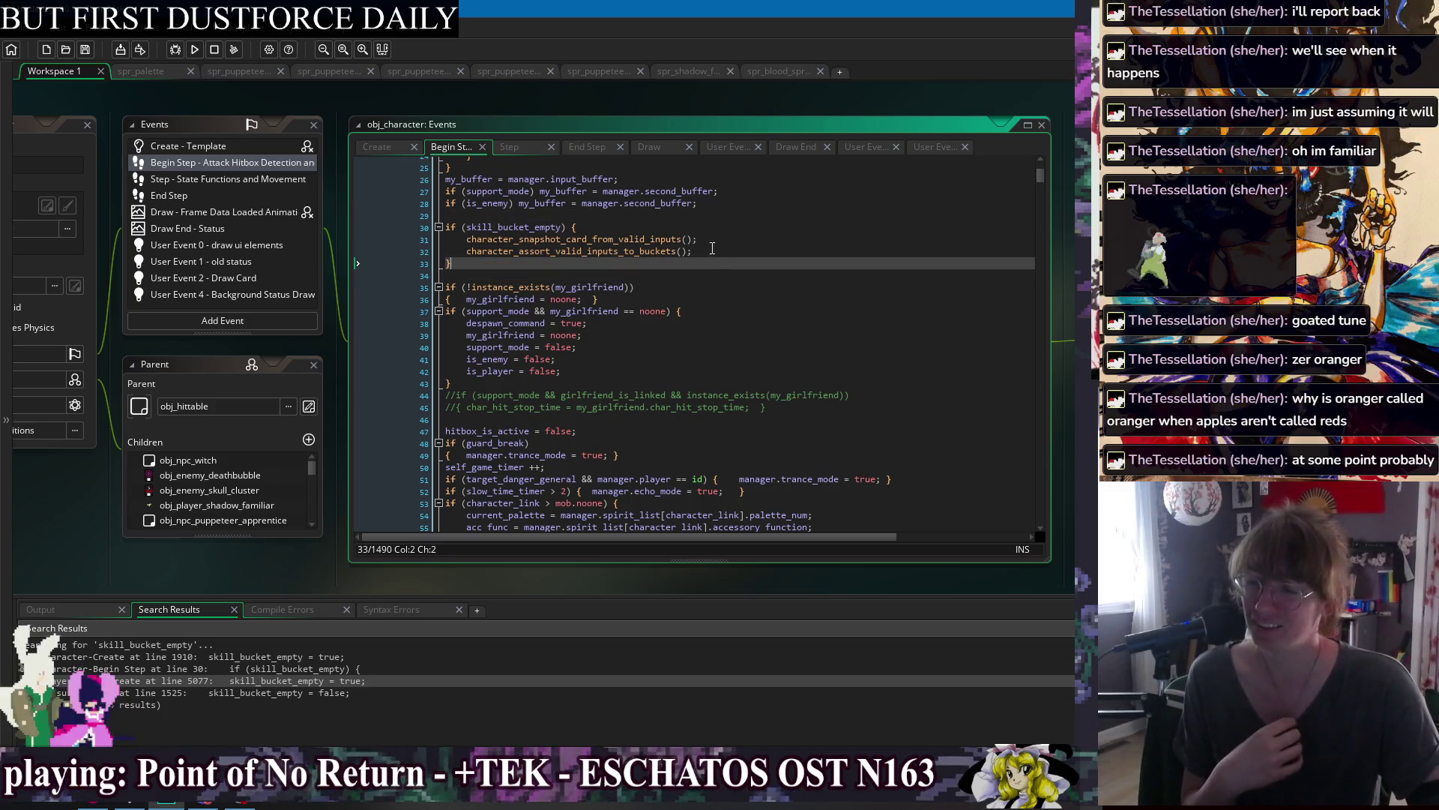
pyautogui.click(712, 250)
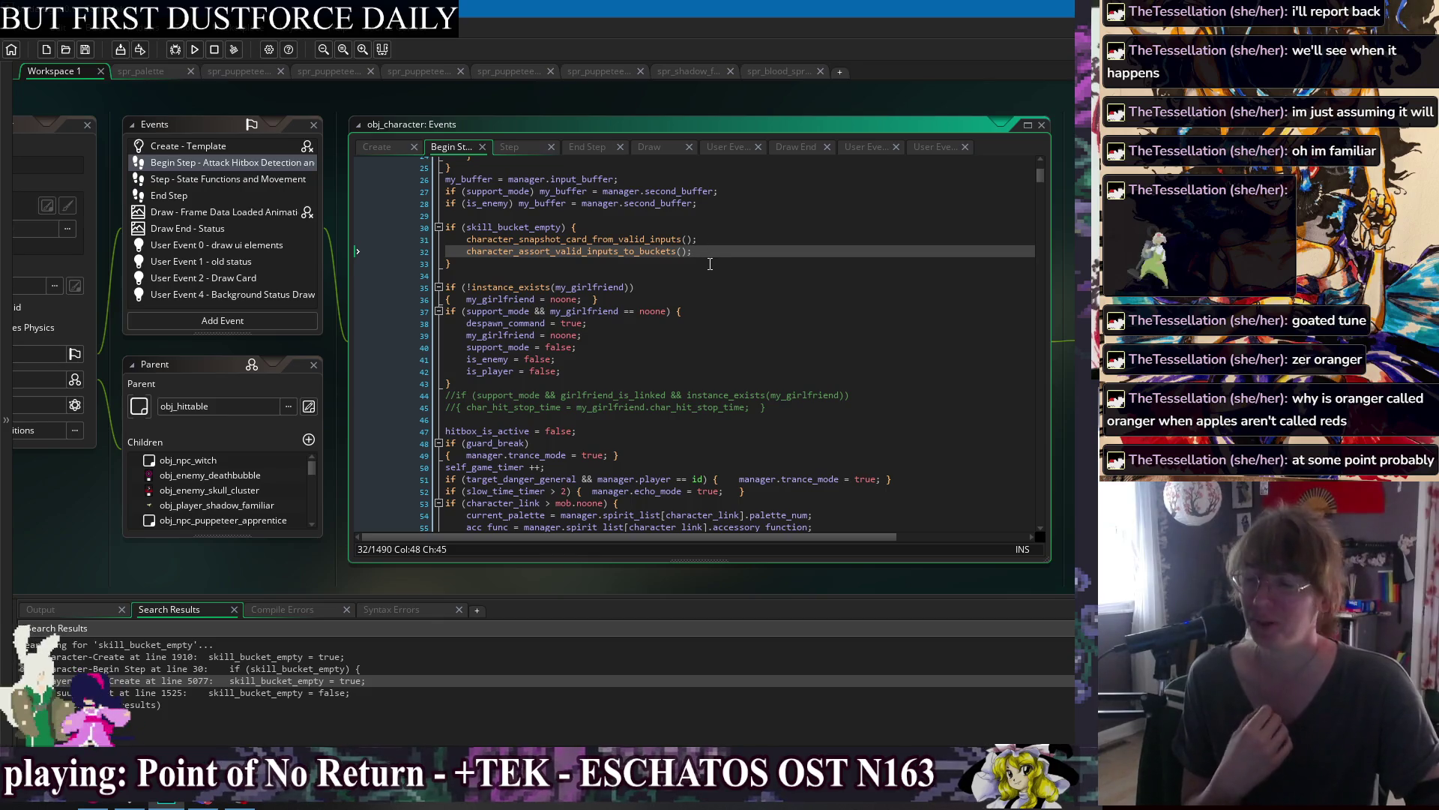
pyautogui.click(721, 266)
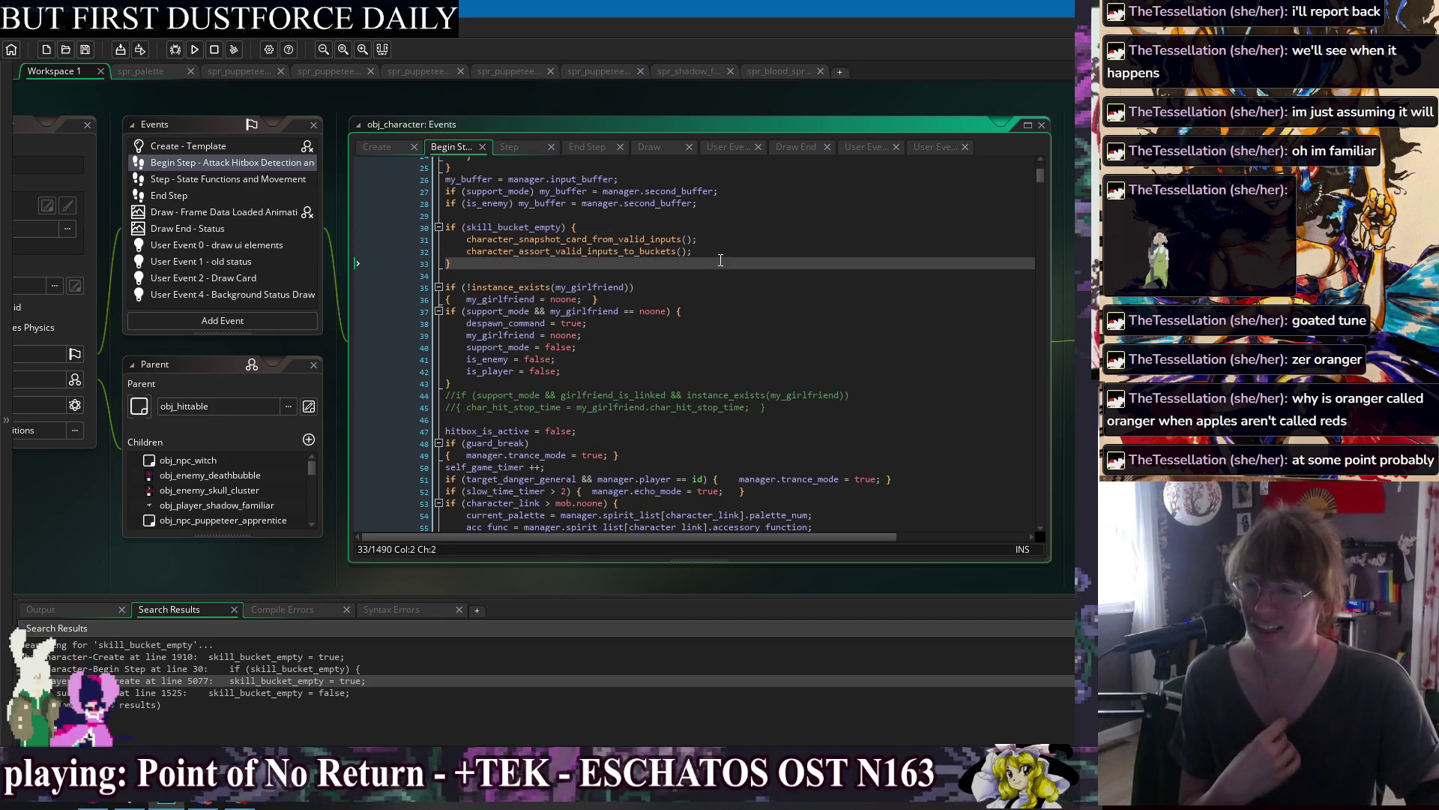
pyautogui.click(717, 226)
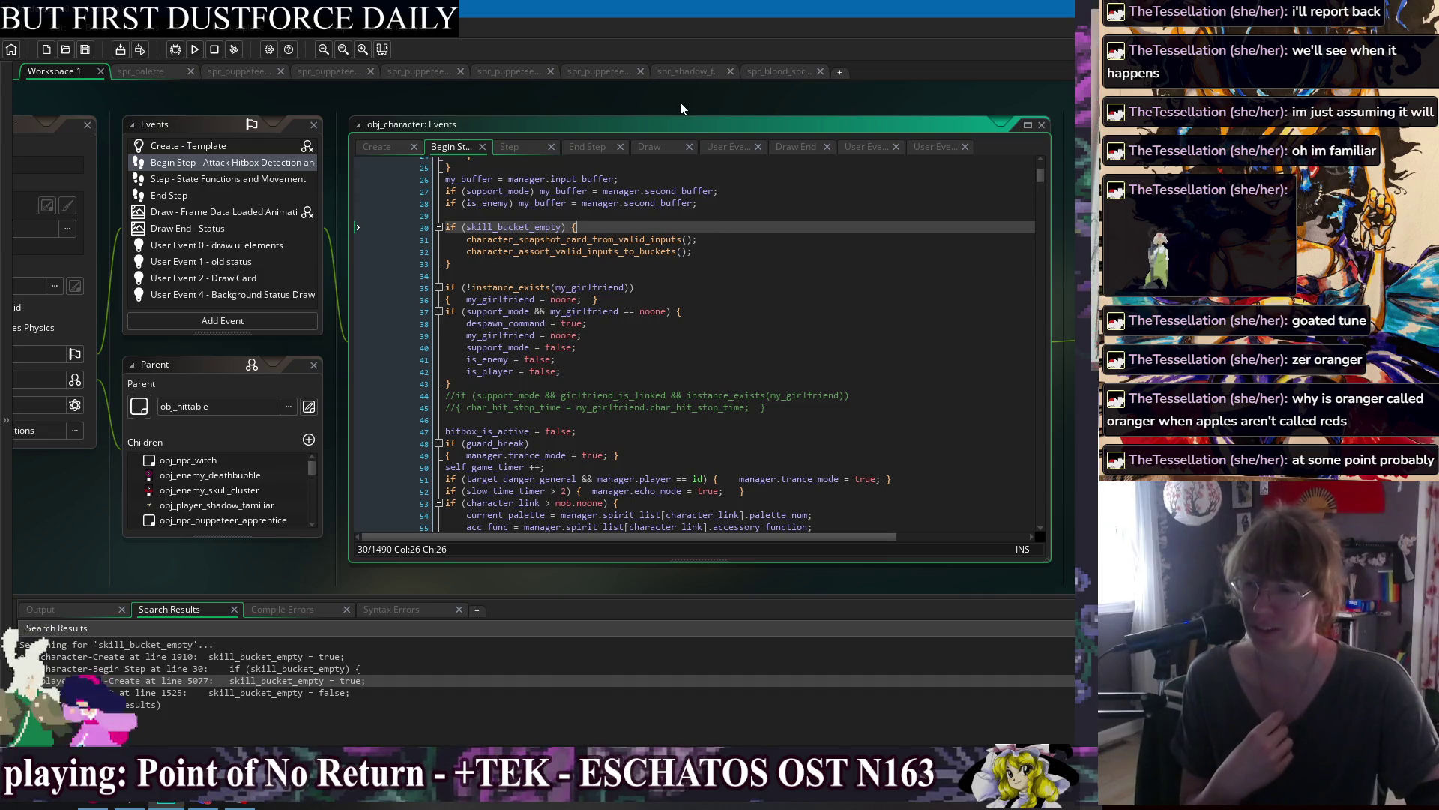
pyautogui.click(726, 251)
pyautogui.click(730, 263)
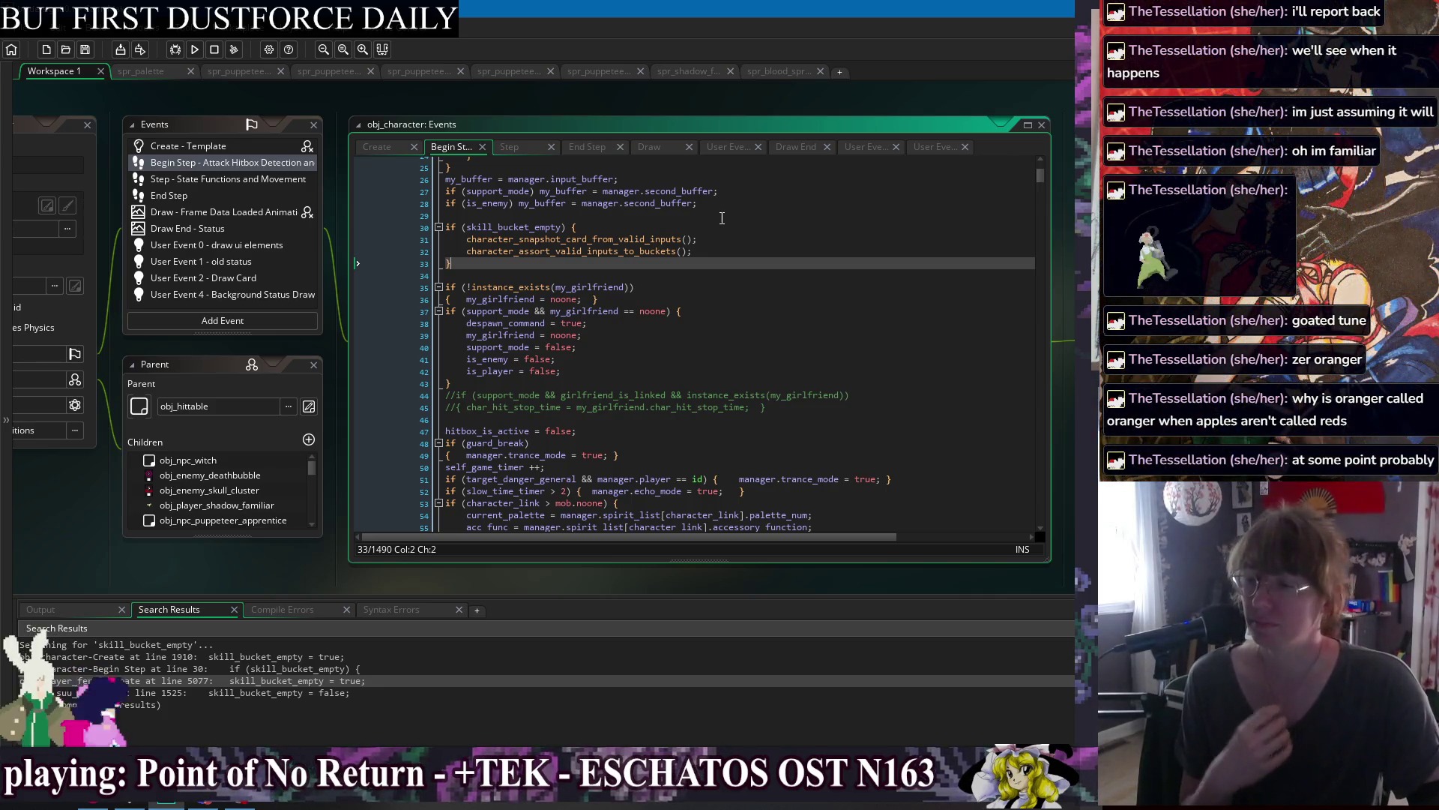
pyautogui.click(729, 227)
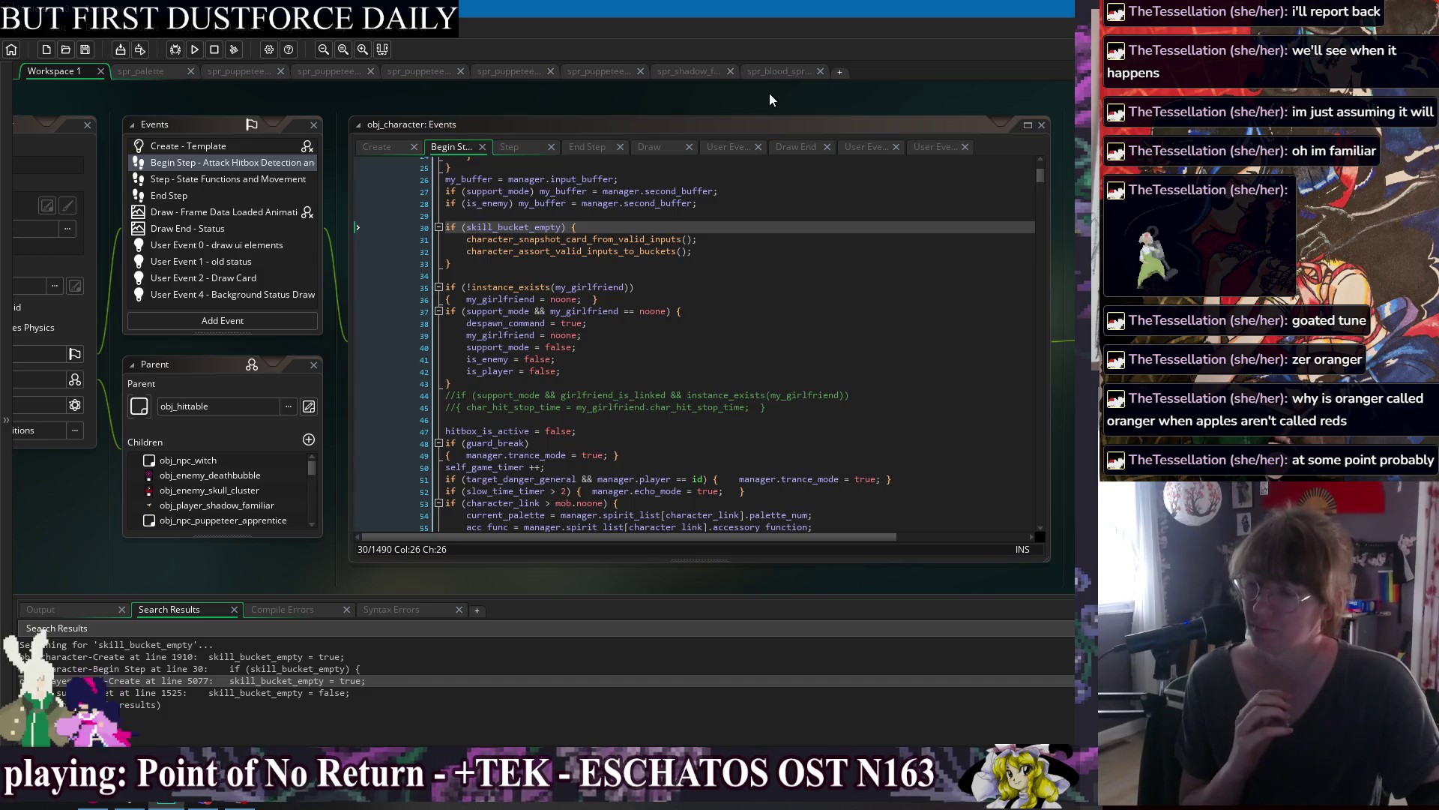
pyautogui.scroll(-6, 811, 278)
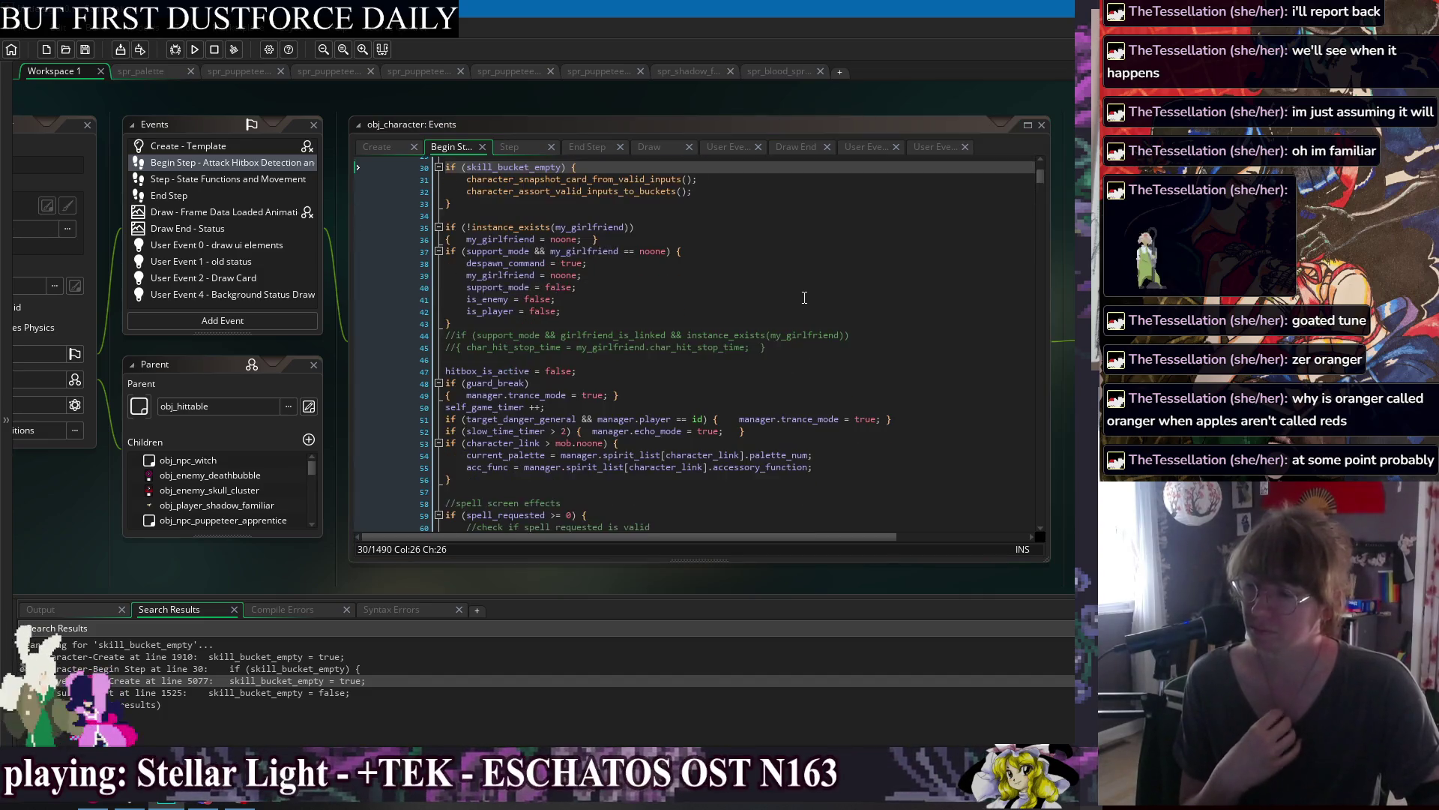
pyautogui.scroll(-2, 812, 278)
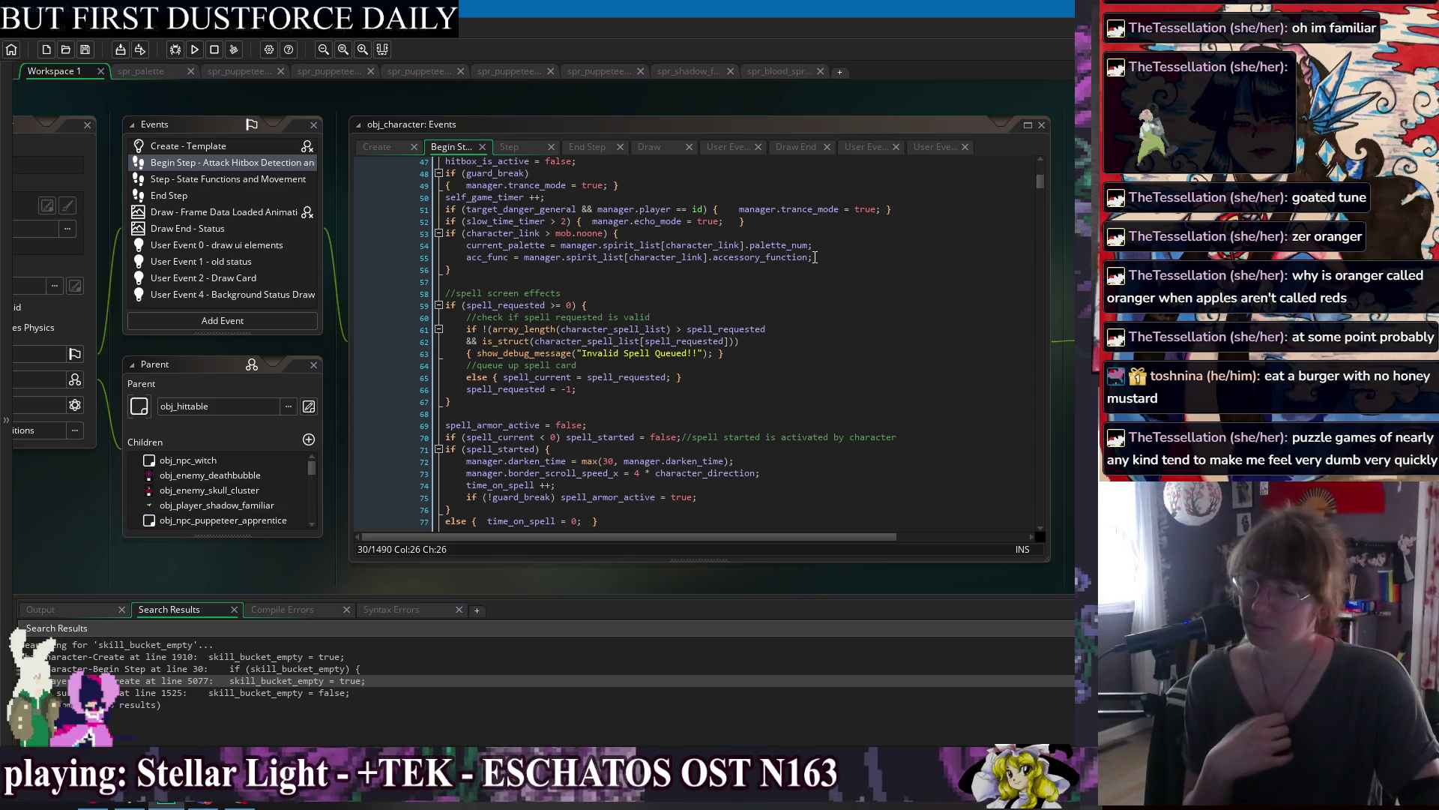
pyautogui.click(609, 273)
pyautogui.click(796, 311)
pyautogui.click(853, 415)
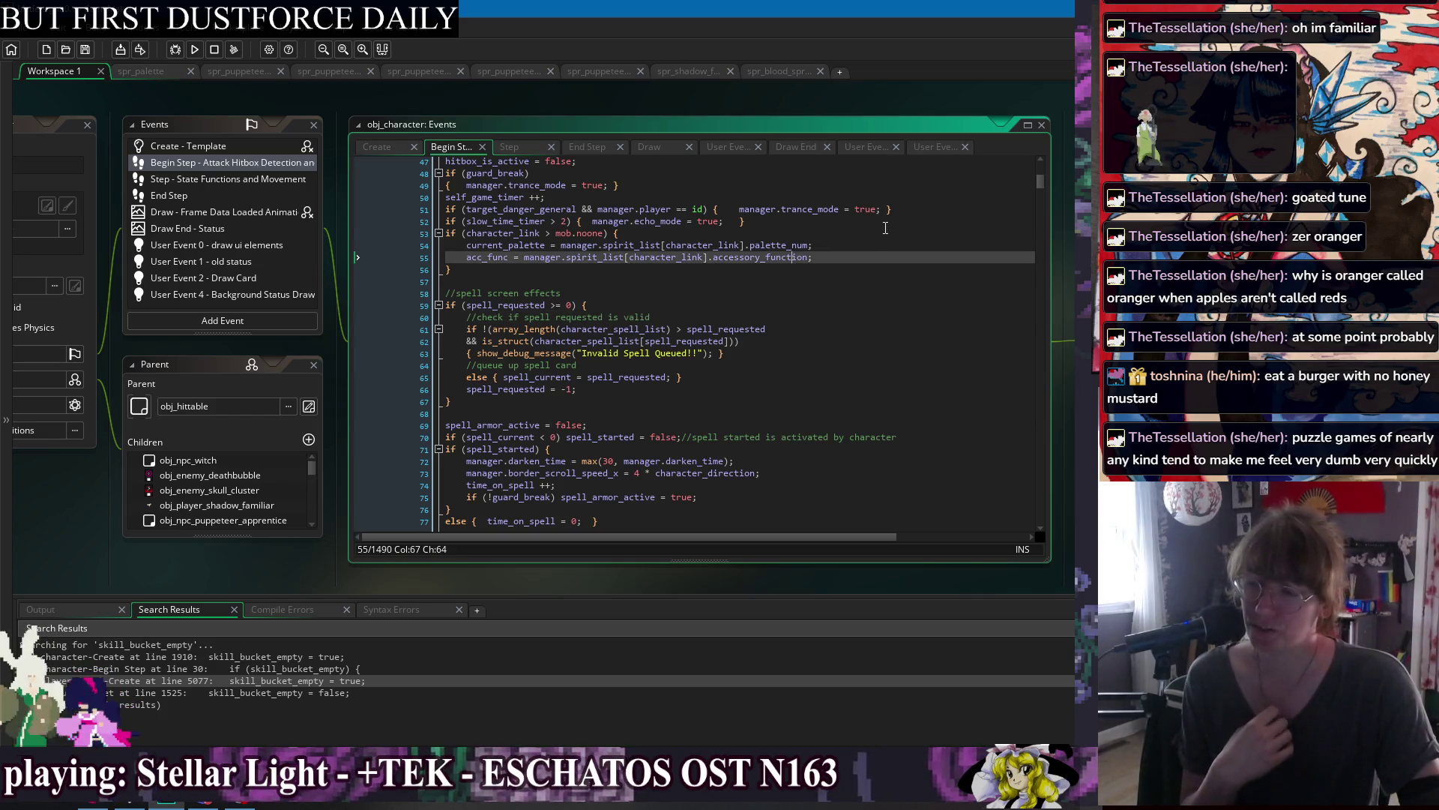
pyautogui.click(897, 273)
pyautogui.click(901, 233)
pyautogui.click(899, 281)
pyautogui.click(901, 293)
pyautogui.click(903, 317)
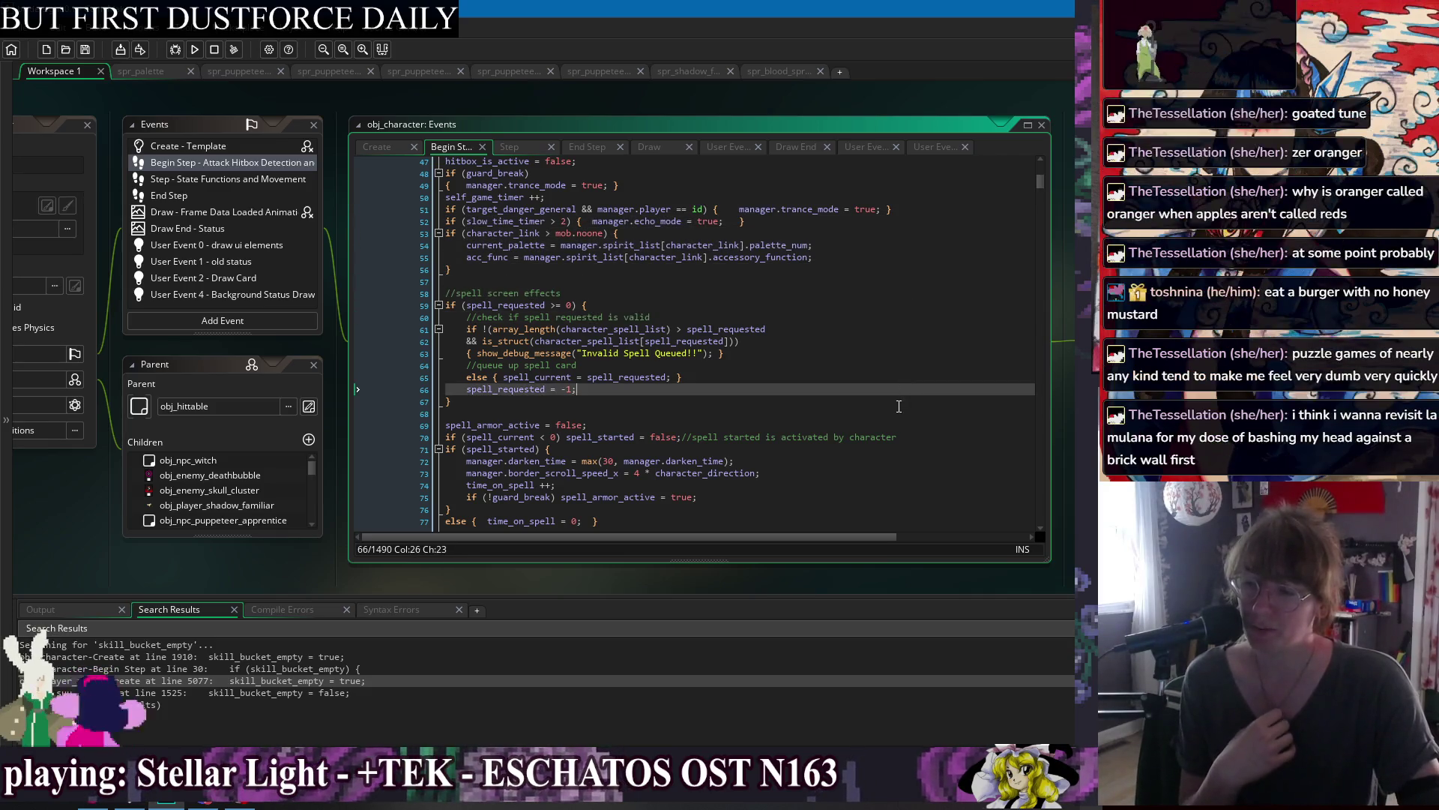
pyautogui.click(903, 405)
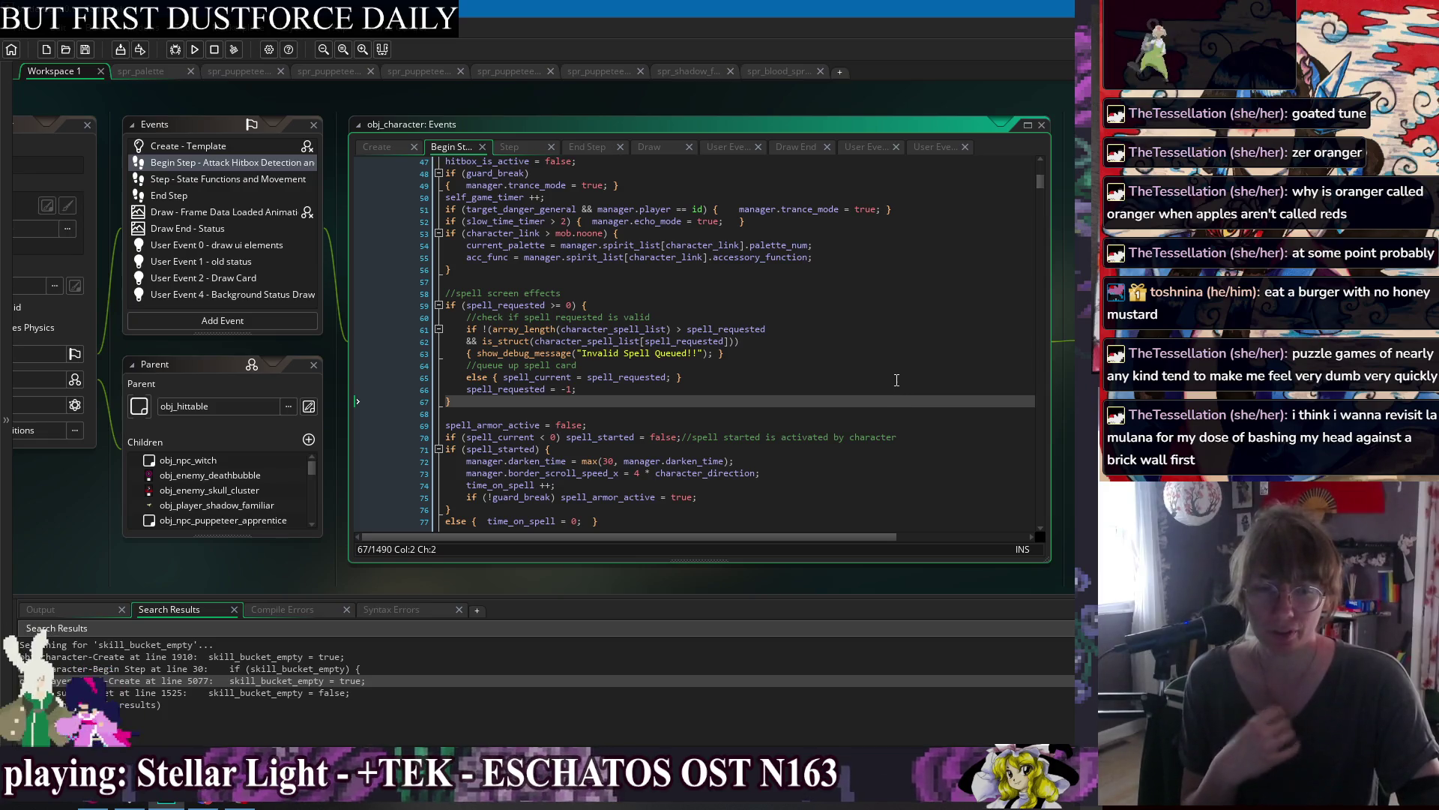
pyautogui.click(896, 281)
pyautogui.click(885, 341)
pyautogui.click(869, 389)
pyautogui.click(862, 419)
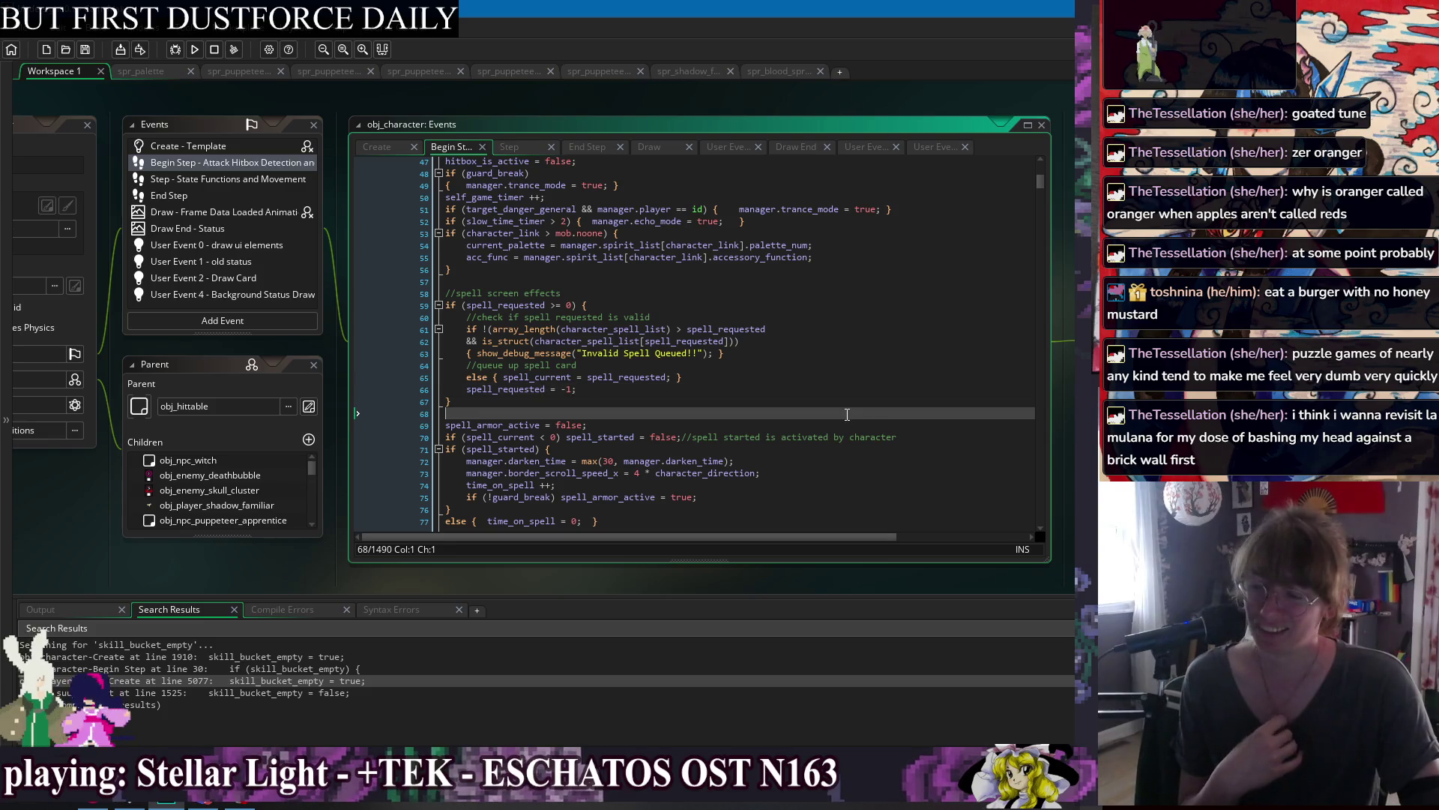
pyautogui.click(883, 348)
pyautogui.click(887, 305)
pyautogui.click(874, 373)
pyautogui.scroll(-3, 877, 382)
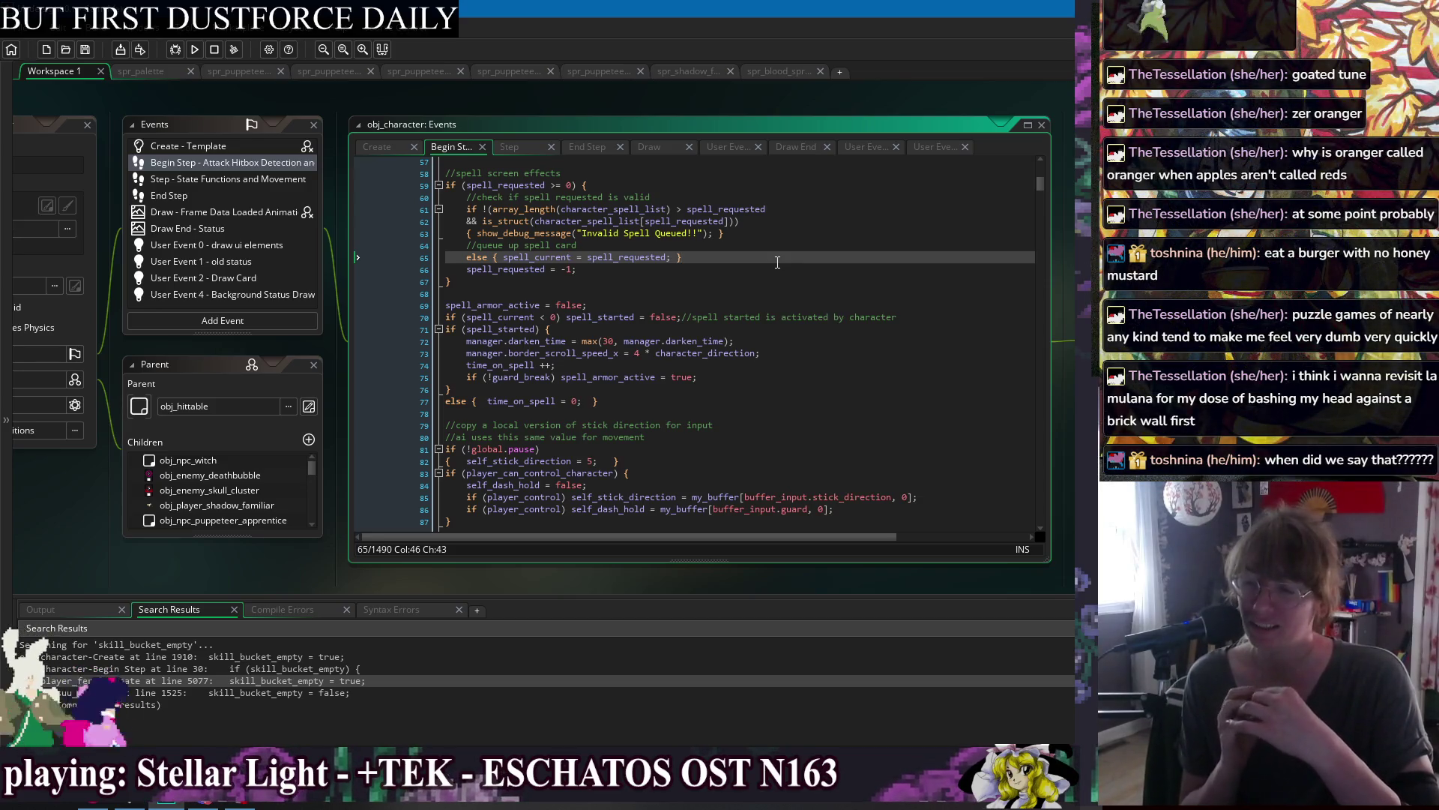
pyautogui.click(769, 302)
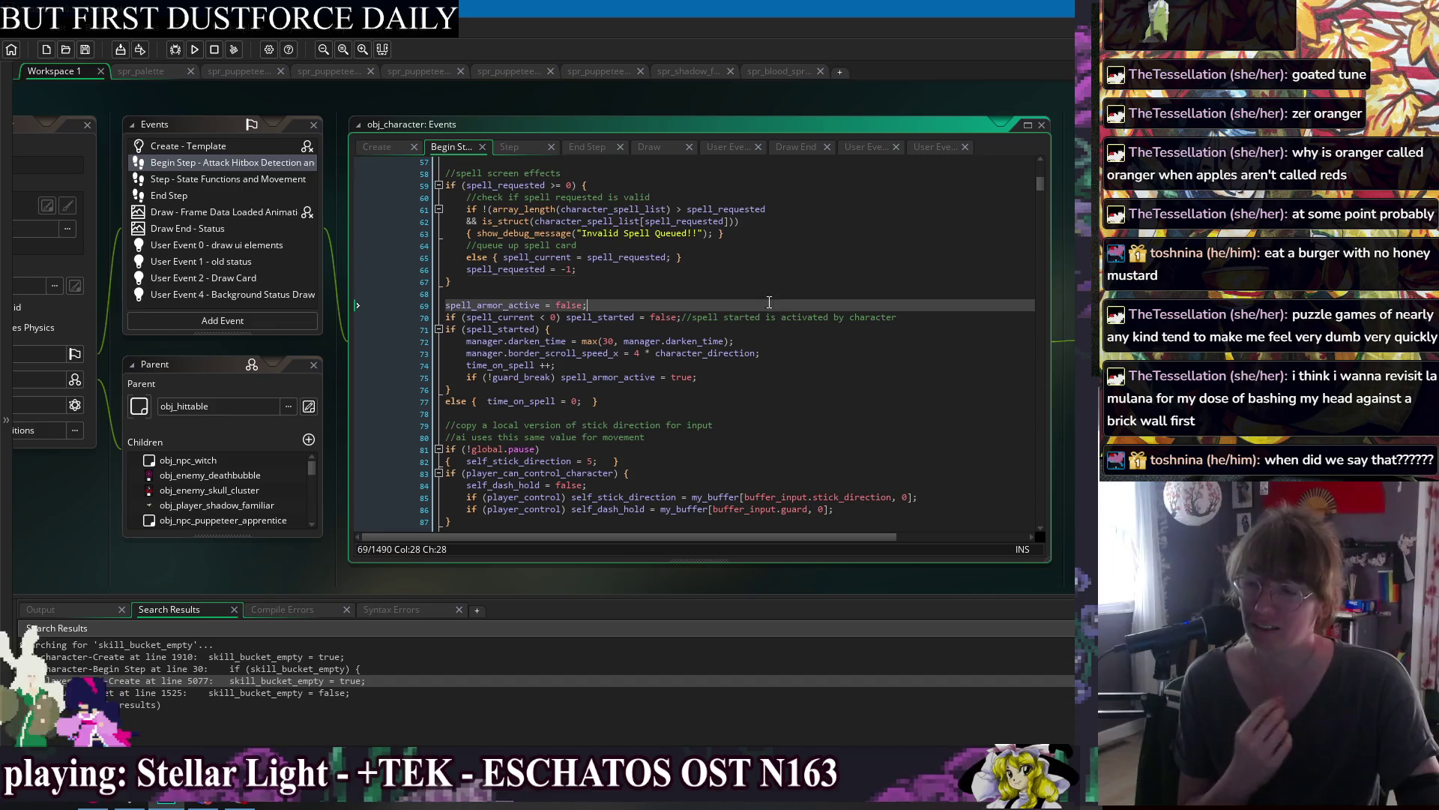
# Read the Begin Step code from line 66 through the death burst check.
pyautogui.click(779, 269)
pyautogui.press('Down')
pyautogui.press('Down')
pyautogui.scroll(-3, 778, 255)
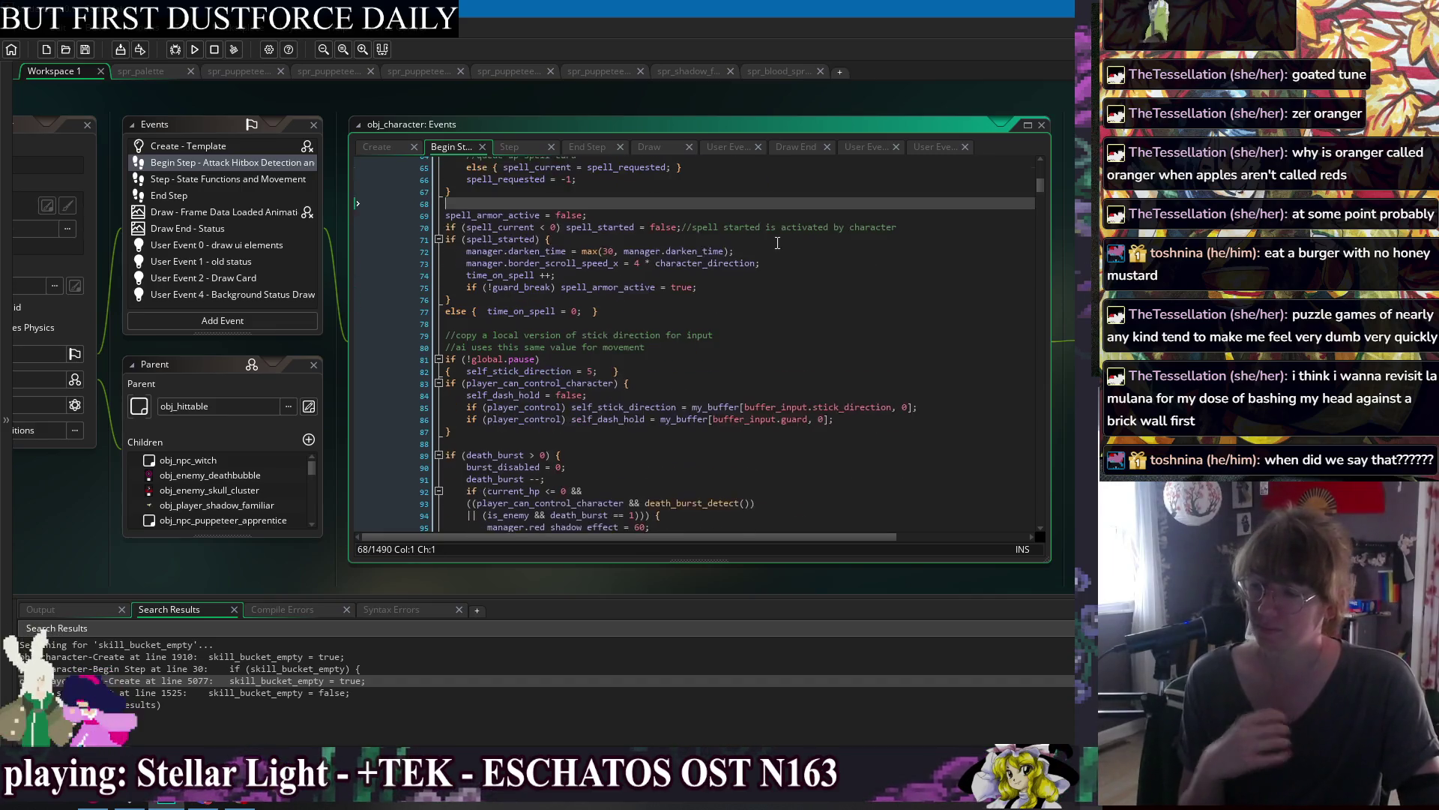
pyautogui.scroll(-2, 777, 243)
pyautogui.click(779, 323)
pyautogui.click(780, 335)
pyautogui.click(800, 370)
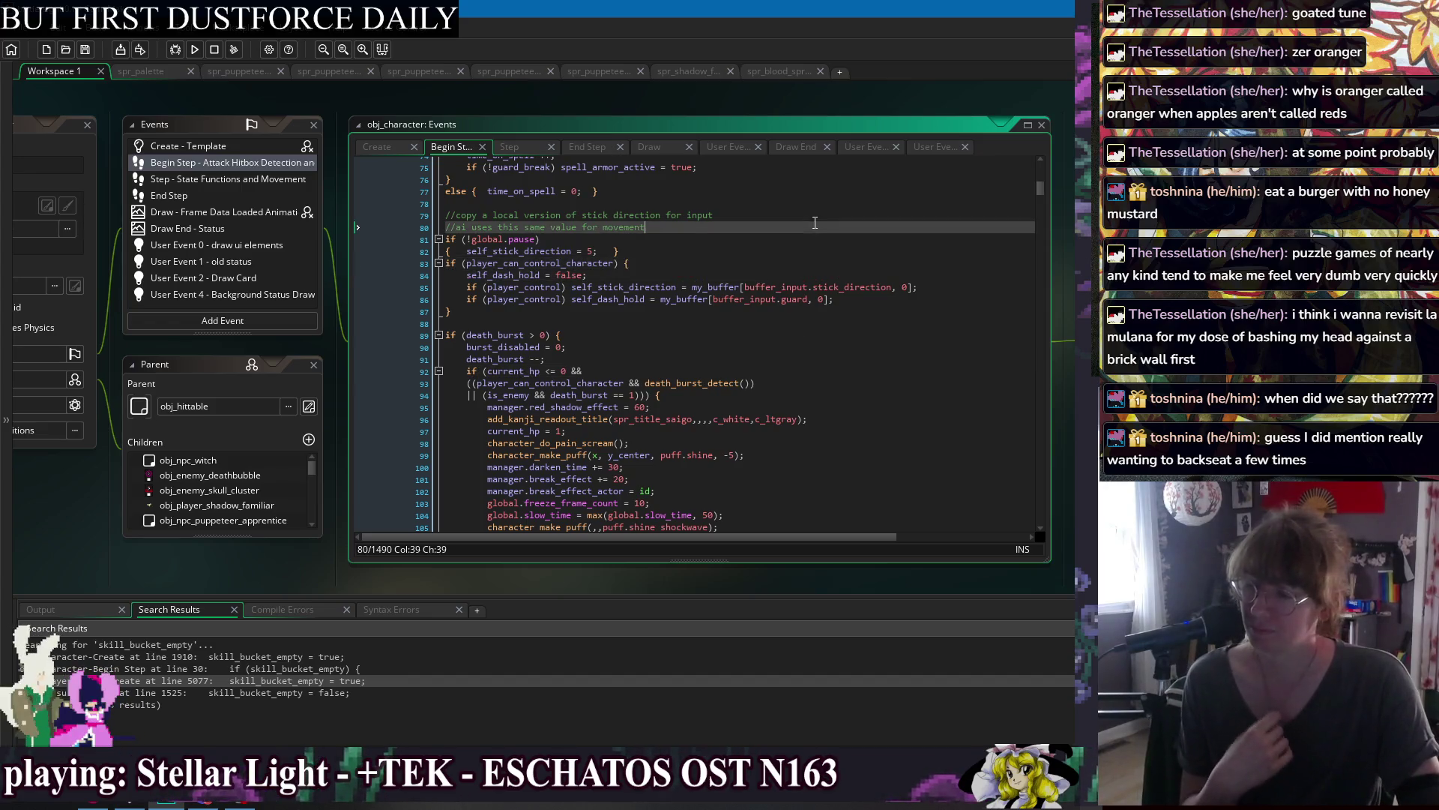
pyautogui.click(853, 346)
pyautogui.scroll(-5, 853, 335)
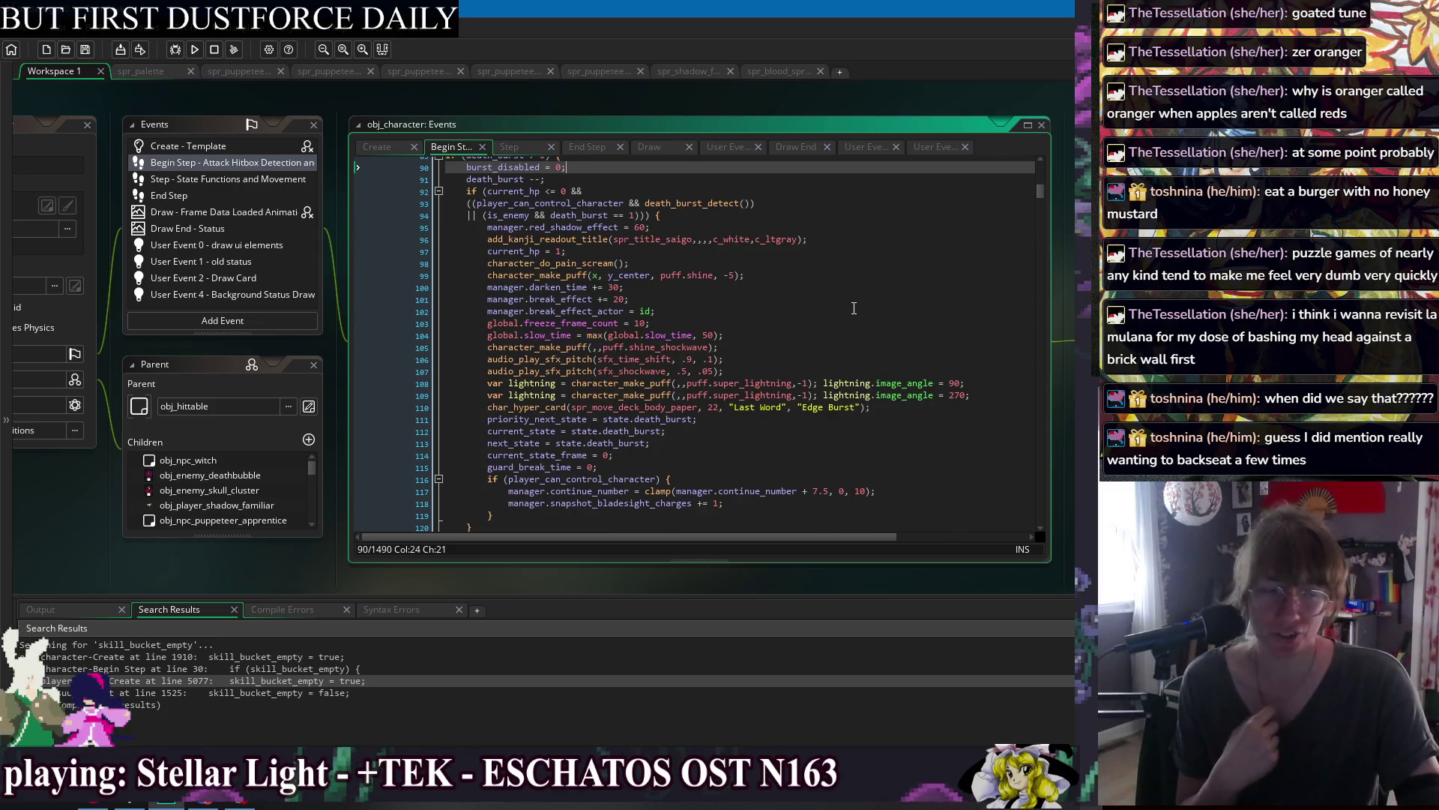
pyautogui.scroll(-6, 851, 412)
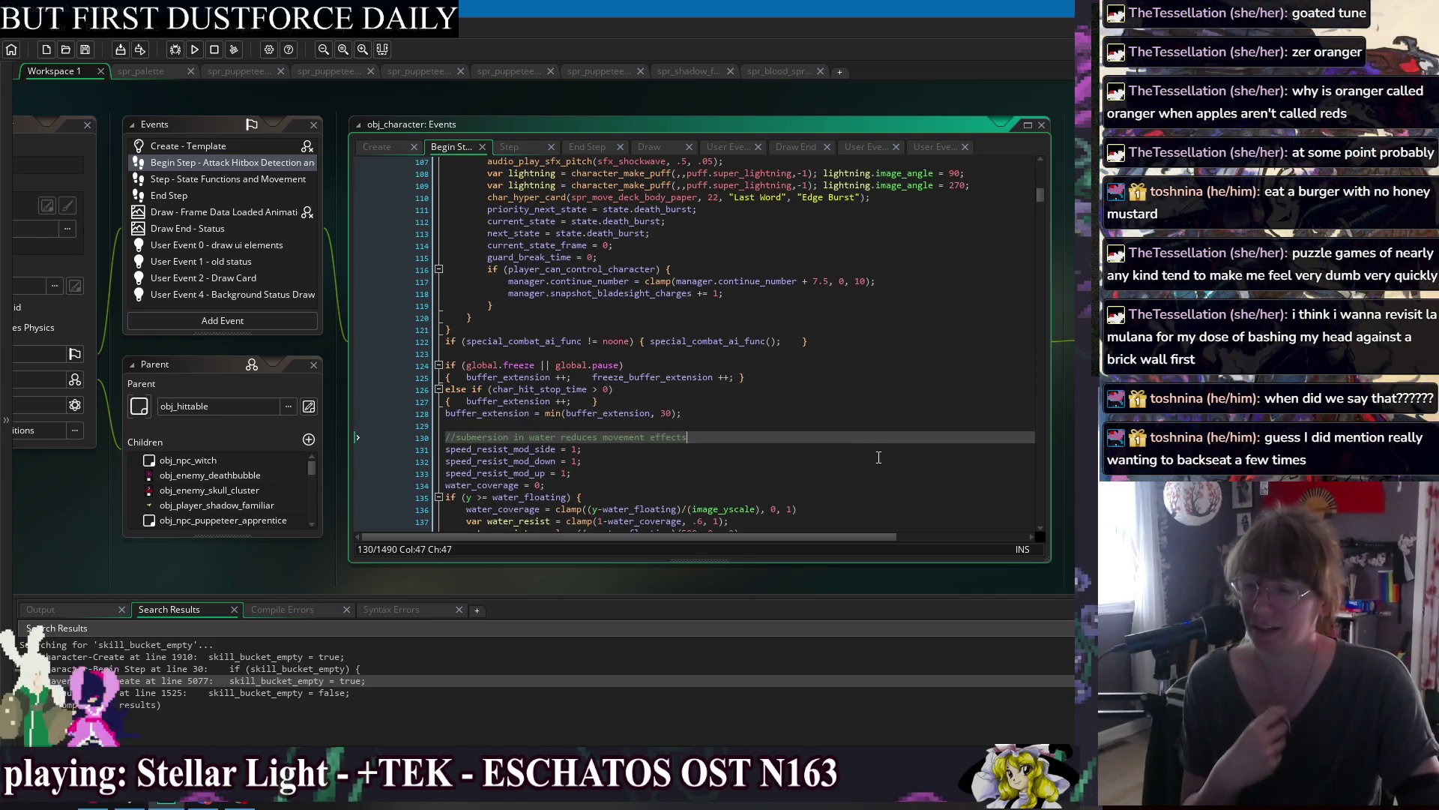
# Read on through the water submersion block to the Actor Commands comment.
pyautogui.click(883, 461)
pyautogui.scroll(-3, 869, 450)
pyautogui.click(842, 427)
pyautogui.scroll(-2, 862, 435)
pyautogui.press('Down')
pyautogui.press('Down')
pyautogui.press('Down')
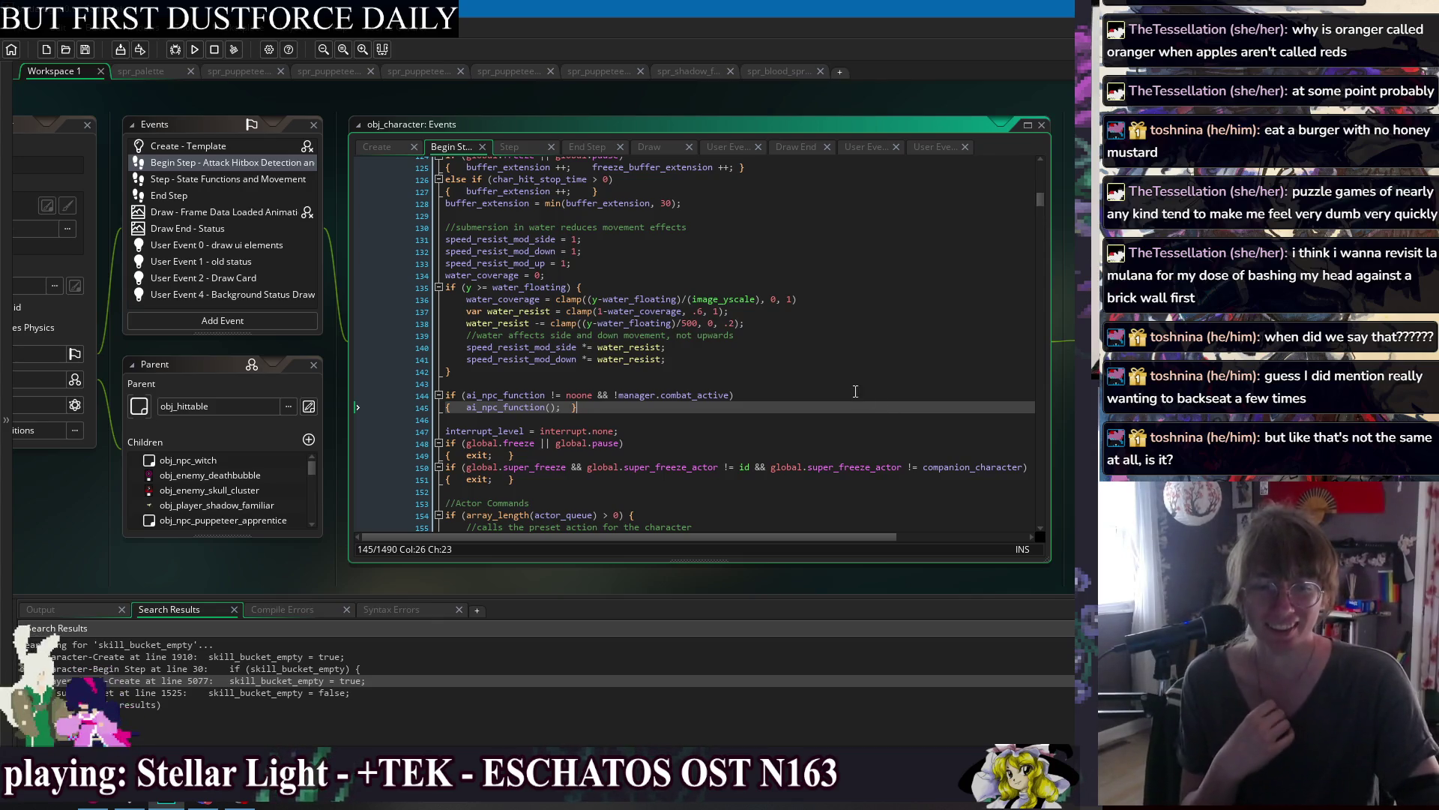
pyautogui.scroll(-5, 832, 359)
pyautogui.click(820, 324)
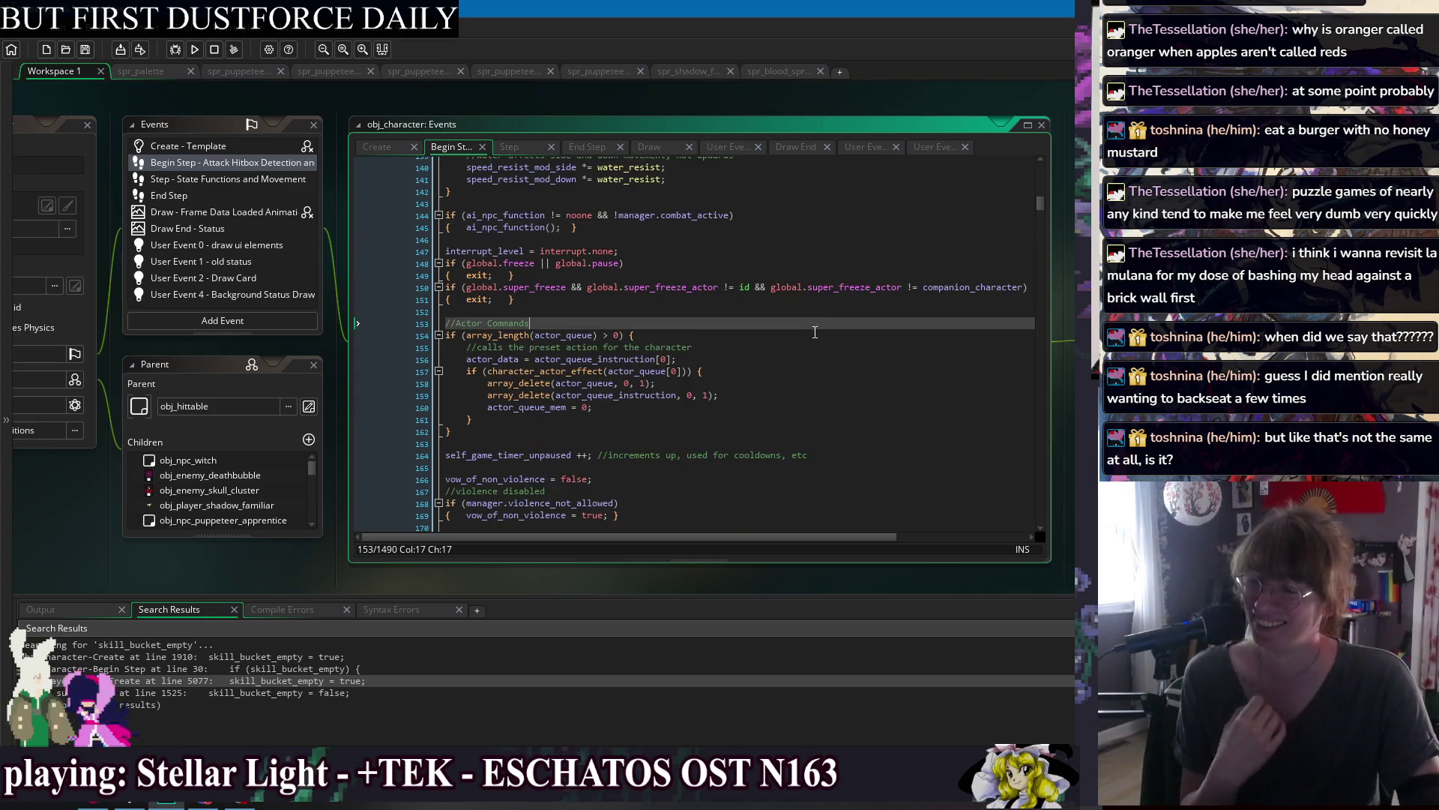
pyautogui.scroll(-2, 825, 363)
pyautogui.scroll(15, 824, 336)
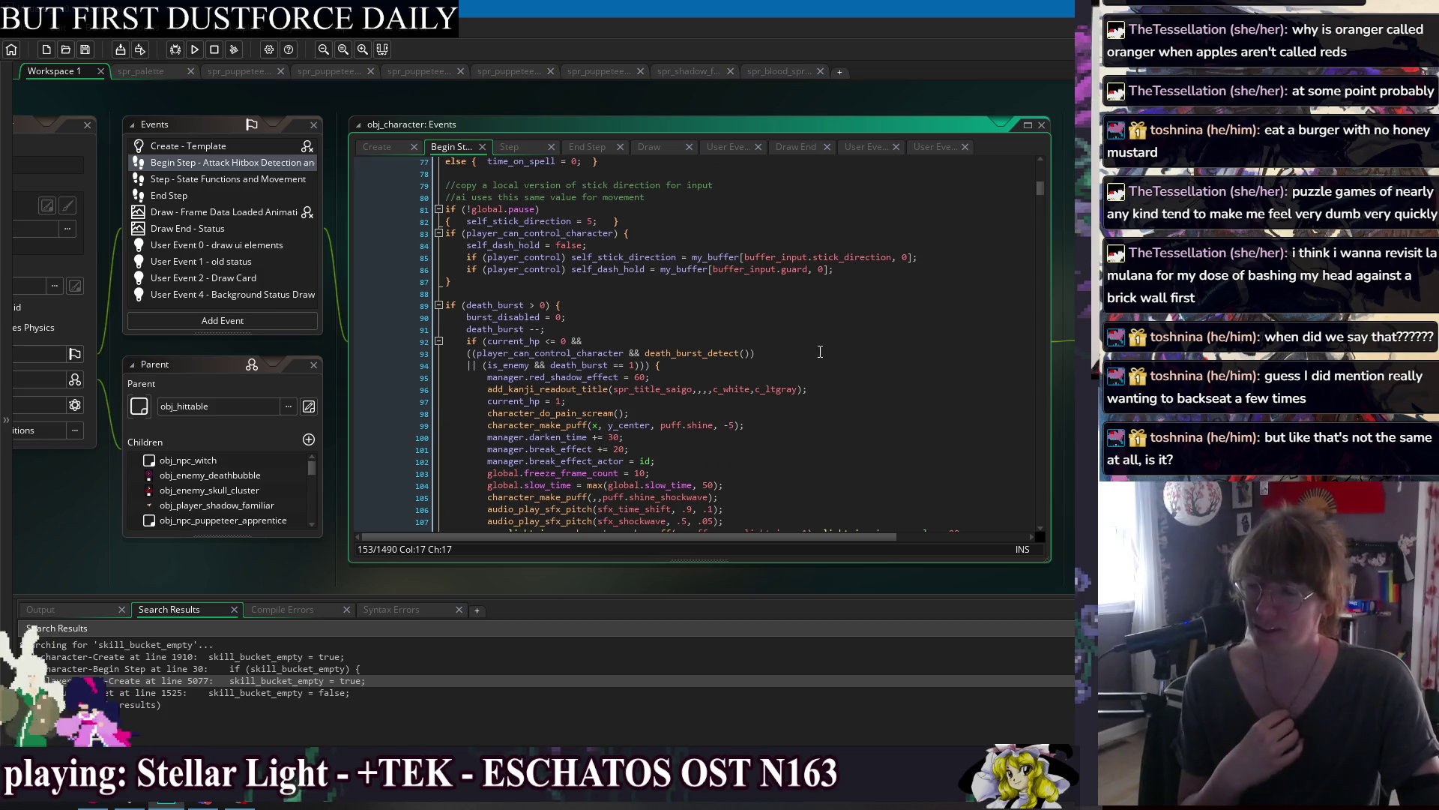
pyautogui.scroll(5, 631, 319)
pyautogui.scroll(5, 630, 318)
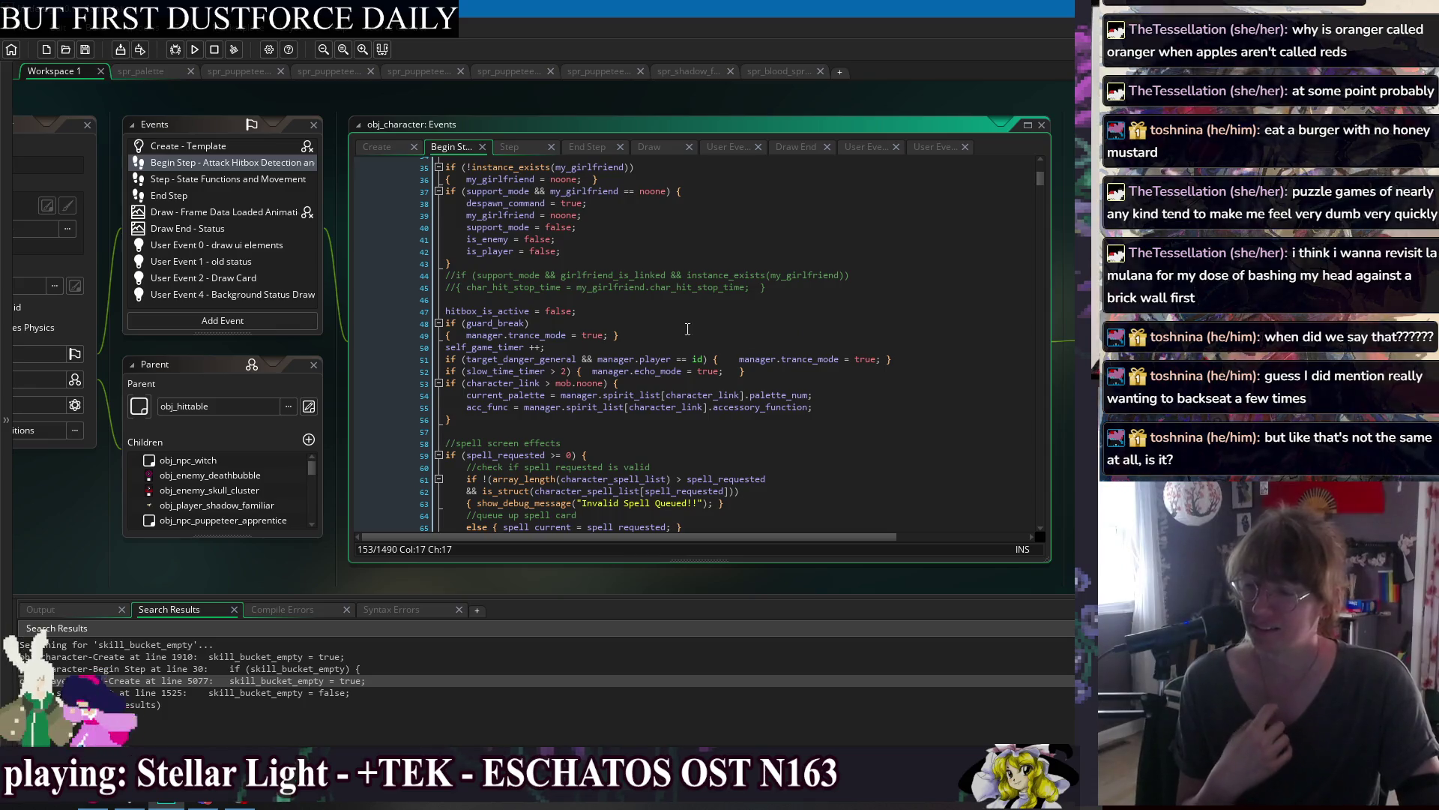
pyautogui.scroll(-2, 807, 367)
# Recheck empty lines 57 and 68, then bring up the workspace windows list.
pyautogui.click(783, 327)
pyautogui.click(785, 339)
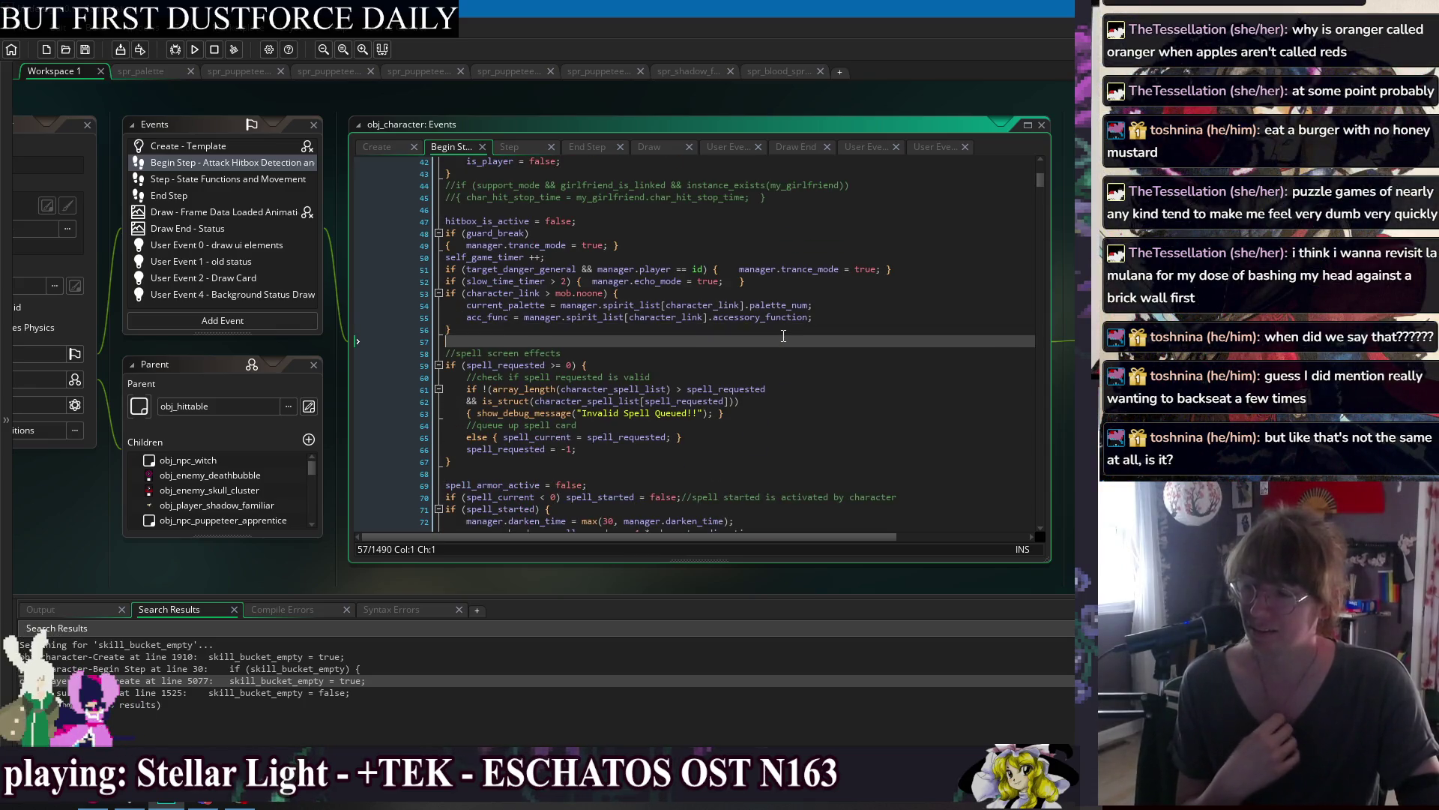
pyautogui.scroll(-1, 785, 339)
pyautogui.scroll(-1, 785, 333)
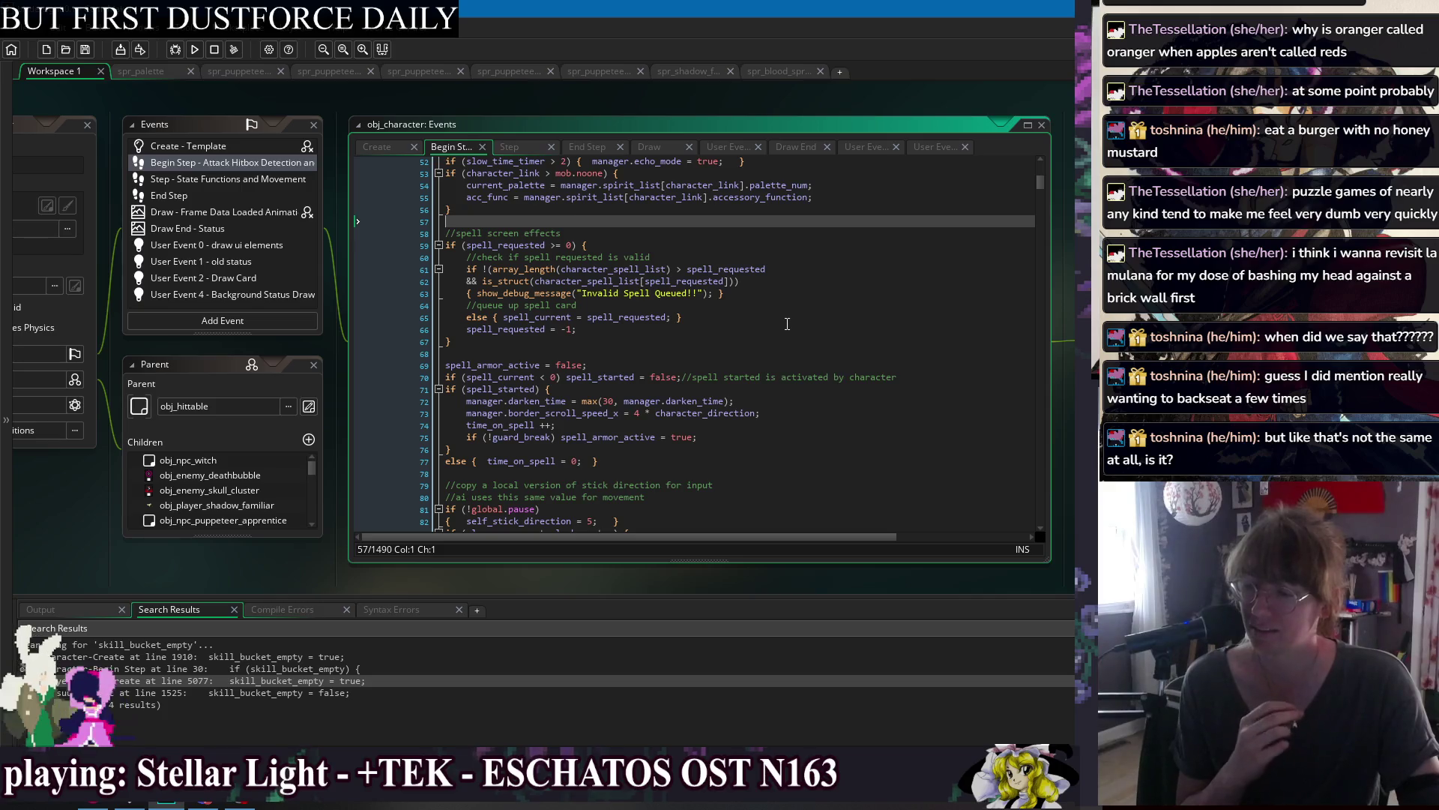
pyautogui.click(790, 352)
pyautogui.scroll(-4, 791, 352)
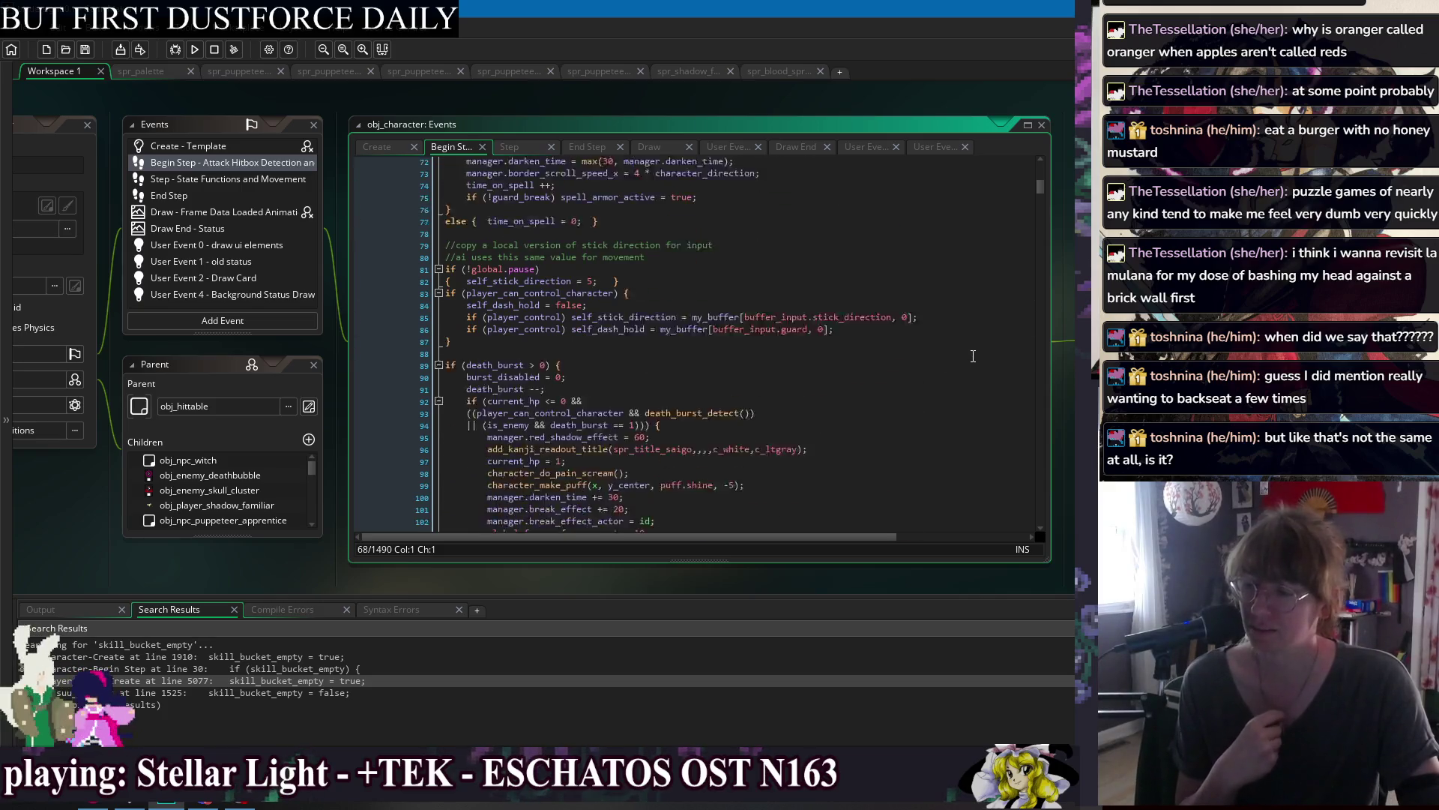
pyautogui.scroll(-4, 959, 337)
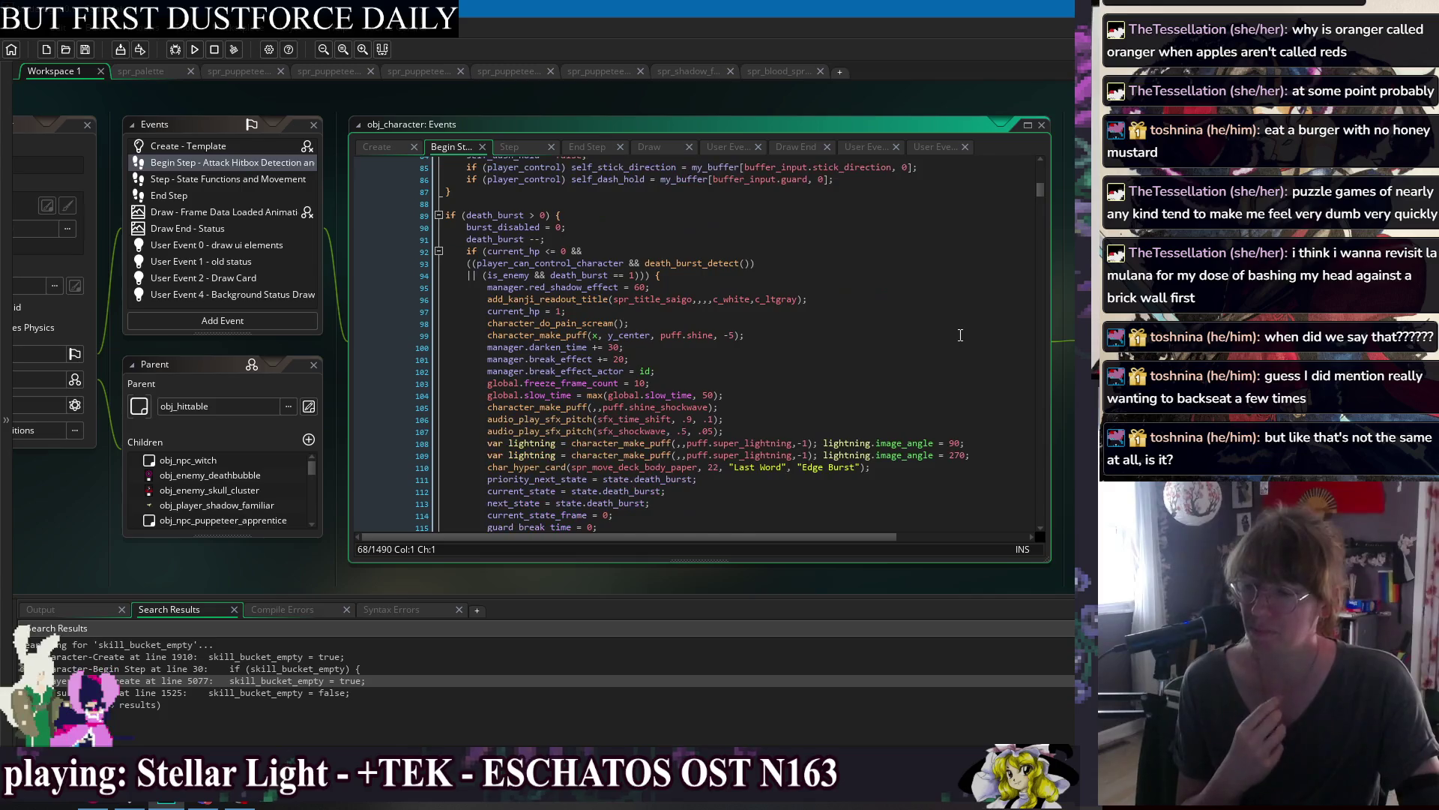
pyautogui.scroll(-2, 959, 337)
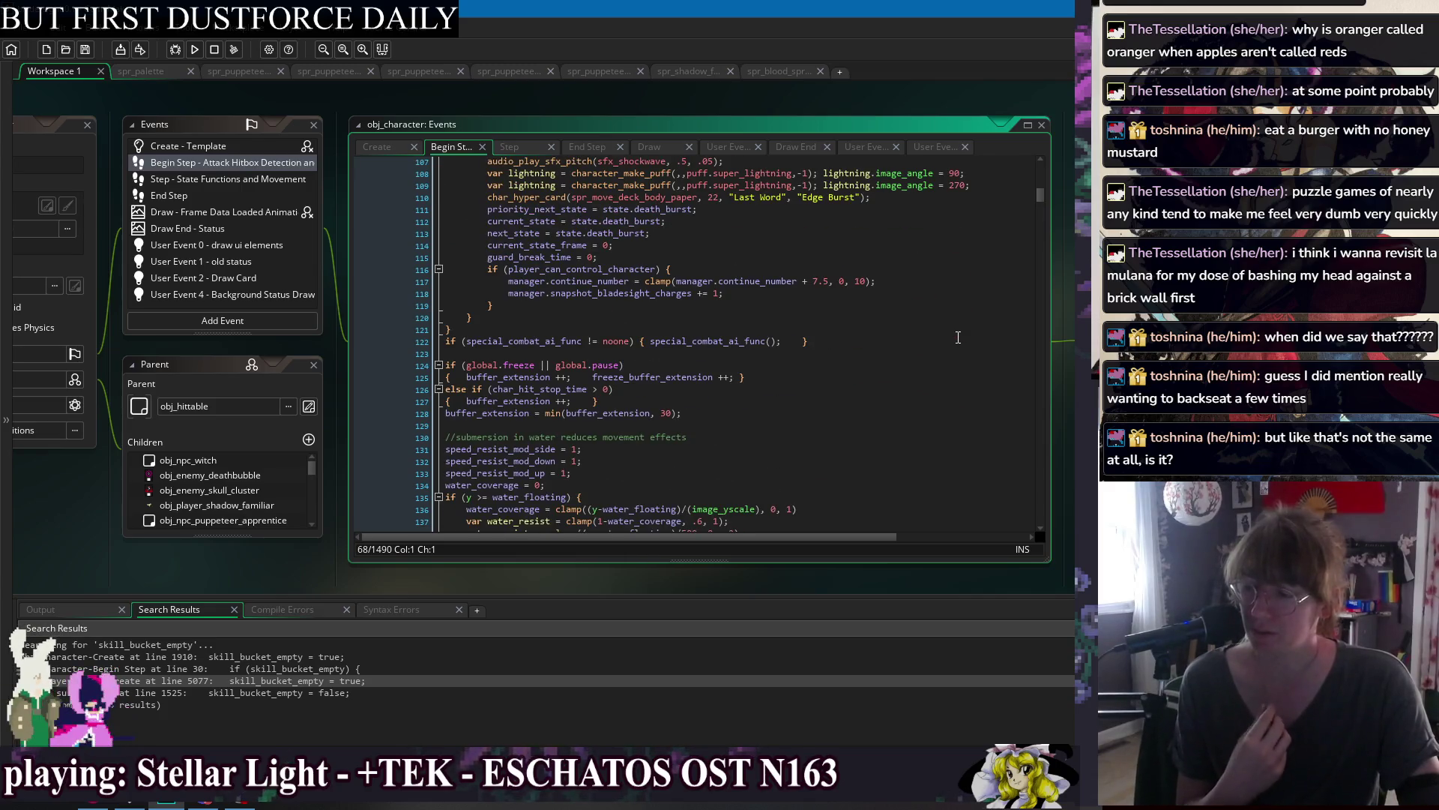
pyautogui.scroll(12, 953, 343)
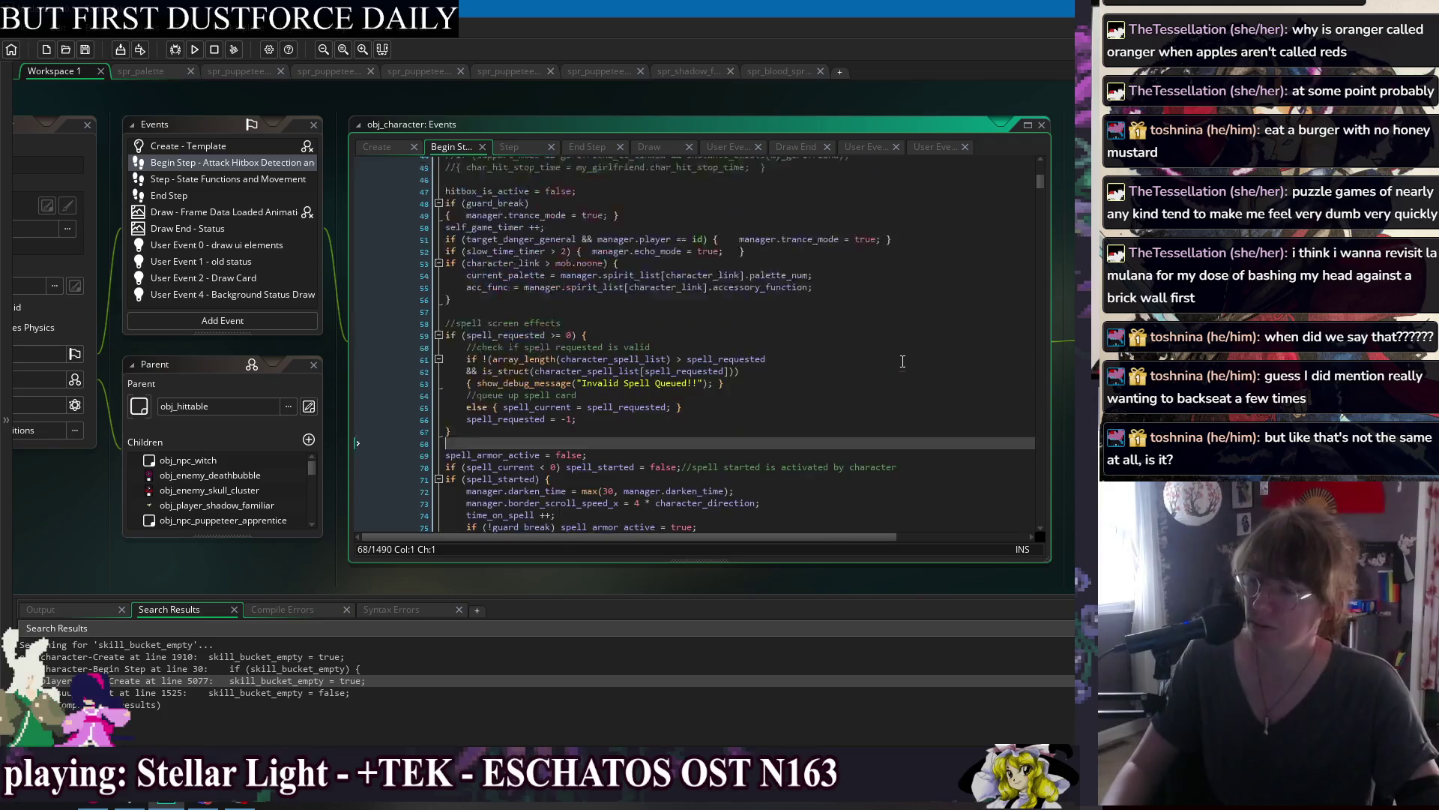
pyautogui.rightClick(627, 95)
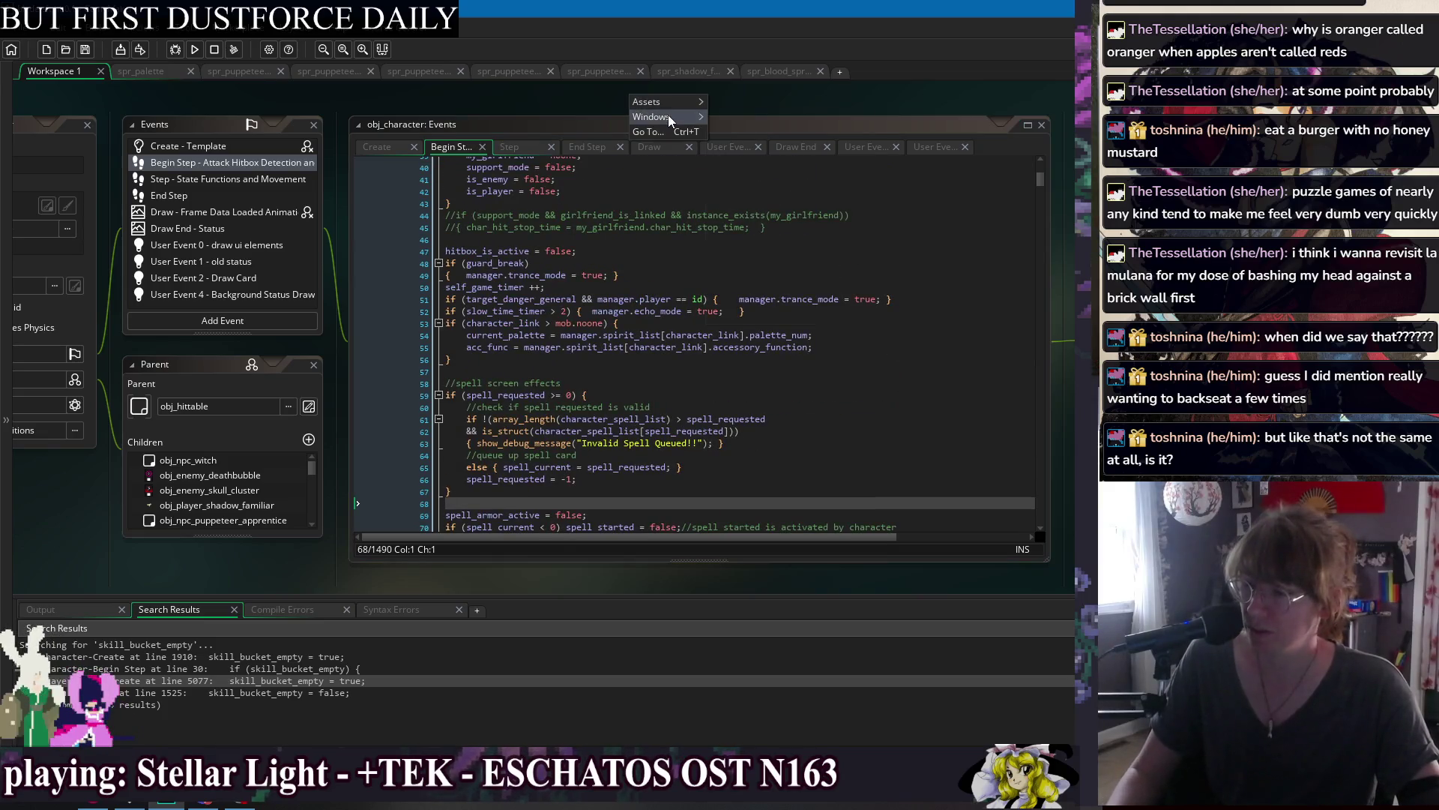
# Switch to obj_player_jorogumo and jump to the add_attack_card_data definition.
pyautogui.moveTo(668, 114)
pyautogui.click(819, 282)
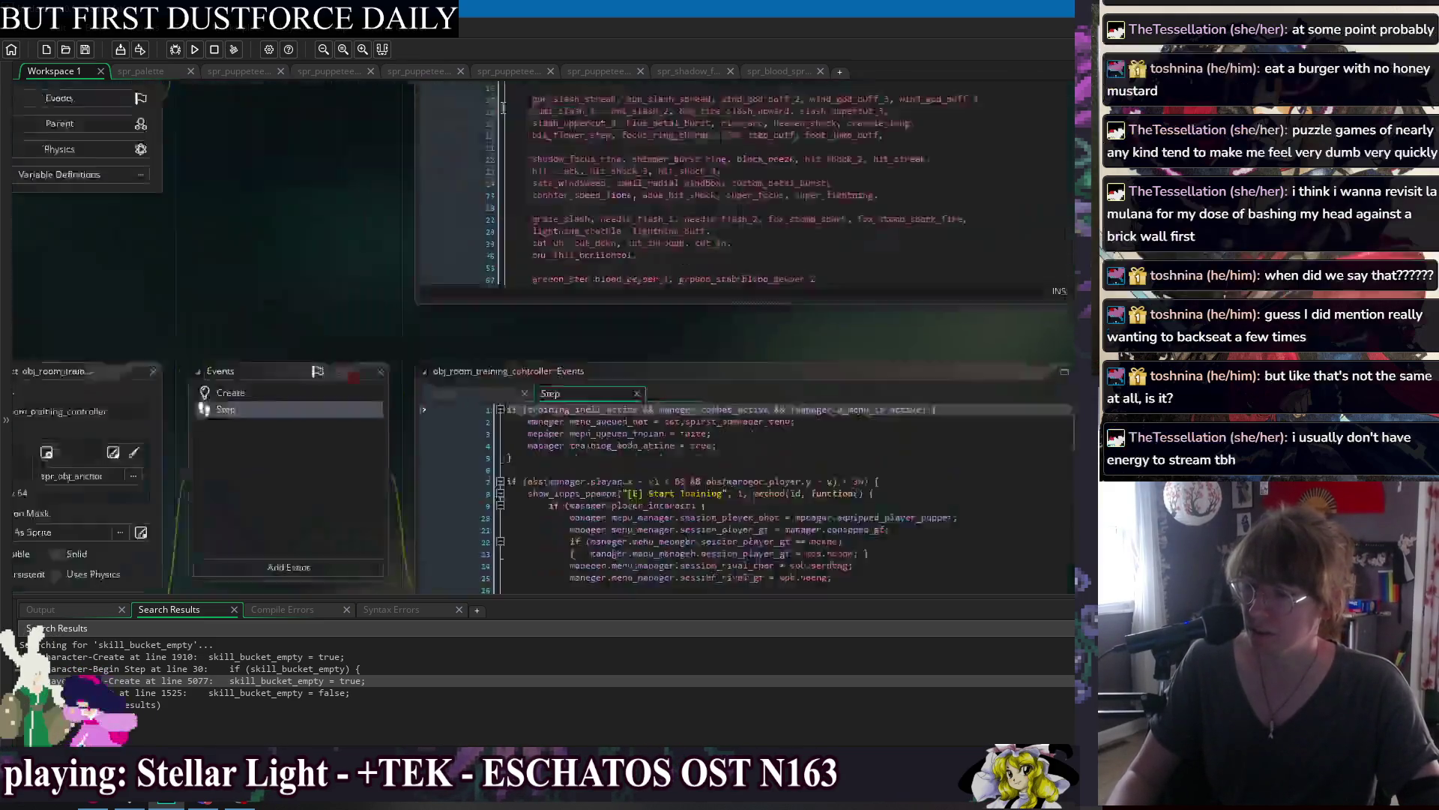
pyautogui.moveTo(772, 98); pyautogui.dragTo(456, 102)
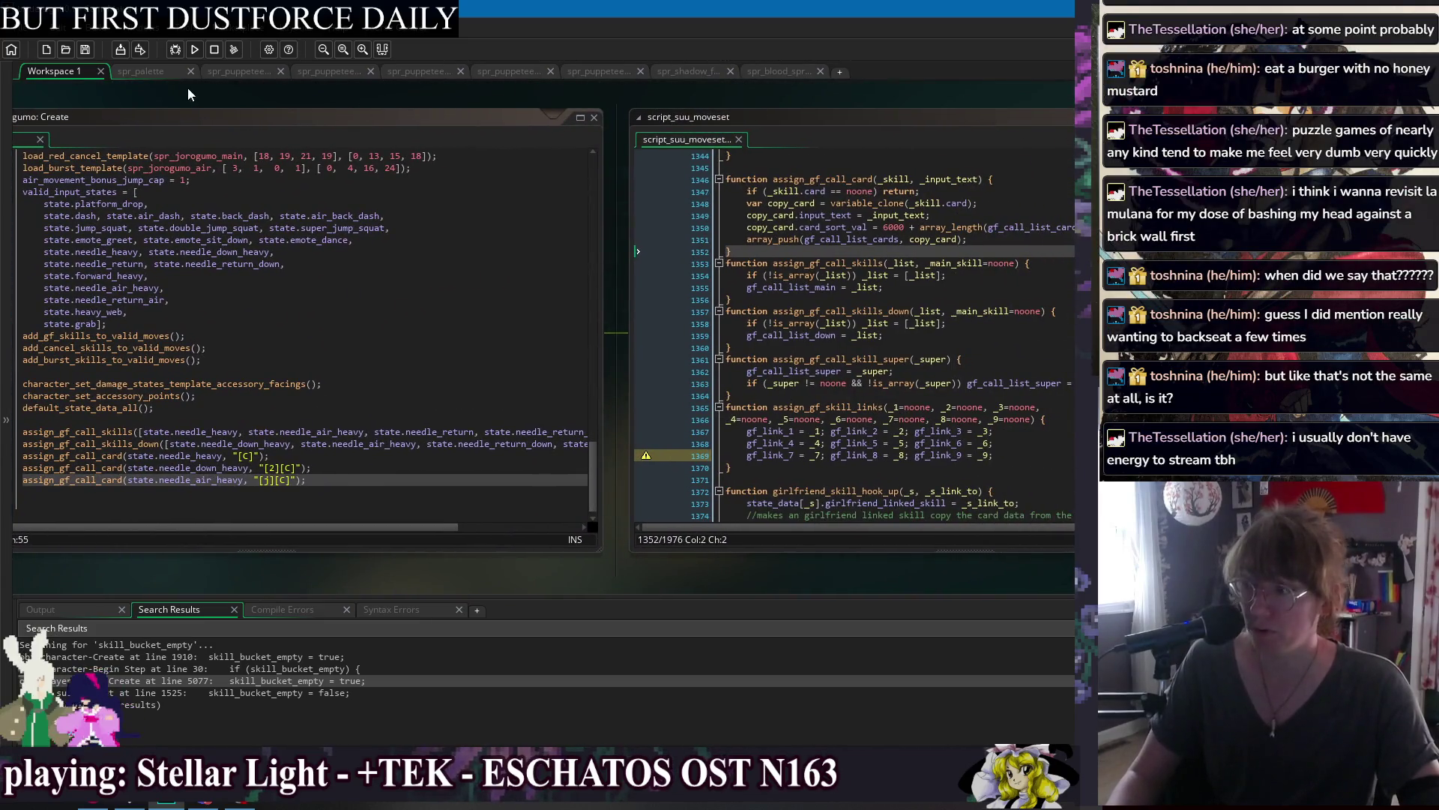
pyautogui.scroll(5, 329, 374)
pyautogui.scroll(10, 330, 373)
pyautogui.middleClick(243, 437)
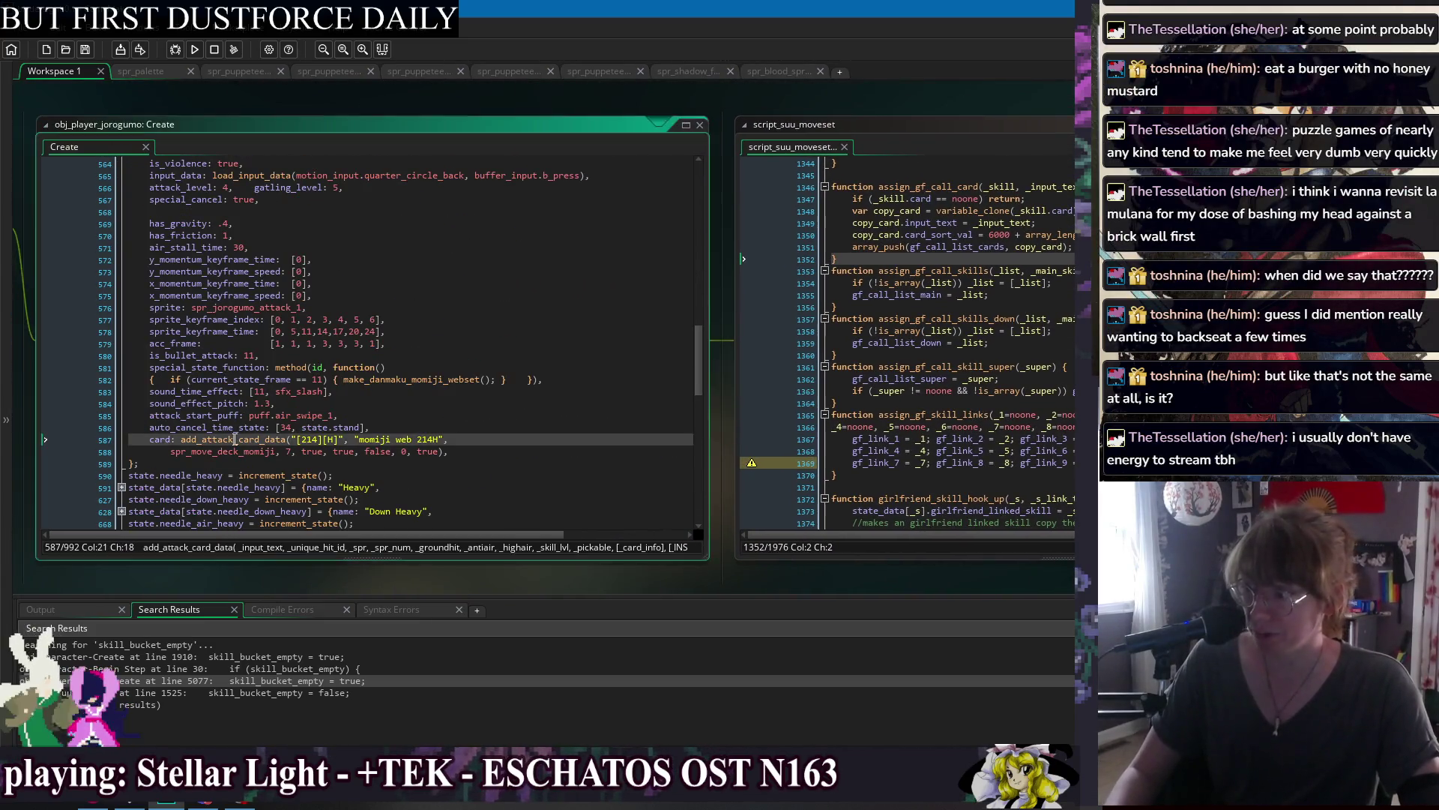
# Add '_data.card_is_borrowed = false;' after the card_sort_val line and save script_suu_moveset.
pyautogui.click(822, 397)
pyautogui.press('Return')
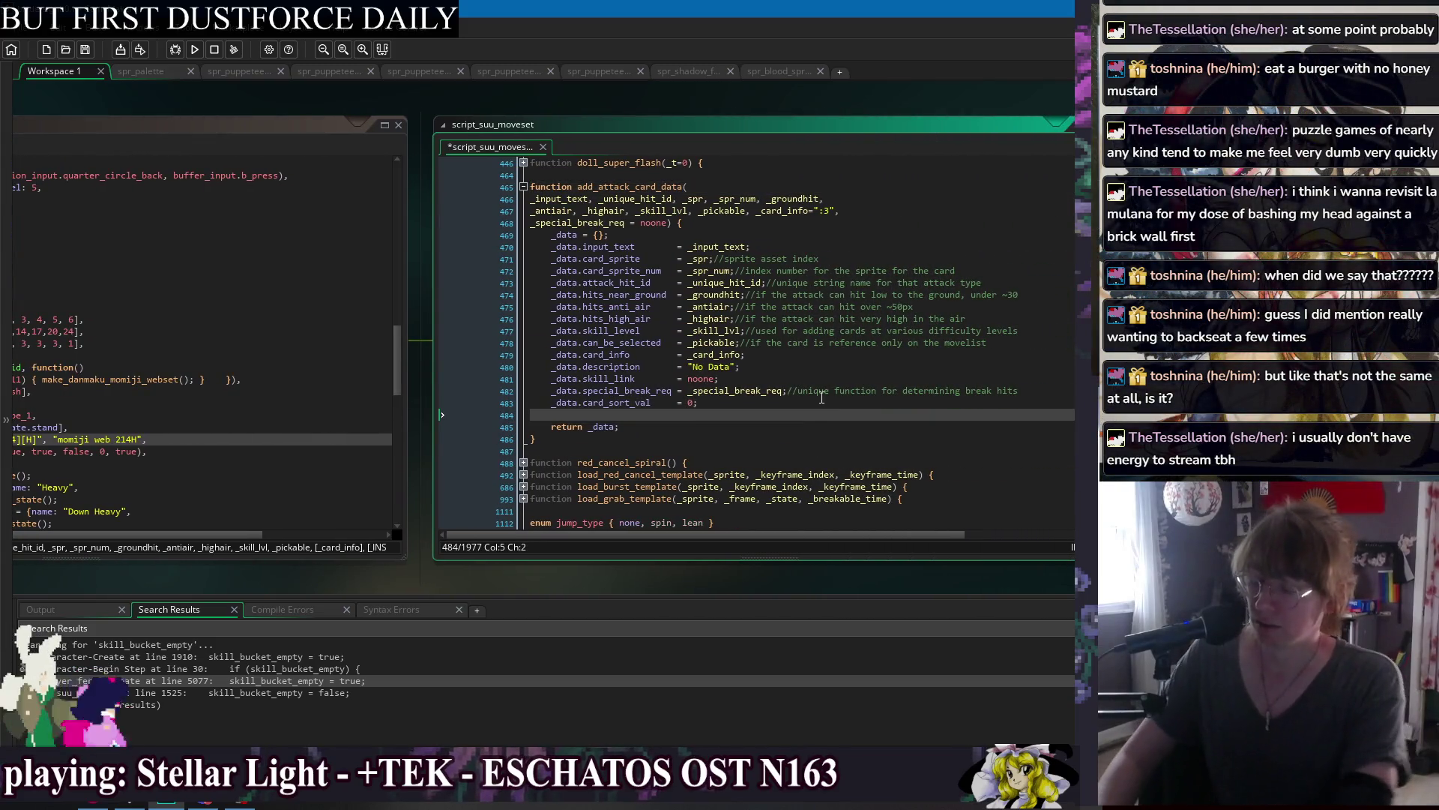
pyautogui.press('BackSpace')
pyautogui.write('_data.card')
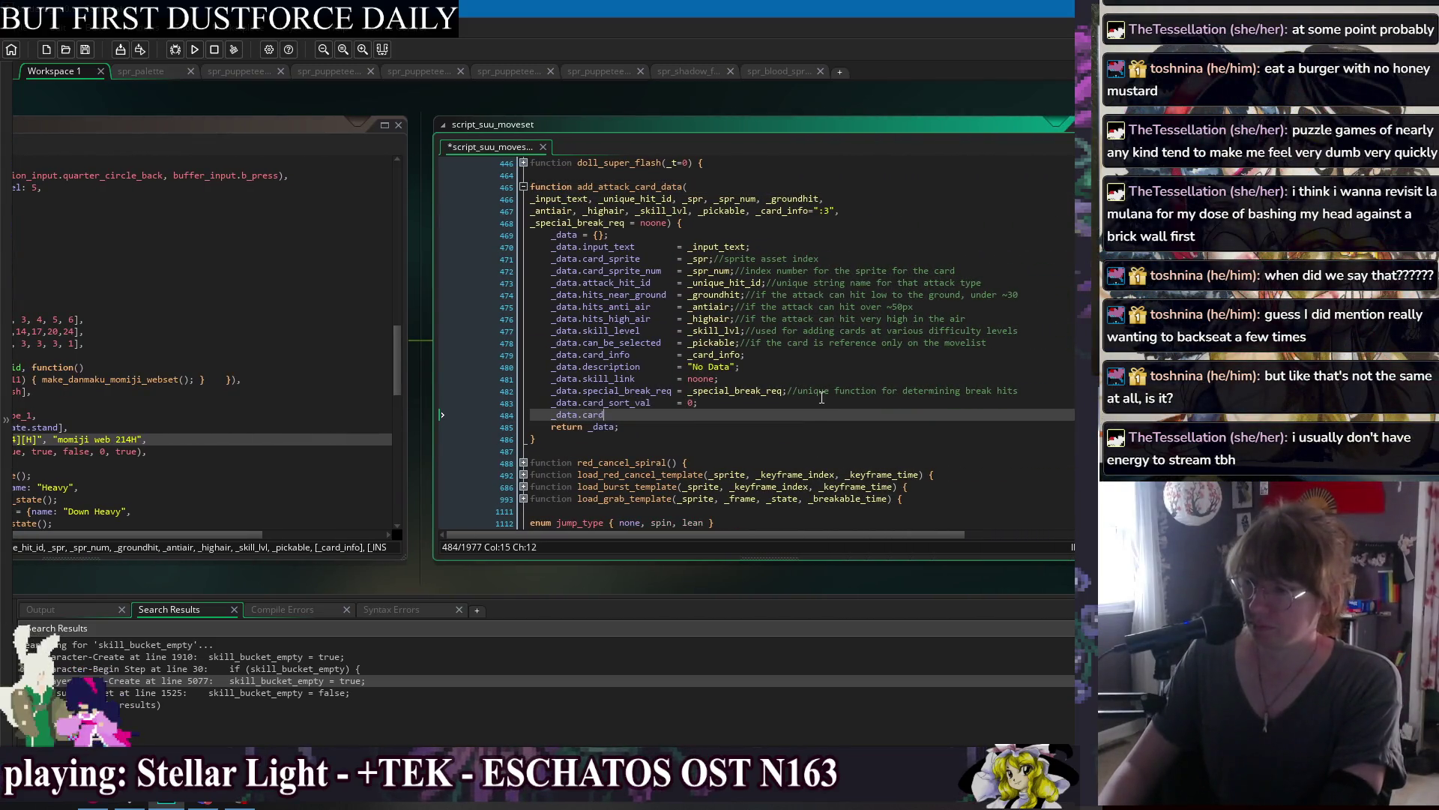
pyautogui.write('_is_borrowed =')
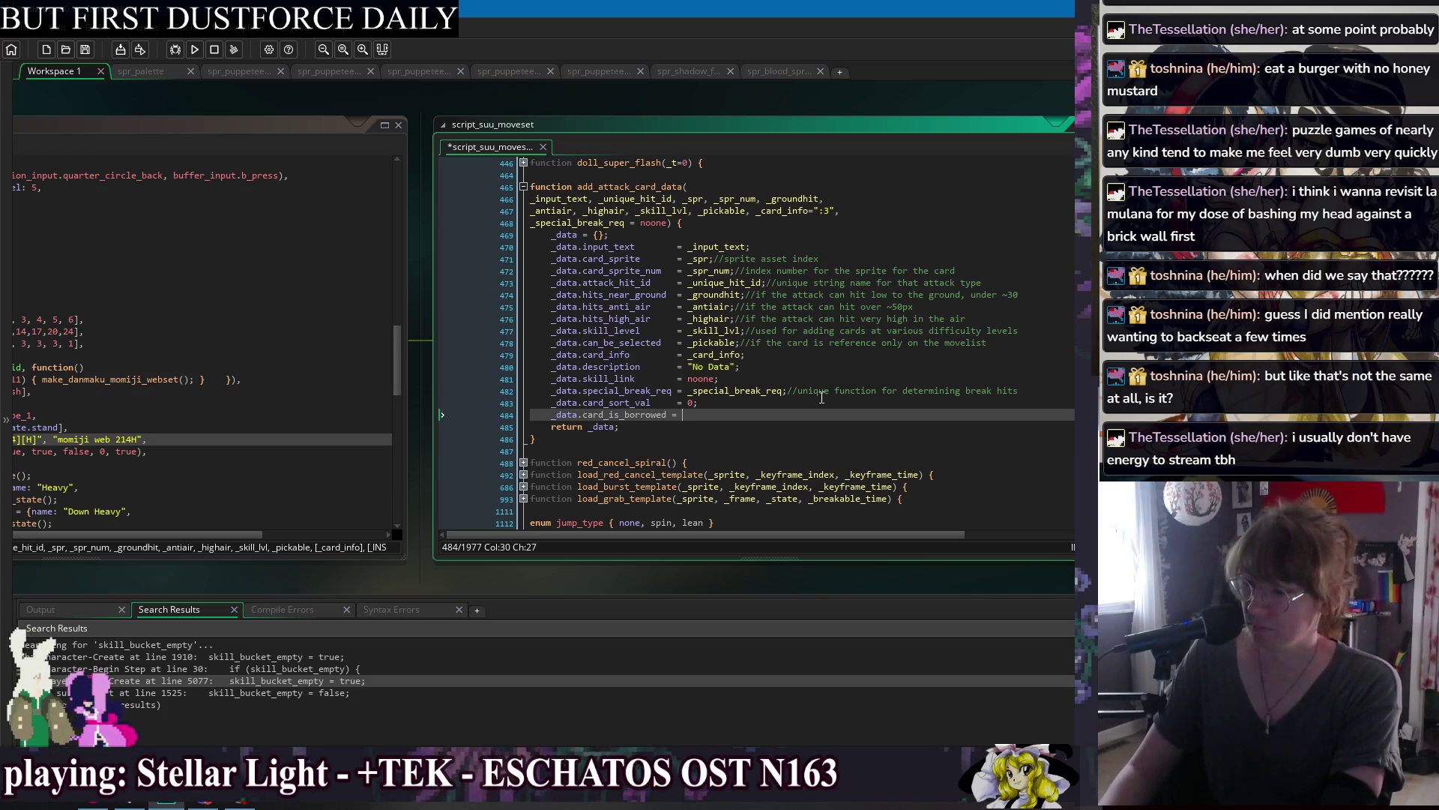
pyautogui.press('BackSpace')
pyautogui.press('BackSpace')
pyautogui.write('=fa')
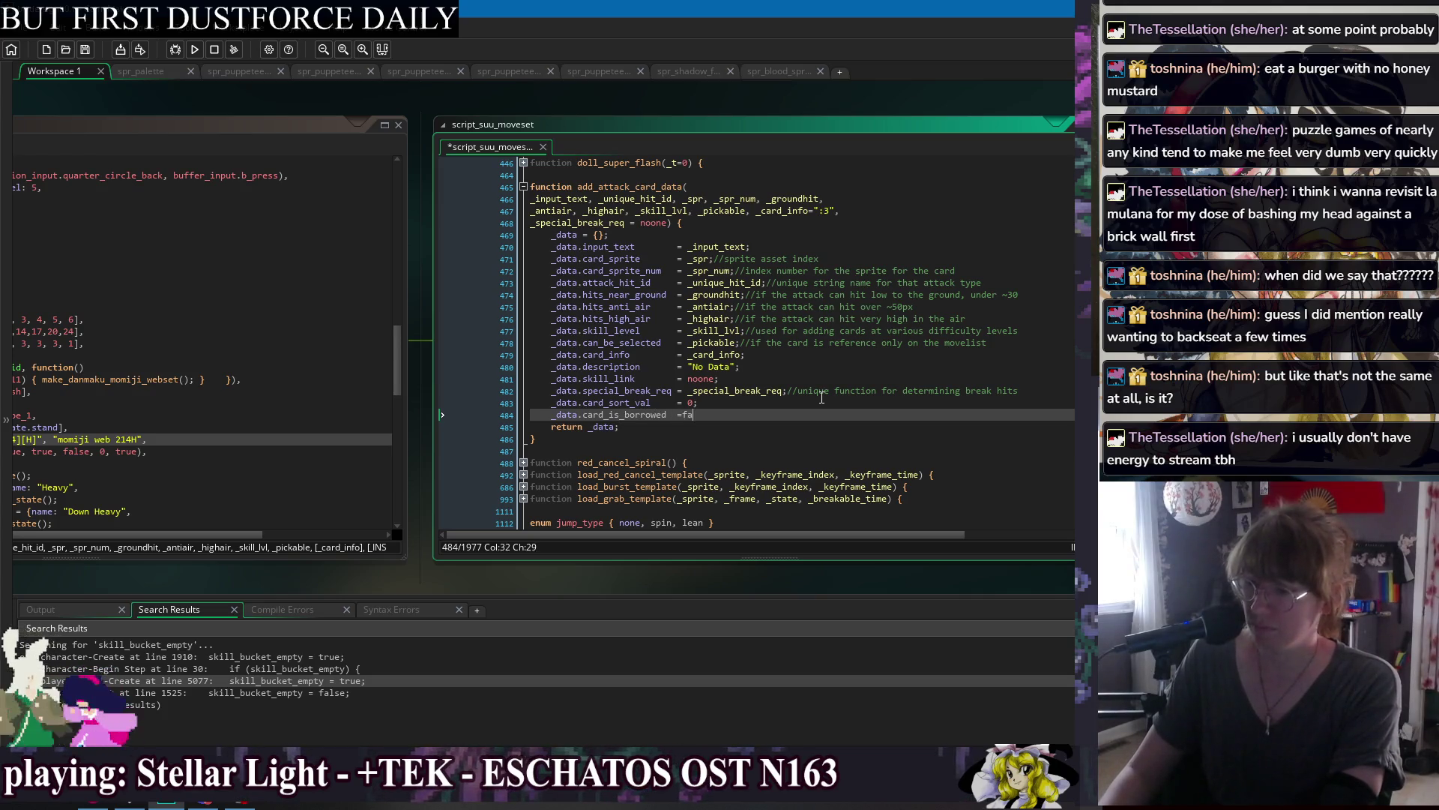
pyautogui.press('BackSpace')
pyautogui.press('BackSpace')
pyautogui.write('false;')
pyautogui.hotkey('ctrl', 's')
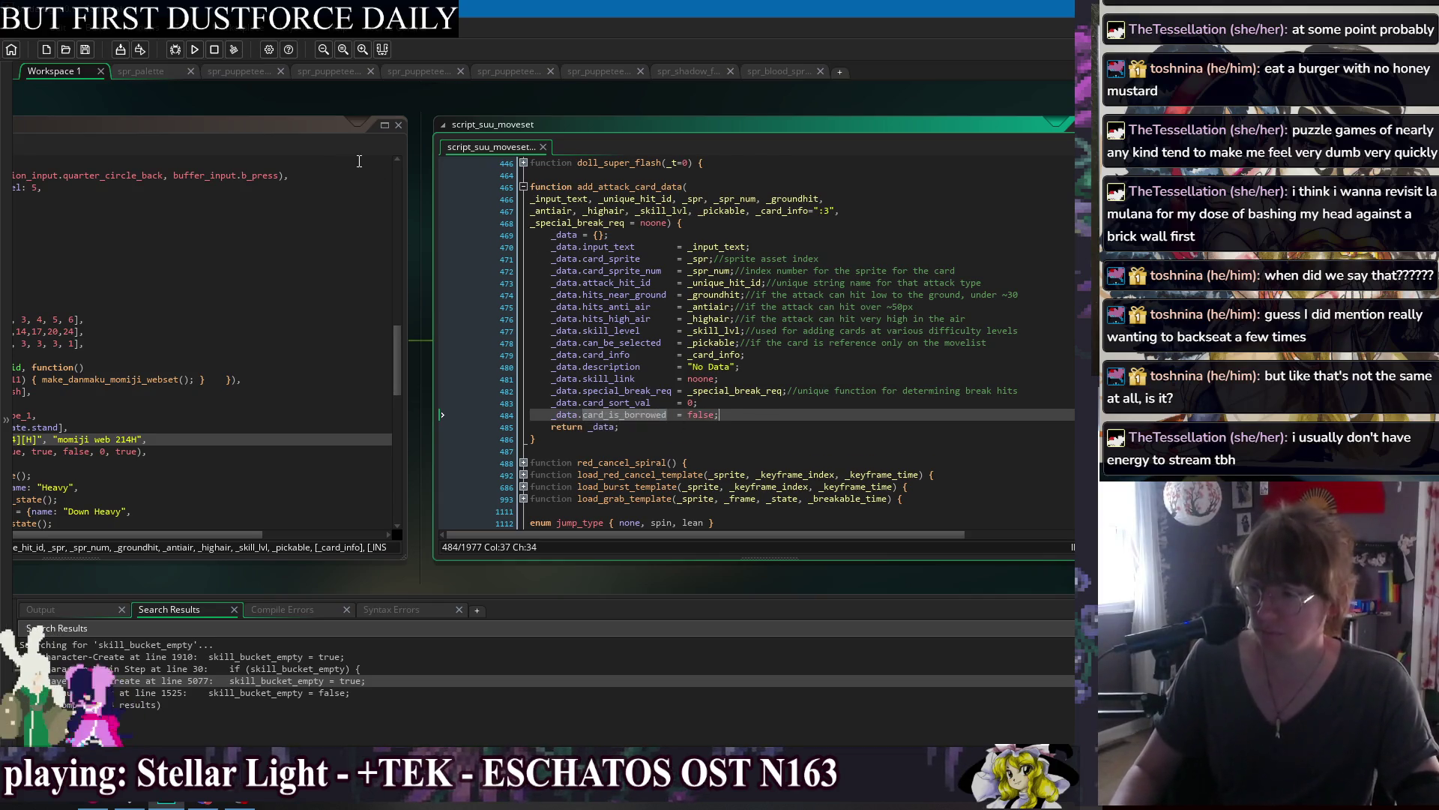
pyautogui.moveTo(267, 93); pyautogui.dragTo(495, 86)
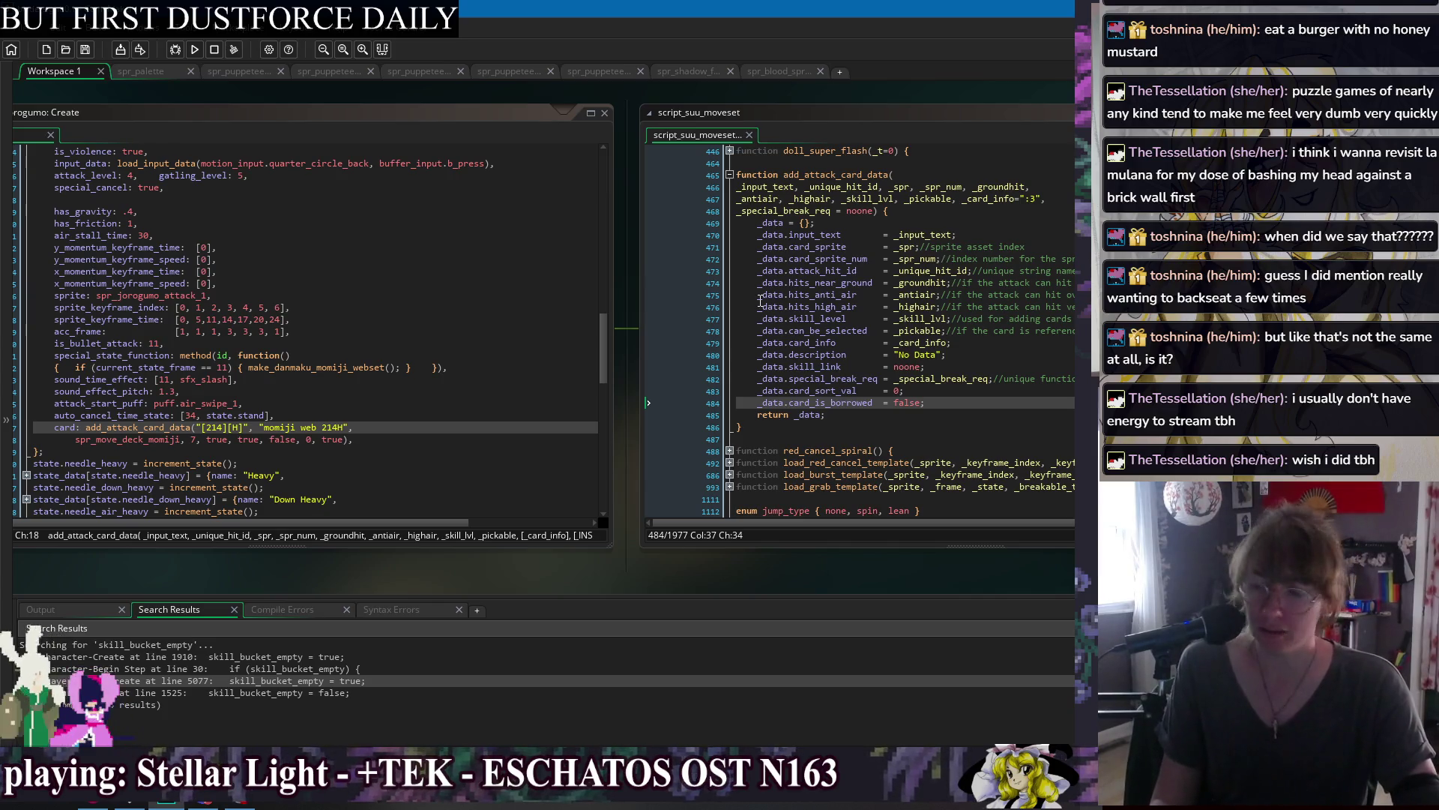
# Recheck the new card_is_borrowed = false line in the moveset script.
pyautogui.moveTo(630, 327)
pyautogui.mouseDown()
pyautogui.moveTo(390, 325)
pyautogui.moveTo(733, 325)
pyautogui.moveTo(355, 323)
pyautogui.mouseUp()
pyautogui.doubleClick(590, 395)
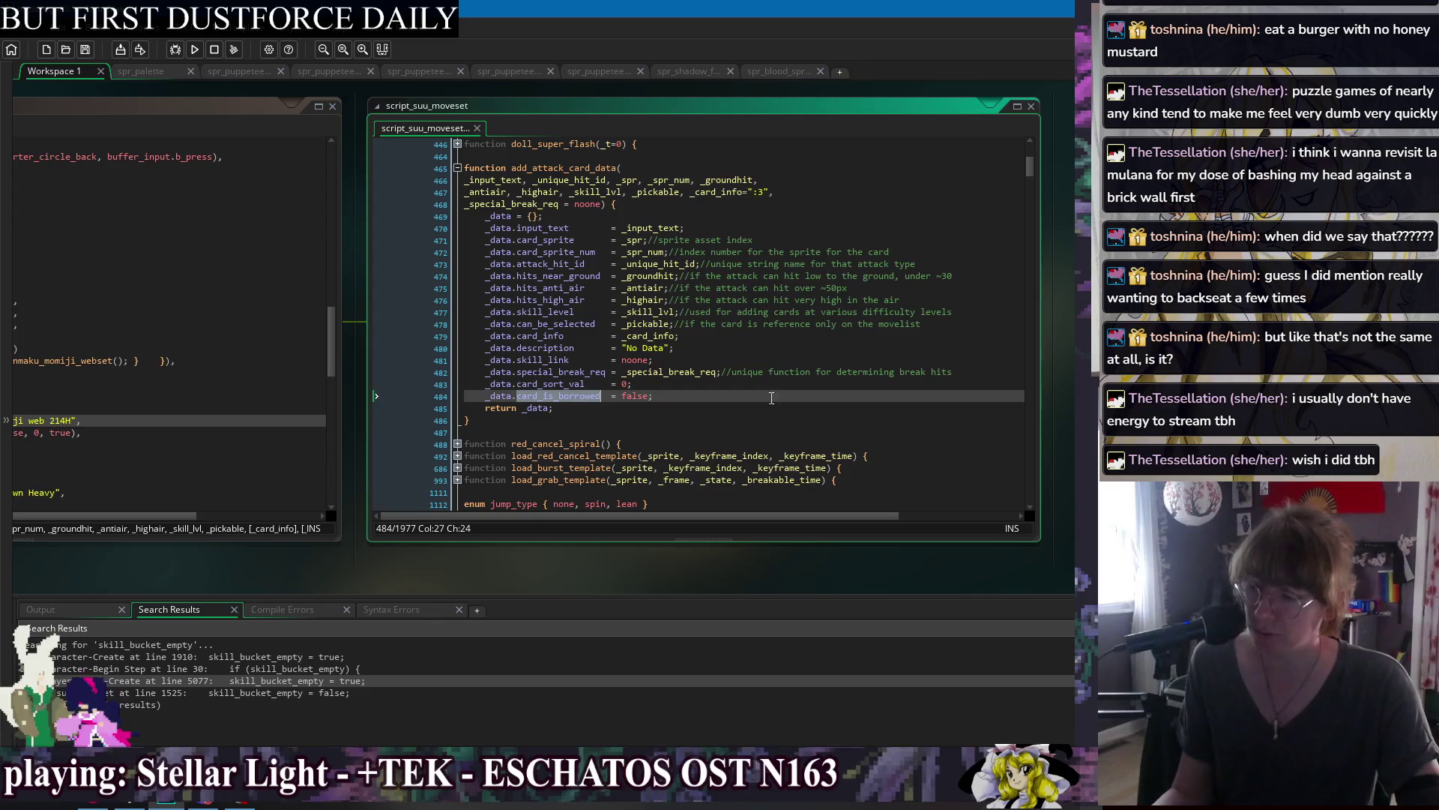
pyautogui.click(664, 395)
# Bring the end of jorogumo's Create code into view, where the needle heavy call cards [C], [2][C] and [j][C] are assigned.
pyautogui.moveTo(361, 187); pyautogui.dragTo(846, 178)
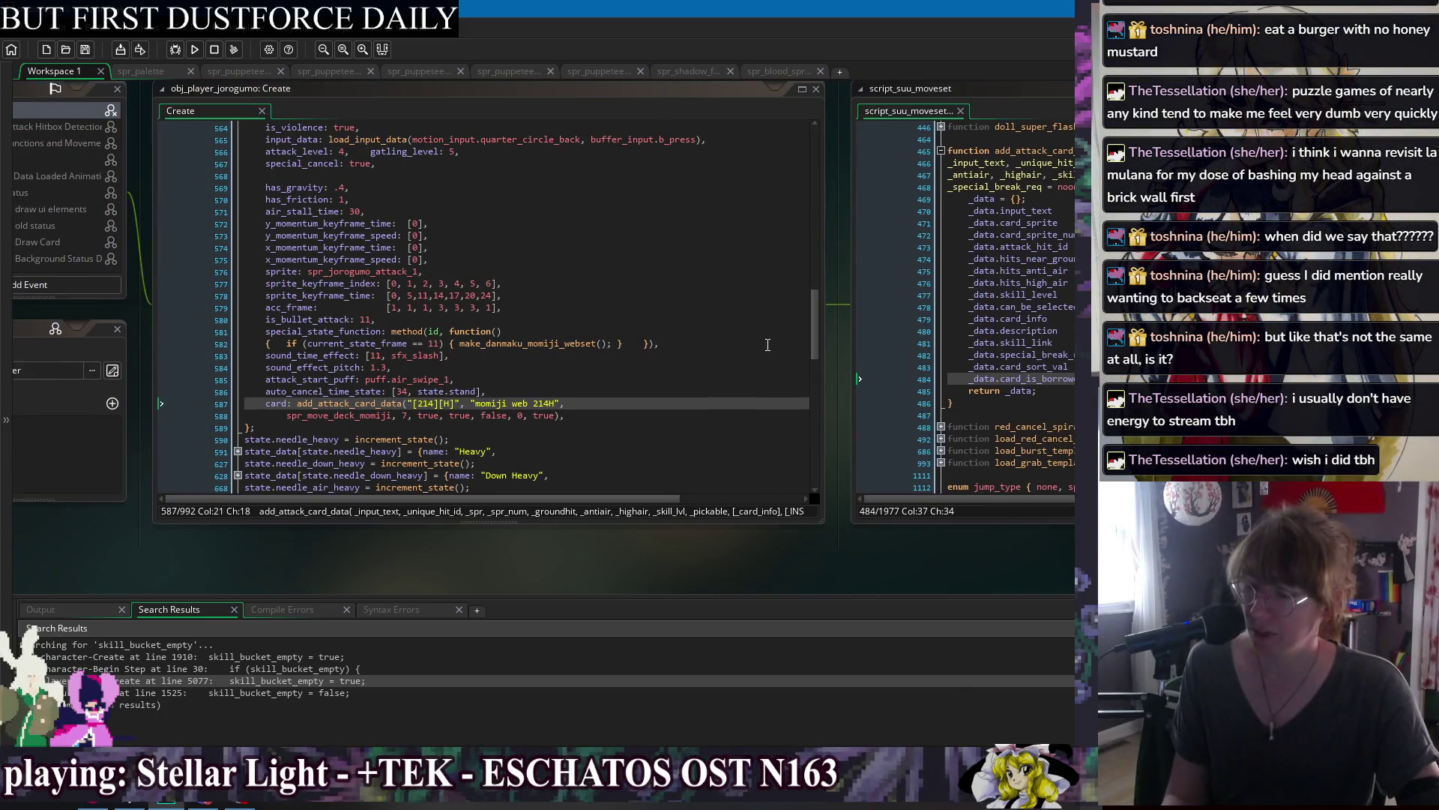
pyautogui.moveTo(814, 322); pyautogui.dragTo(804, 478)
pyautogui.moveTo(528, 463); pyautogui.dragTo(535, 440)
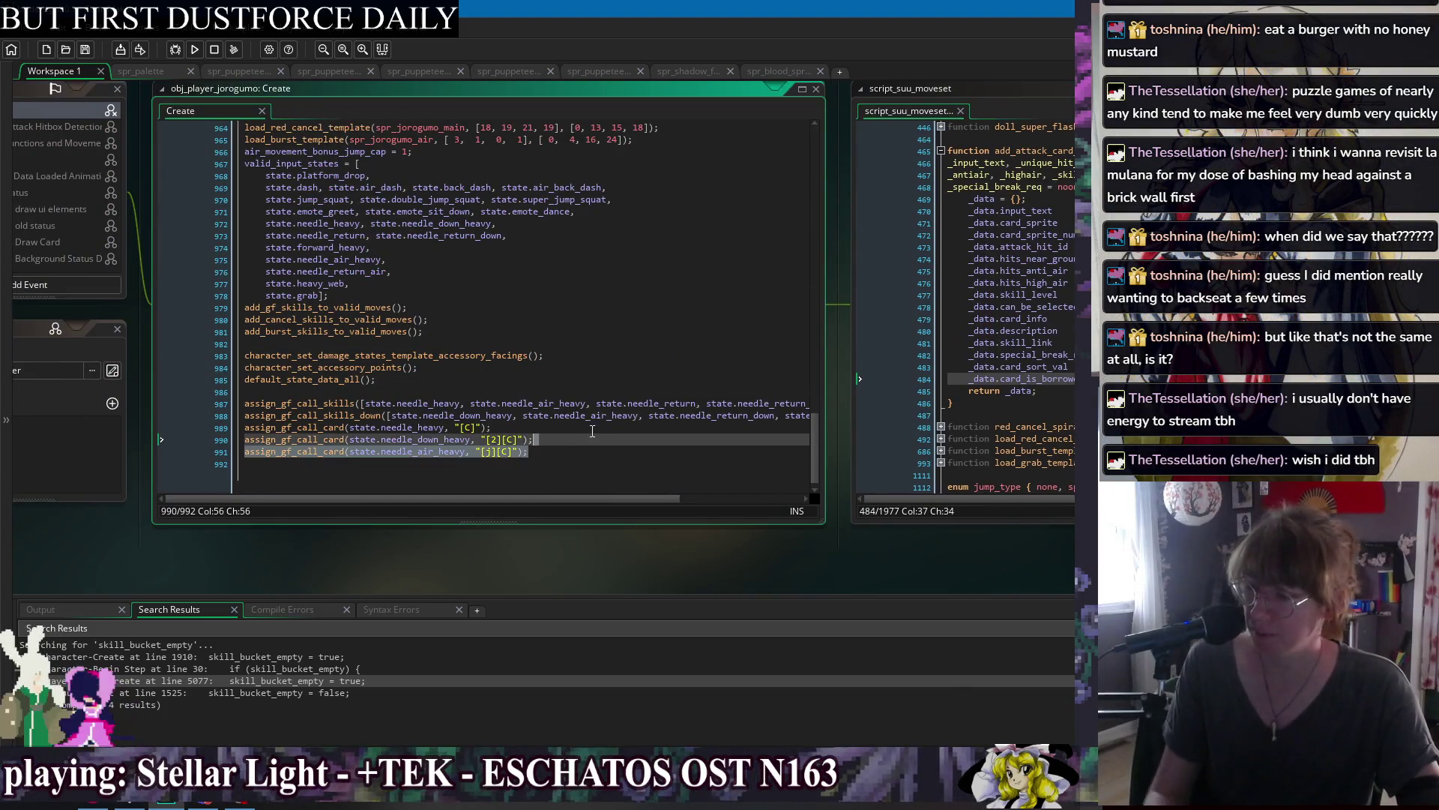
pyautogui.click(594, 439)
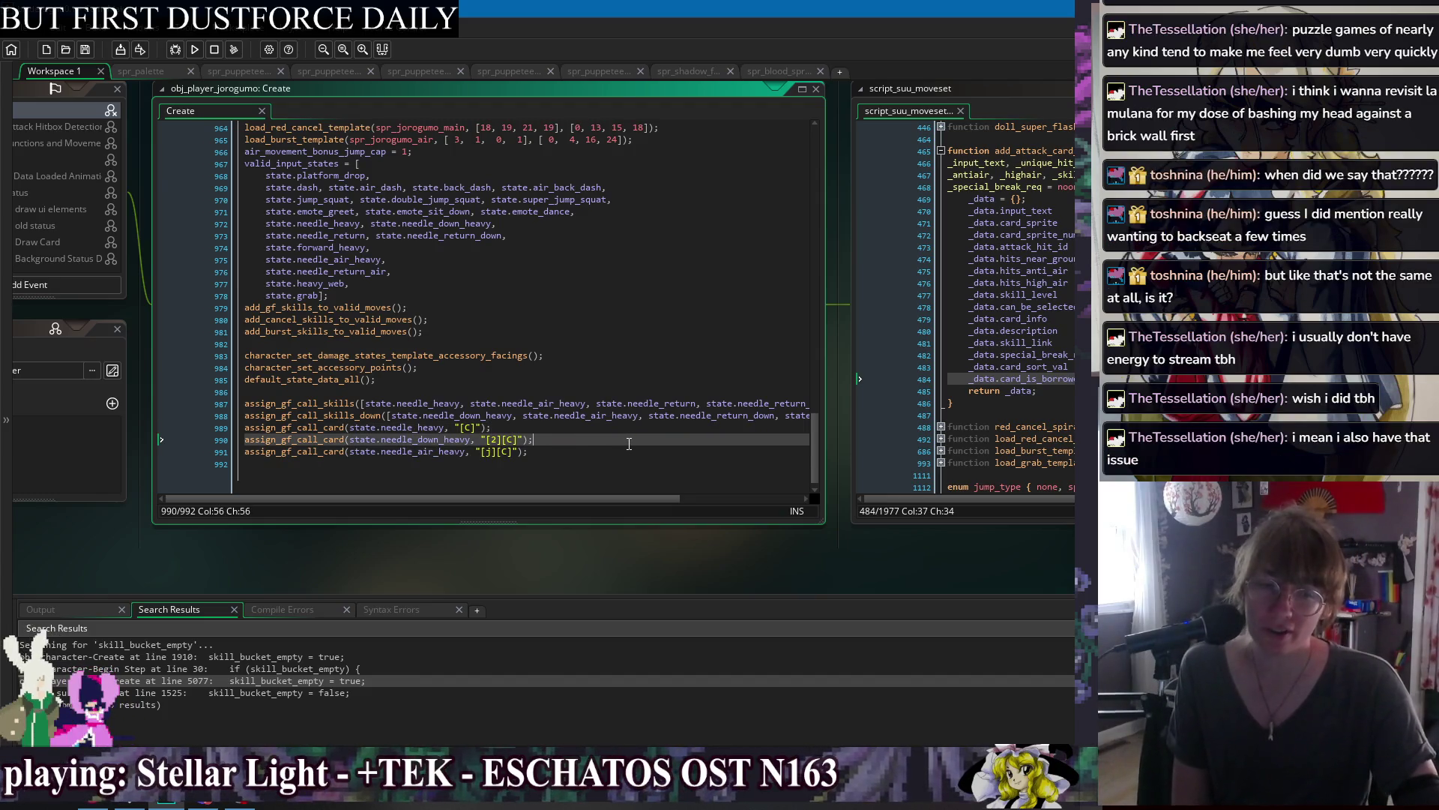
pyautogui.press('Up')
pyautogui.press('Down')
pyautogui.press('Down')
pyautogui.press('Up')
pyautogui.press('Up')
pyautogui.press('Down')
pyautogui.press('Down')
pyautogui.press('Down')
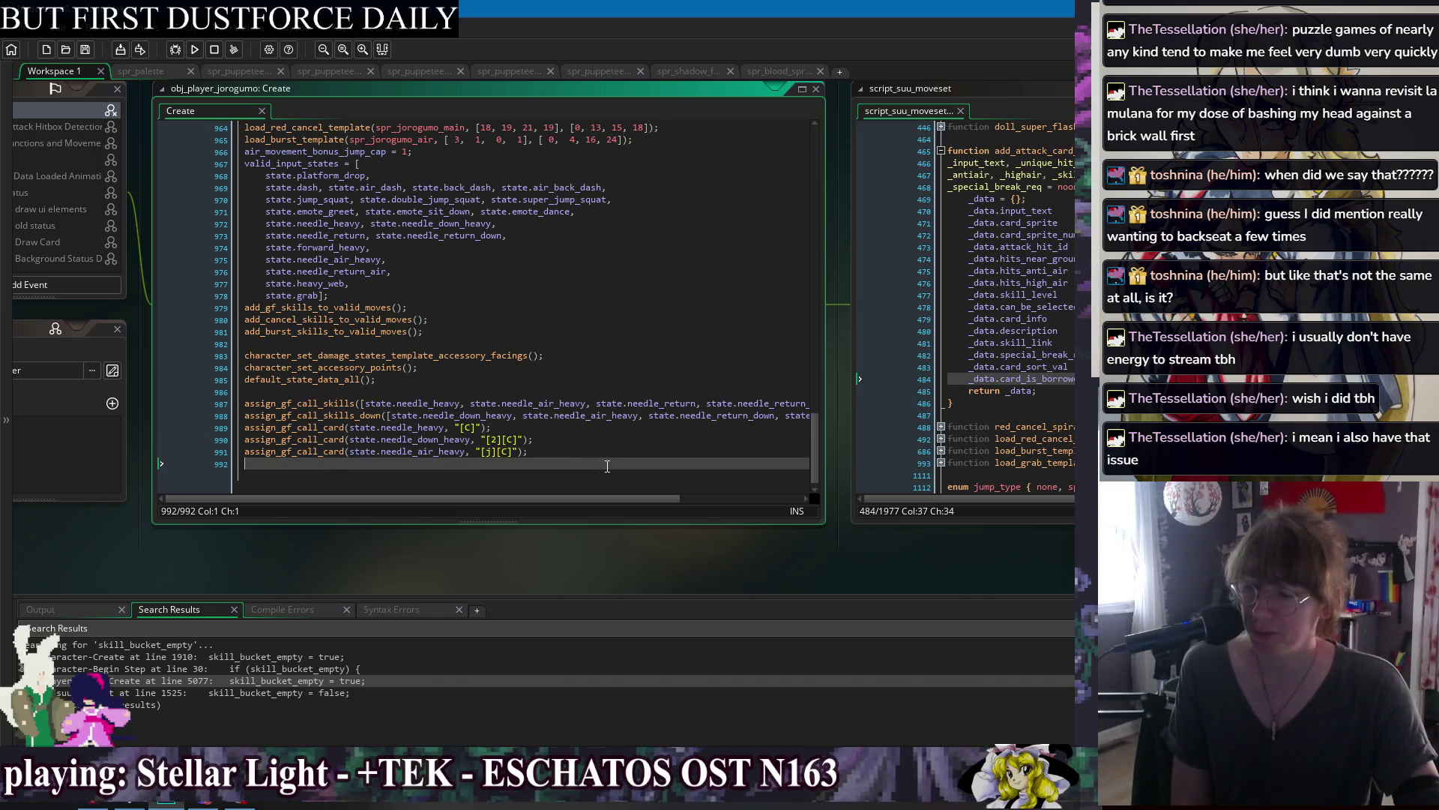
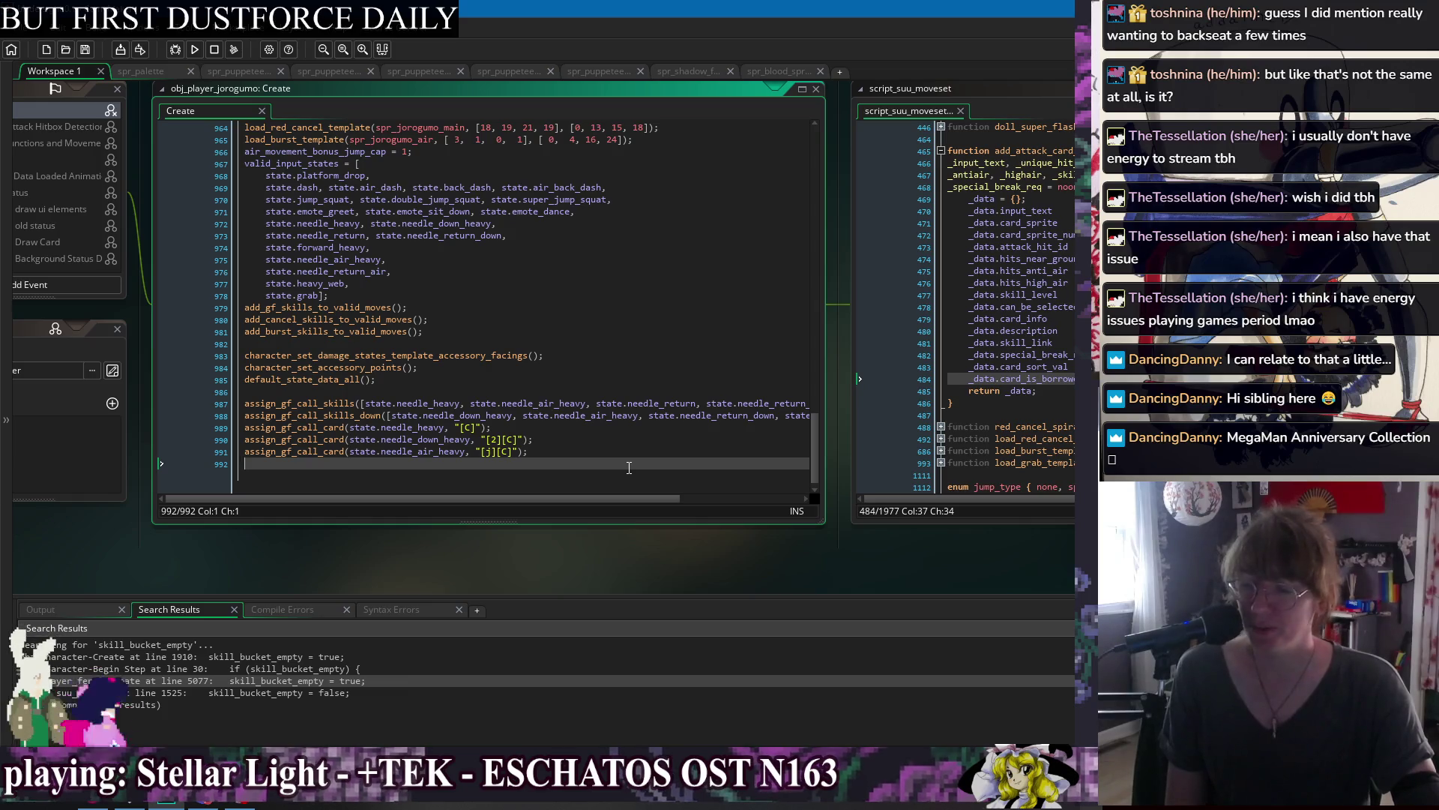
# Delete the _data.card_is_borrowed line from add_attack_card_data in script_suu_moveset.
pyautogui.click(693, 430)
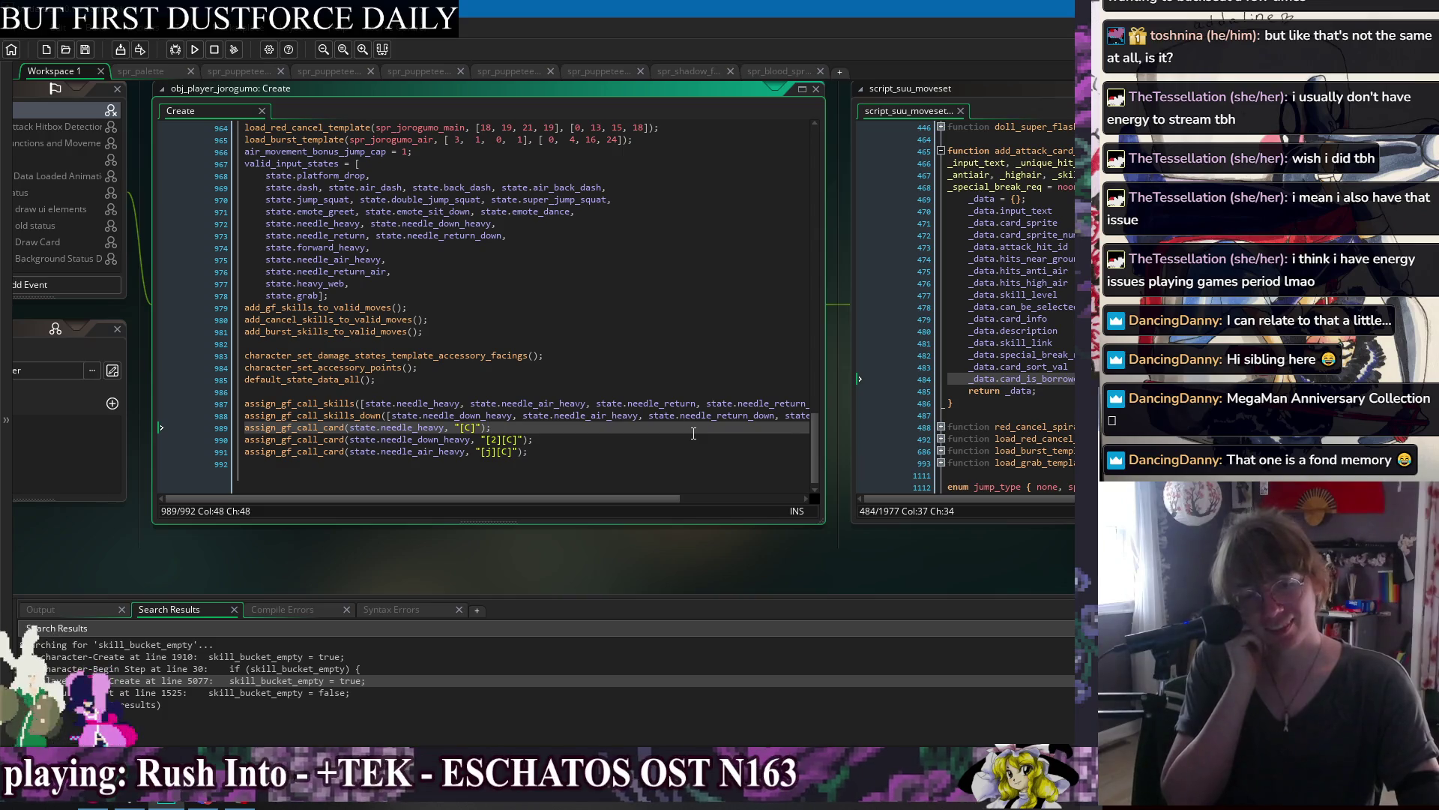
pyautogui.click(638, 461)
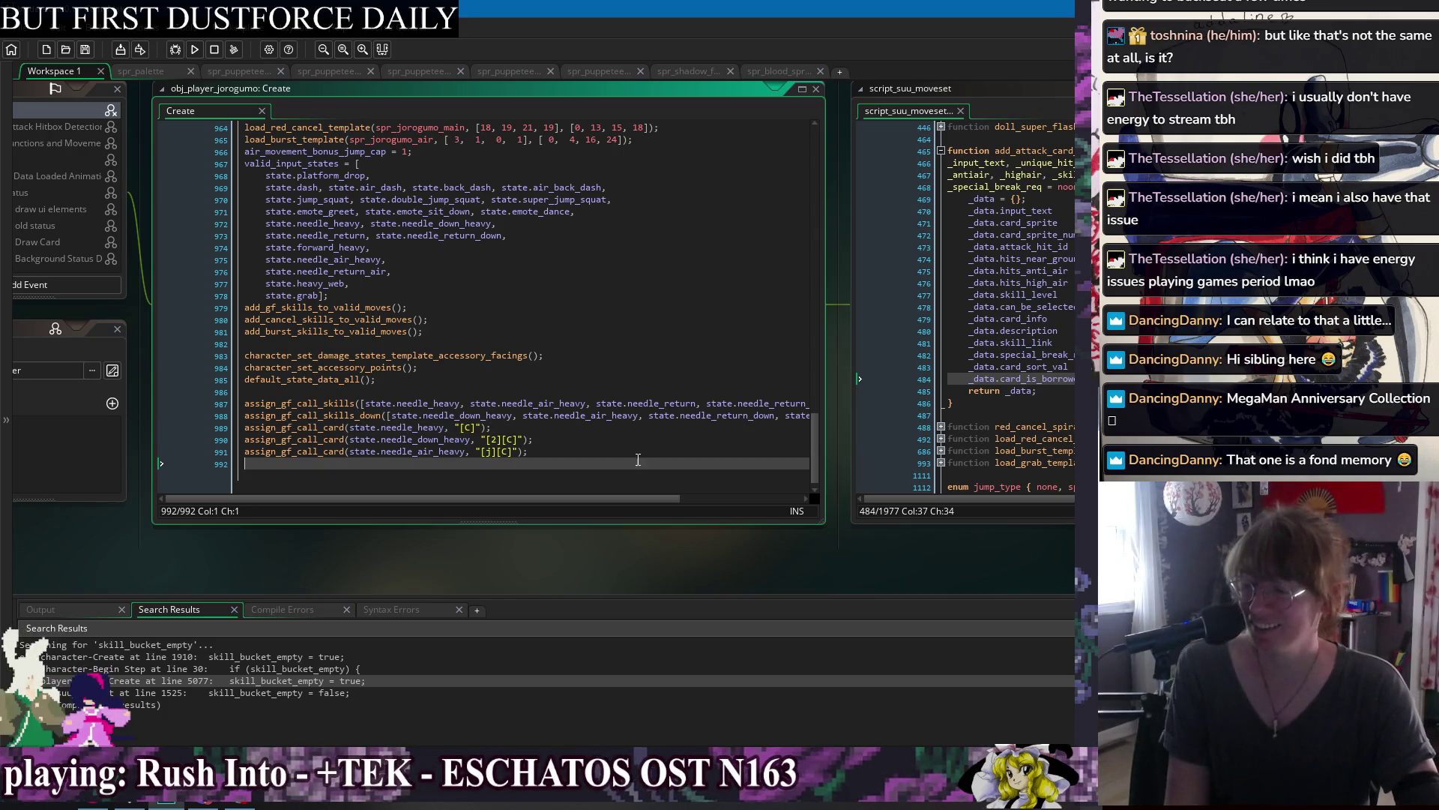
pyautogui.click(566, 427)
pyautogui.click(611, 393)
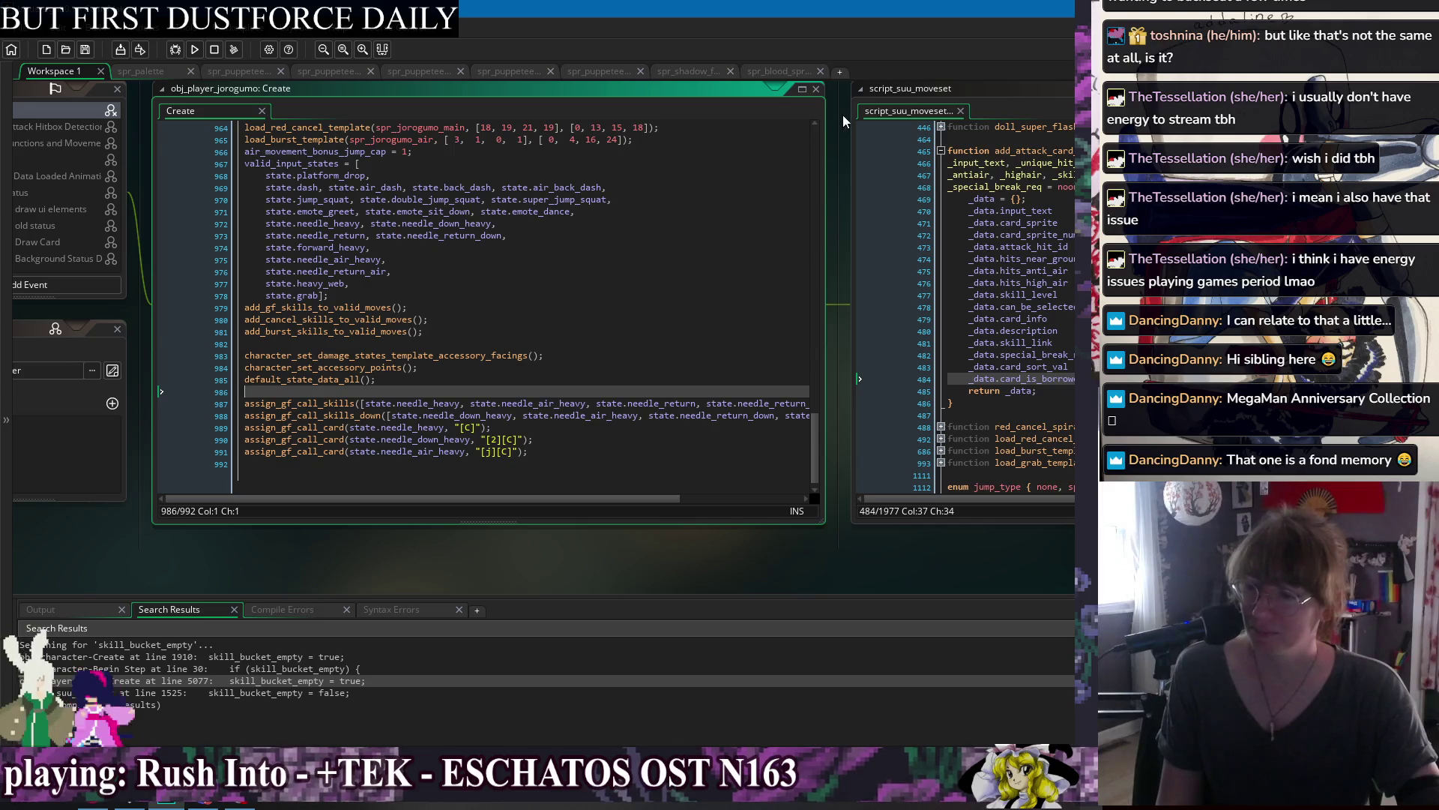
pyautogui.click(843, 114)
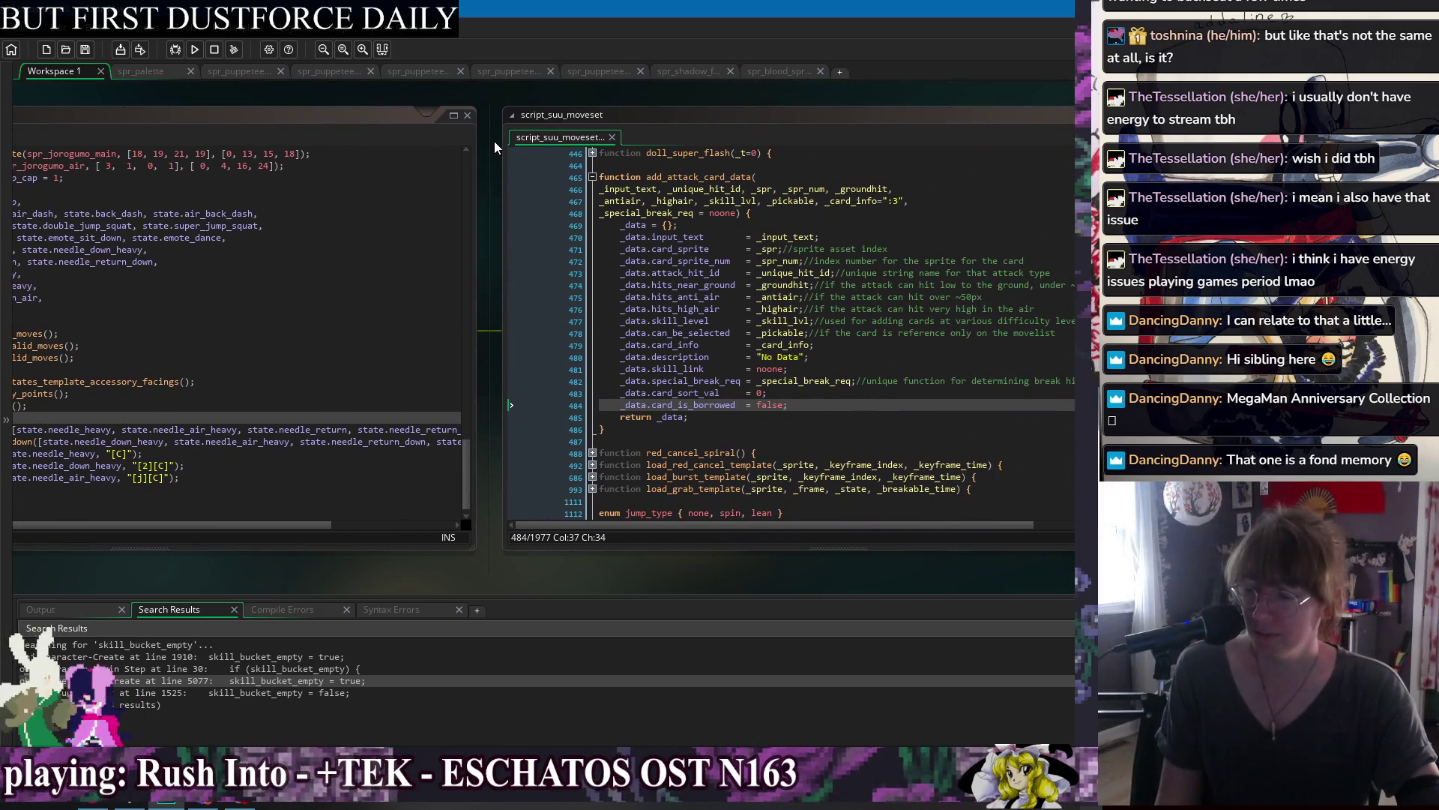
pyautogui.doubleClick(693, 405)
pyautogui.click(802, 407)
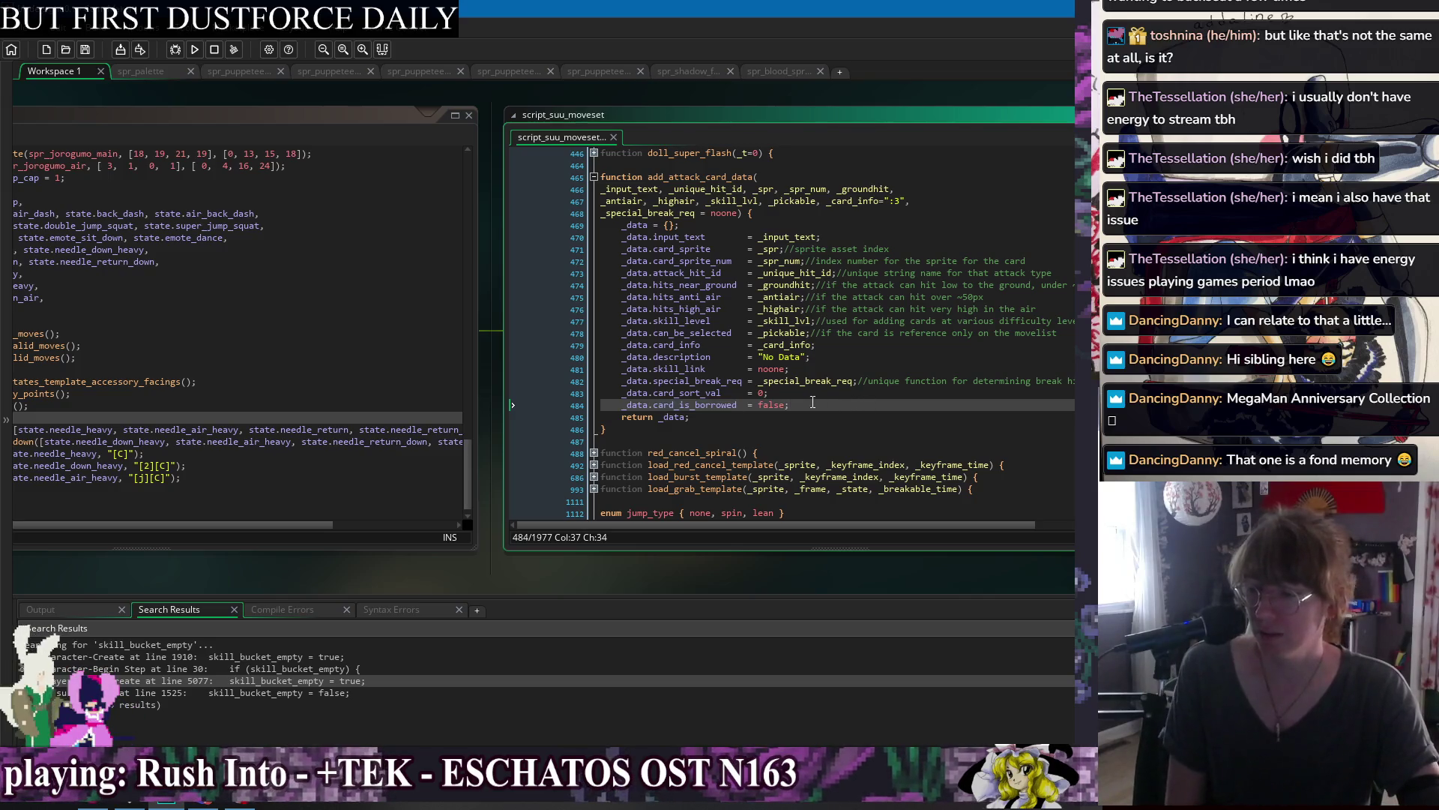
pyautogui.hotkey('ctrl', 'd')
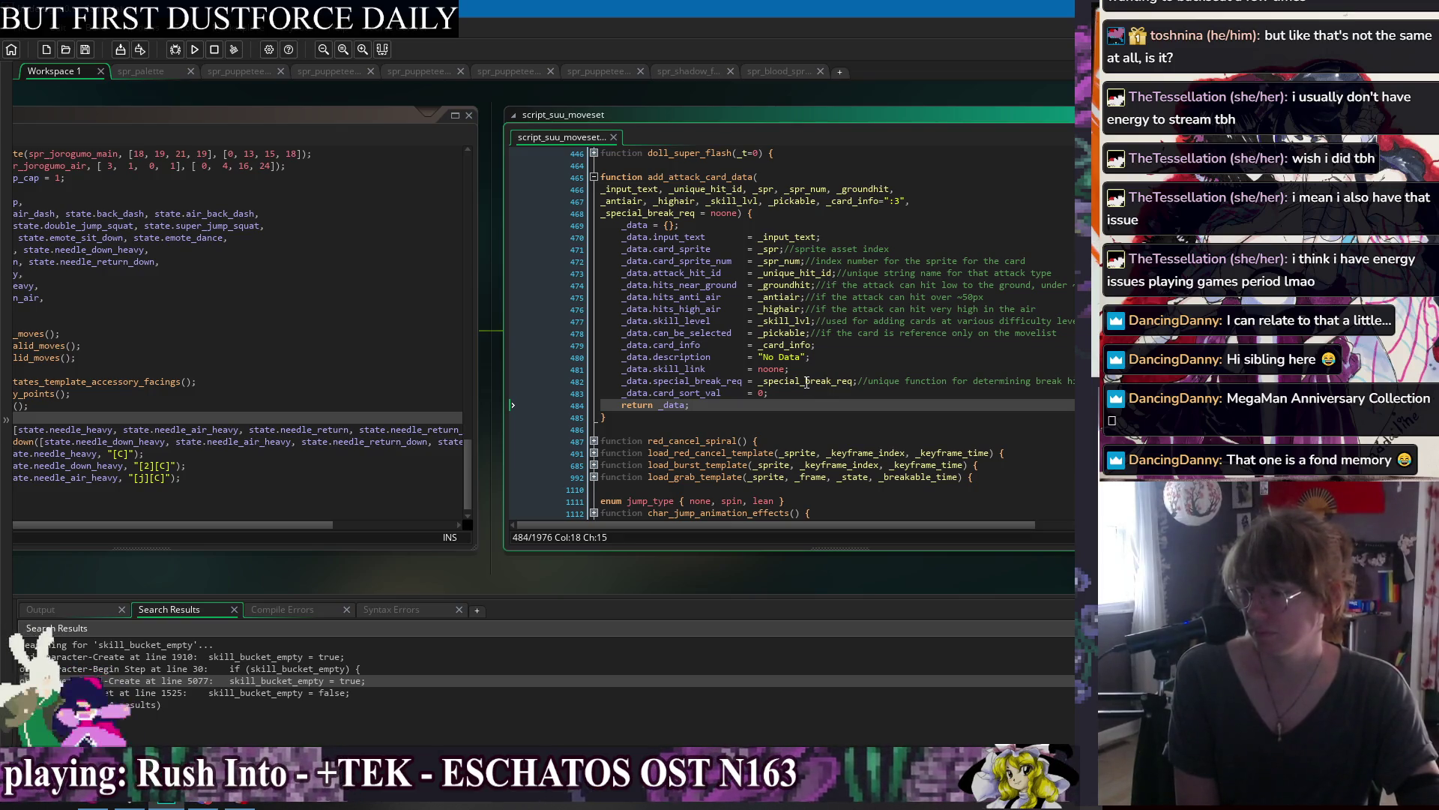
# Add '_data.owner = id;' after the card_sort_val line and save the script.
pyautogui.click(806, 381)
pyautogui.click(827, 392)
pyautogui.press('Return')
pyautogui.write('_d')
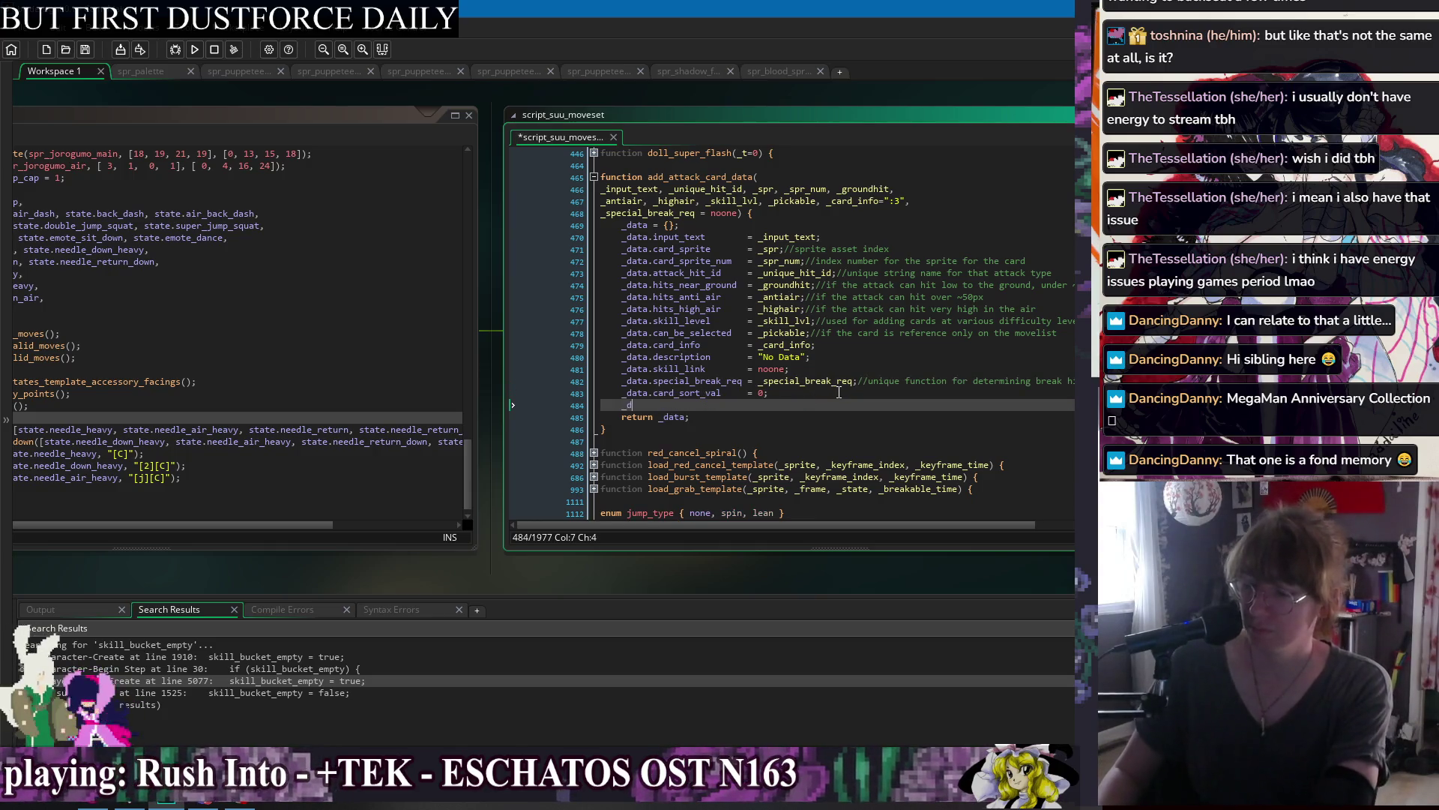
pyautogui.write('ata.owner')
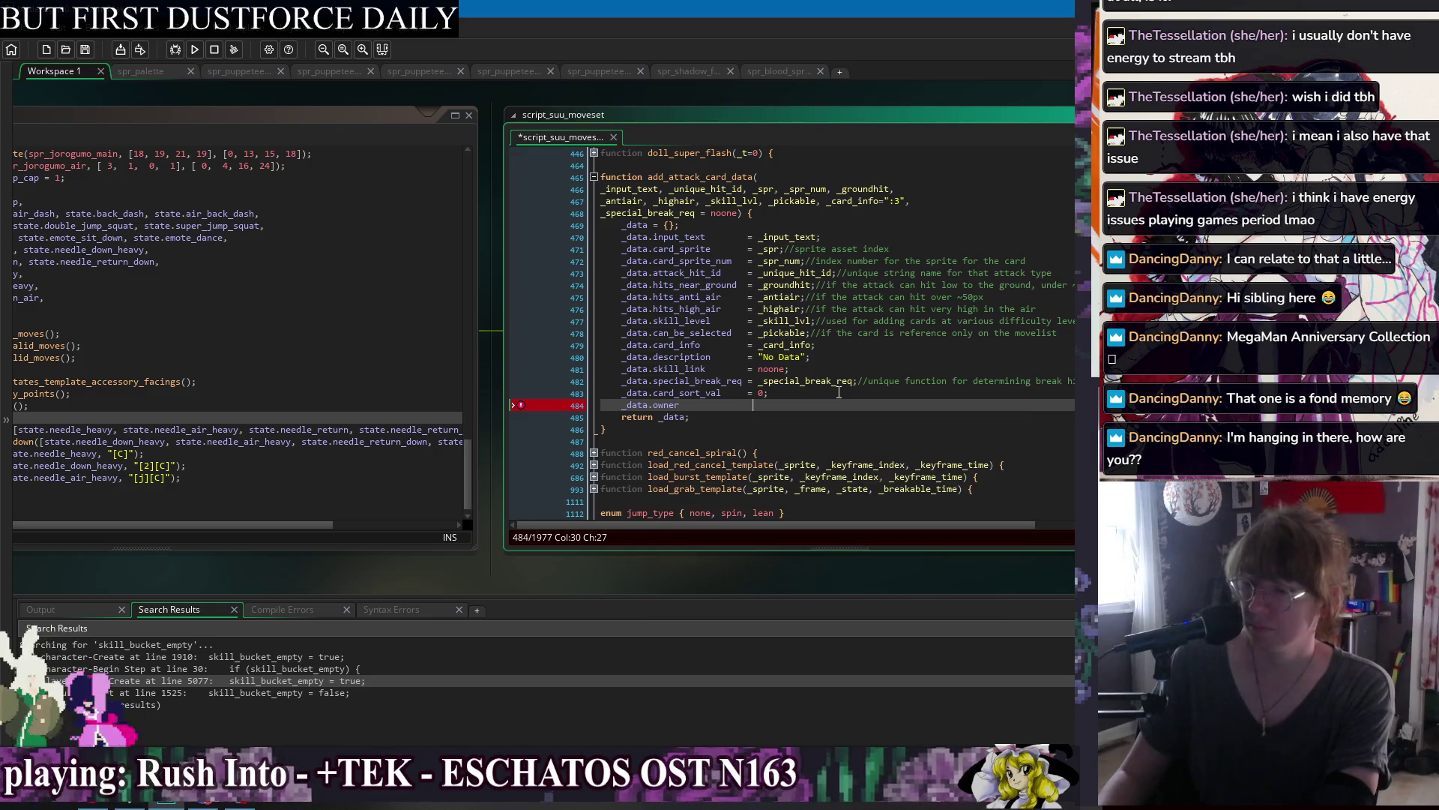
pyautogui.write('             = id;')
pyautogui.hotkey('ctrl', 's')
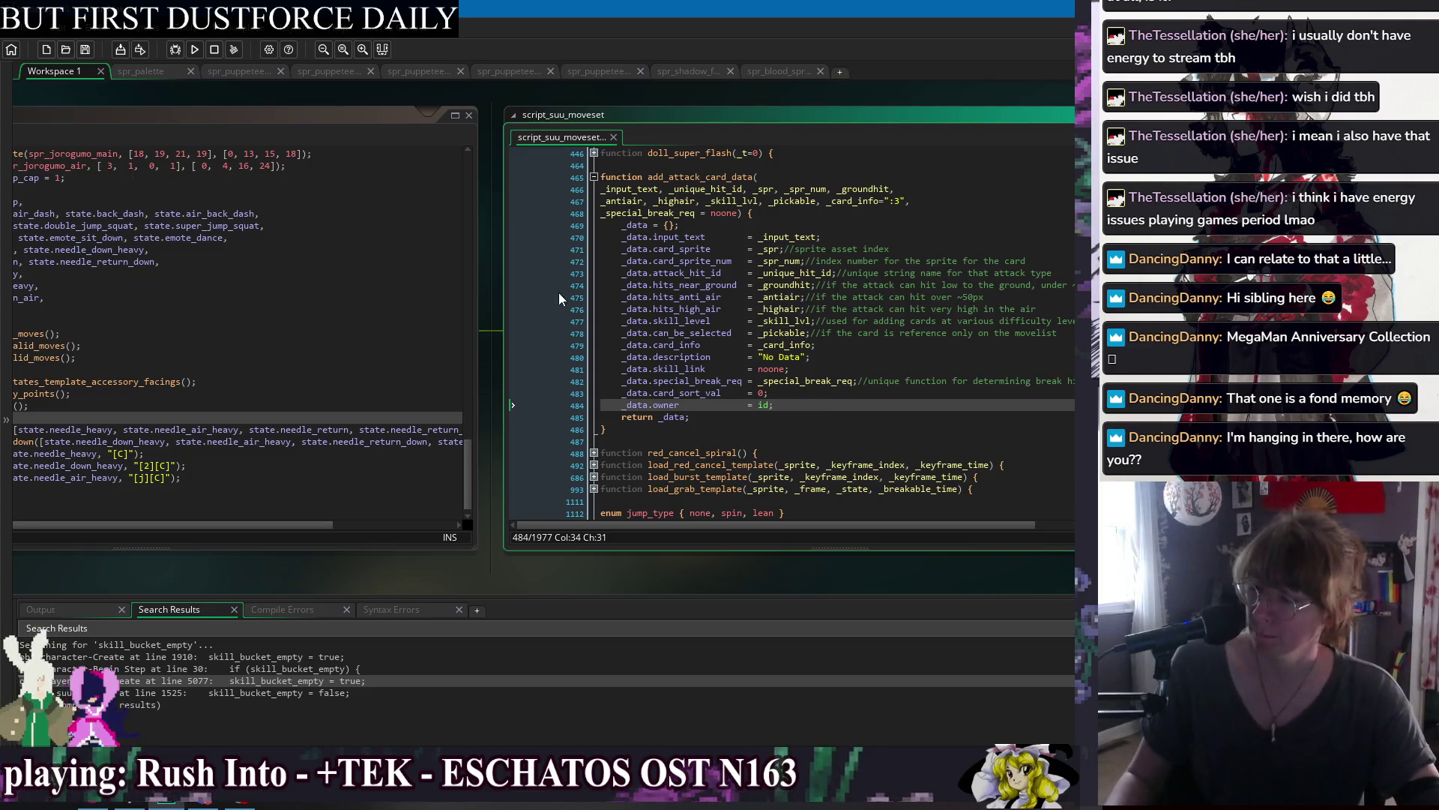
pyautogui.moveTo(496, 358)
pyautogui.mouseDown()
pyautogui.moveTo(772, 348)
pyautogui.moveTo(797, 361)
pyautogui.mouseUp()
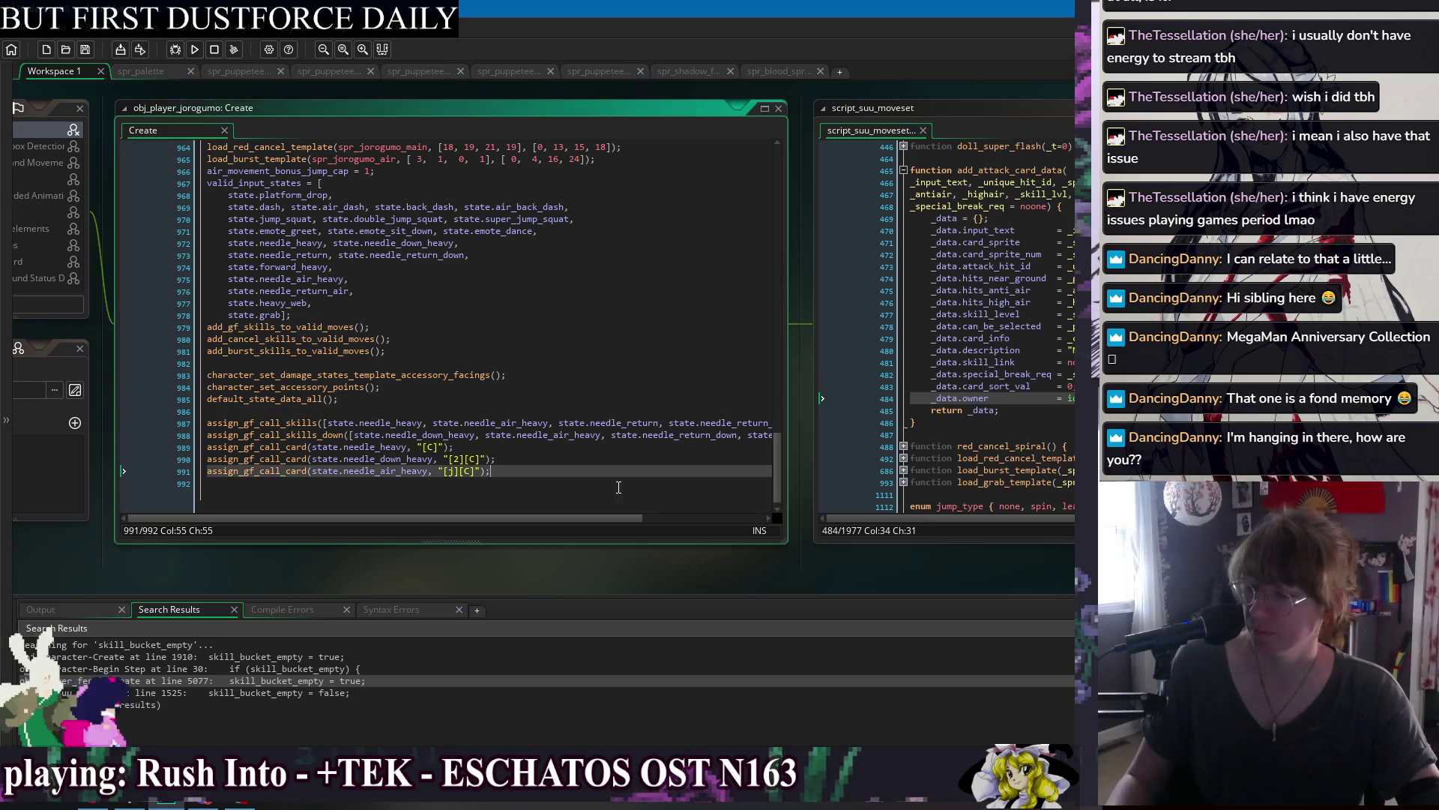
# Check the open windows list, then read through jorogumo's Create lines down to the gf call card assignments.
pyautogui.click(375, 495)
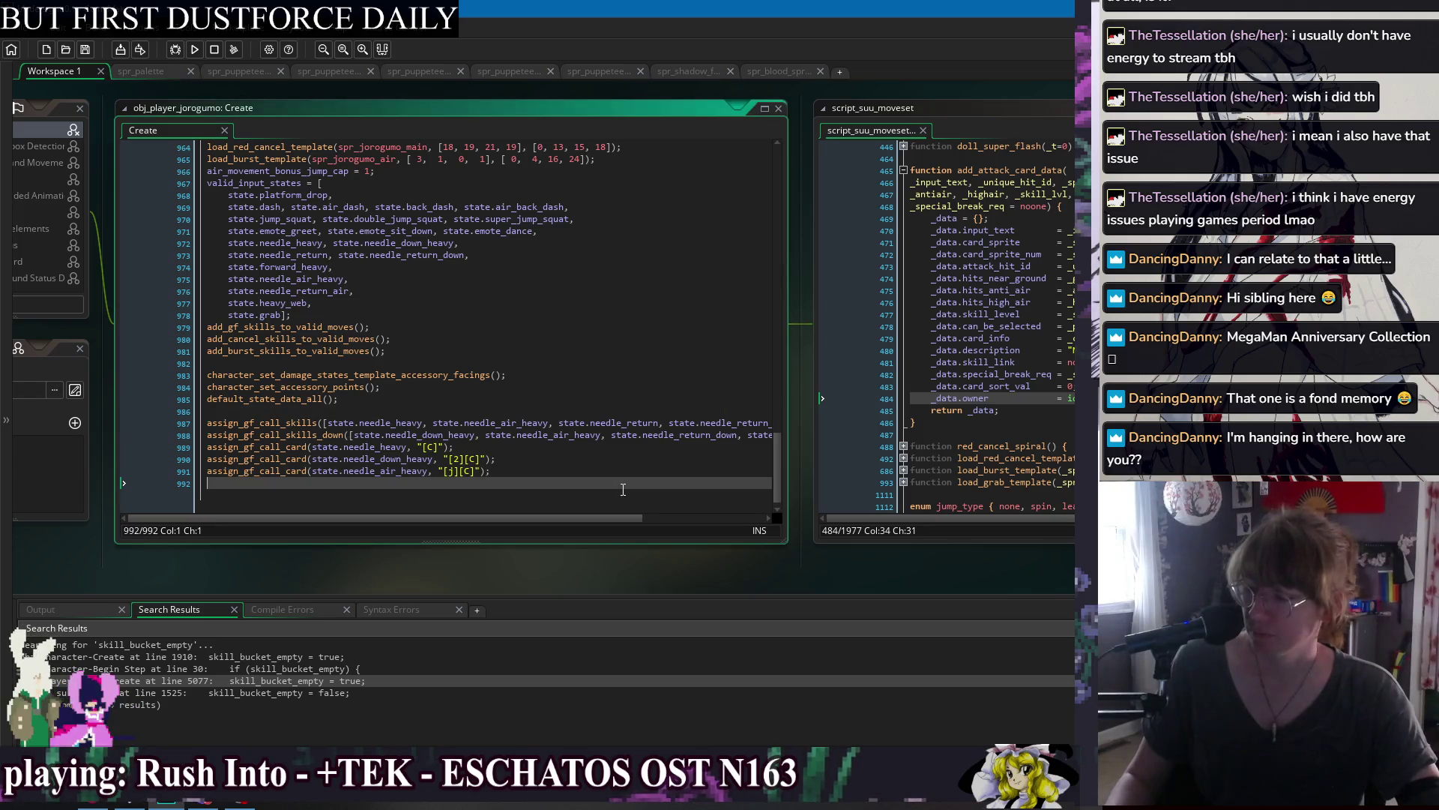
pyautogui.rightClick(311, 90)
pyautogui.moveTo(334, 113)
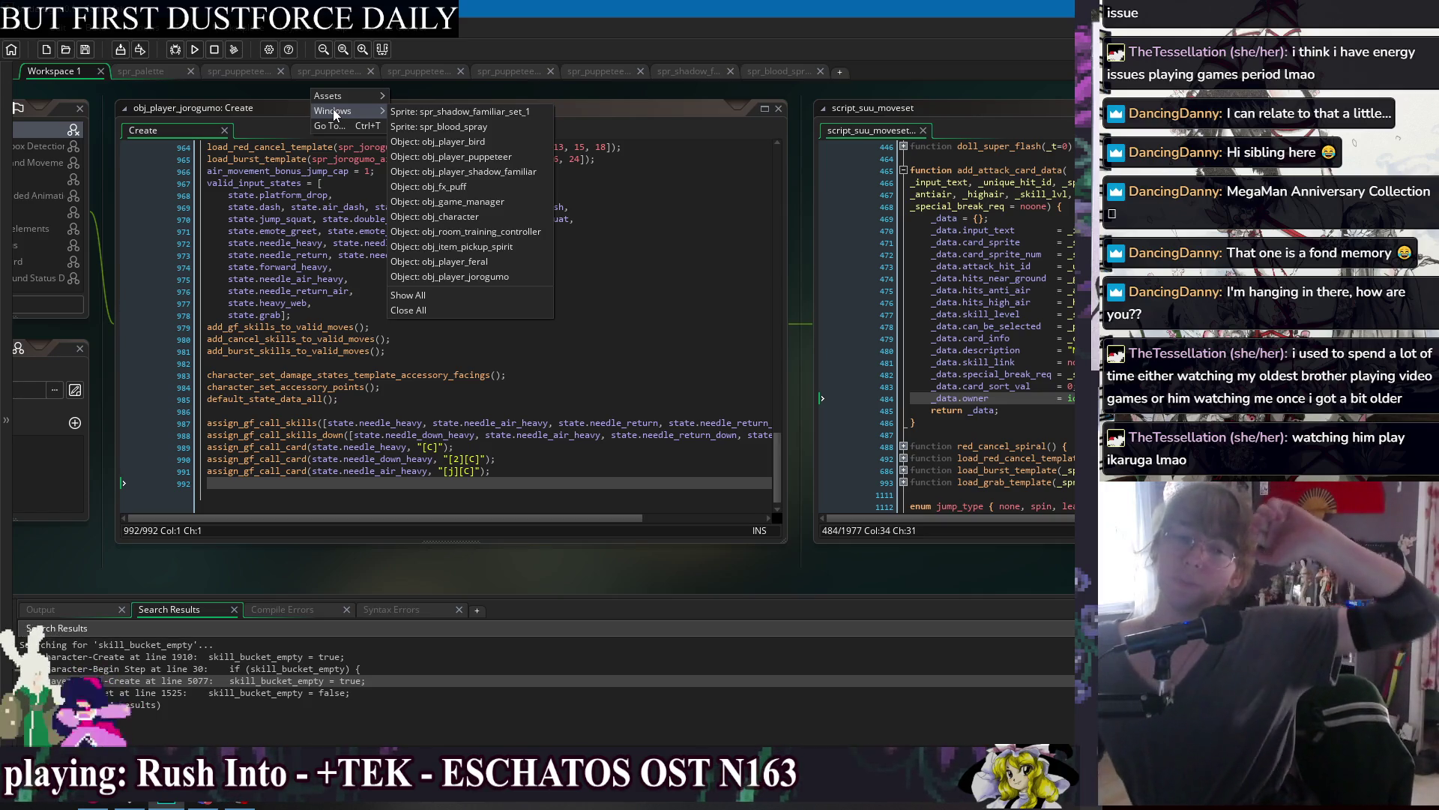
pyautogui.click(502, 330)
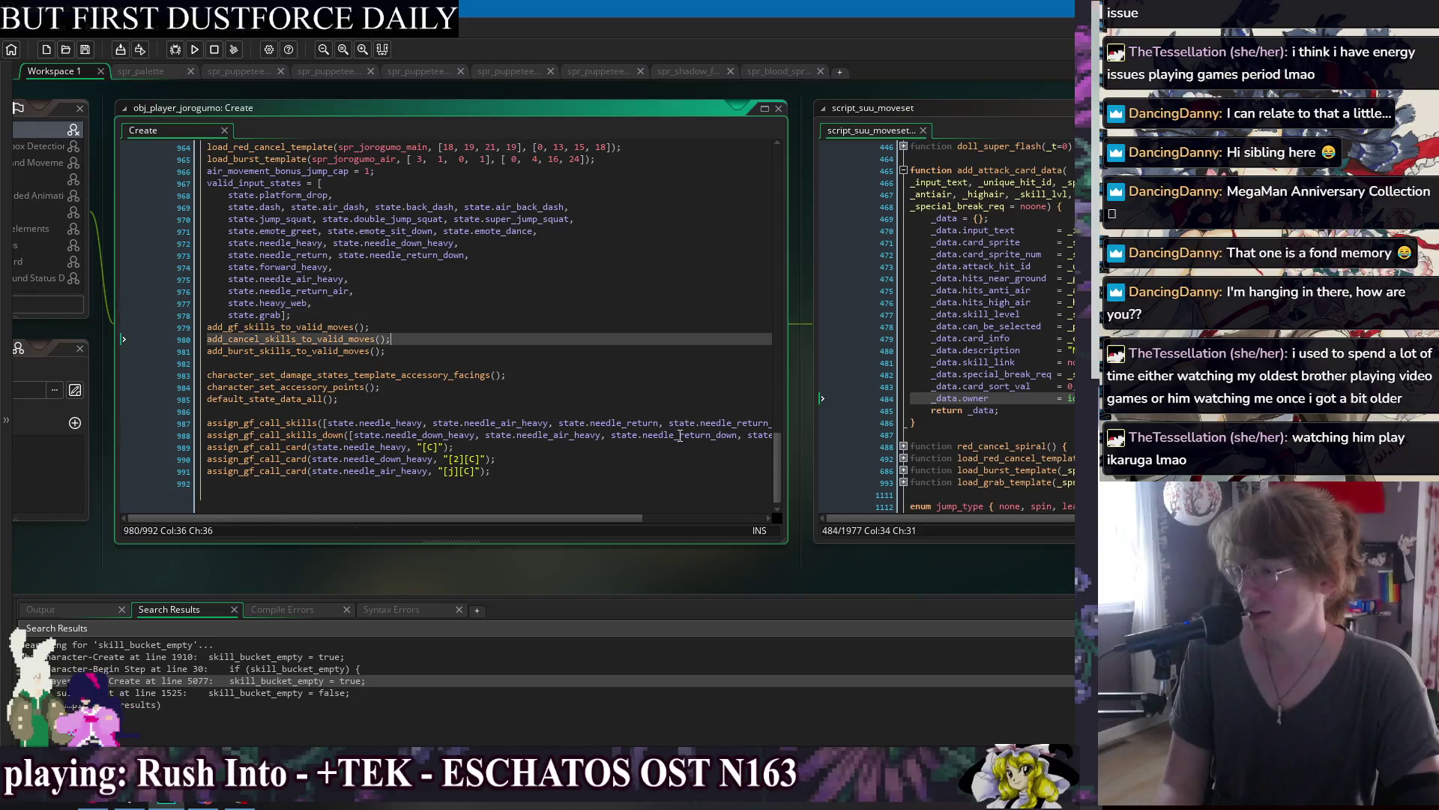
pyautogui.click(636, 175)
pyautogui.press('Down')
pyautogui.press('Down')
pyautogui.press('Down')
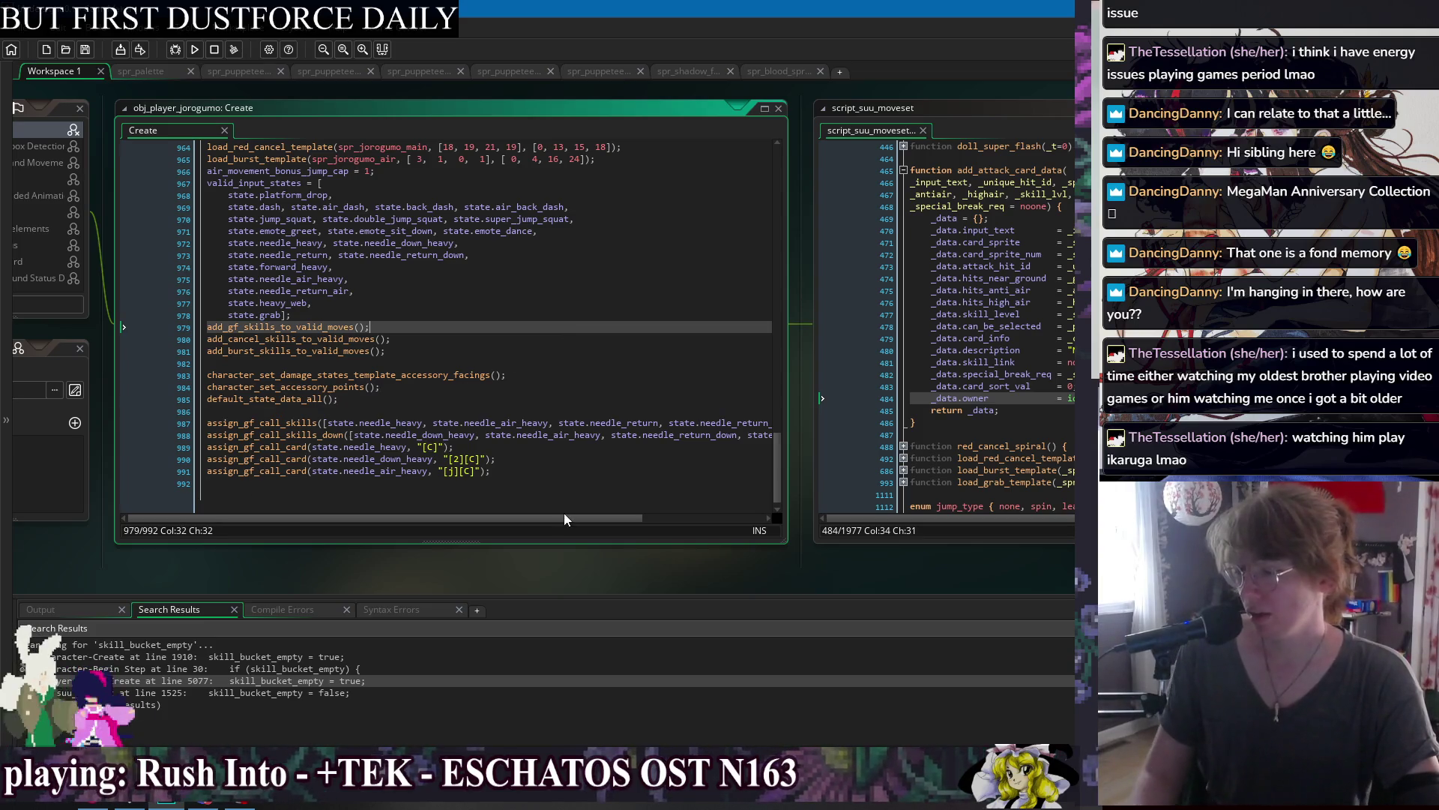
pyautogui.click(578, 473)
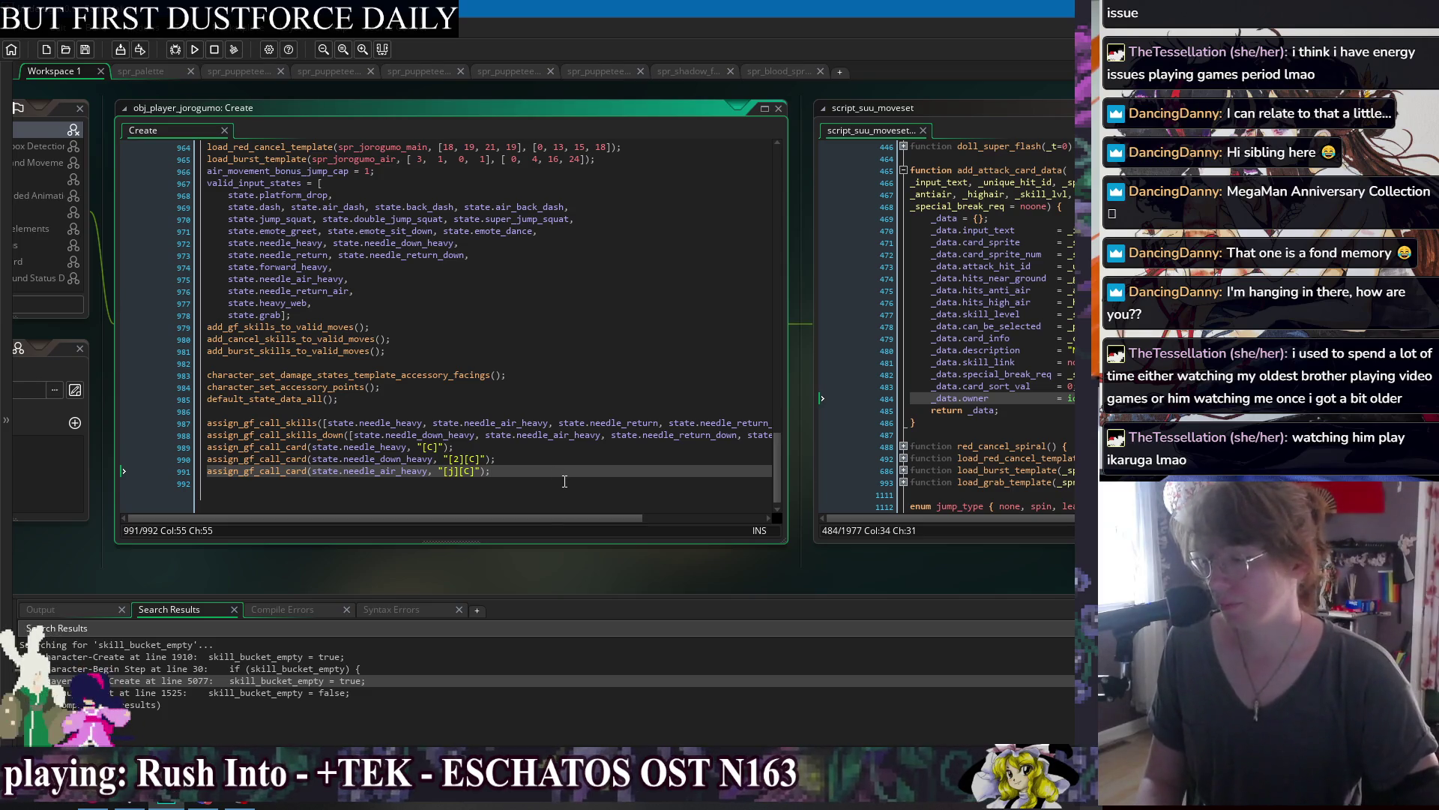
pyautogui.click(557, 482)
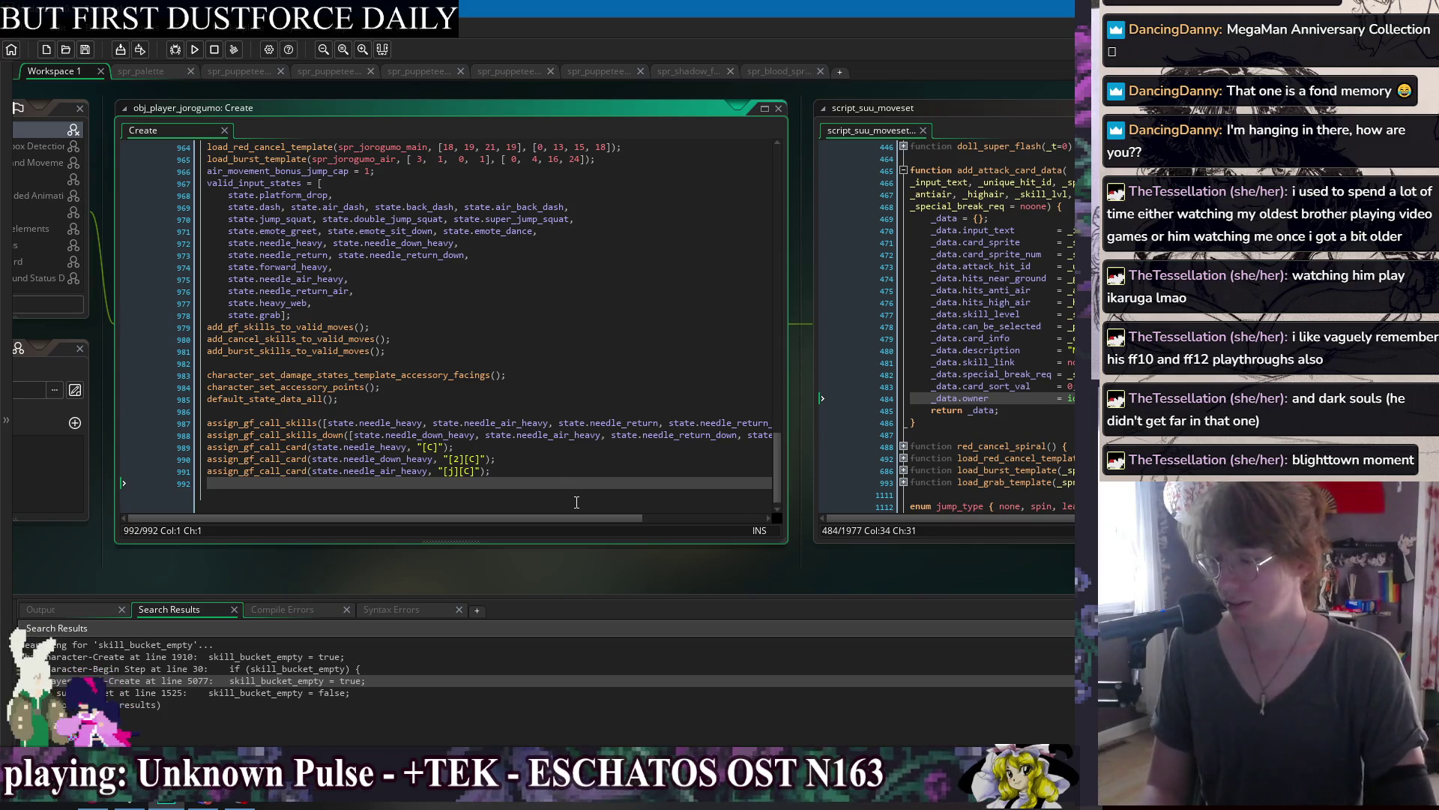
pyautogui.click(592, 462)
# Delete the empty last line 992 of jorogumo's Create code and save it.
pyautogui.press('Up')
pyautogui.press('Up')
pyautogui.press('Up')
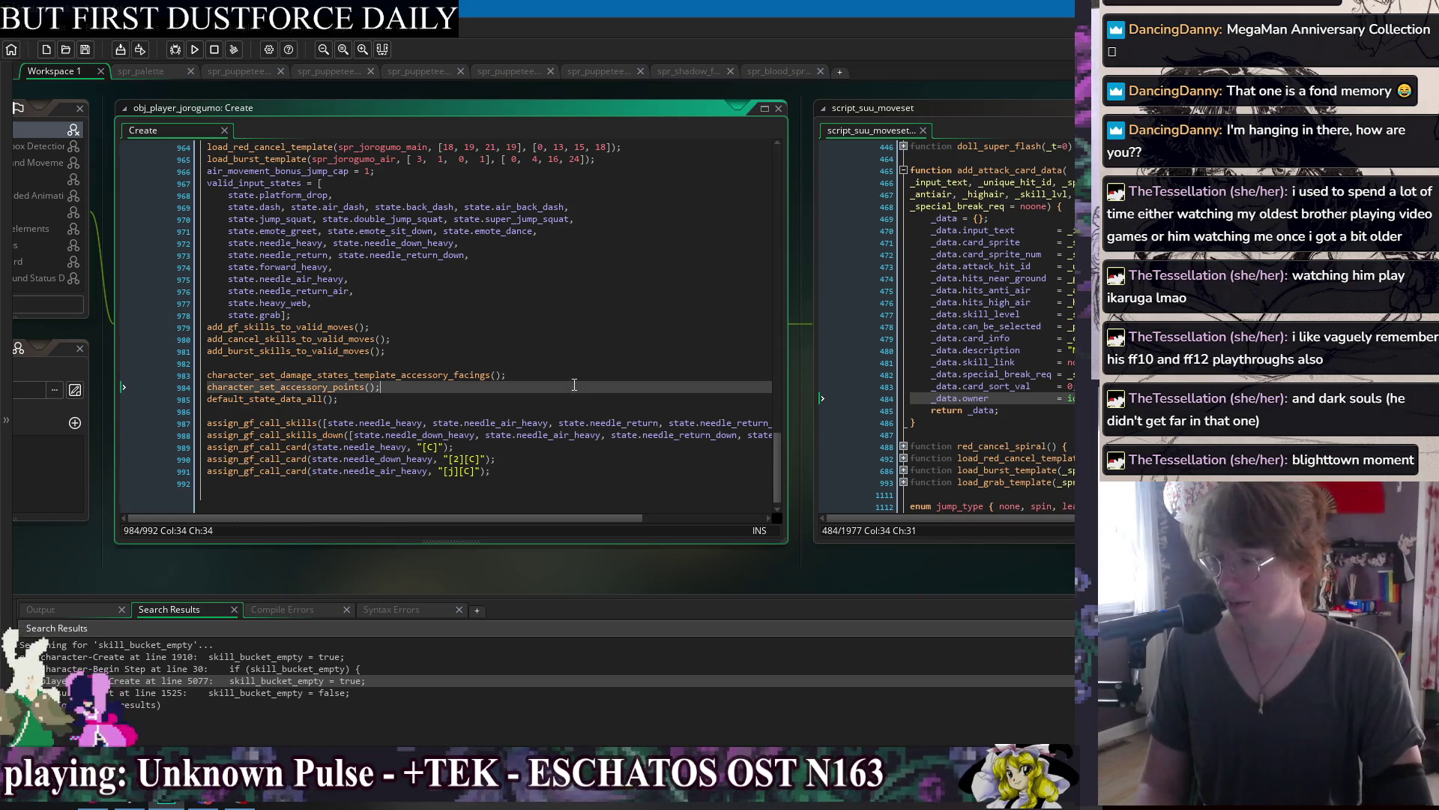
pyautogui.press('Down')
pyautogui.press('Down')
pyautogui.press('Down')
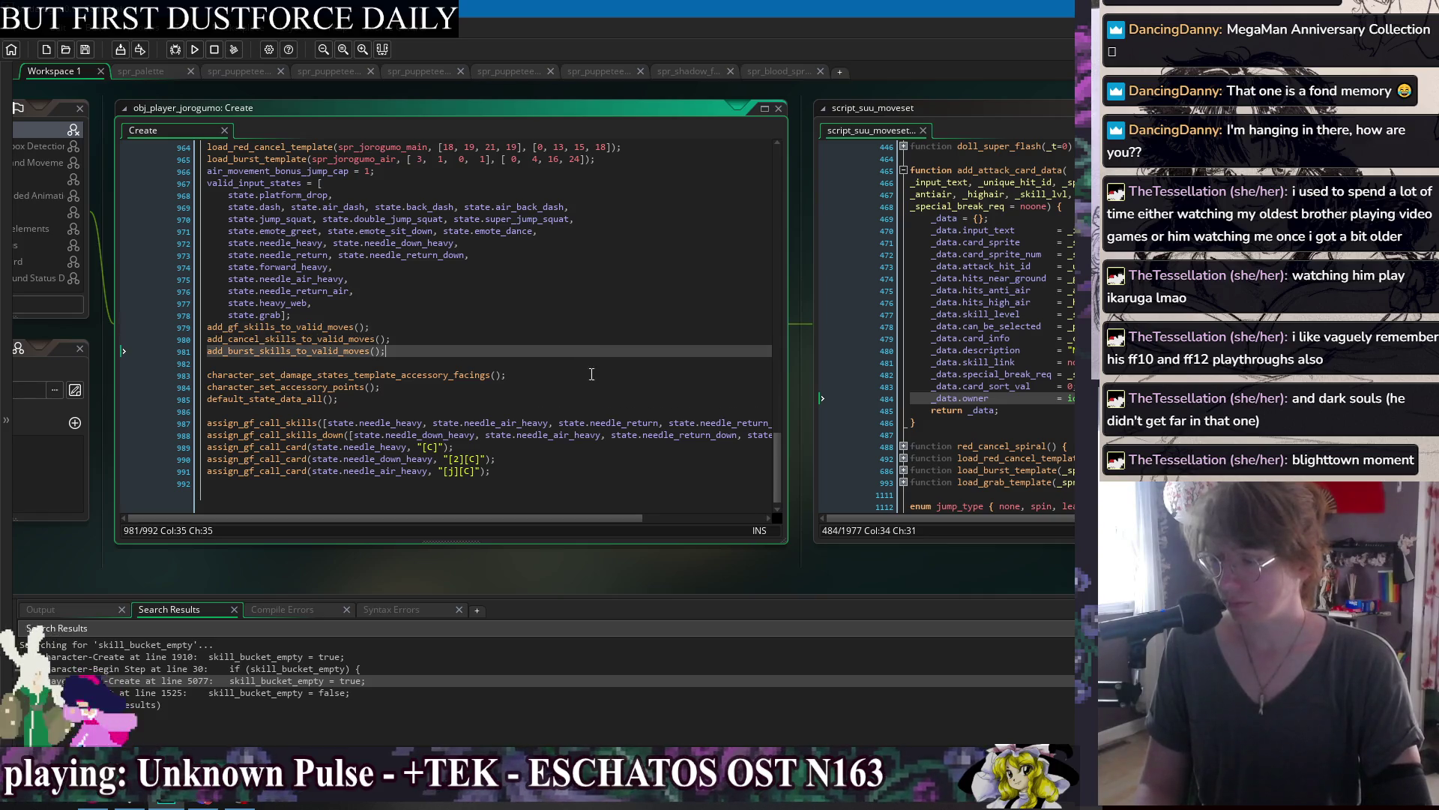
pyautogui.press('Down')
pyautogui.press('Down')
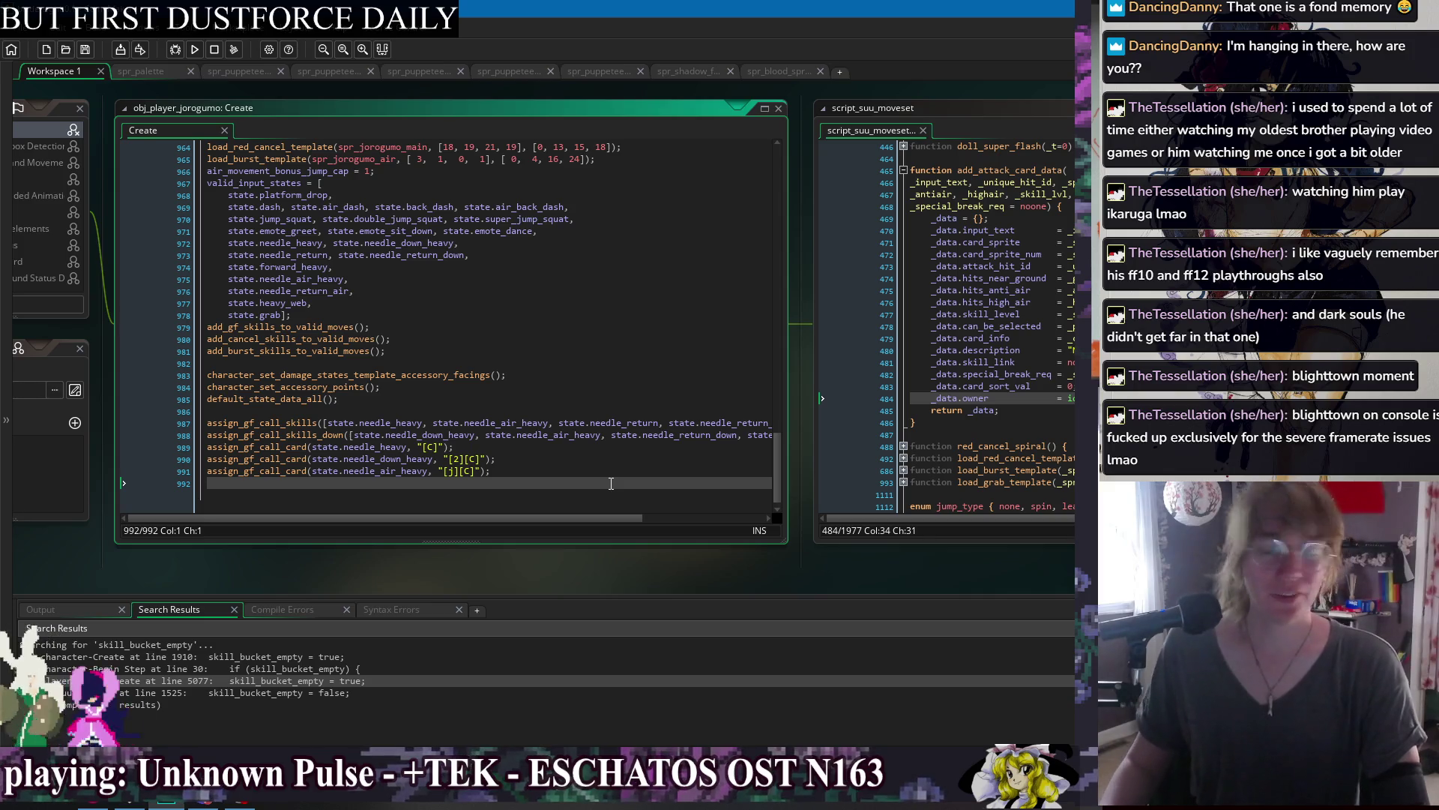
pyautogui.press('Up')
pyautogui.press('Up')
pyautogui.press('Up')
pyautogui.press('Down')
pyautogui.press('Down')
pyautogui.press('Down')
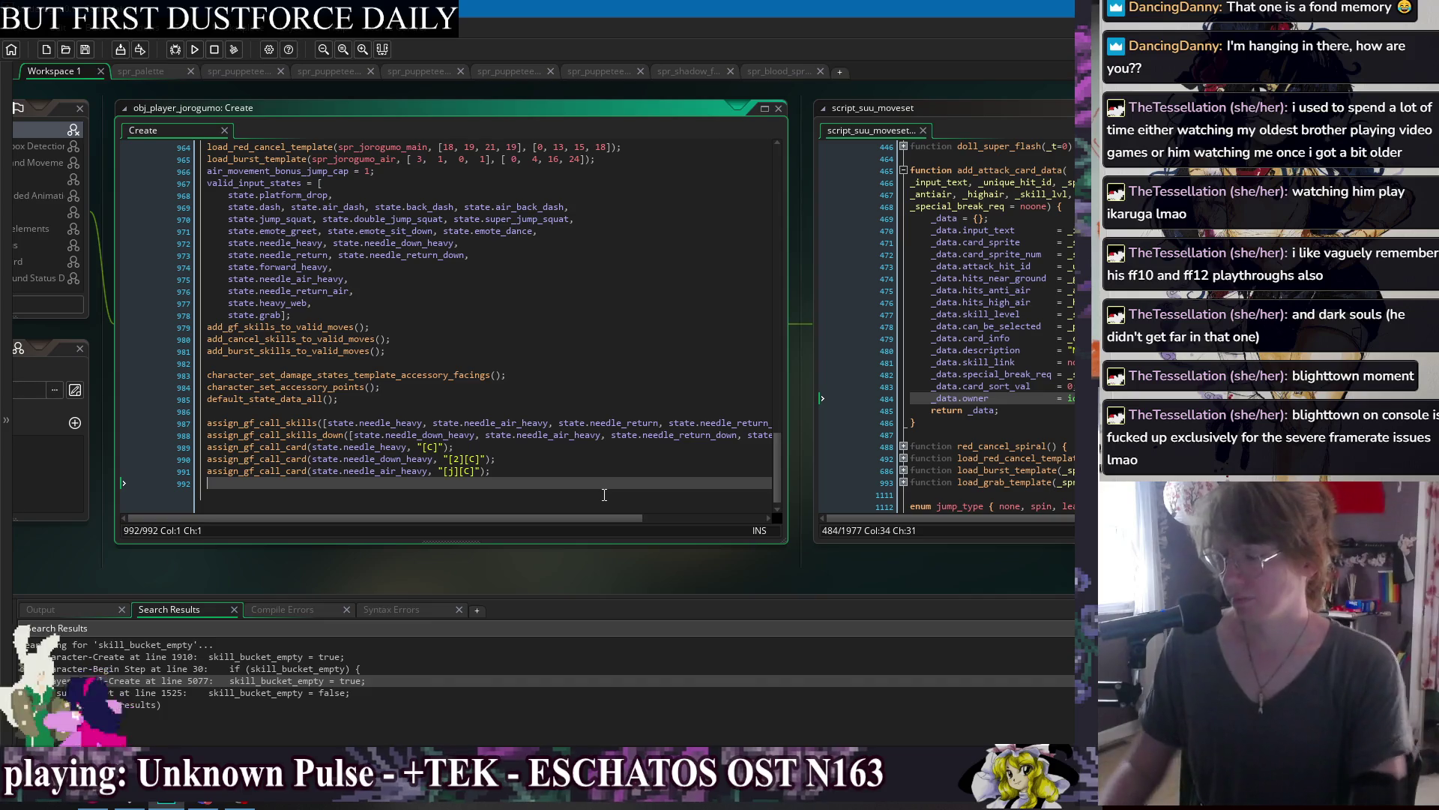
pyautogui.write('a')
pyautogui.press('BackSpace')
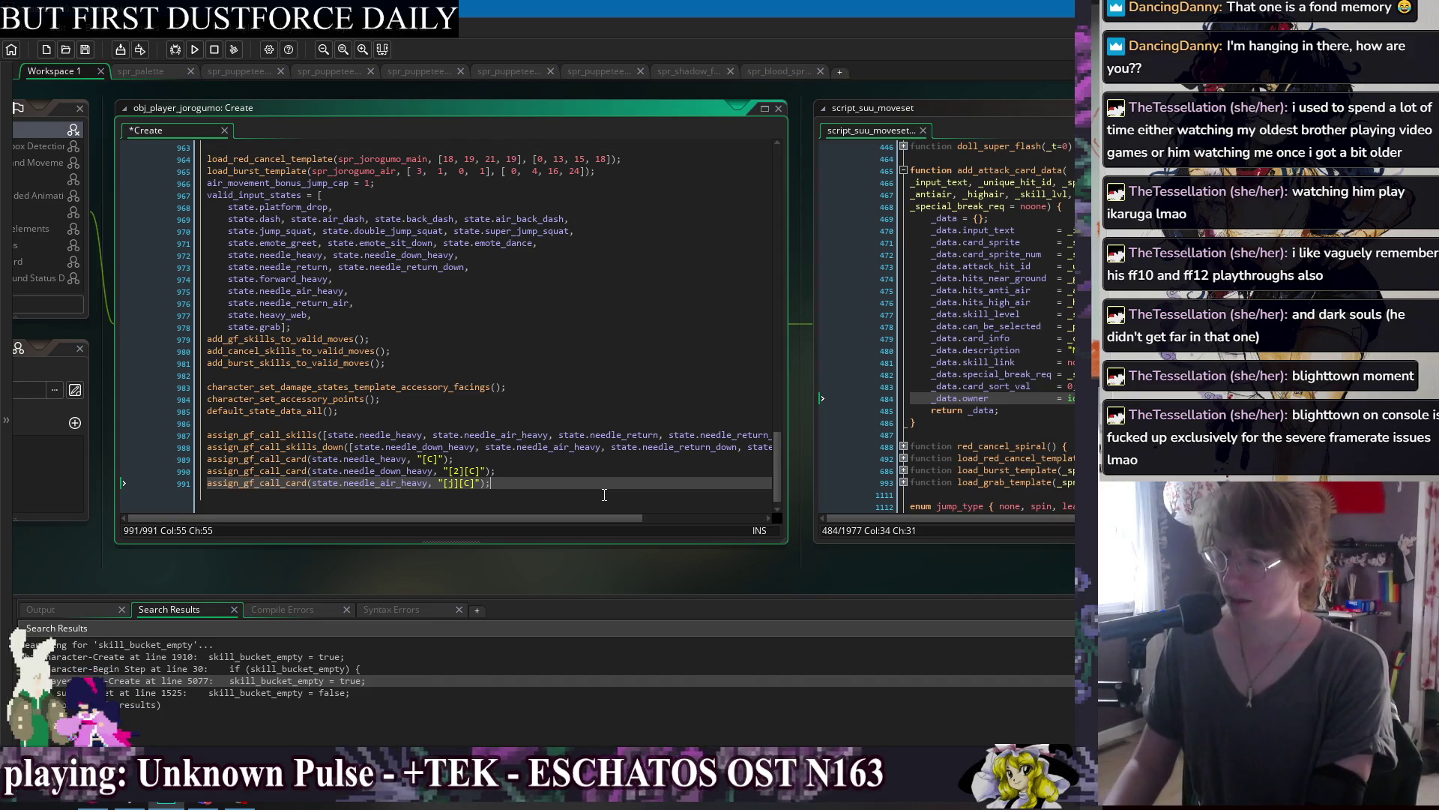
pyautogui.hotkey('ctrl', 's')
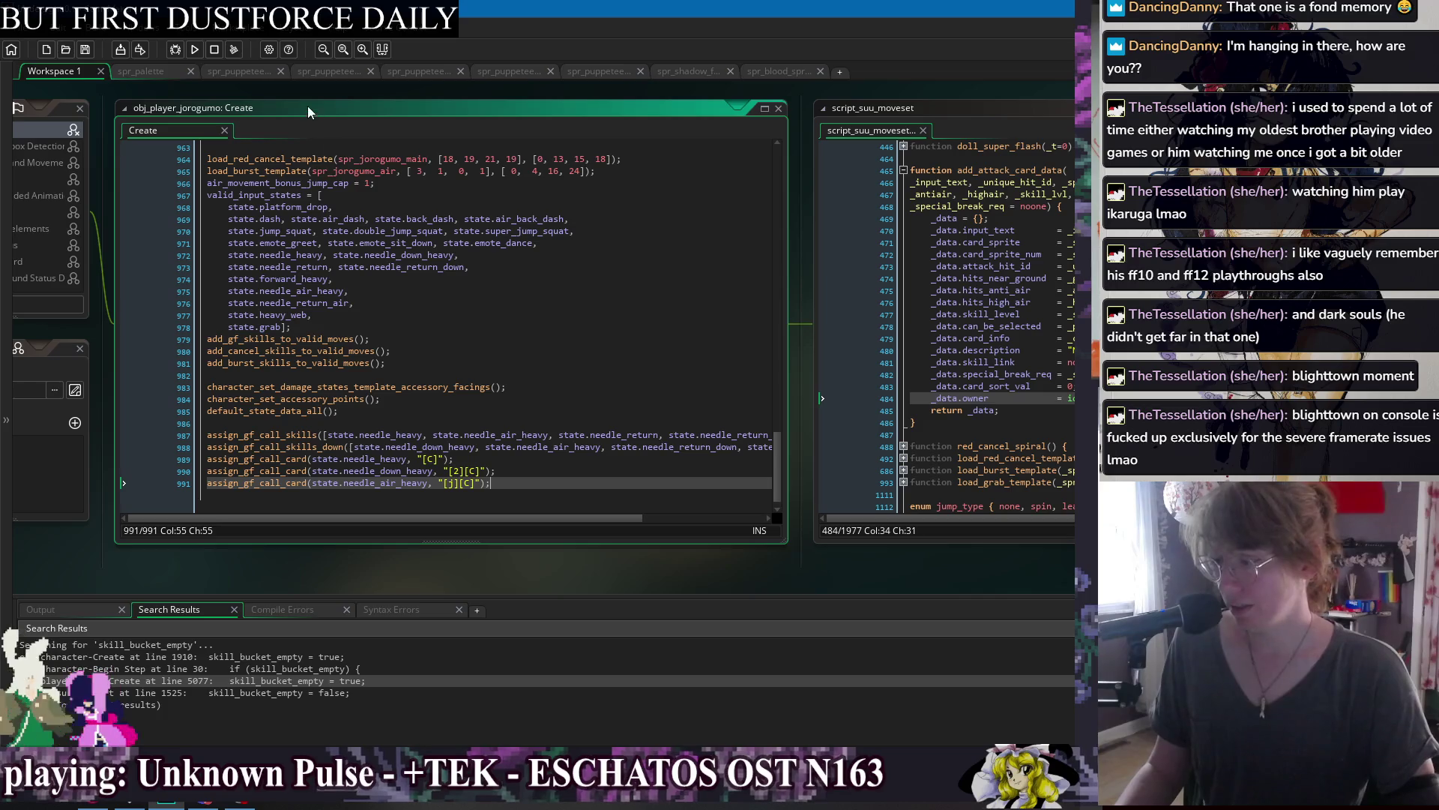
# Review the three assign_gf_call_card lines, then switch to obj_character's events code.
pyautogui.moveTo(512, 487)
pyautogui.mouseDown()
pyautogui.moveTo(172, 449)
pyautogui.moveTo(187, 461)
pyautogui.mouseUp()
pyautogui.click(482, 494)
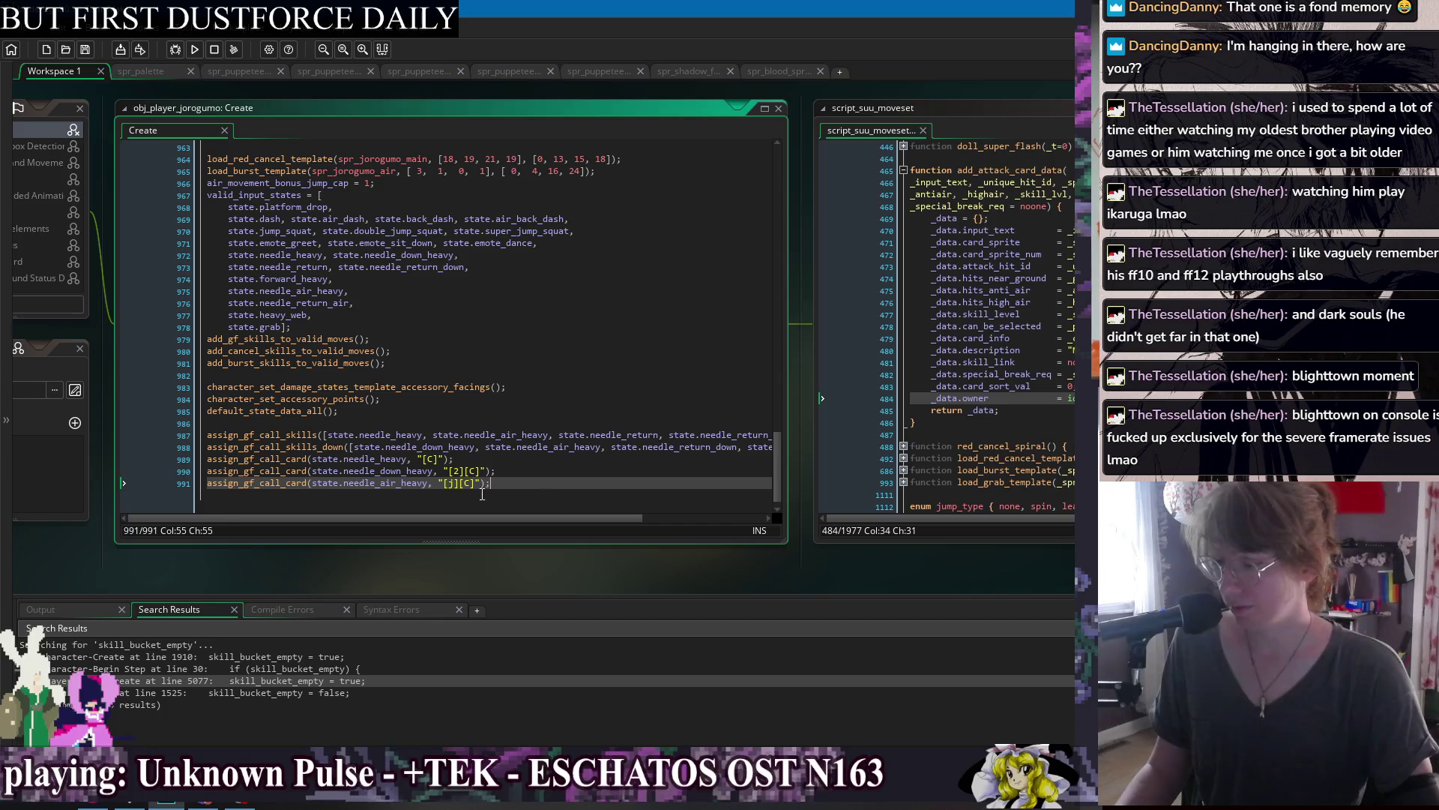
pyautogui.rightClick(395, 93)
pyautogui.moveTo(433, 112)
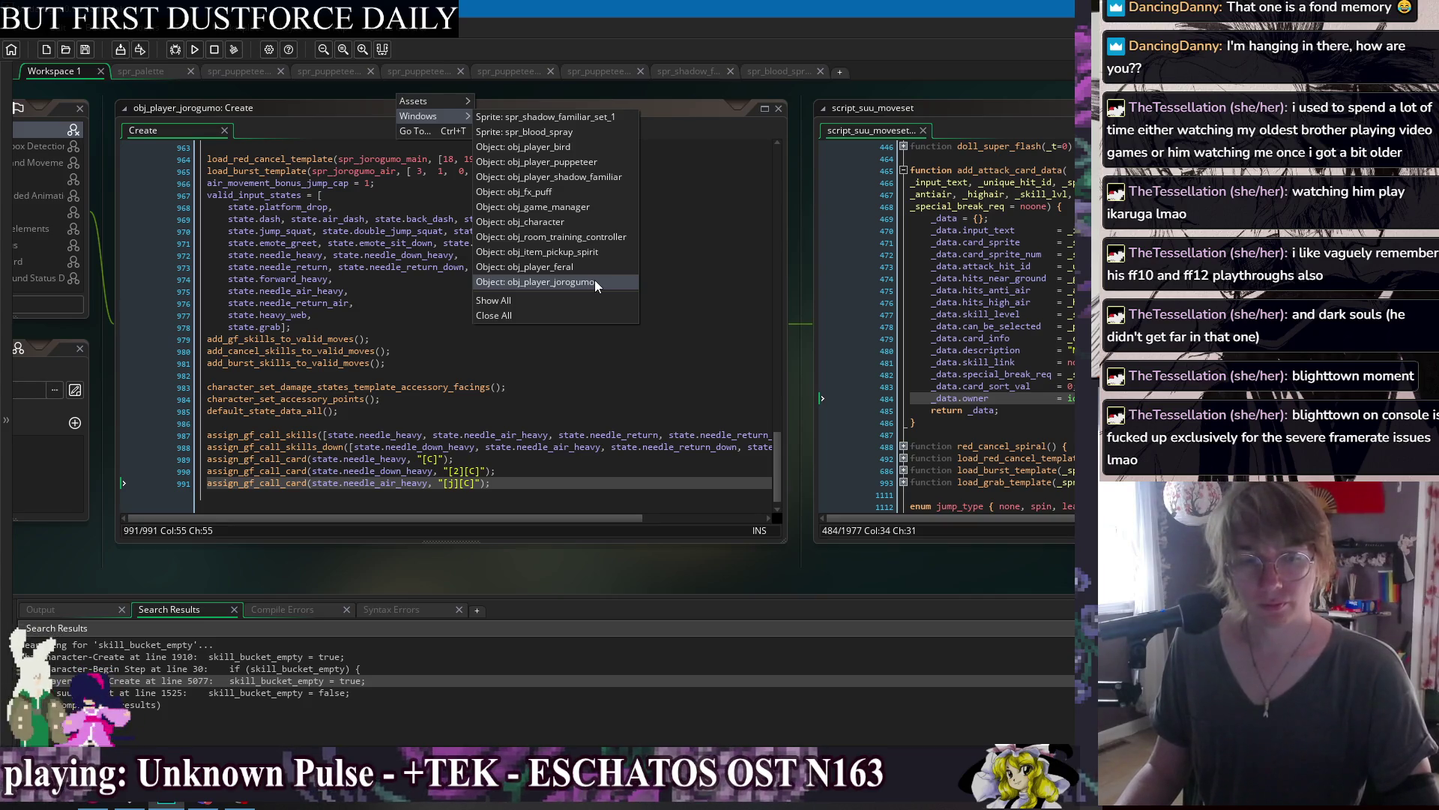
pyautogui.click(592, 207)
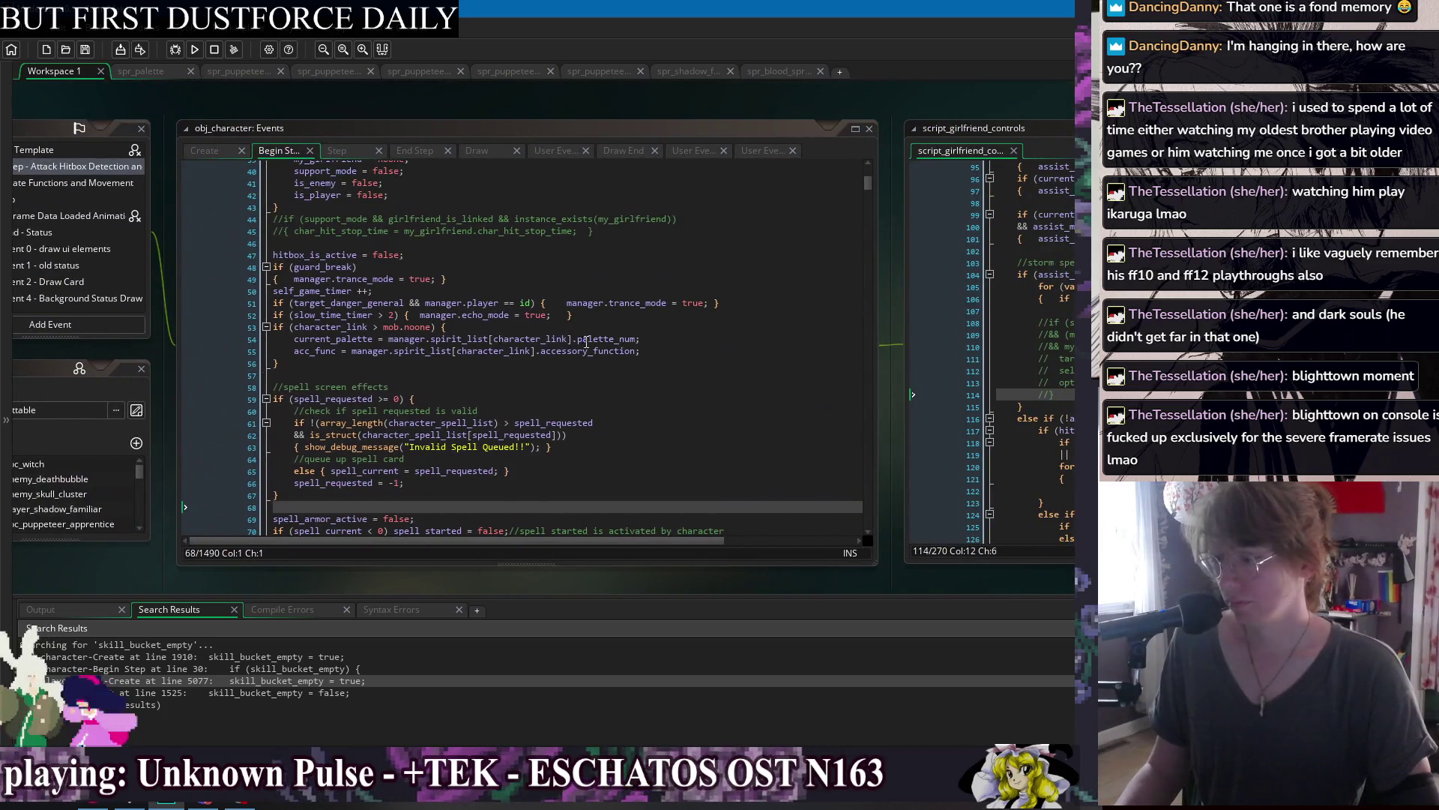
# Open character_snapshot_card_from_valid_inputs from Begin Step and unfold its function body.
pyautogui.scroll(-2, 485, 402)
pyautogui.click(485, 403)
pyautogui.scroll(10, 484, 403)
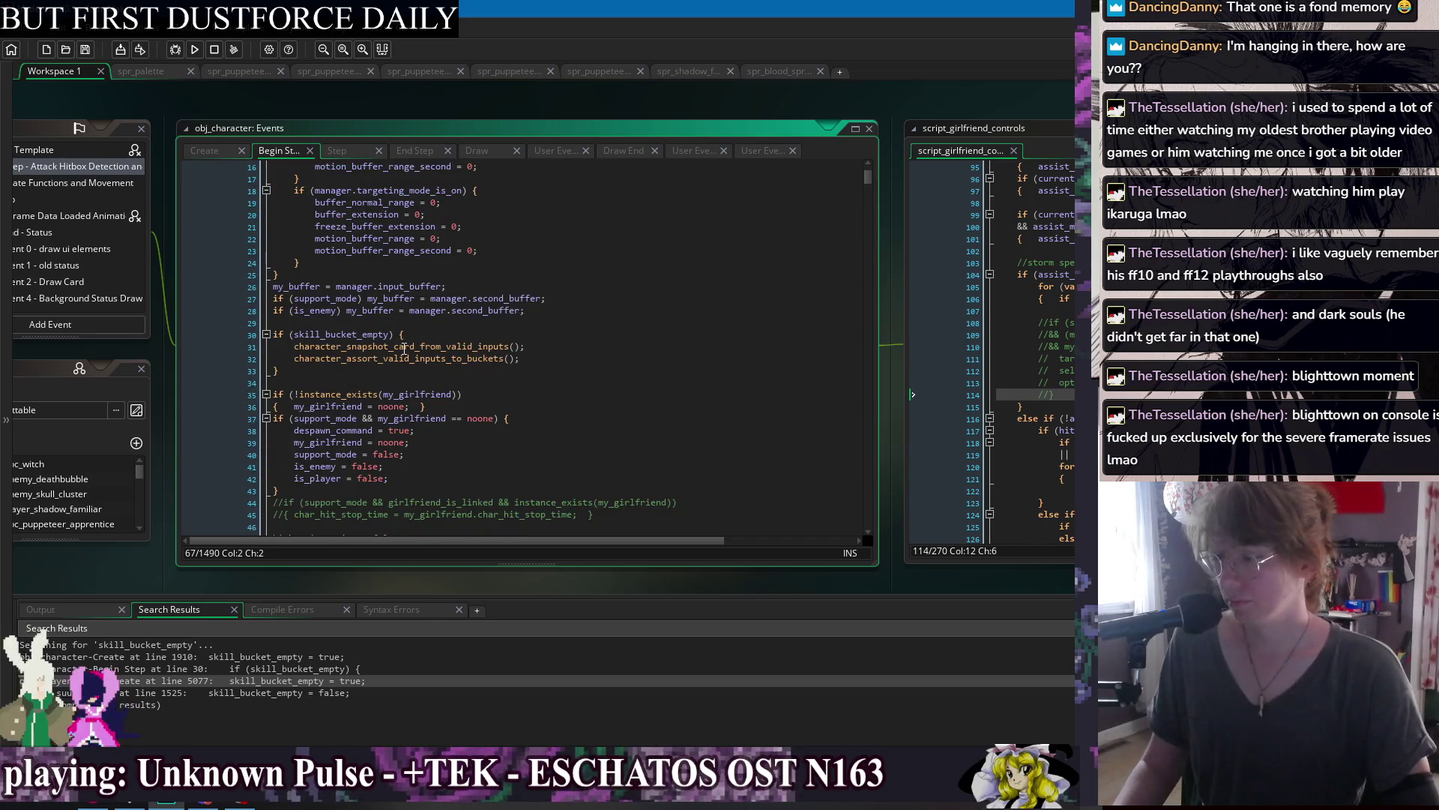
pyautogui.middleClick(404, 349)
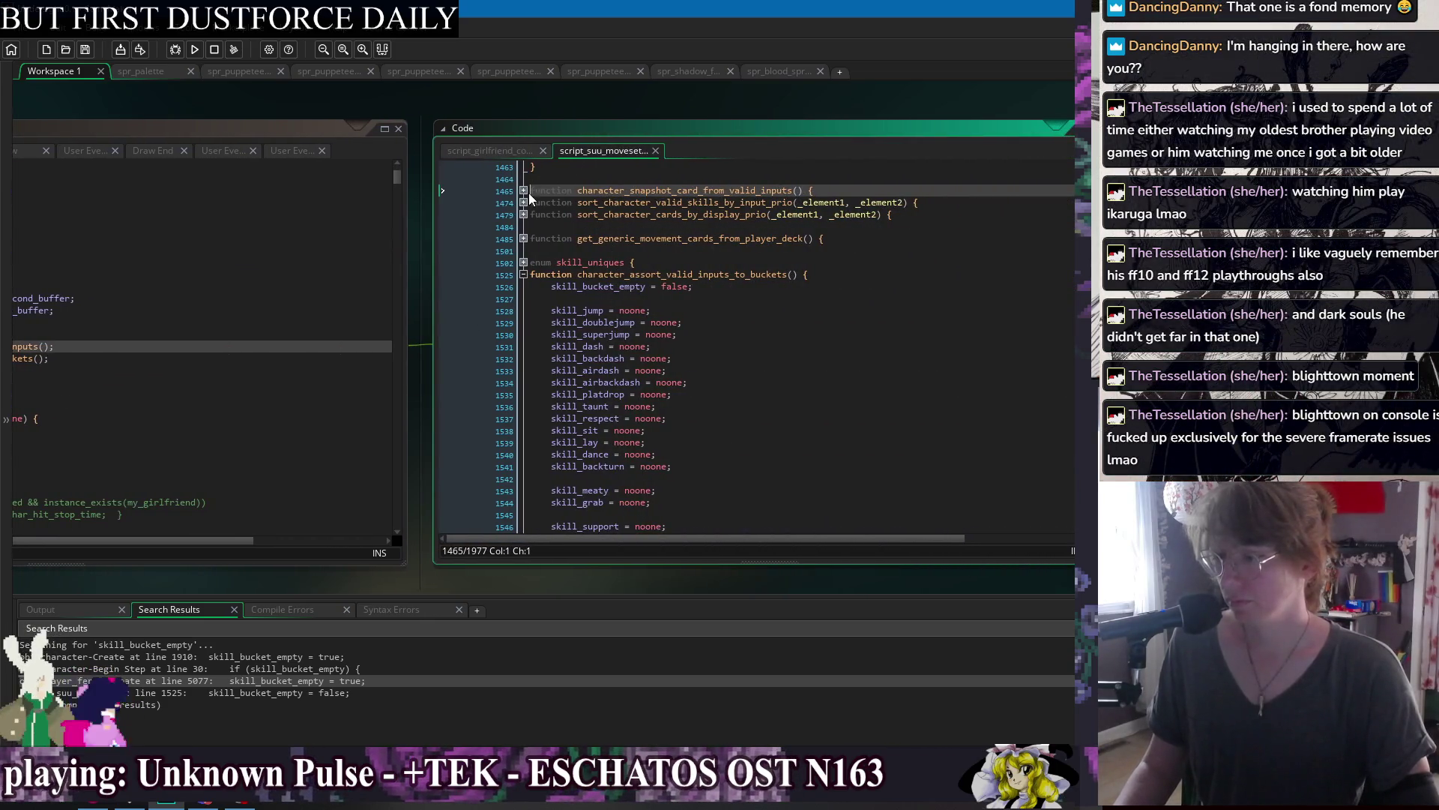
pyautogui.click(524, 191)
pyautogui.click(517, 251)
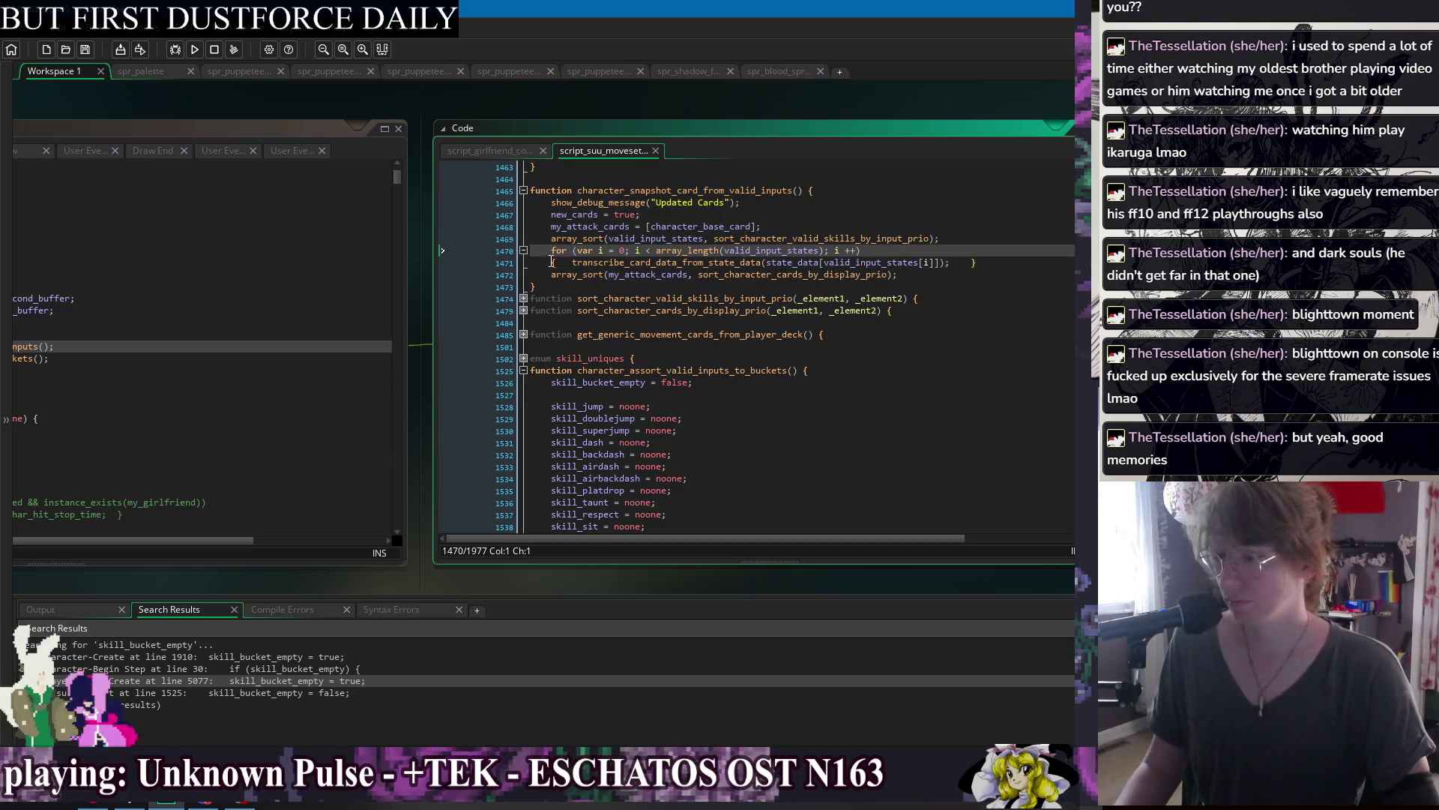
pyautogui.click(552, 261)
pyautogui.moveTo(230, 116); pyautogui.dragTo(475, 126)
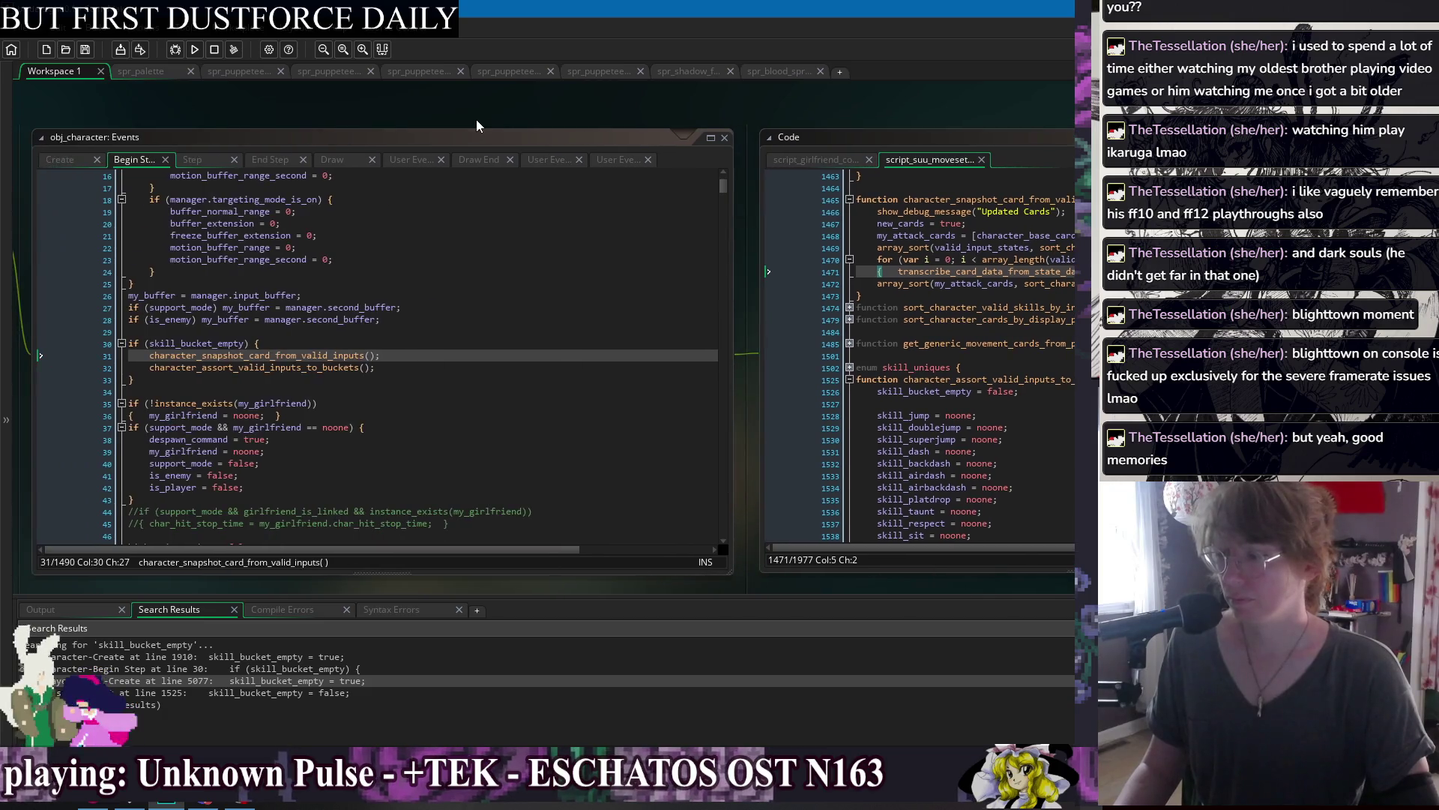
pyautogui.click(370, 368)
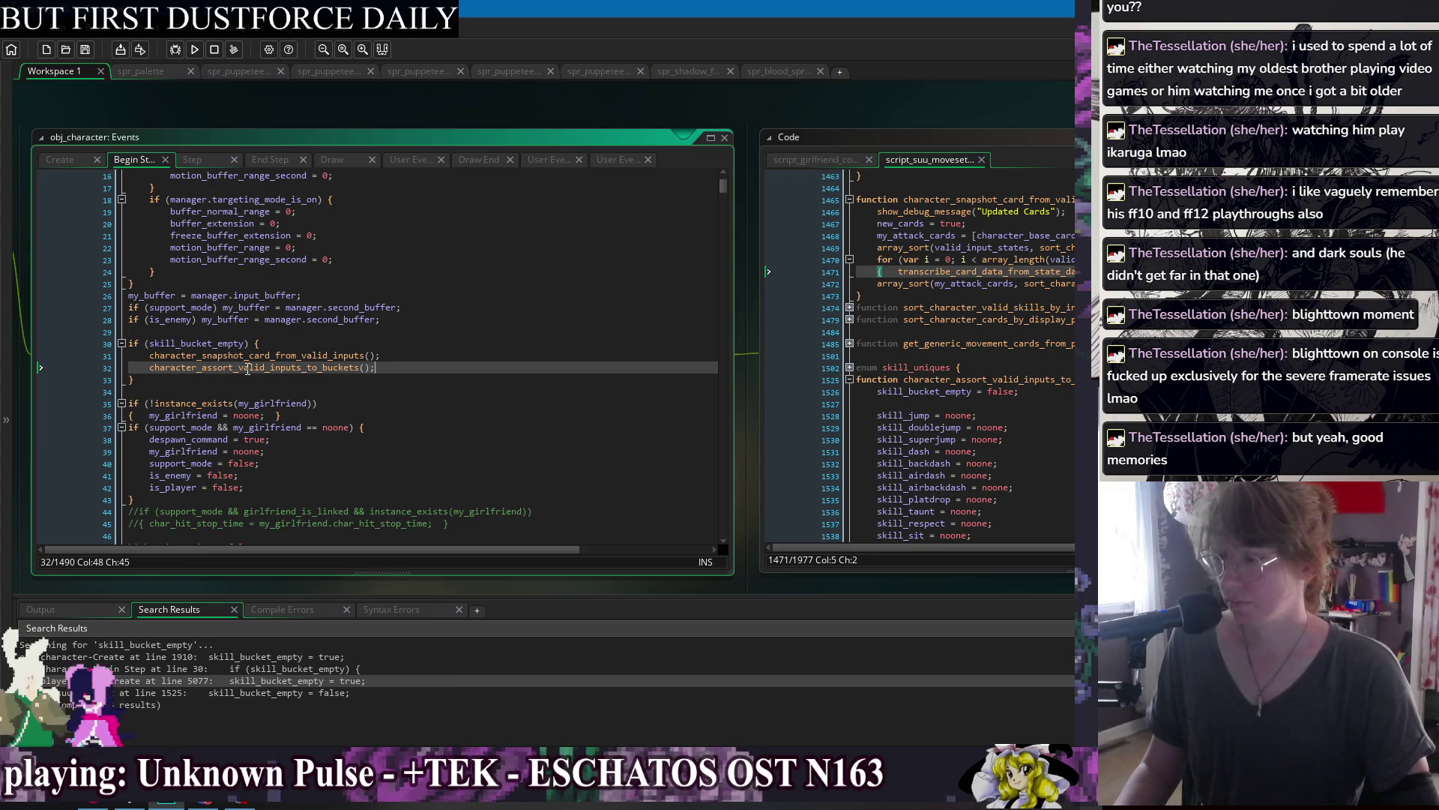
pyautogui.moveTo(886, 117); pyautogui.dragTo(312, 120)
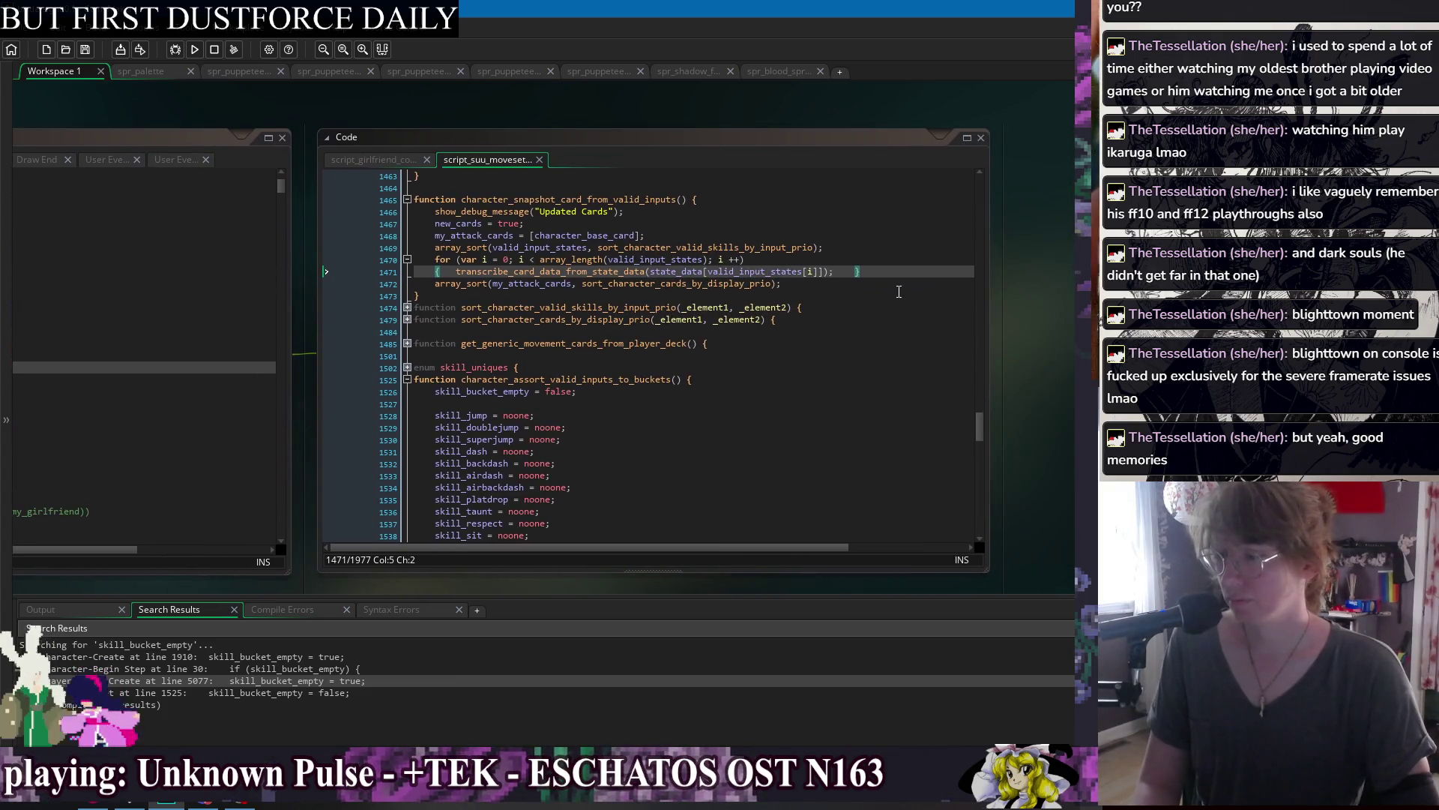
# Make room for a new loop below the transcribe loop at line 1471.
pyautogui.click(885, 271)
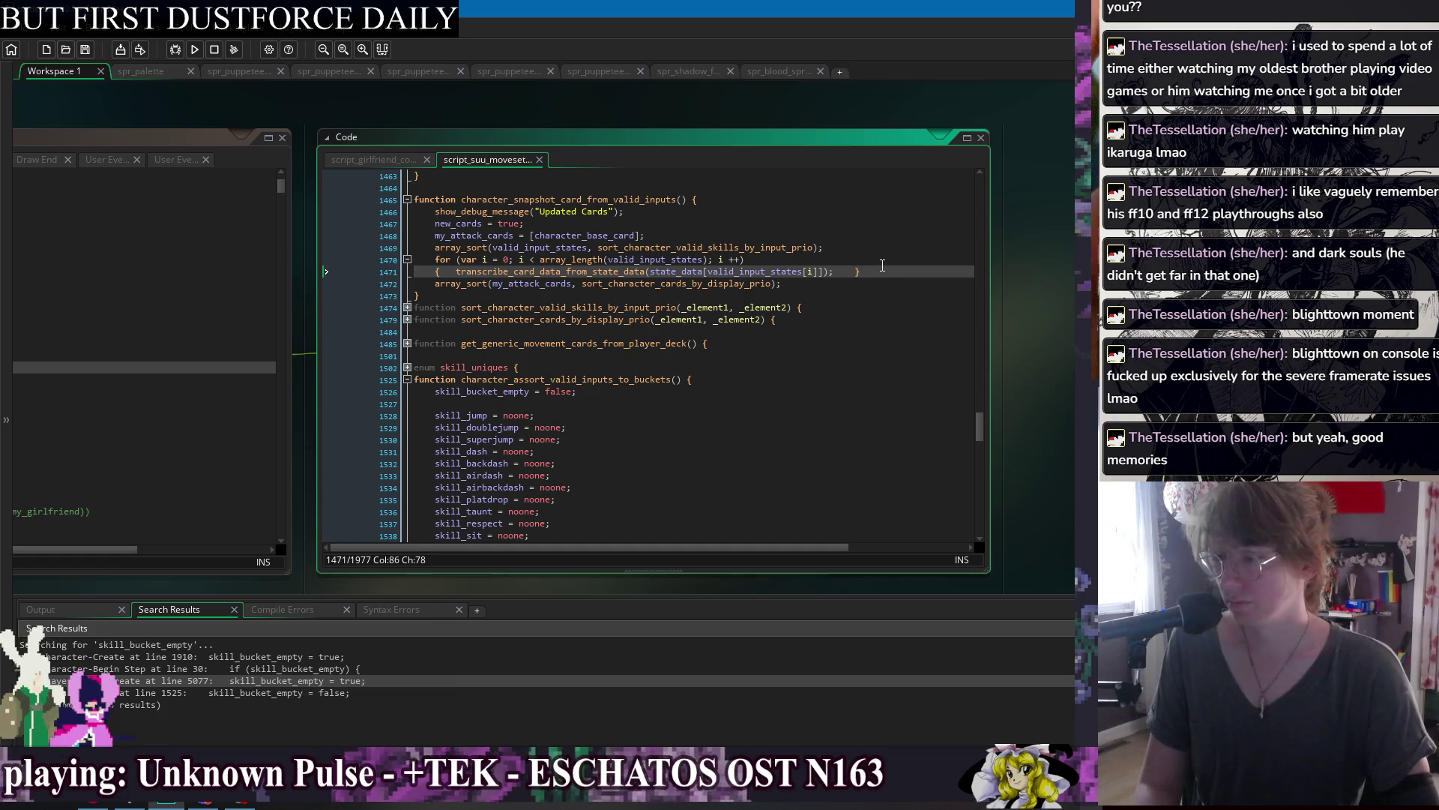
pyautogui.press('Return')
pyautogui.press('Return')
pyautogui.press('Up')
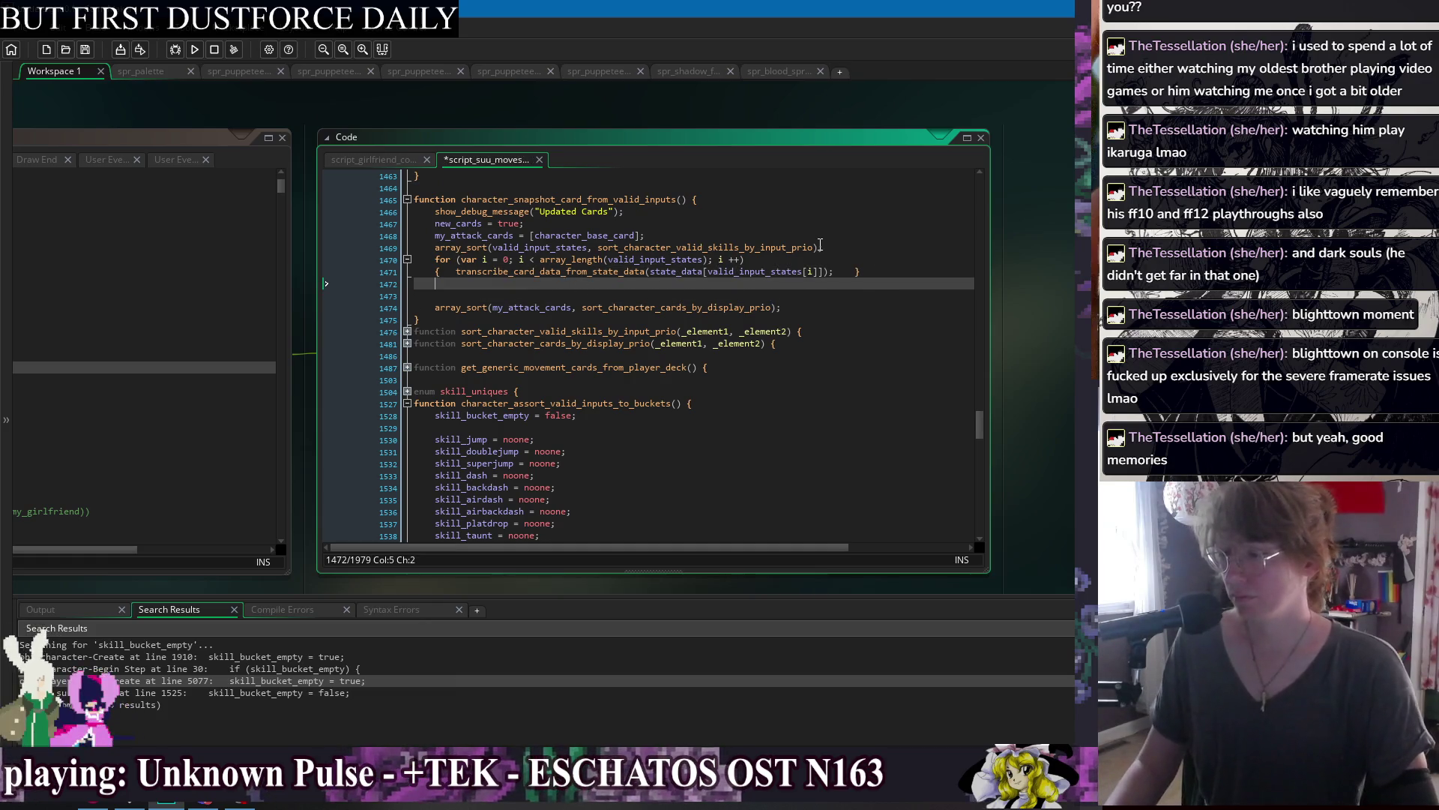
pyautogui.press('BackSpace')
pyautogui.press('BackSpace')
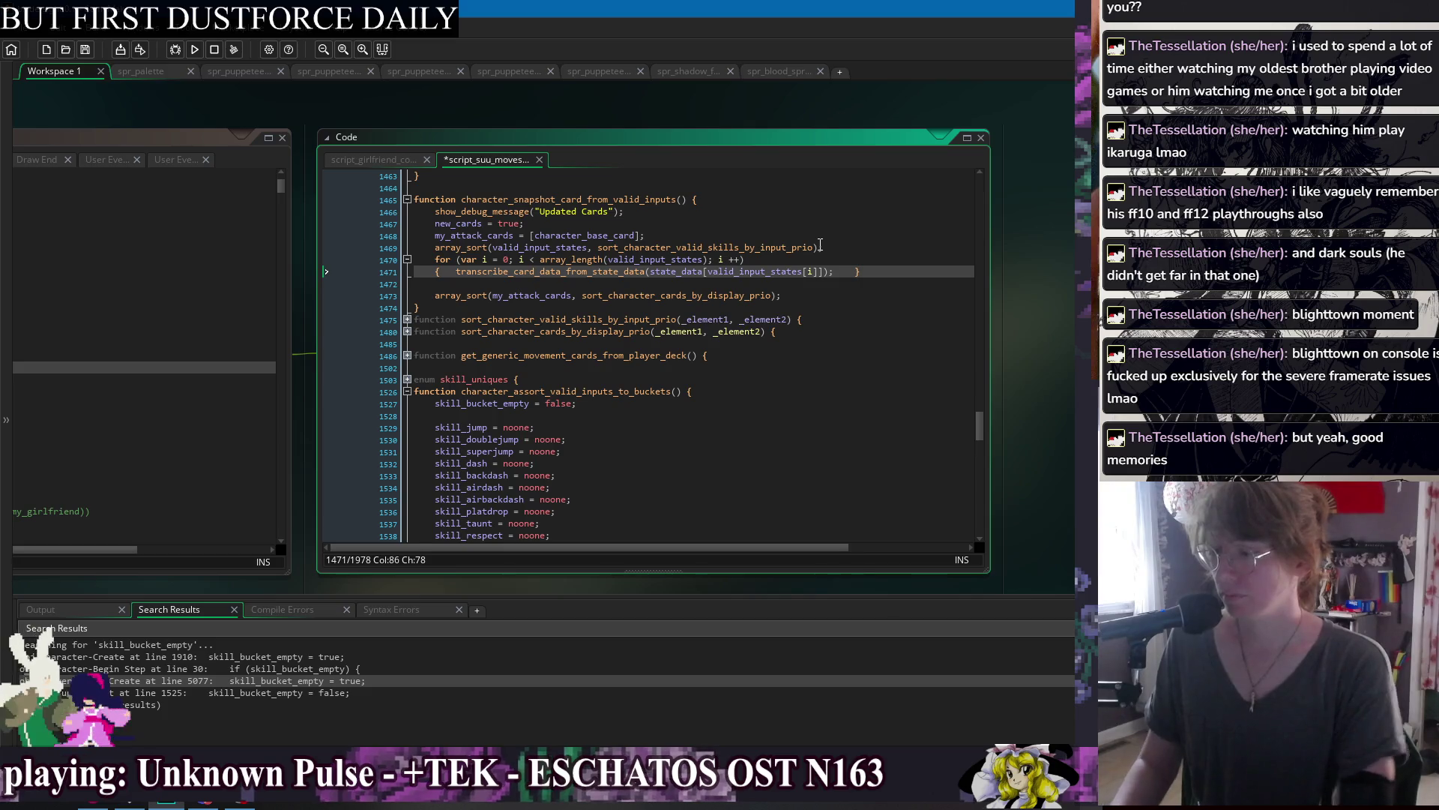
pyautogui.press('Down')
pyautogui.press('Return')
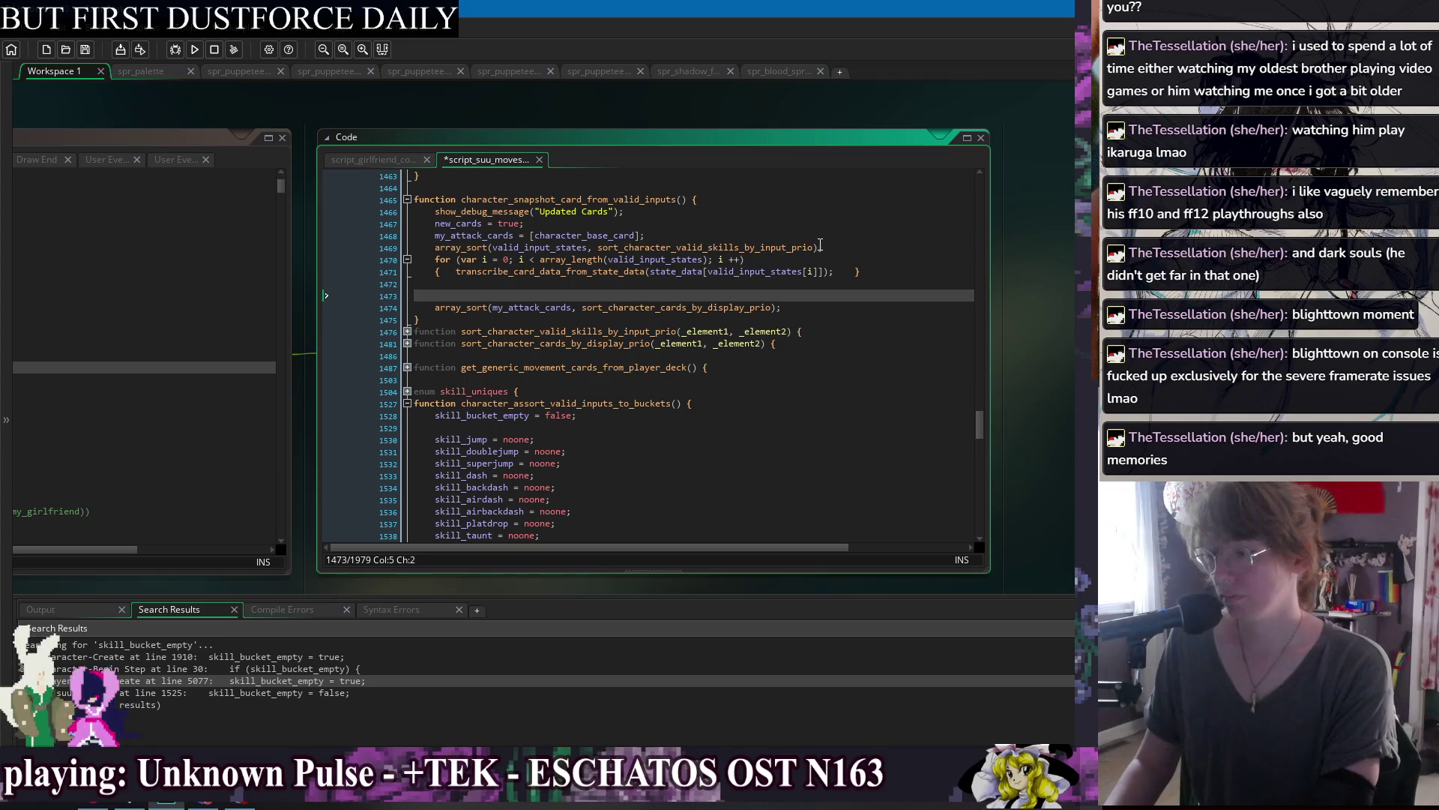
pyautogui.hotkey('ctrl', 'z')
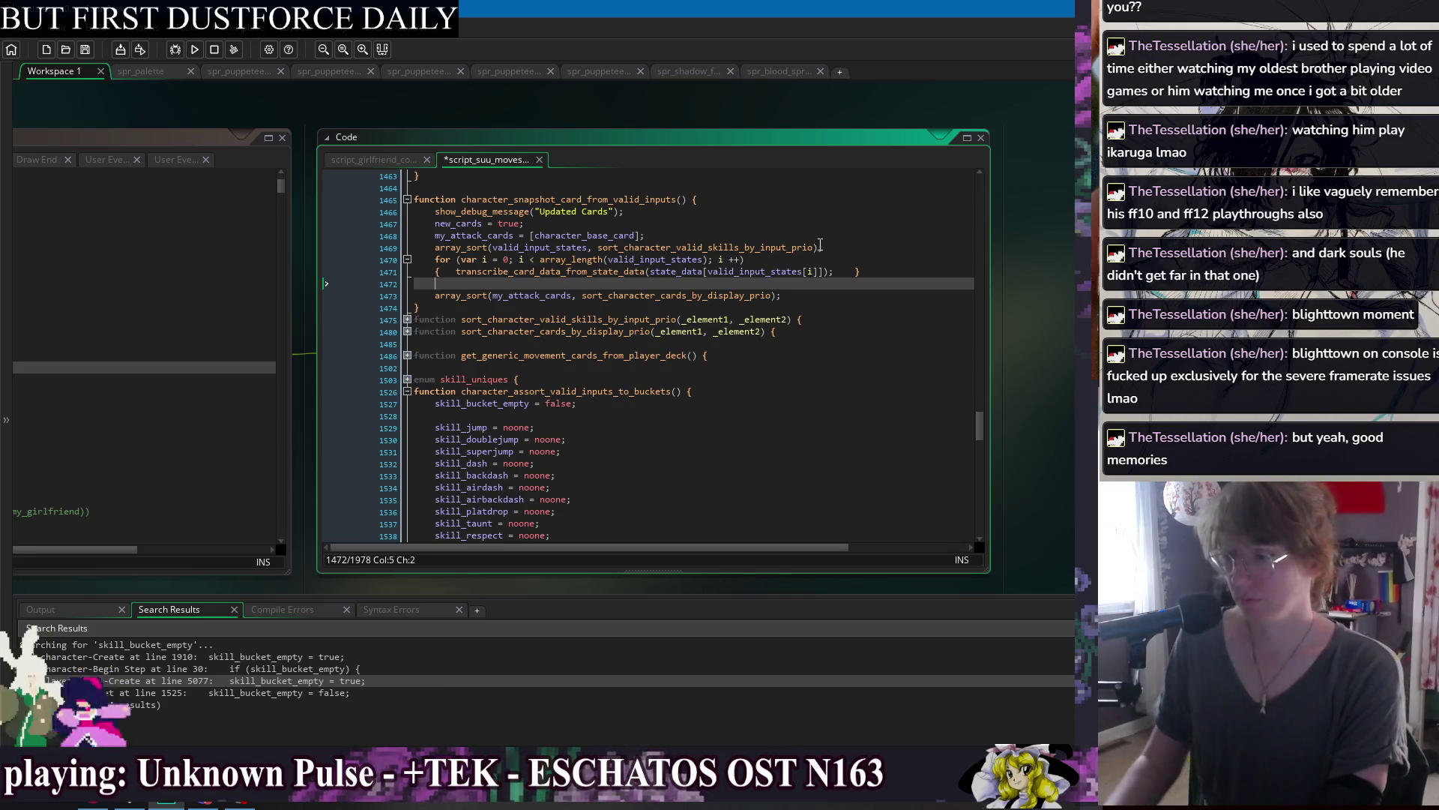
pyautogui.press('Return')
pyautogui.press('Return')
pyautogui.press('Up')
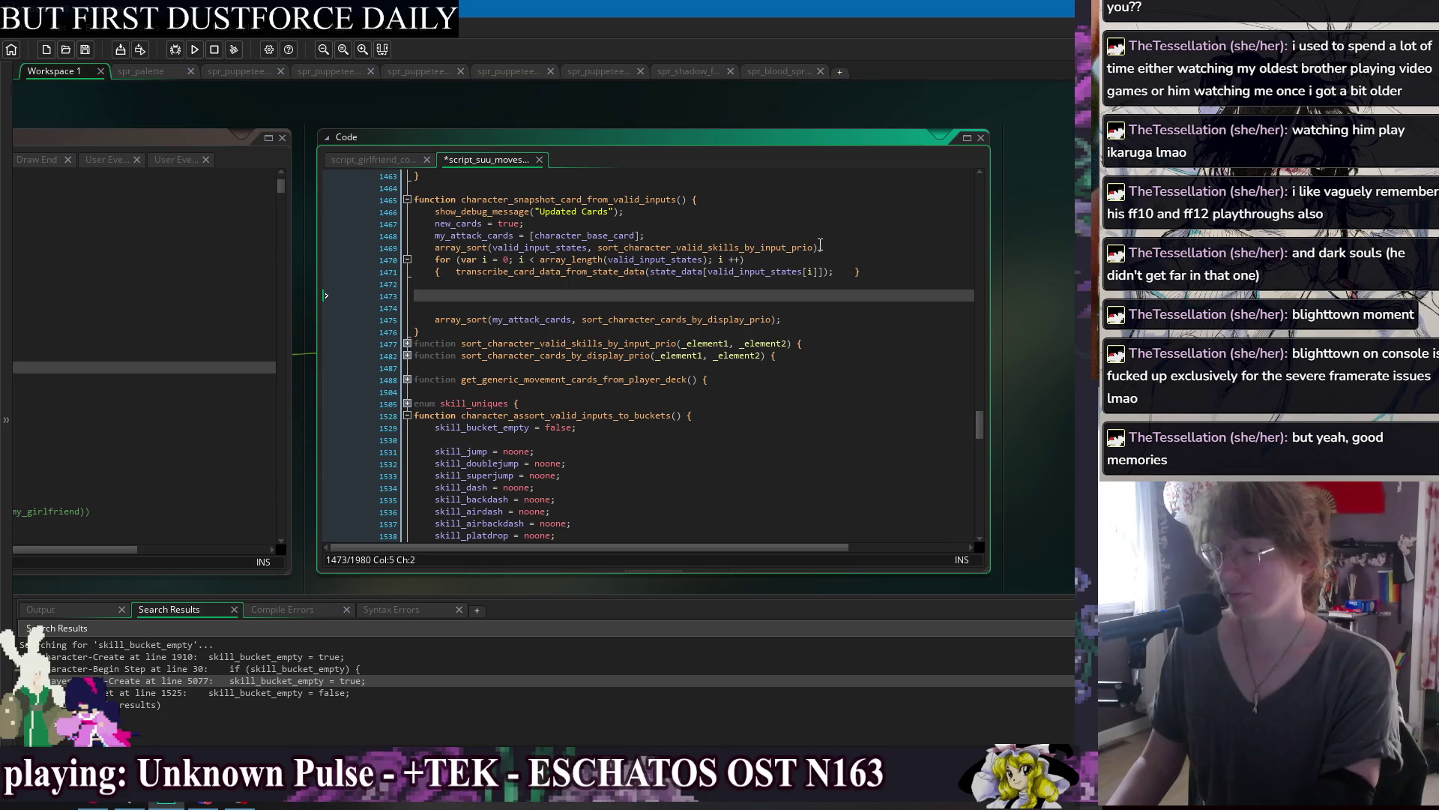
# Write 'for (var i = 0; i < array_length(gf_call_list_cards); i ++)' with braces and save.
pyautogui.write('for (var i = ')
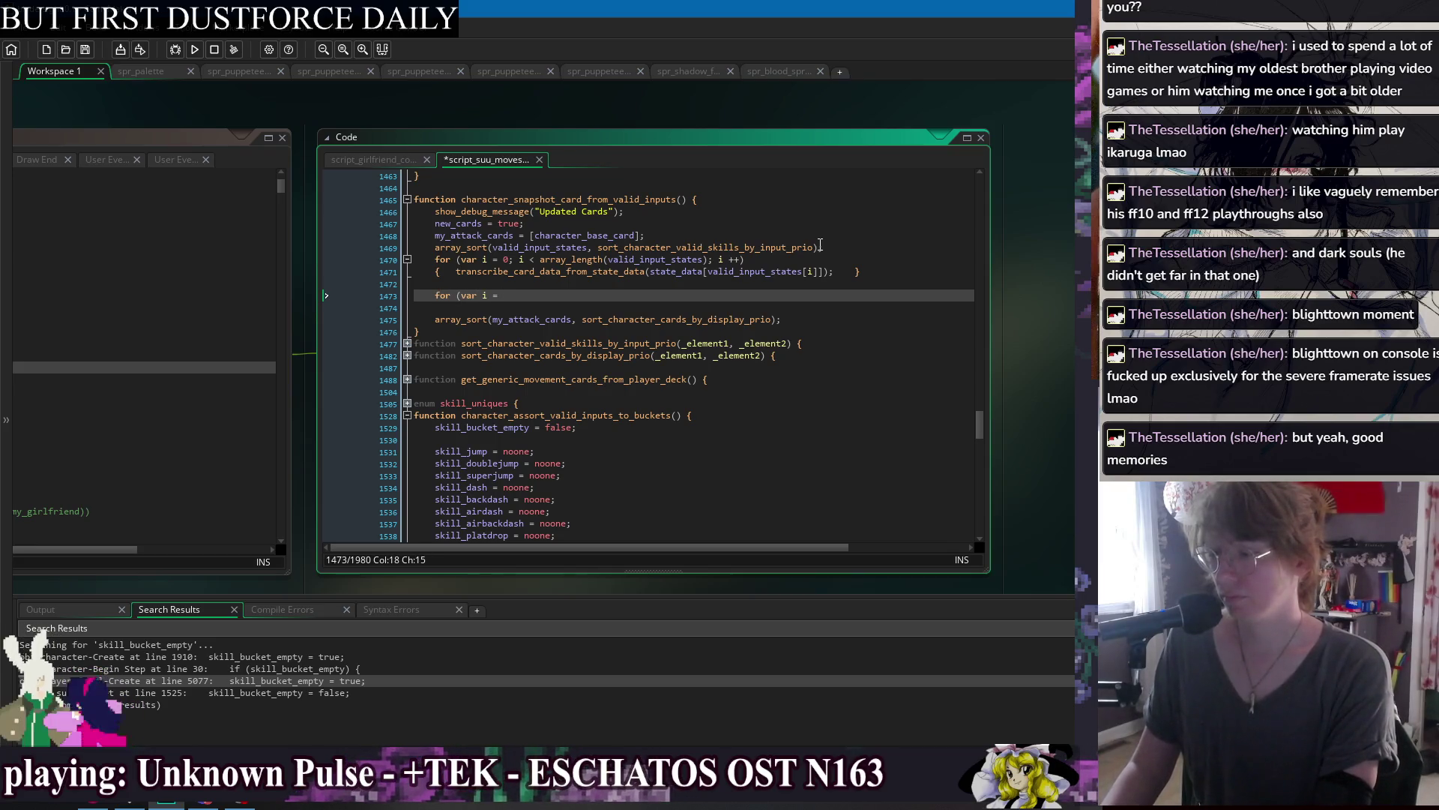
pyautogui.write('0; i')
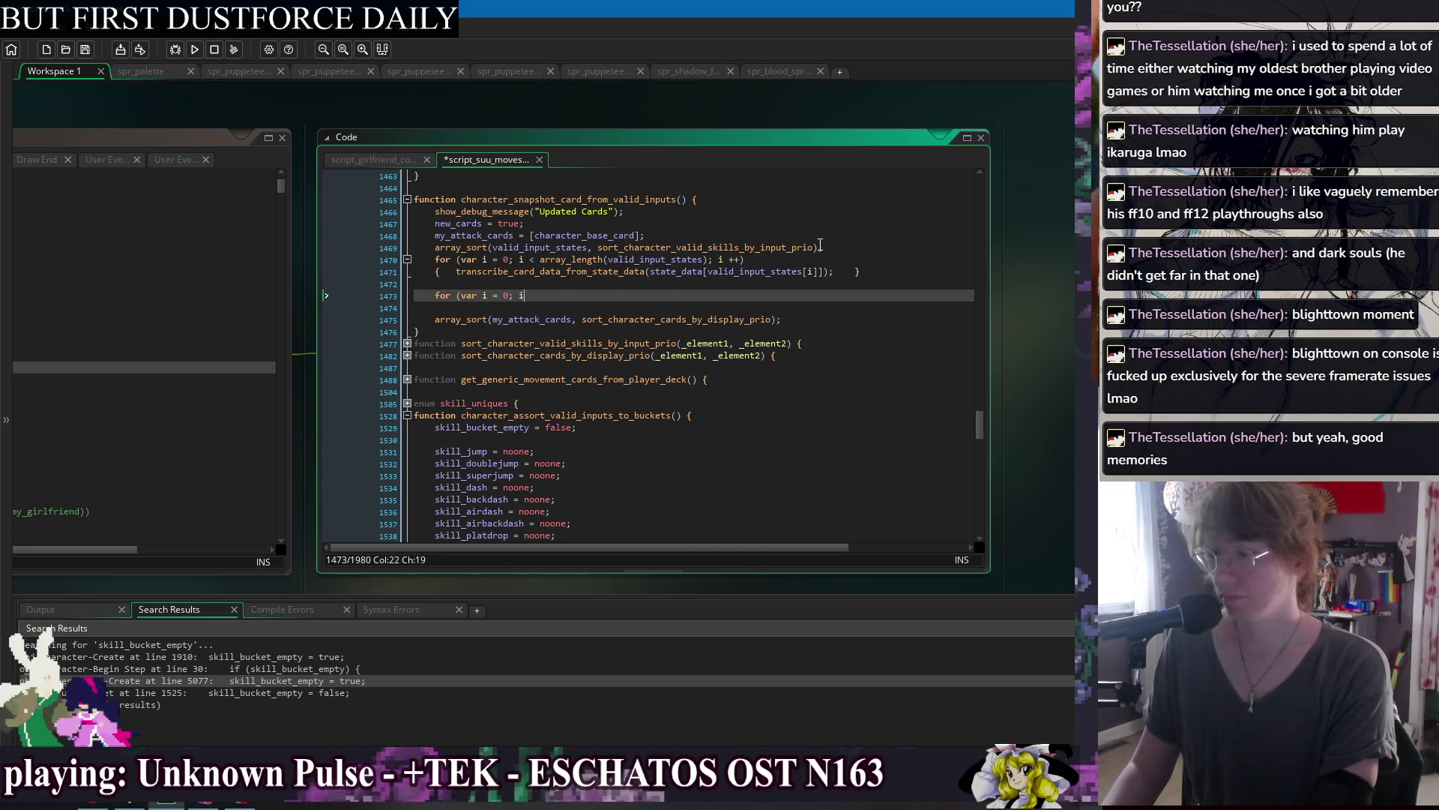
pyautogui.write(' < array_length(')
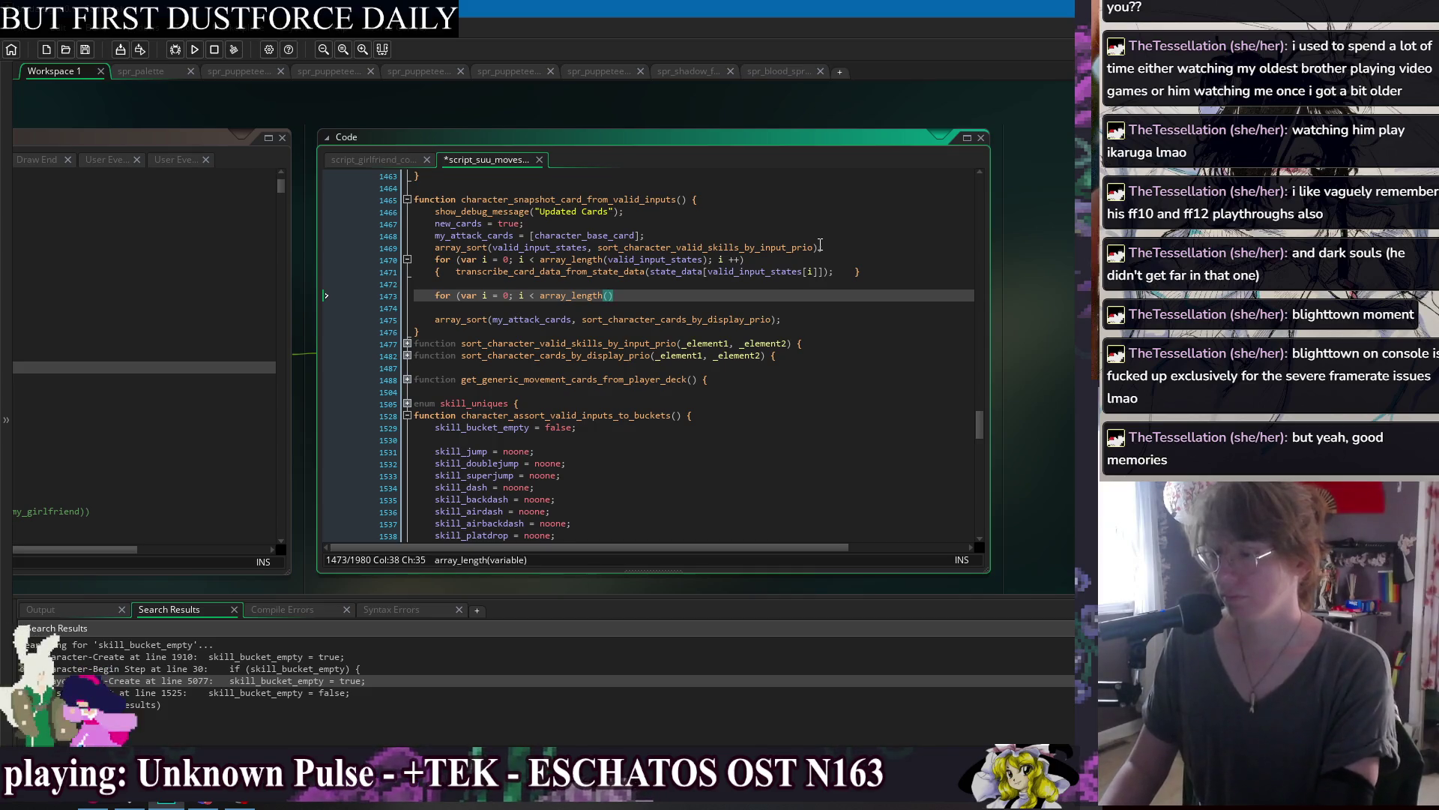
pyautogui.write('gf_c')
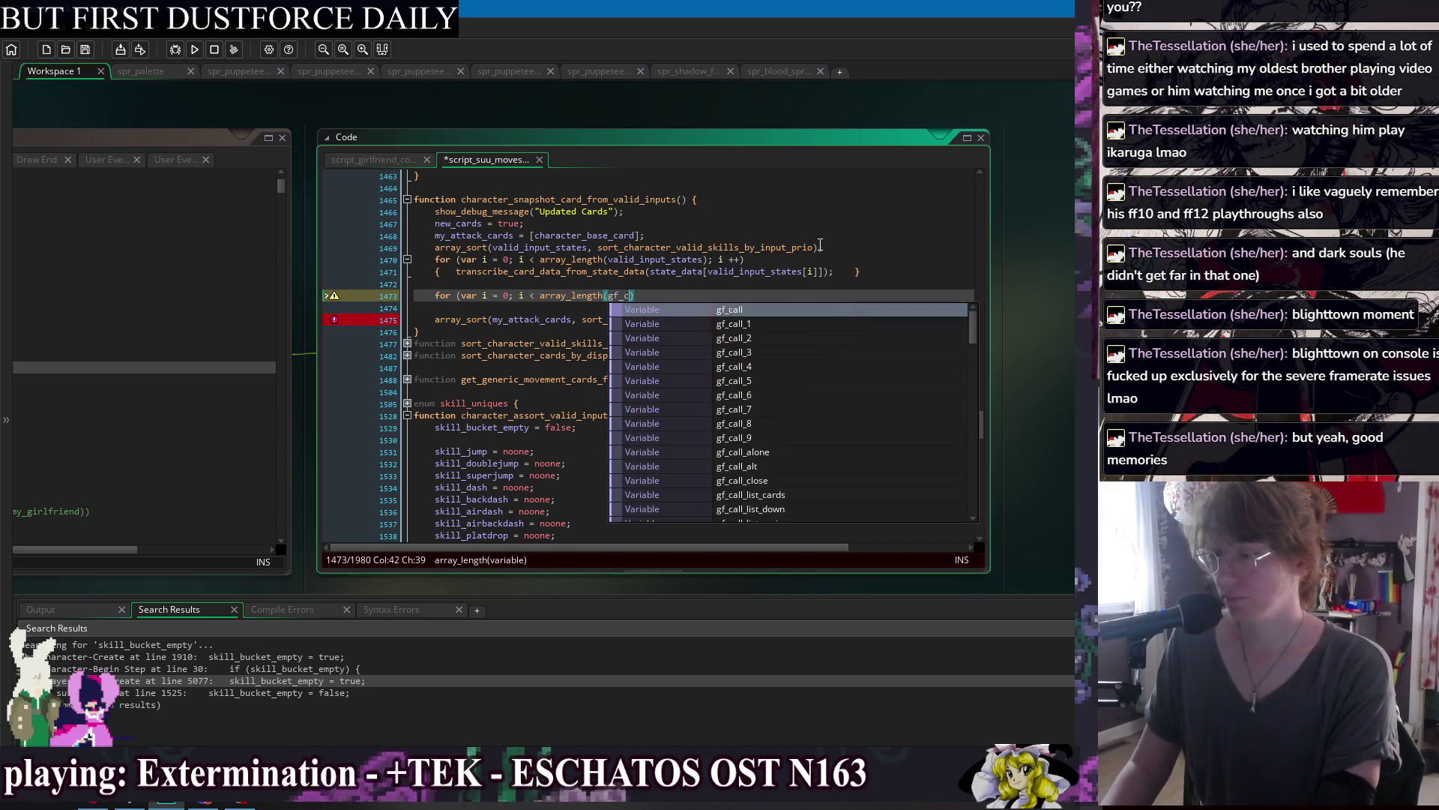
pyautogui.write('all')
pyautogui.write('_')
pyautogui.write('list_cards')
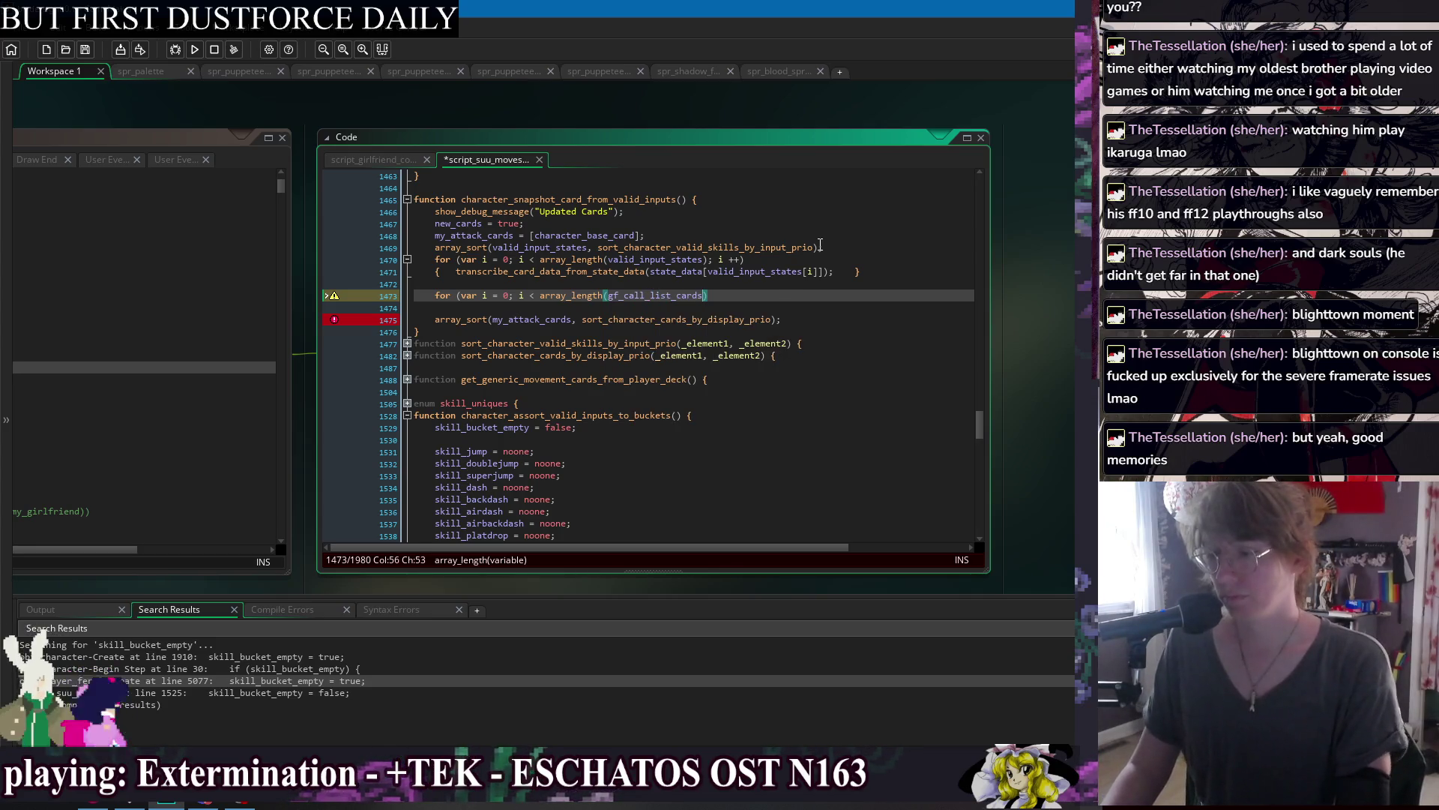
pyautogui.press('Return')
pyautogui.write('); ')
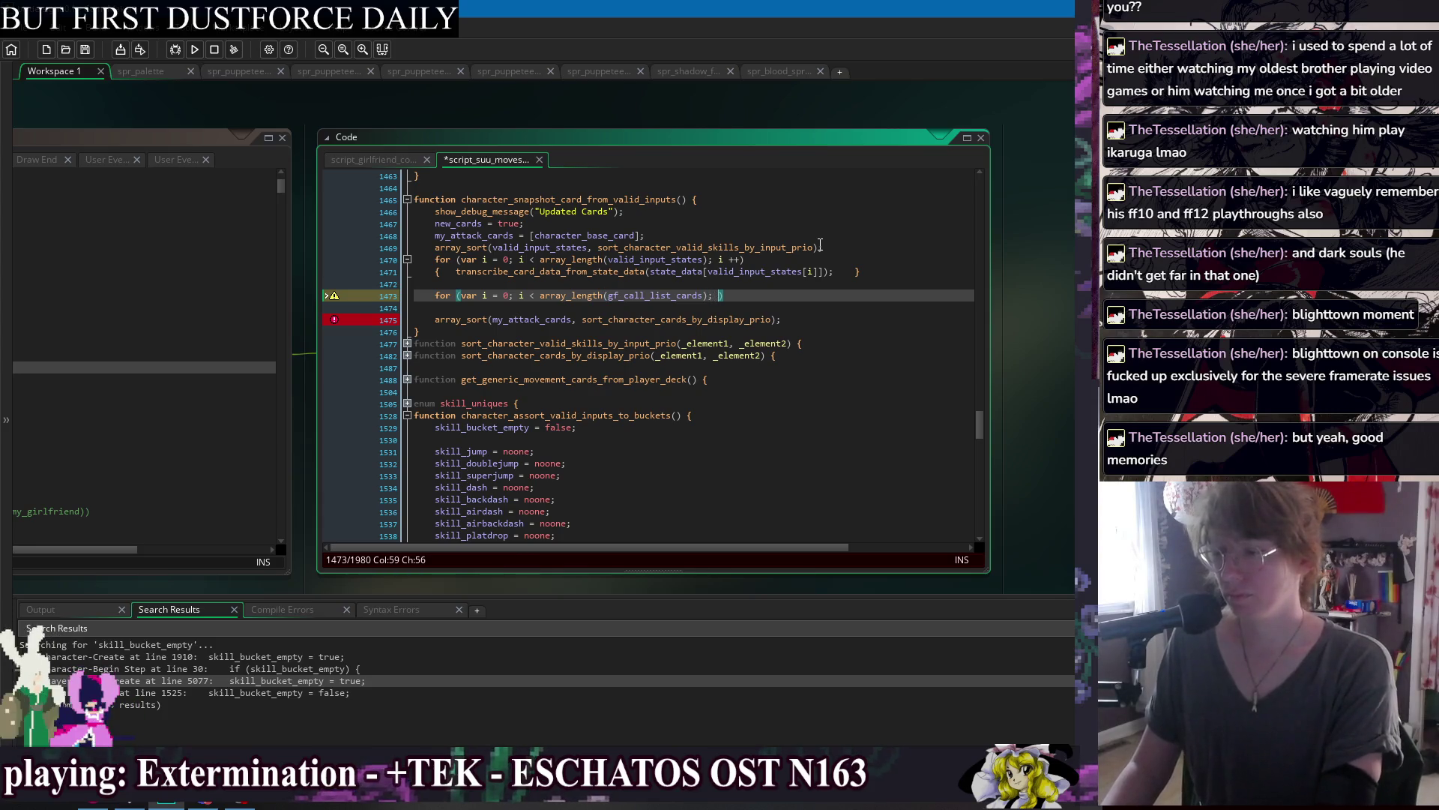
pyautogui.write('i ++')
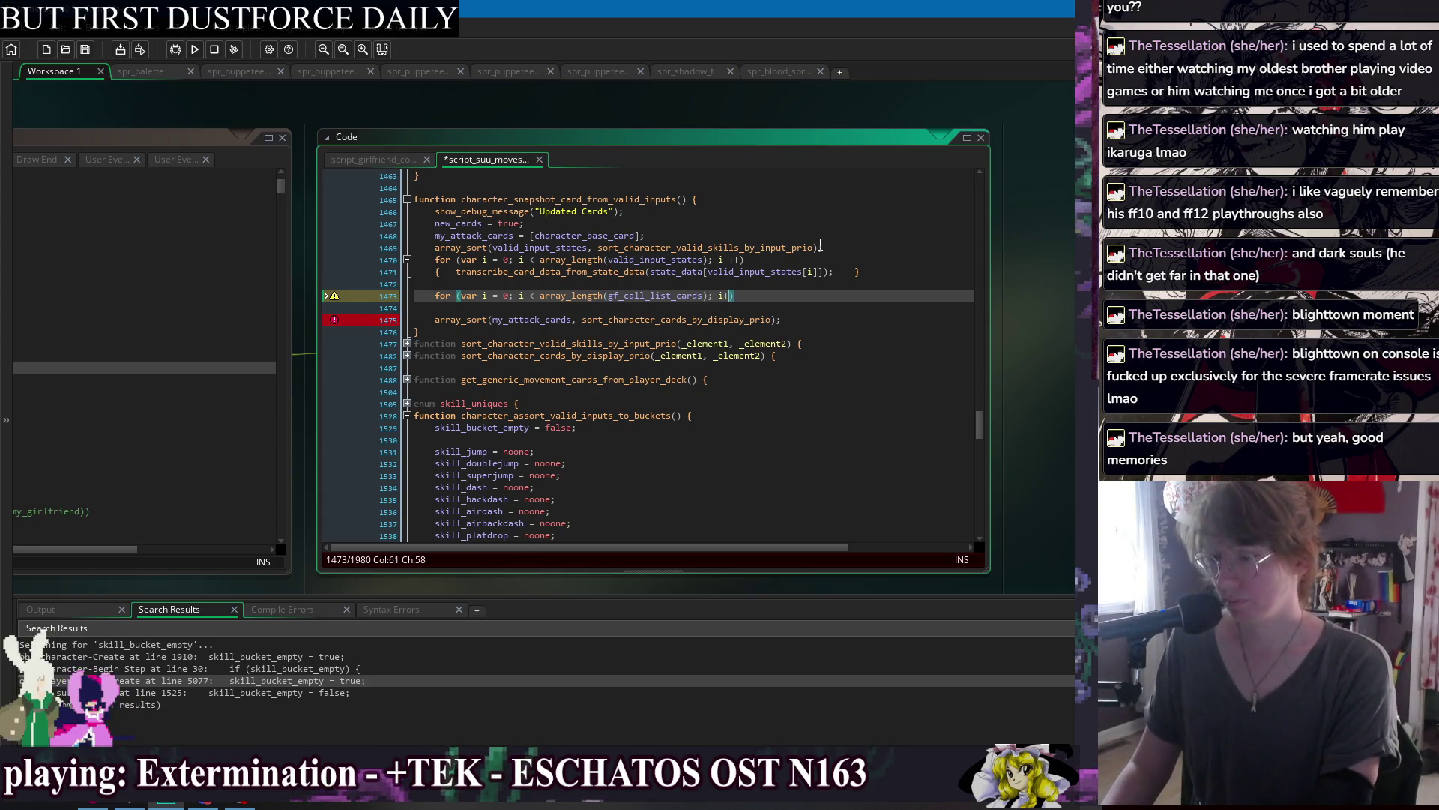
pyautogui.press('Return')
pyautogui.write('{')
pyautogui.press('Tab')
pyautogui.press('Tab')
pyautogui.press('Up')
pyautogui.press('Down')
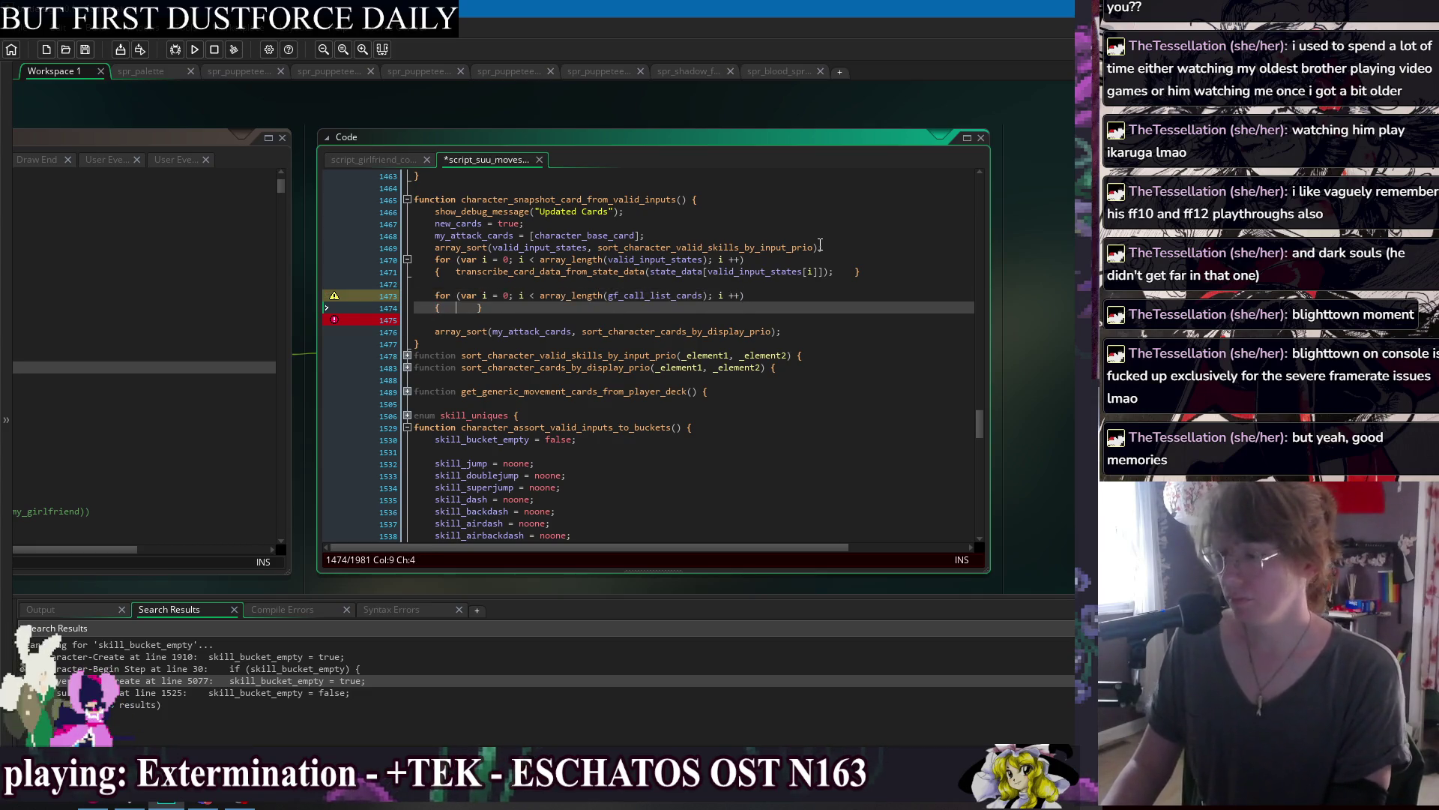
pyautogui.hotkey('ctrl', 's')
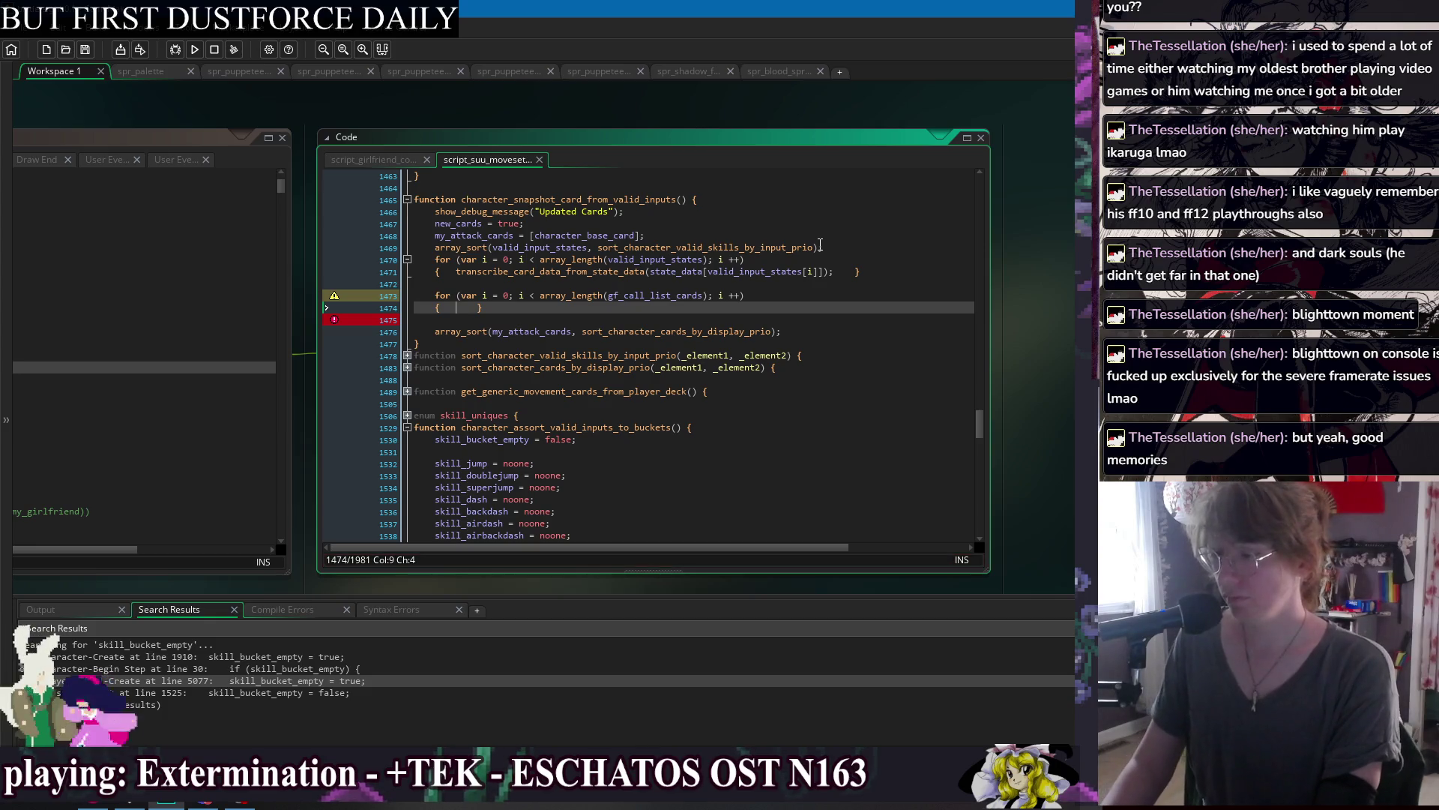
# Begin an array_push( call inside the new loop and an array_ line above it.
pyautogui.press('BackSpace')
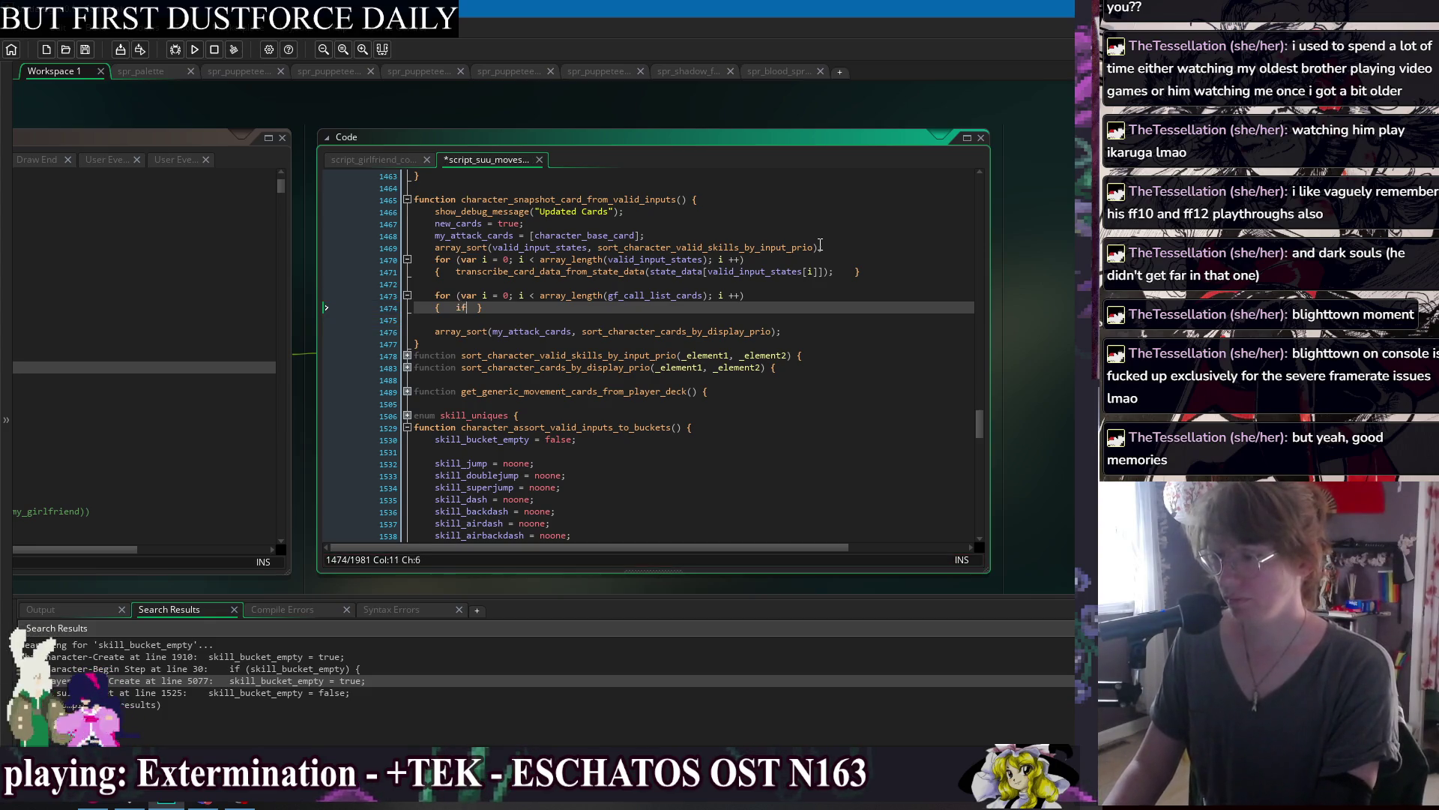
pyautogui.write('array_push(')
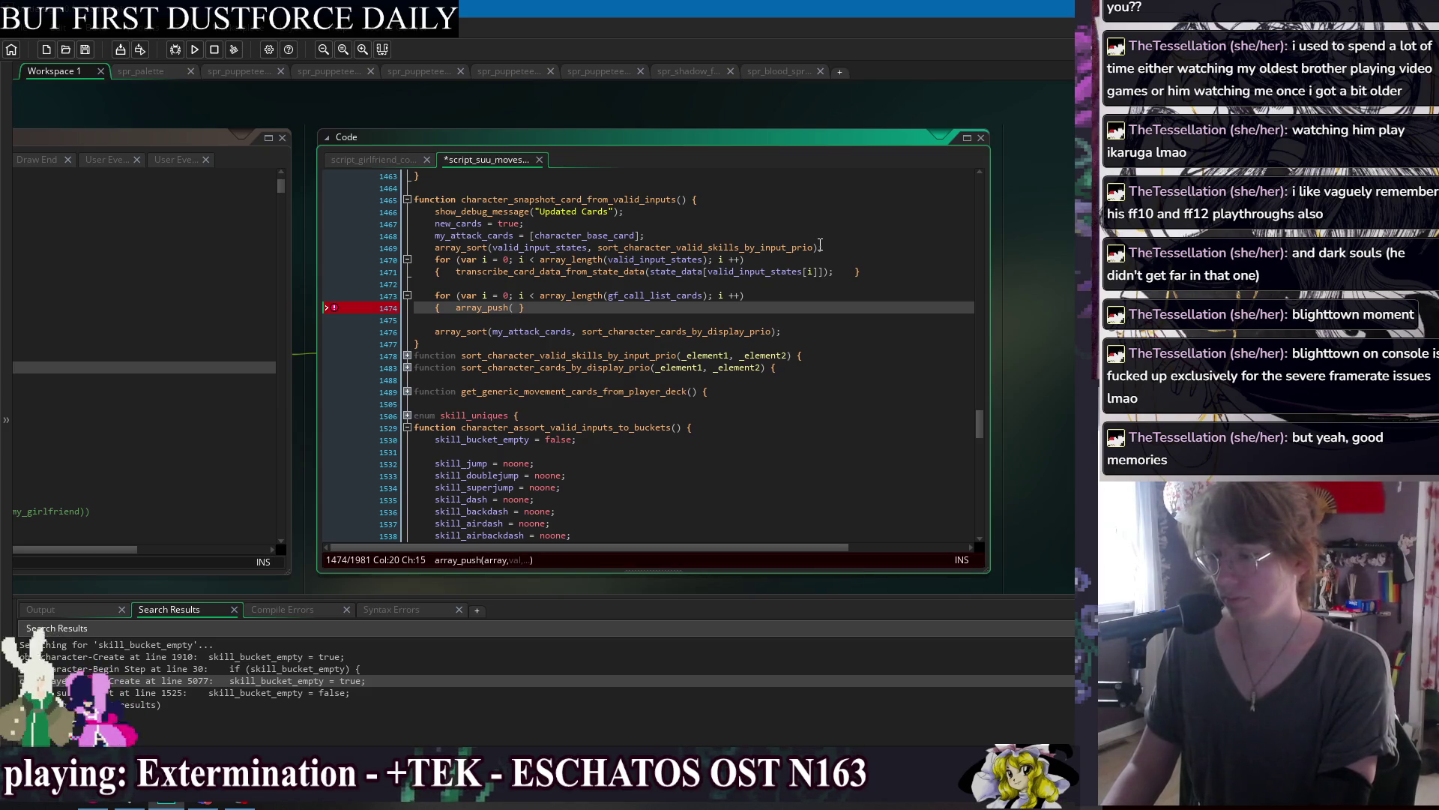
pyautogui.press('Up')
pyautogui.press('Up')
pyautogui.press('Return')
pyautogui.press('Return')
pyautogui.write('a')
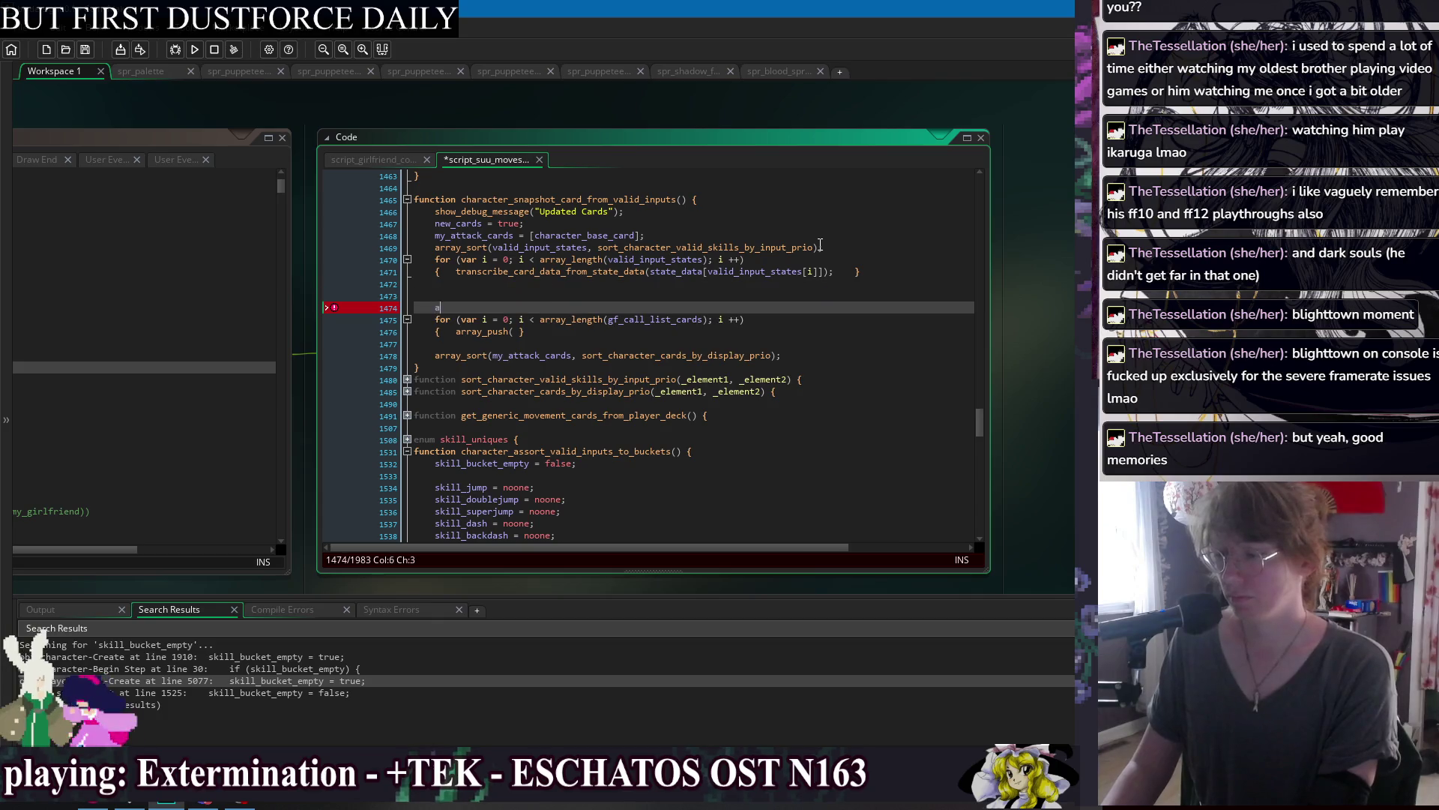
pyautogui.write('rray_')
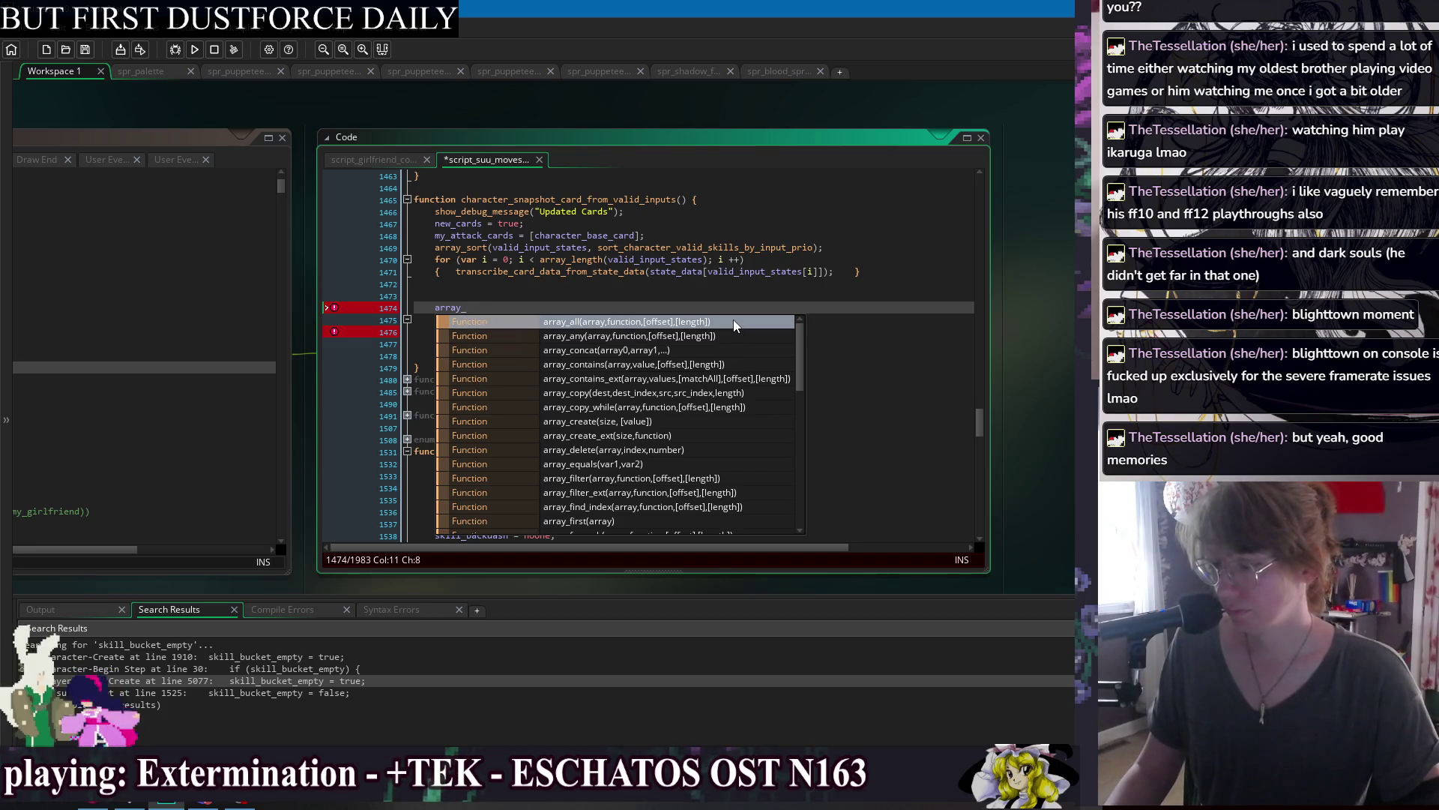
# Drop the stray array_ line and complete array_push(my_attack_cards, gf_call_list_cards[i]); then save.
pyautogui.scroll(-2, 749, 409)
pyautogui.scroll(-2, 750, 409)
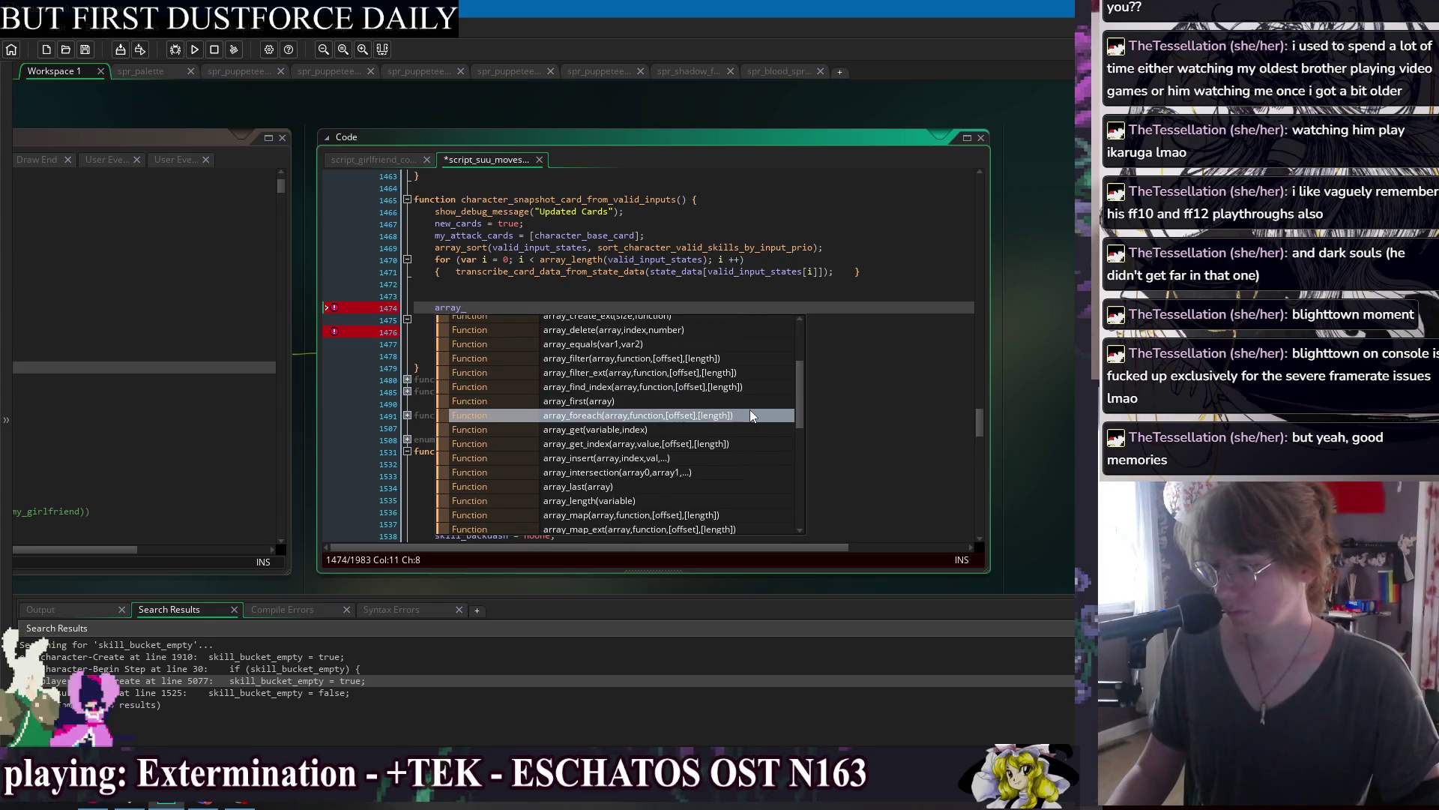
pyautogui.scroll(-4, 749, 410)
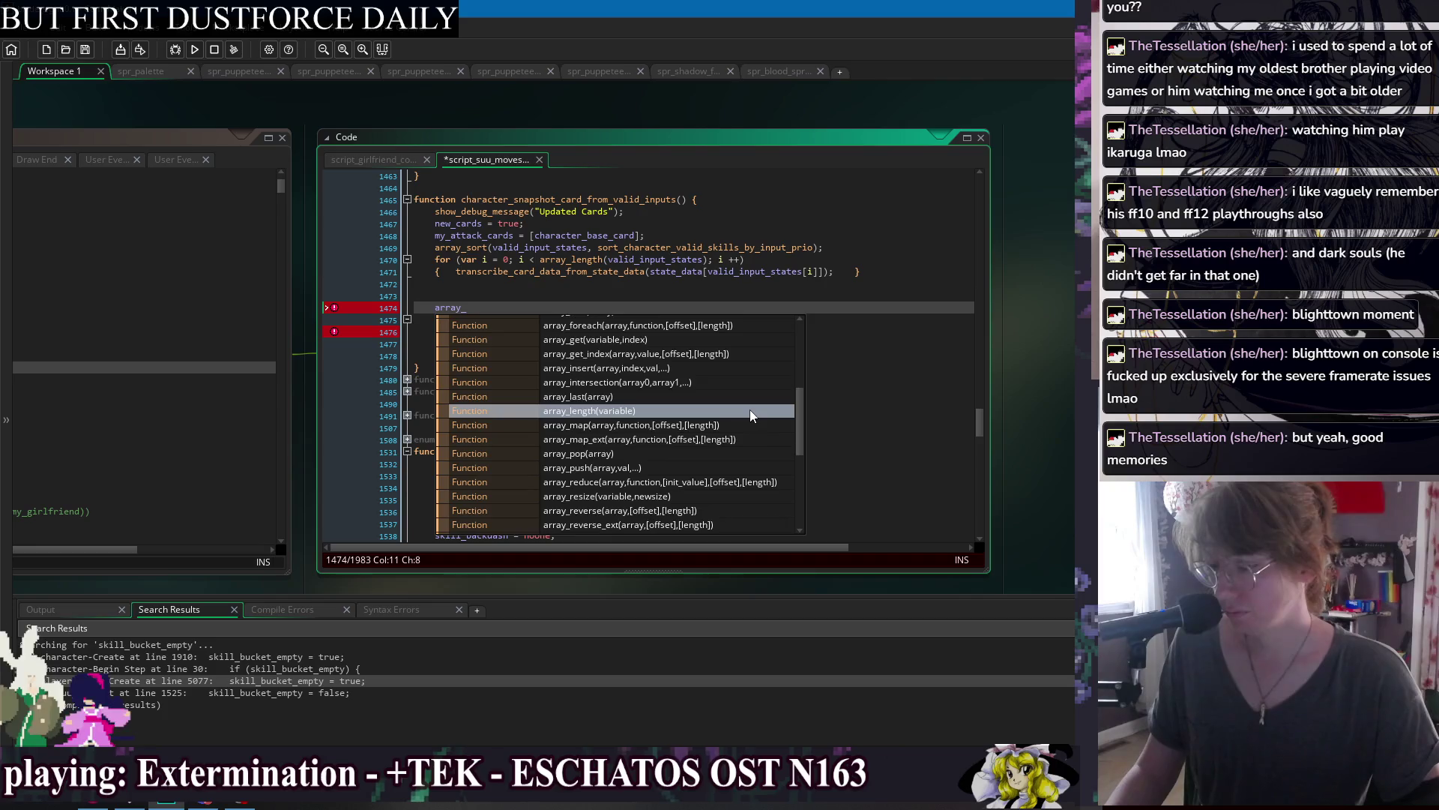
pyautogui.scroll(-1, 750, 409)
pyautogui.scroll(-2, 750, 414)
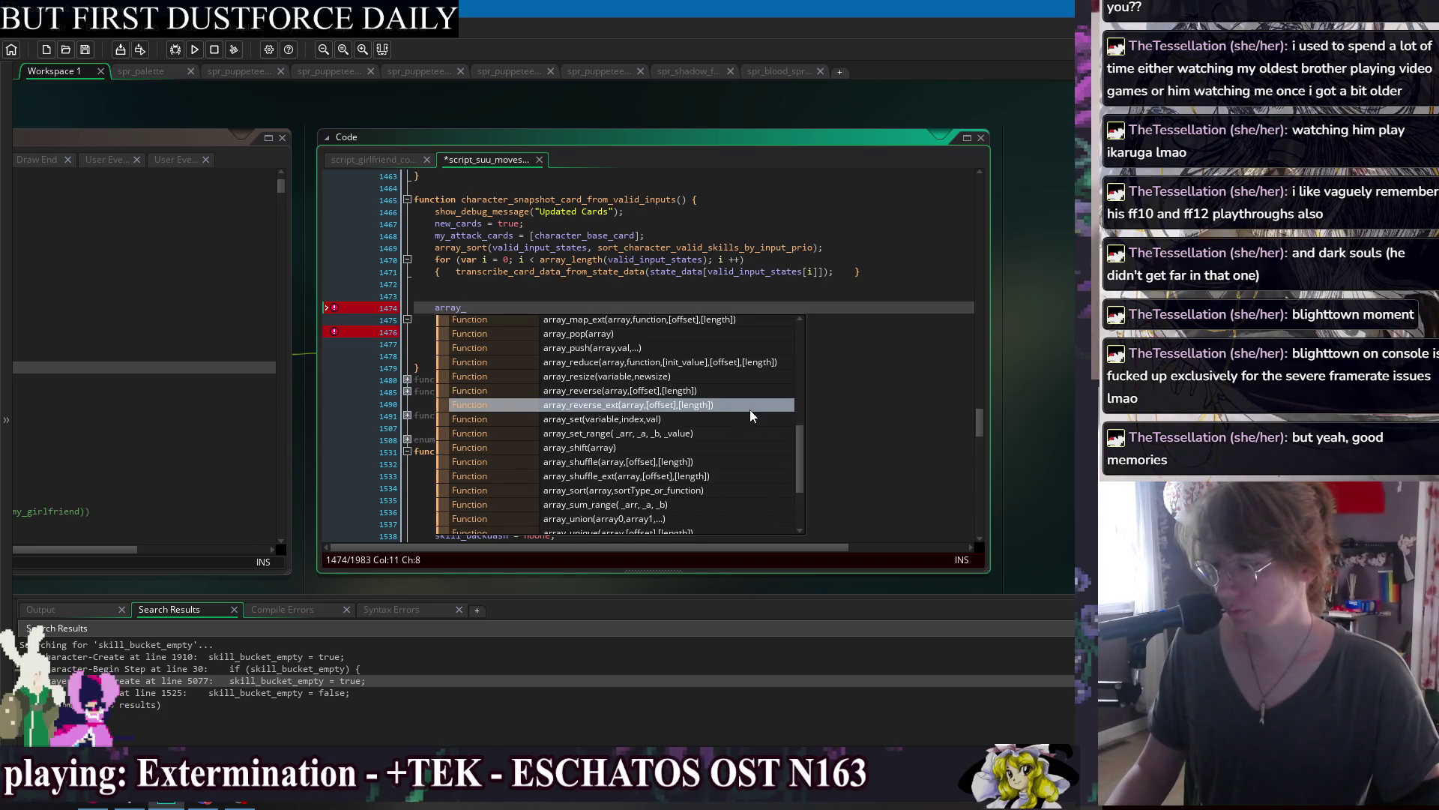
pyautogui.scroll(-1, 750, 414)
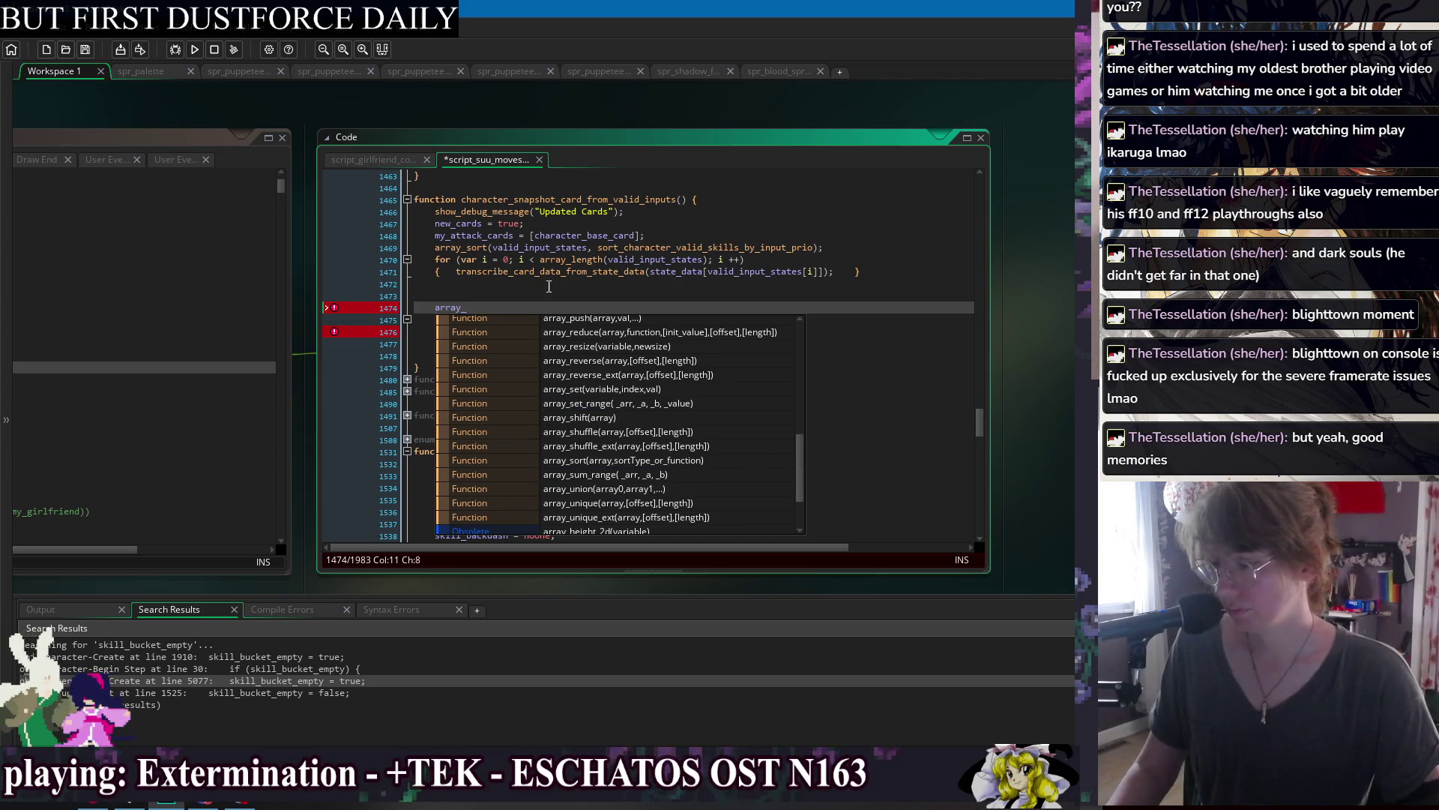
pyautogui.hotkey('ctrl', 'z')
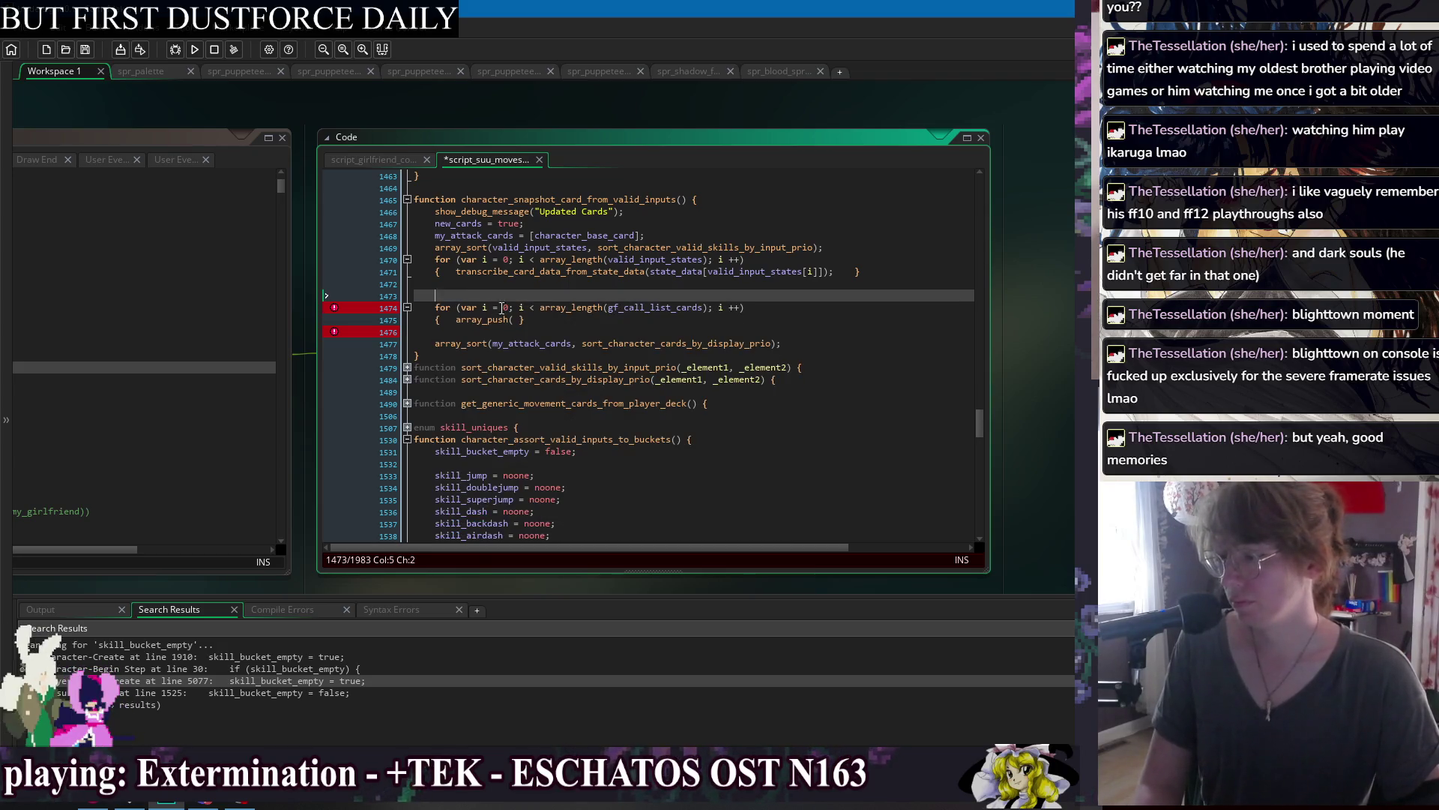
pyautogui.click(514, 320)
pyautogui.write('(')
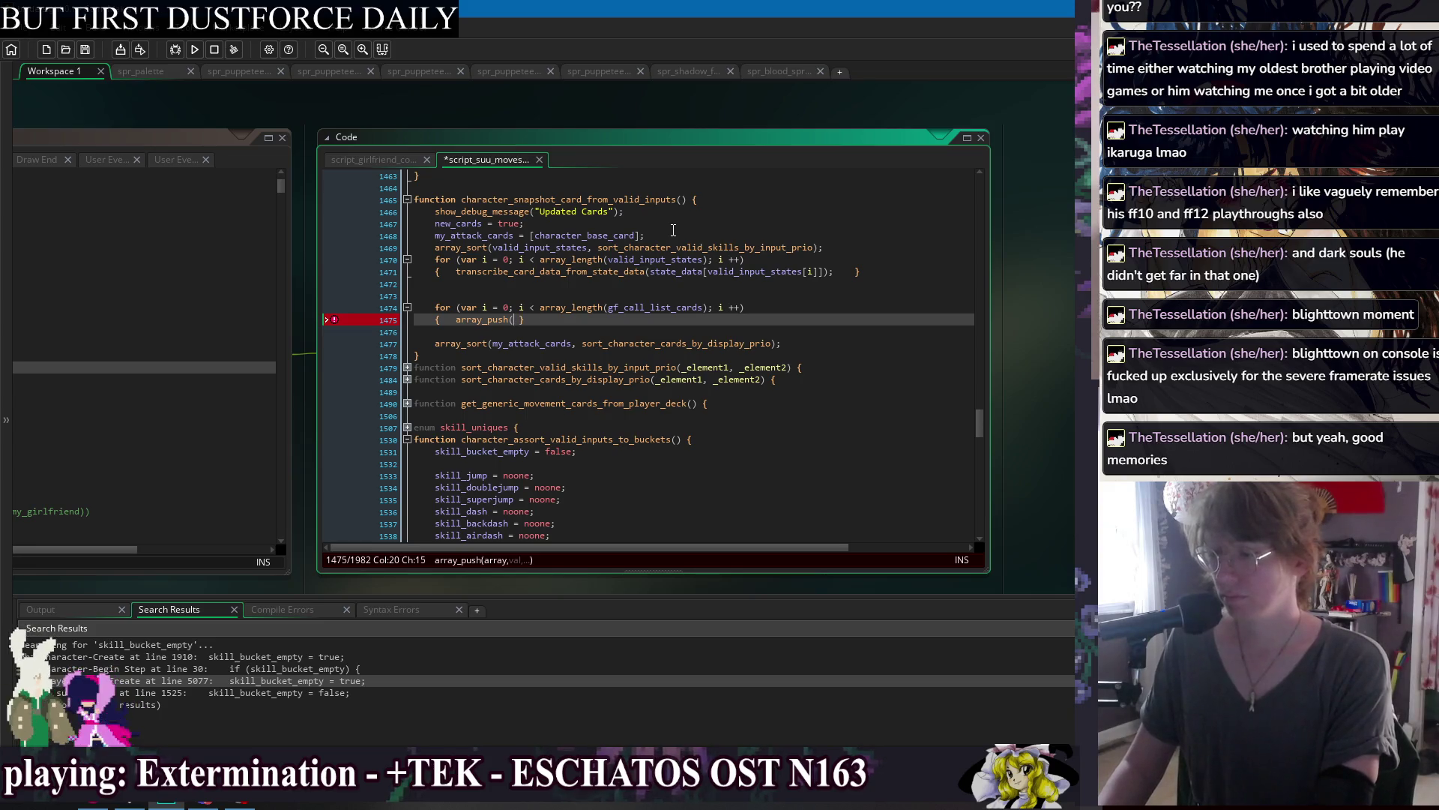
pyautogui.write('my_attack_')
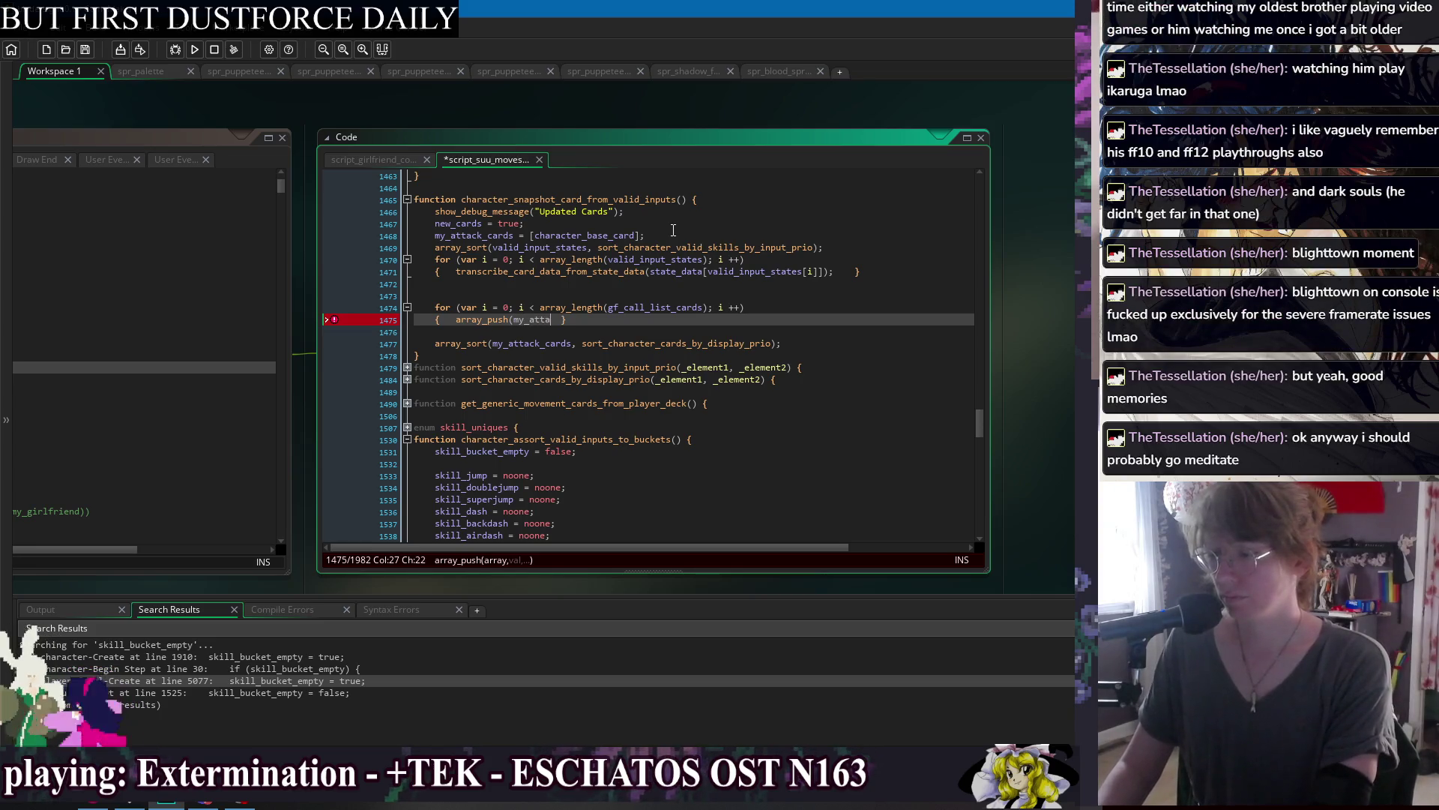
pyautogui.write('cards,   ')
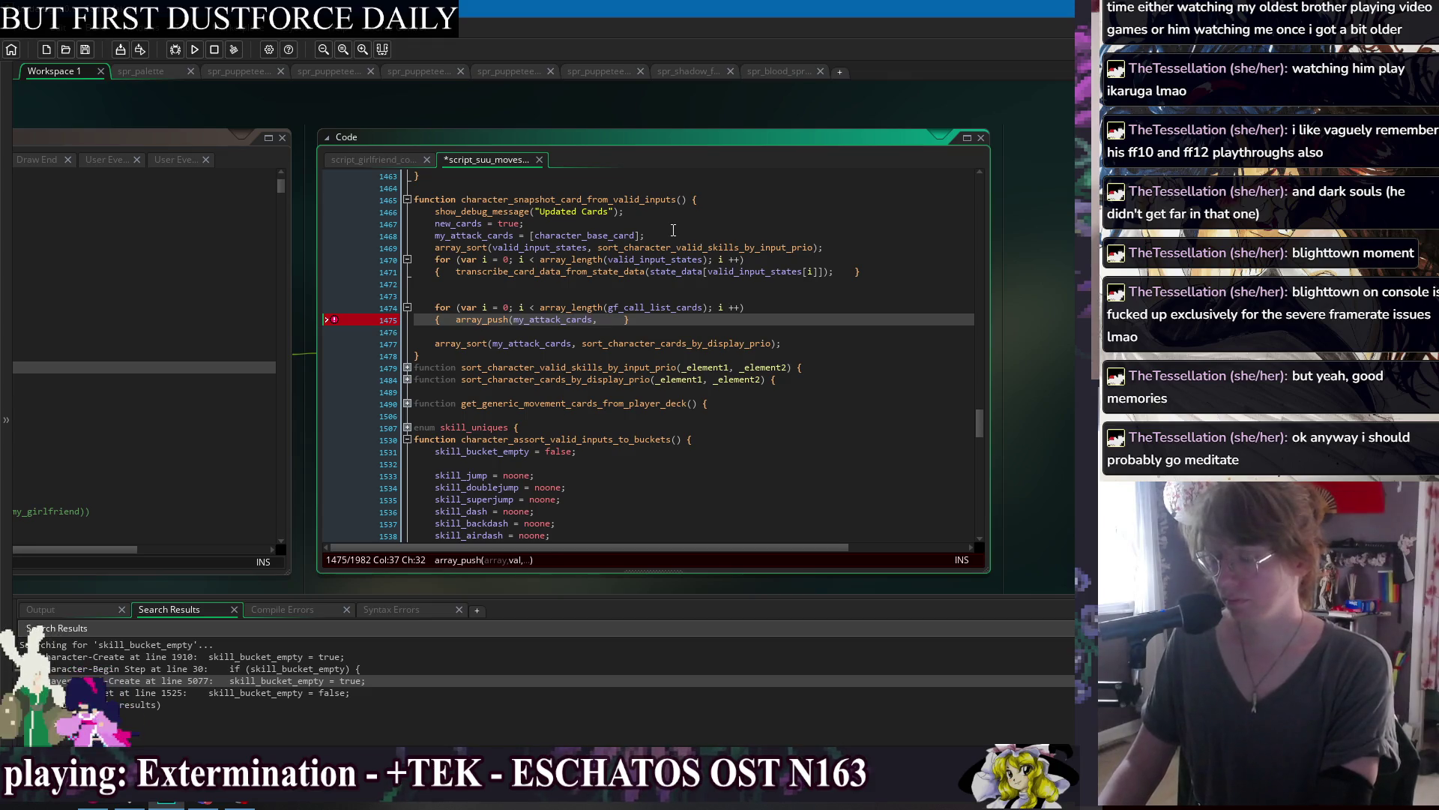
pyautogui.write('gf_call_list')
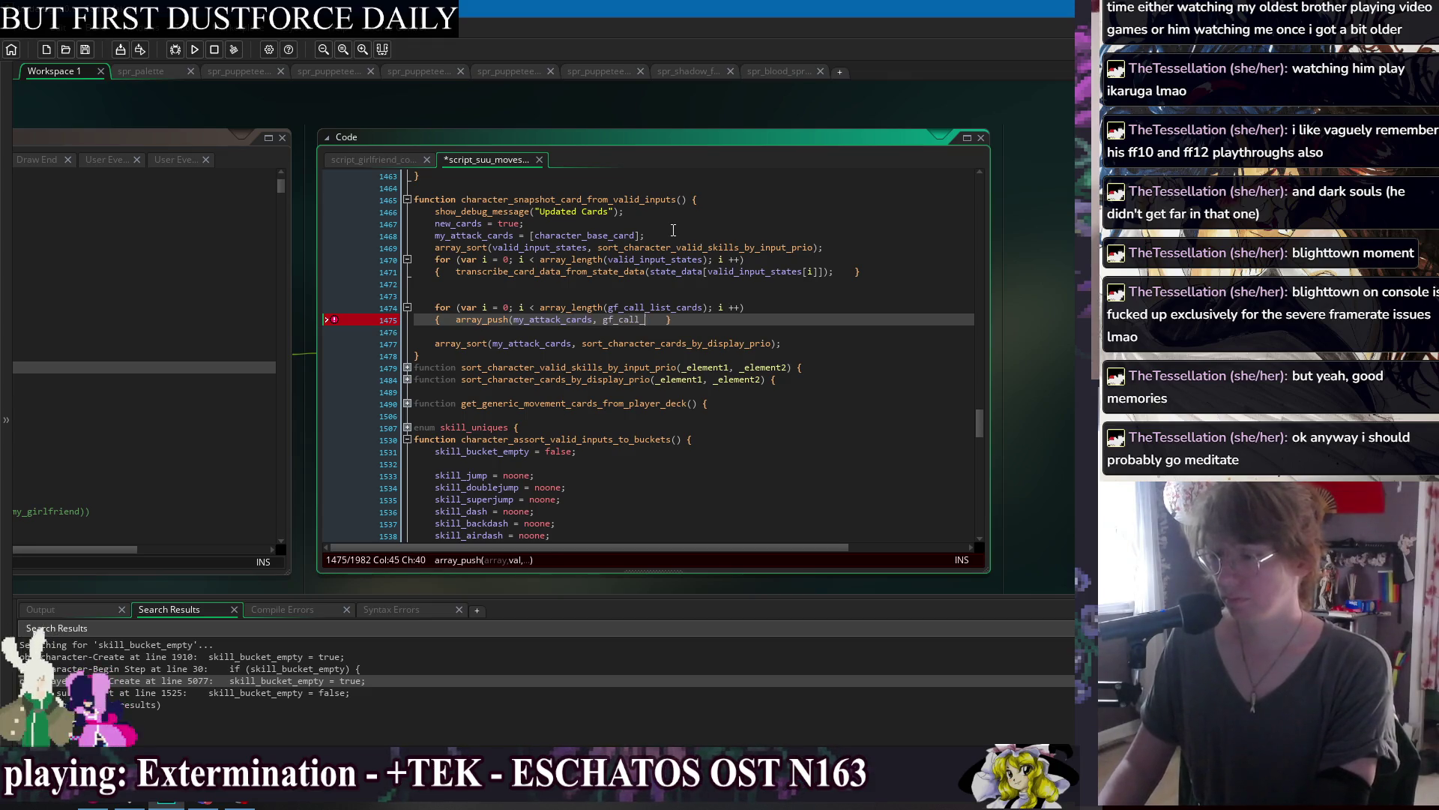
pyautogui.write('_cards[i]')
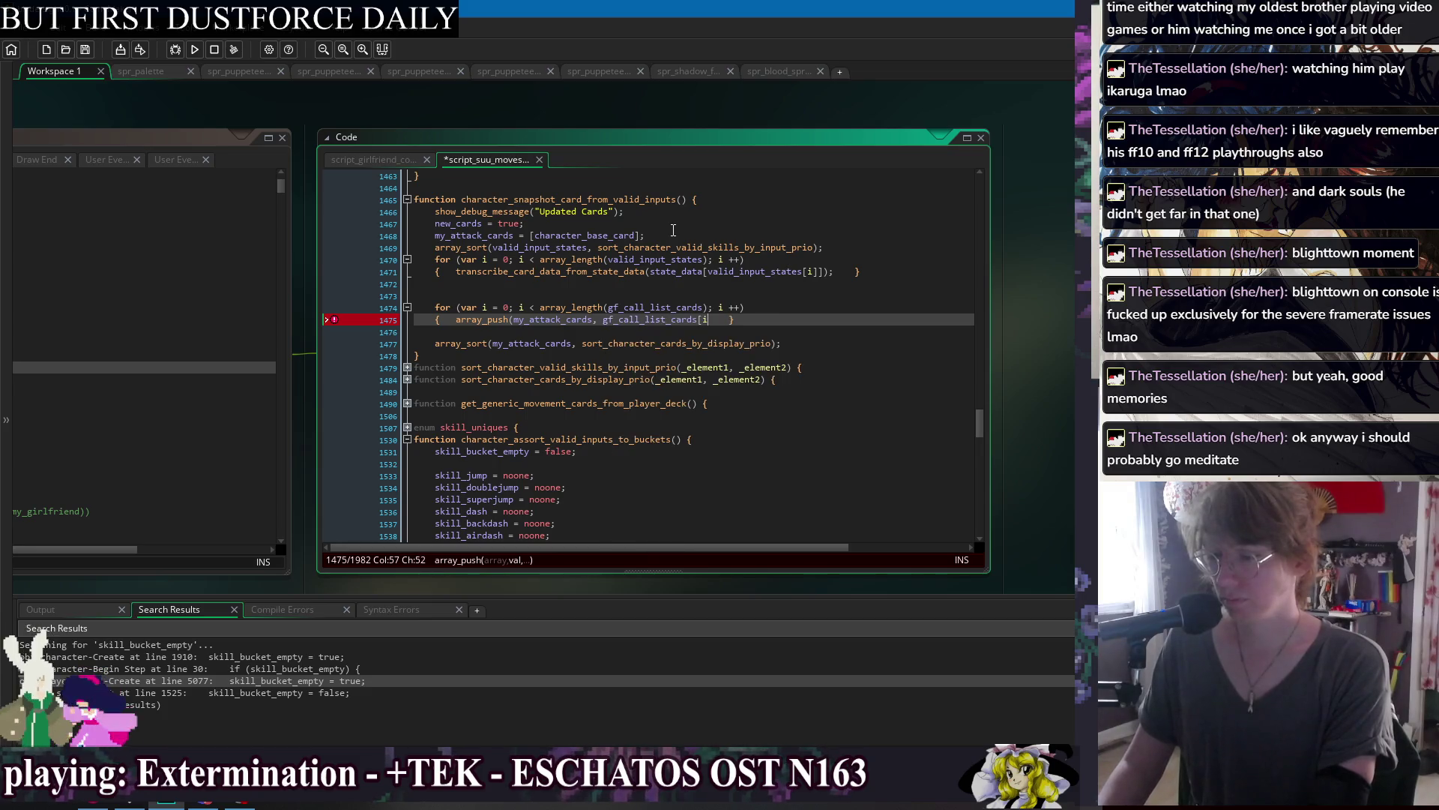
pyautogui.write(');')
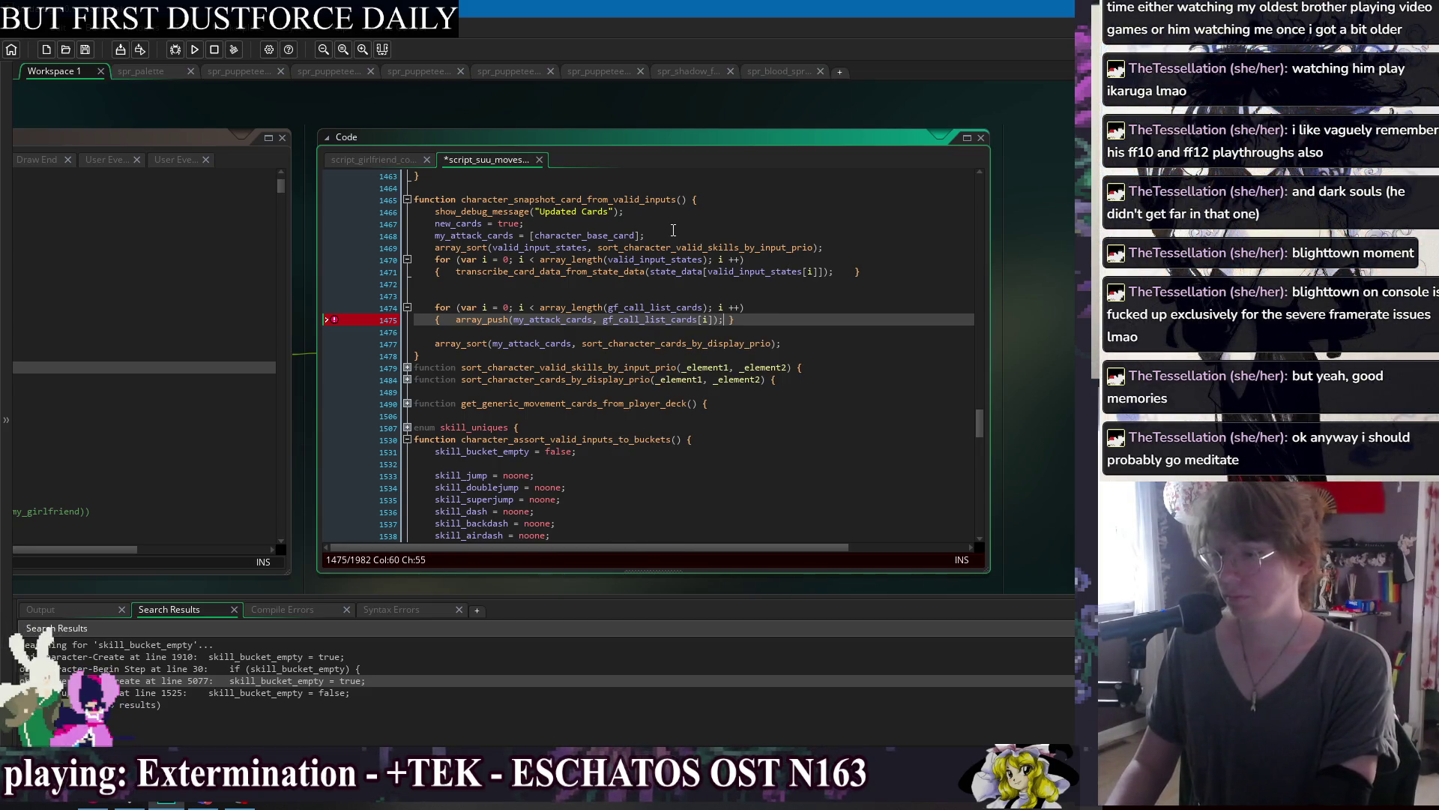
pyautogui.hotkey('ctrl', 's')
pyautogui.press('Up')
pyautogui.press('Up')
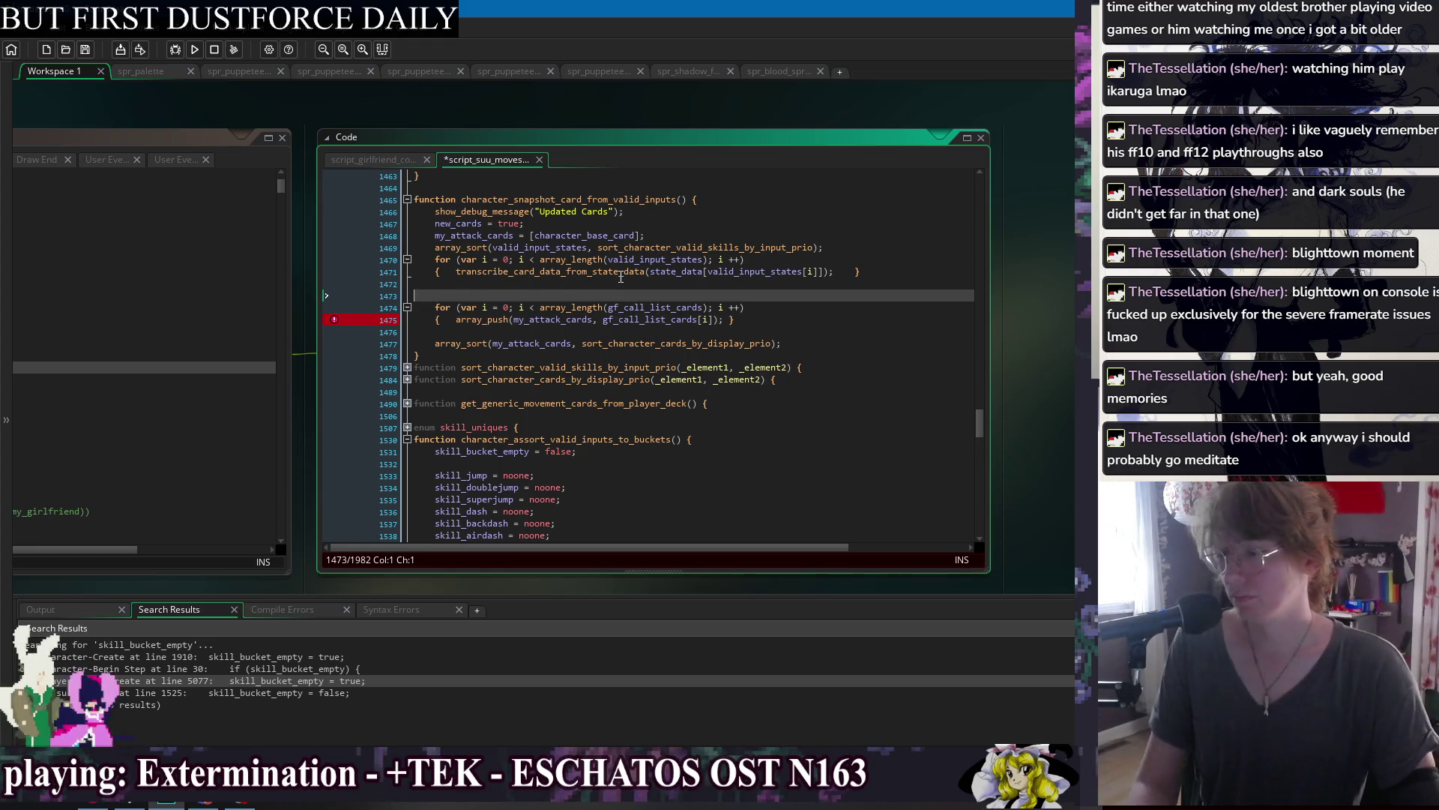
# Add '//add girlfriend cards' and the header 'if (instance_exists(my_girlfriend) && !support_mode) {'.
pyautogui.press('BackSpace')
pyautogui.write('//add')
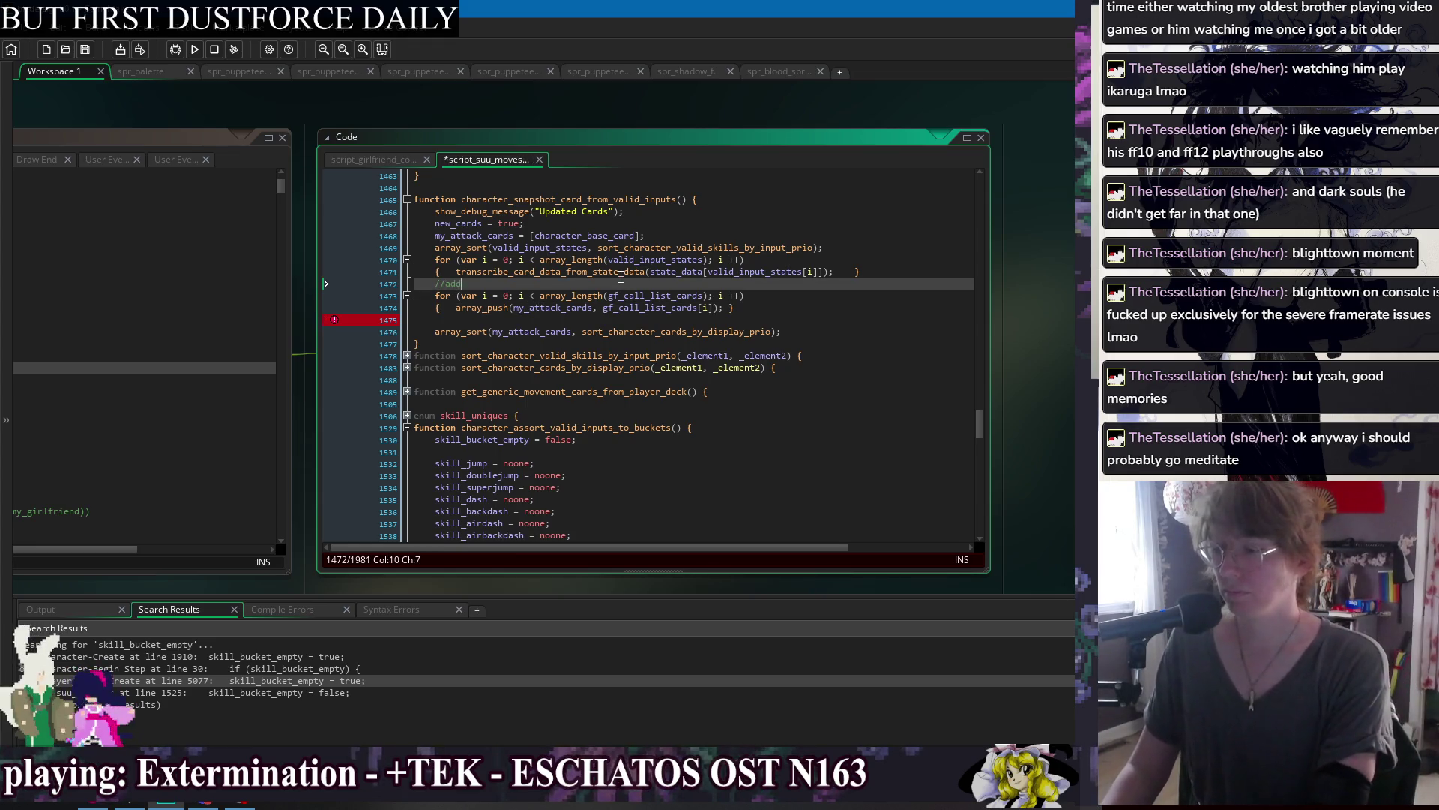
pyautogui.write(' girlfriend cards')
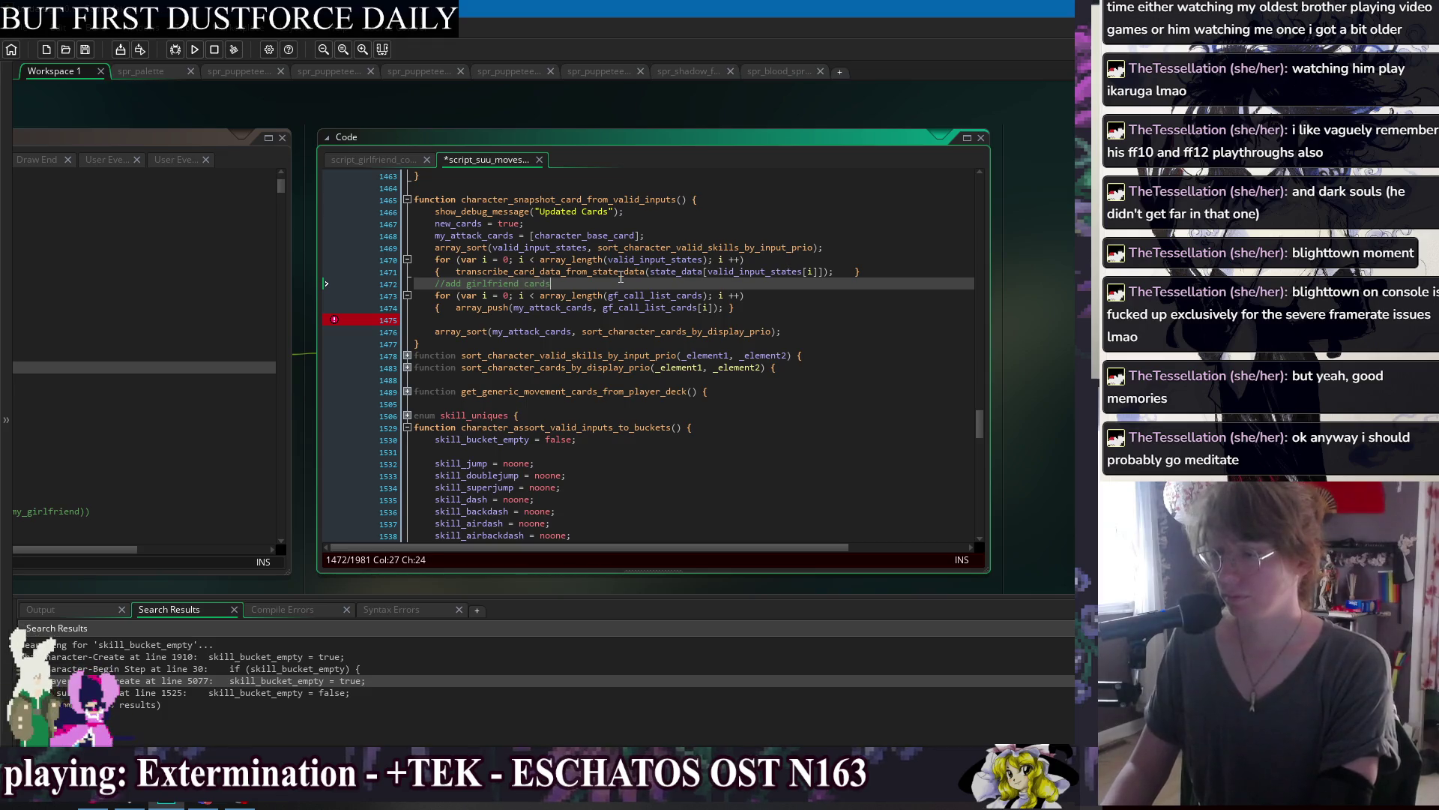
pyautogui.press('Return')
pyautogui.write('if (my_girl')
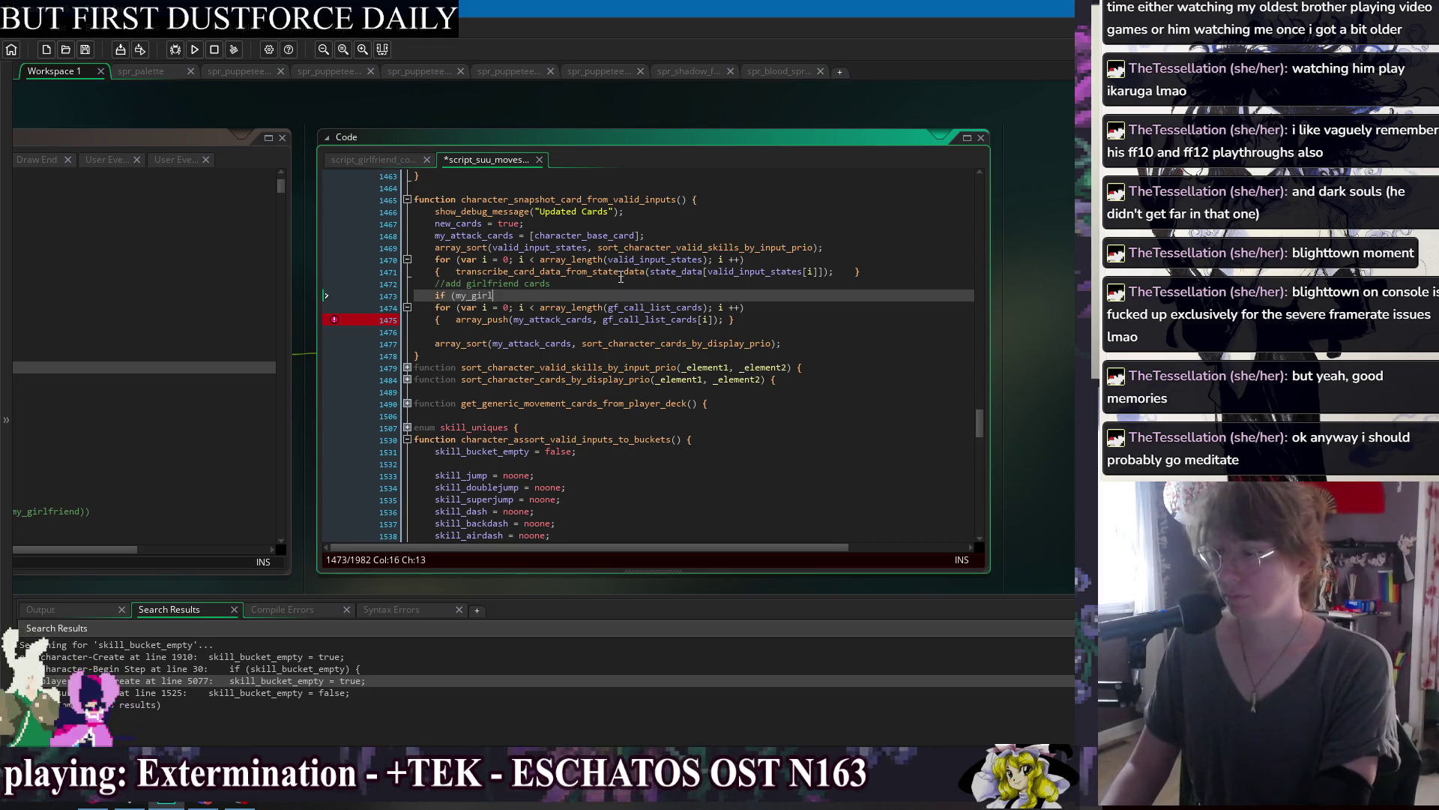
pyautogui.write('friend != noone ')
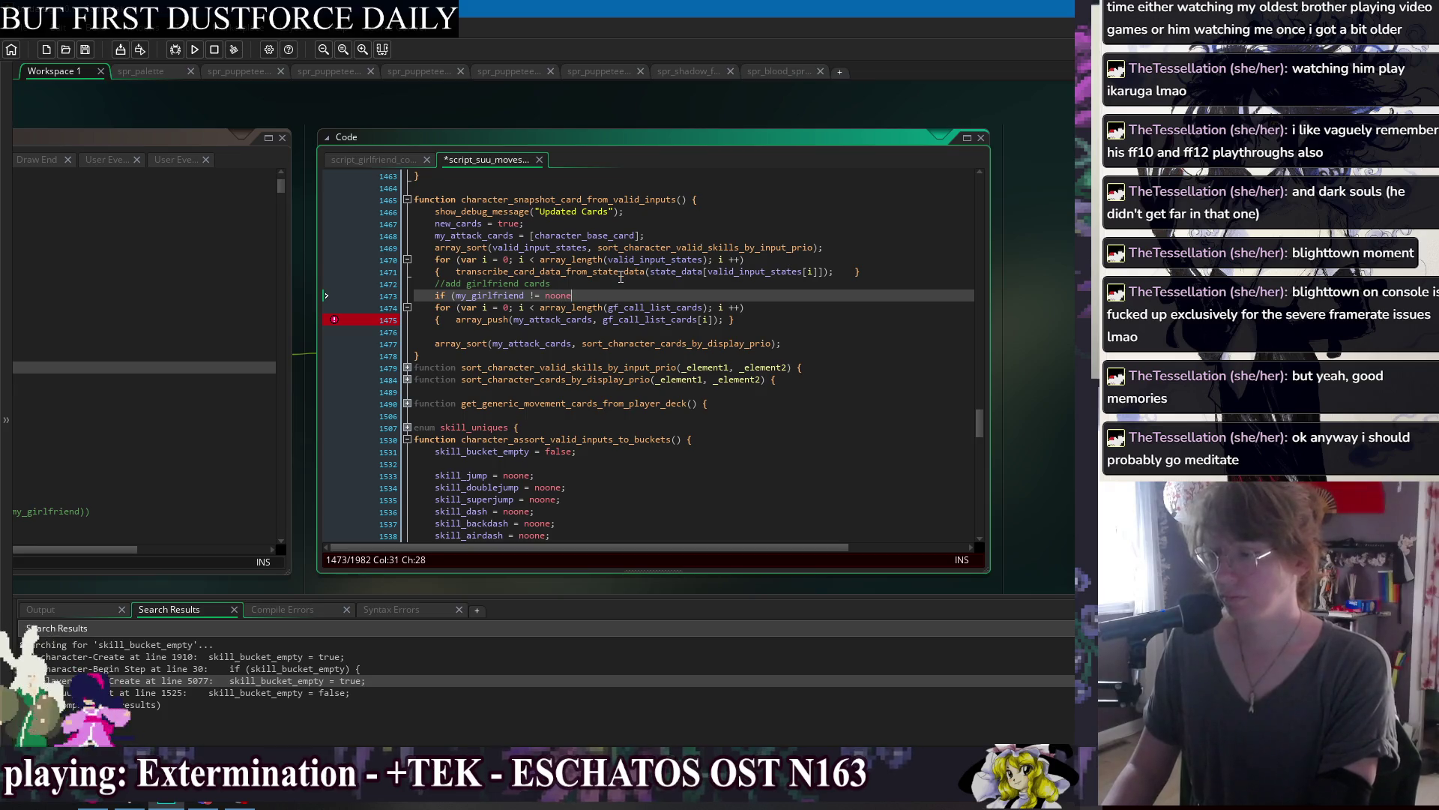
pyautogui.write('&& ')
pyautogui.write('my')
pyautogui.press('BackSpace')
pyautogui.press('BackSpace')
pyautogui.press('BackSpace')
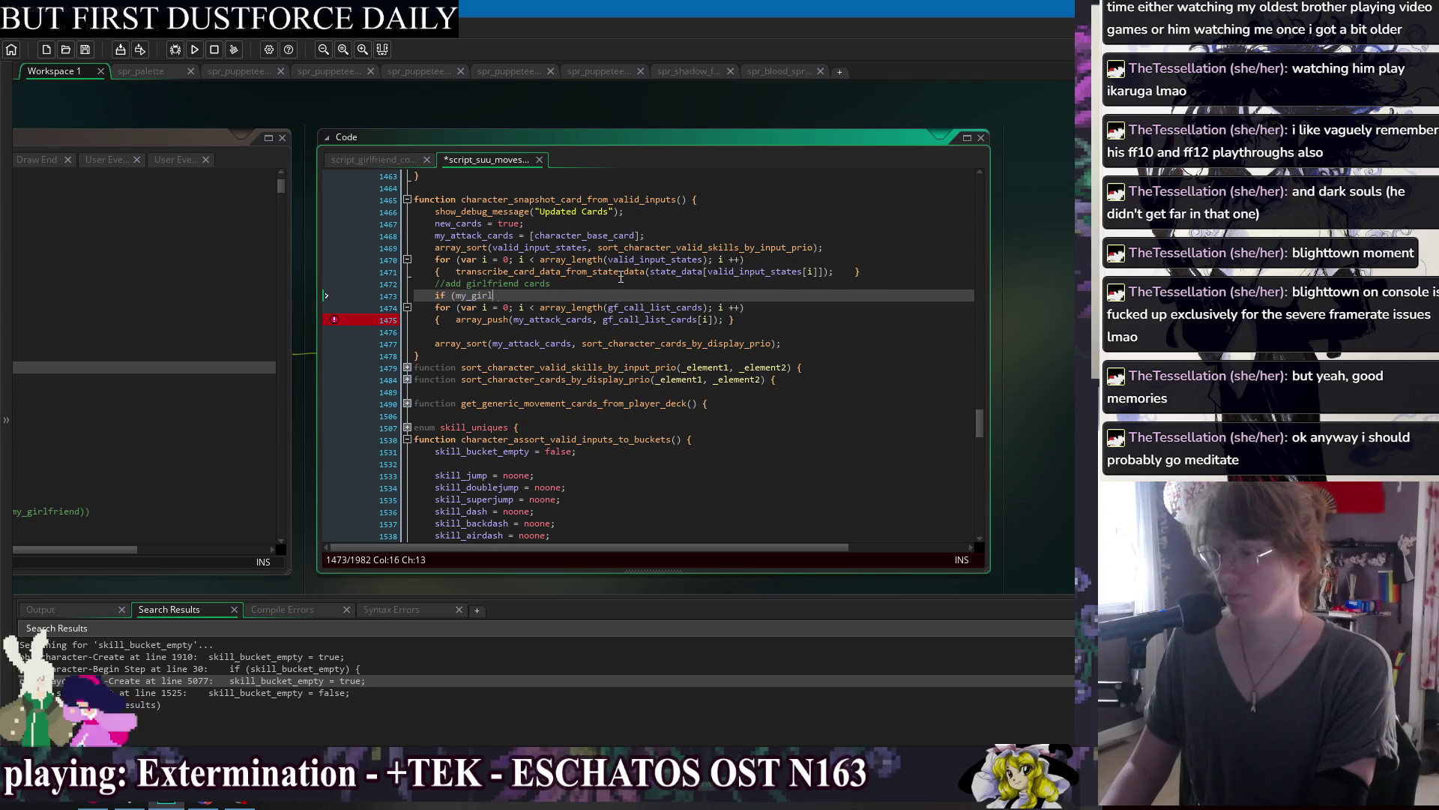
pyautogui.write('instance_e')
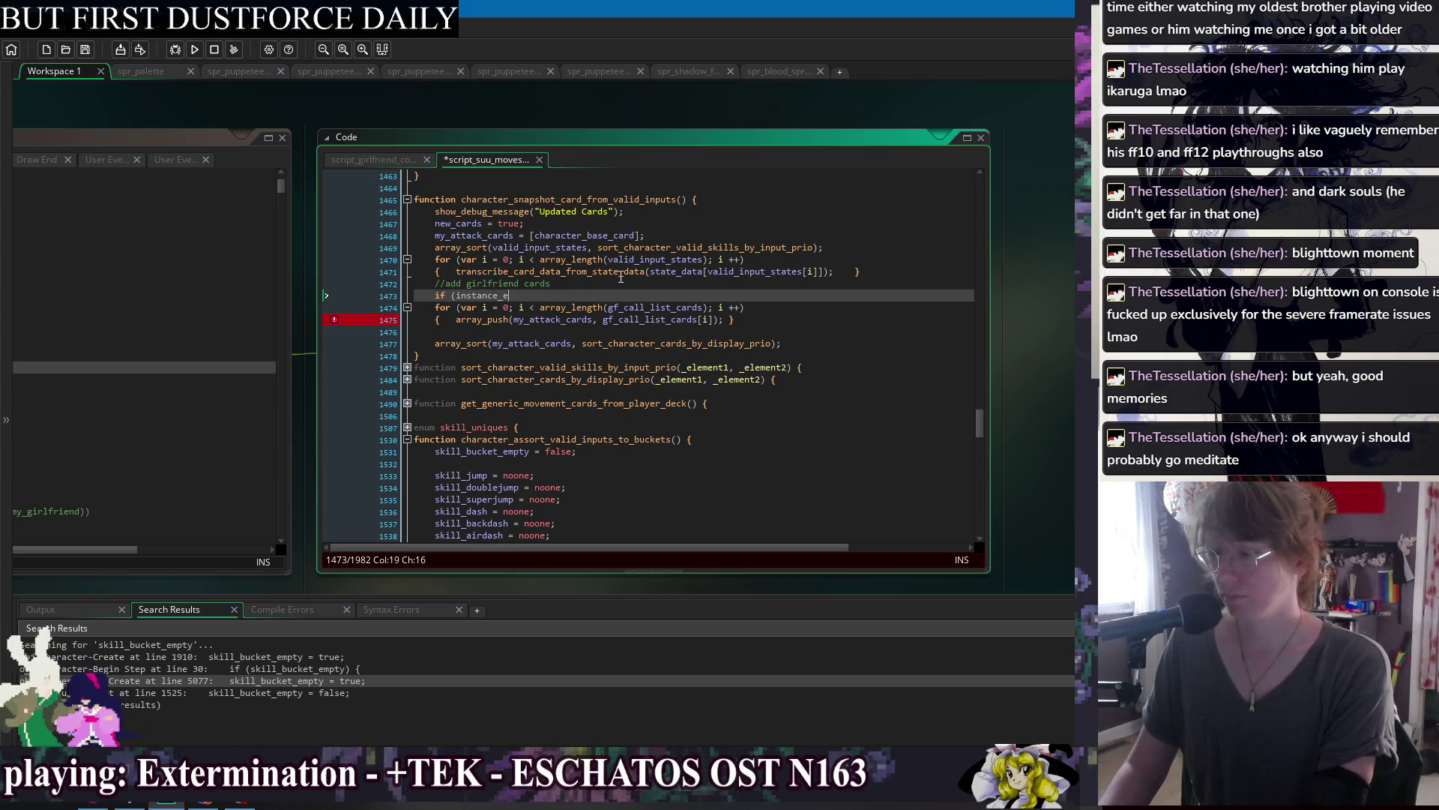
pyautogui.write('xists(my_girlfri')
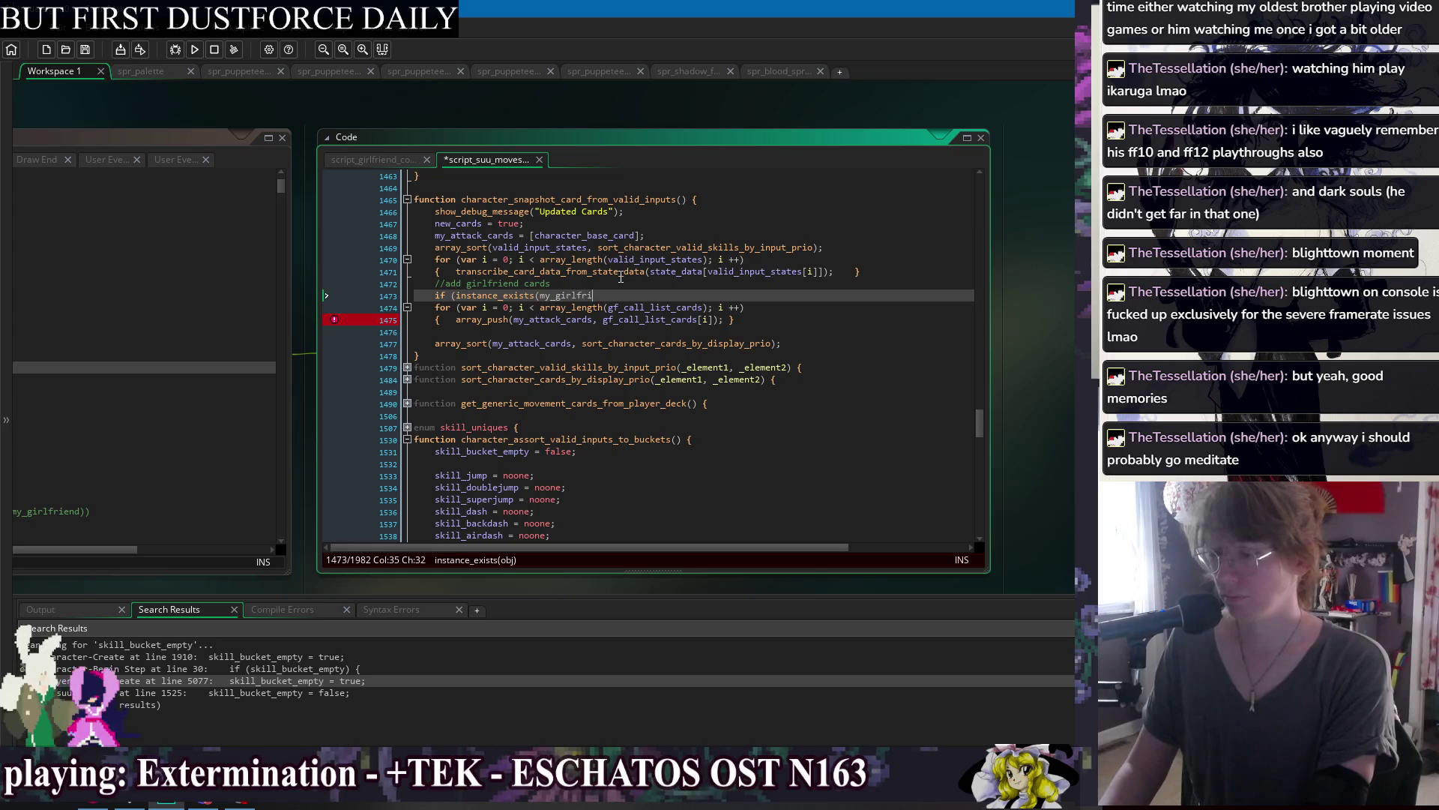
pyautogui.write('end) && !support_mode &&')
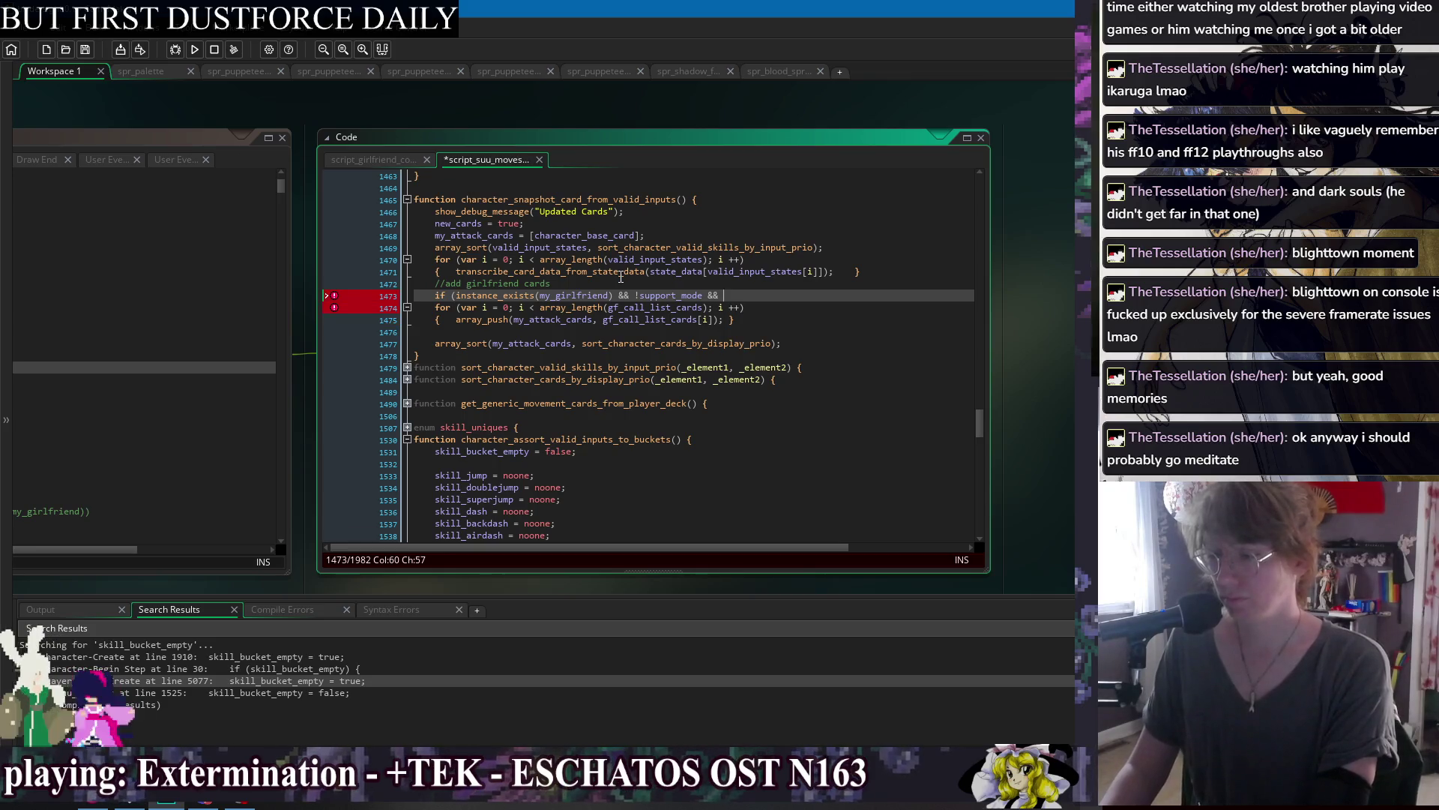
pyautogui.write('my_girlf')
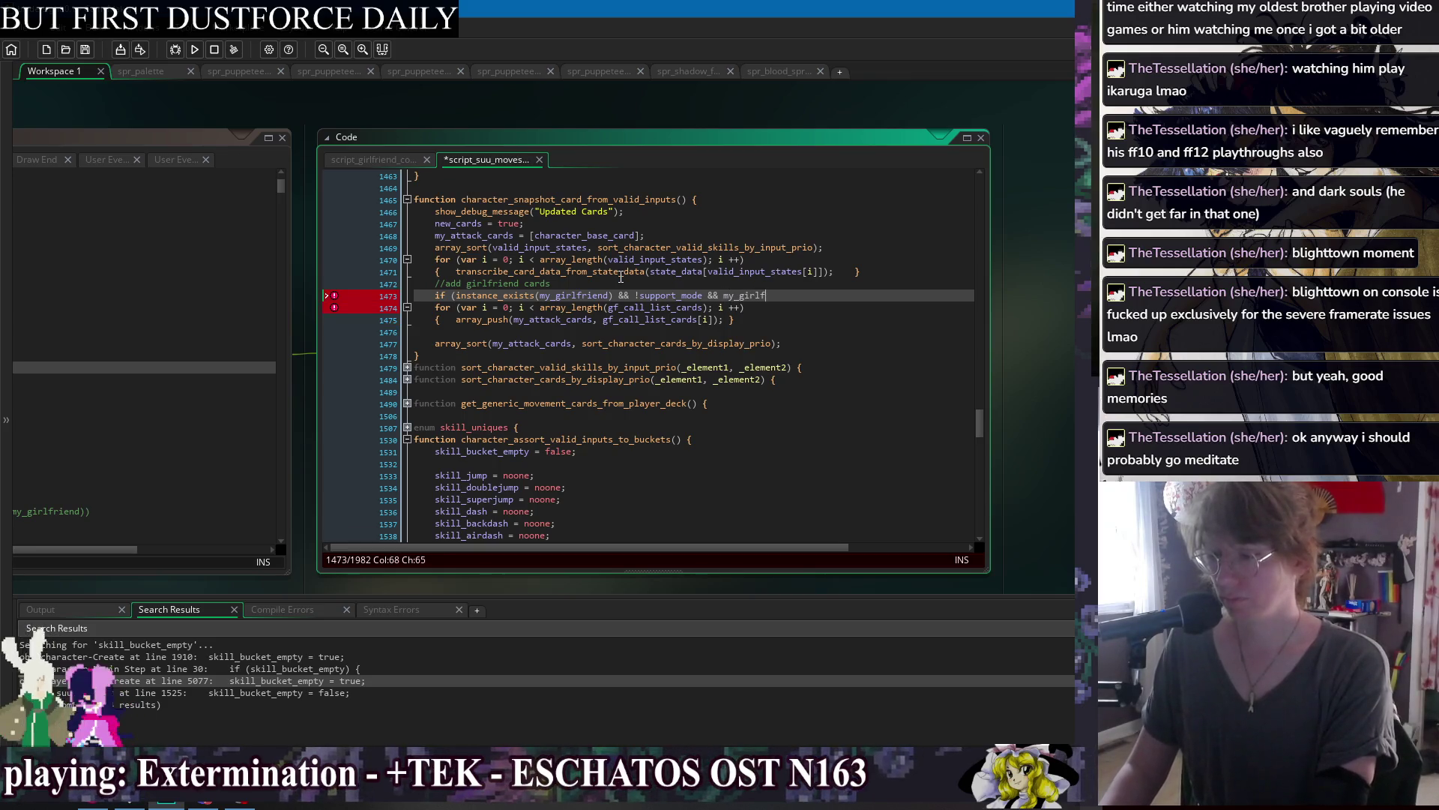
pyautogui.write('riend.gf_cal')
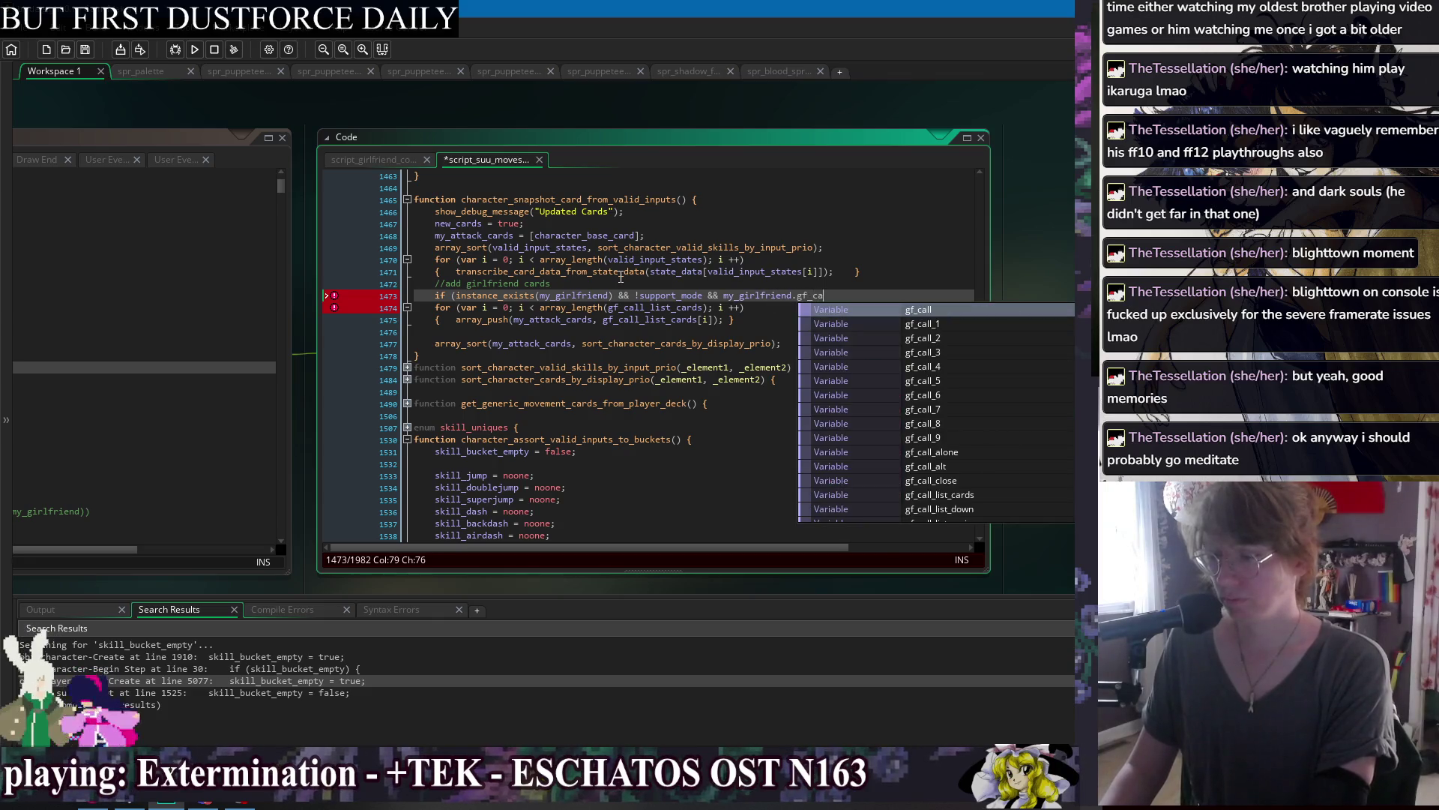
pyautogui.press('BackSpace')
pyautogui.press('BackSpace')
pyautogui.press('BackSpace')
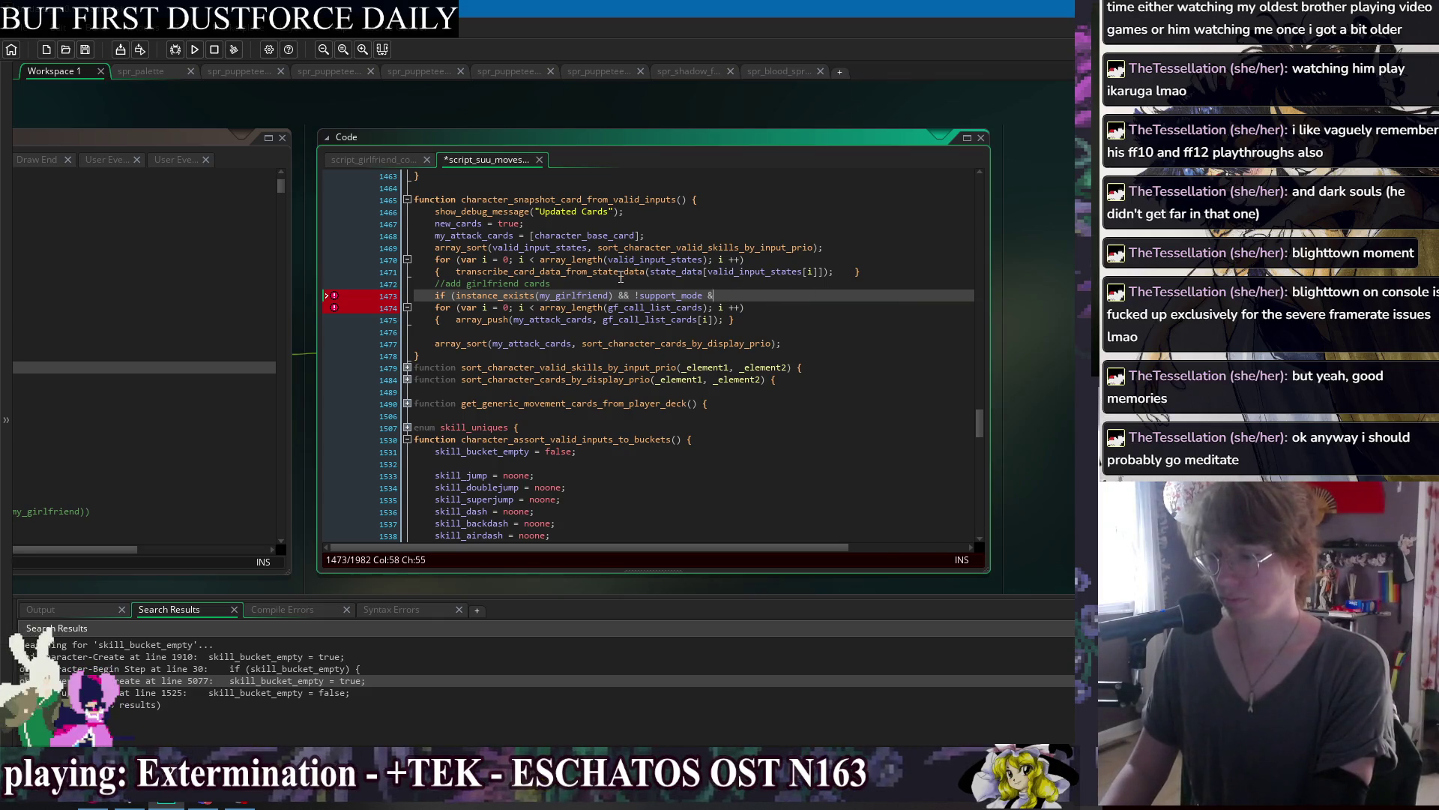
pyautogui.write('){')
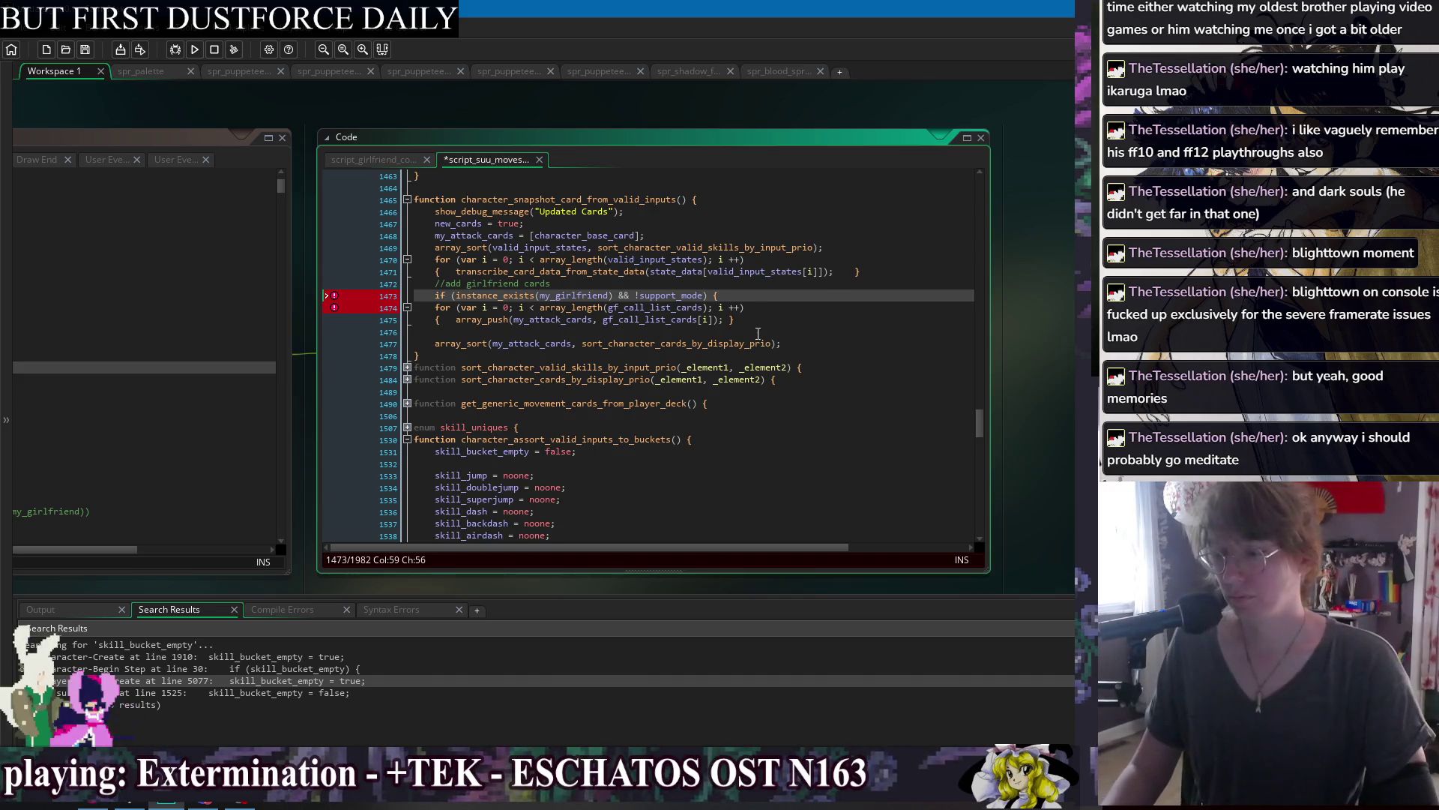
# Indent the call-card loop under the new condition, remove the extra blank line, and save.
pyautogui.click(758, 318)
pyautogui.press('Return')
pyautogui.hotkey('shift', 'Up')
pyautogui.hotkey('shift', 'Up')
pyautogui.press('Tab')
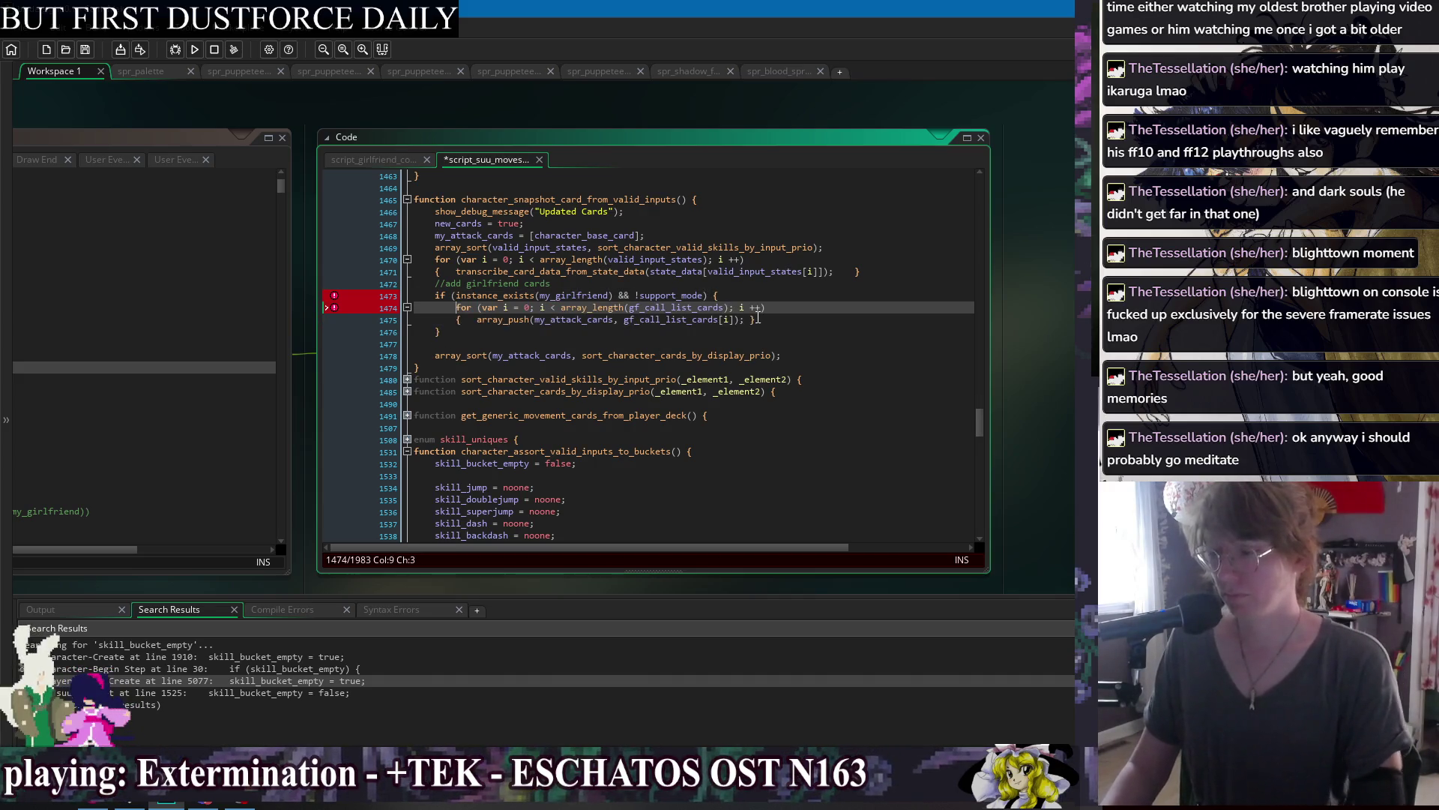
pyautogui.hotkey('ctrl', 's')
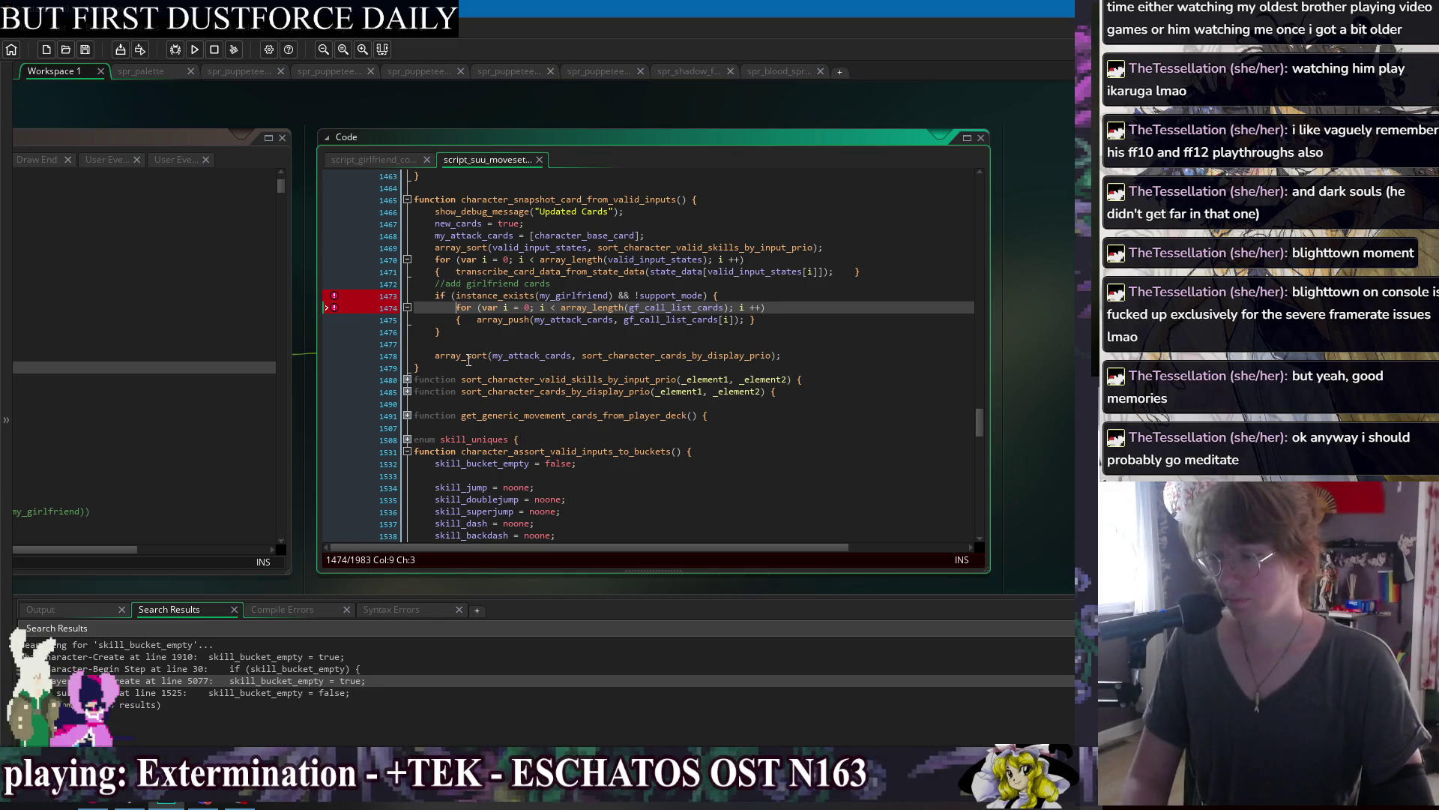
pyautogui.click(449, 344)
pyautogui.press('BackSpace')
pyautogui.click(792, 300)
pyautogui.hotkey('ctrl', 's')
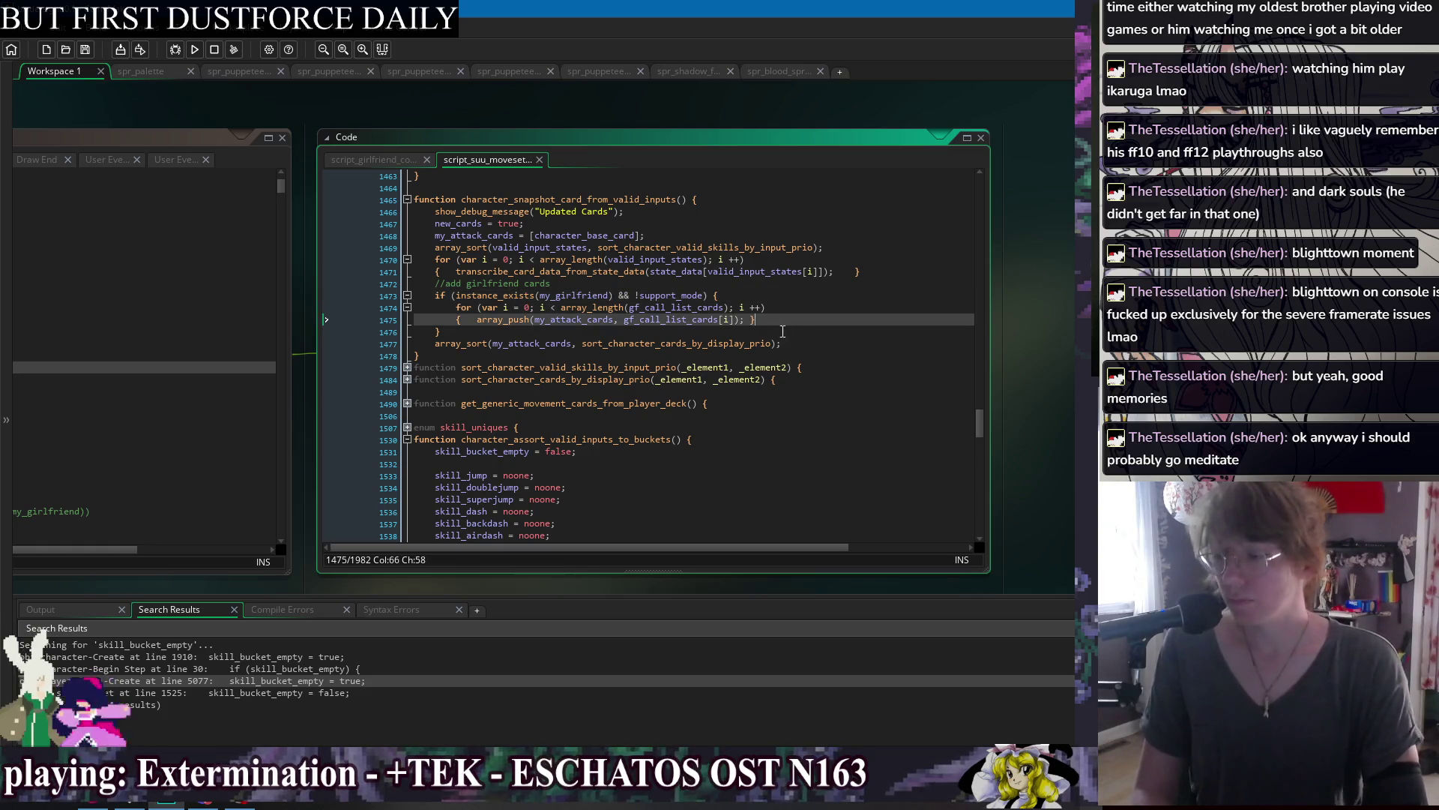
# Insert a blank line between the if block and the my_attack_cards sort call.
pyautogui.click(811, 314)
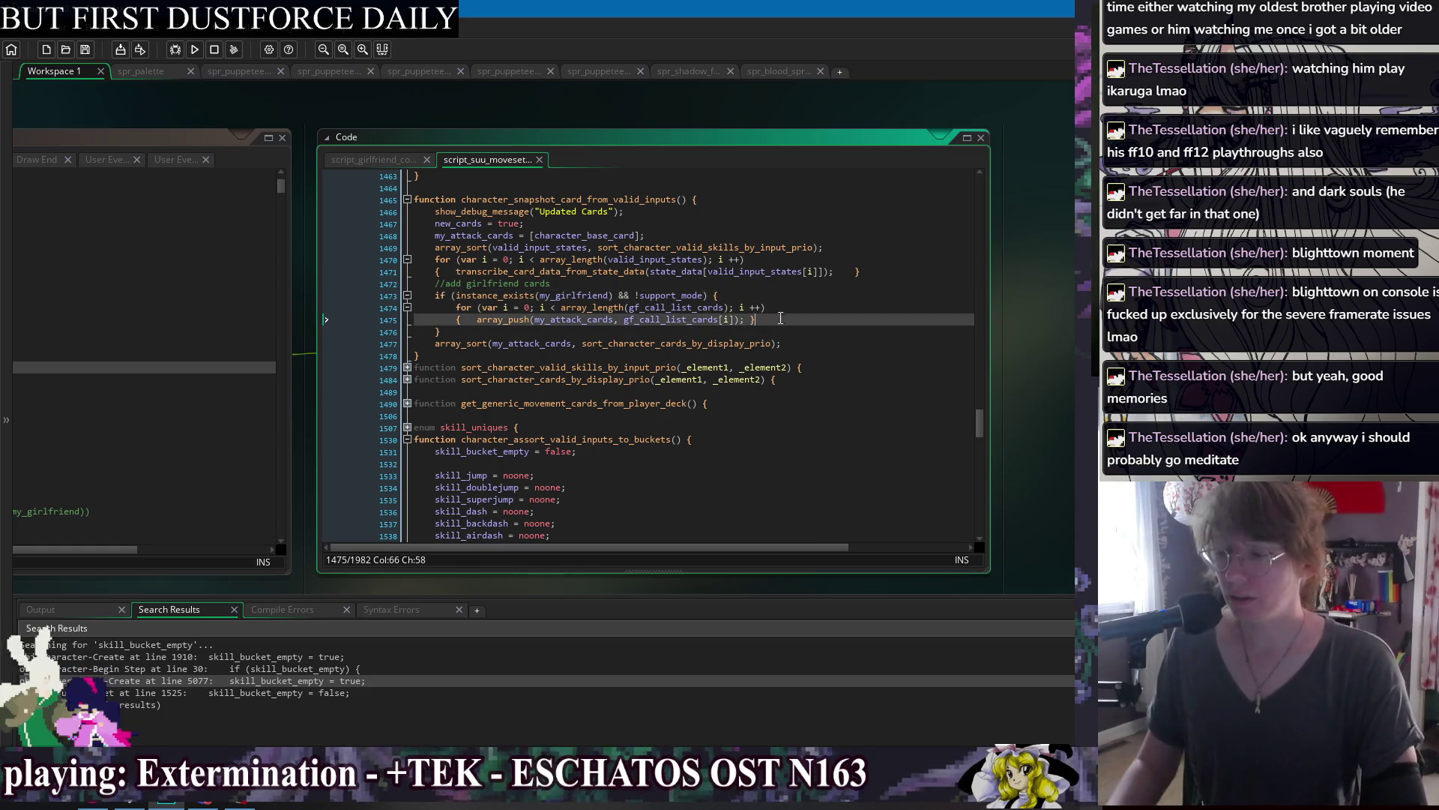
pyautogui.click(580, 332)
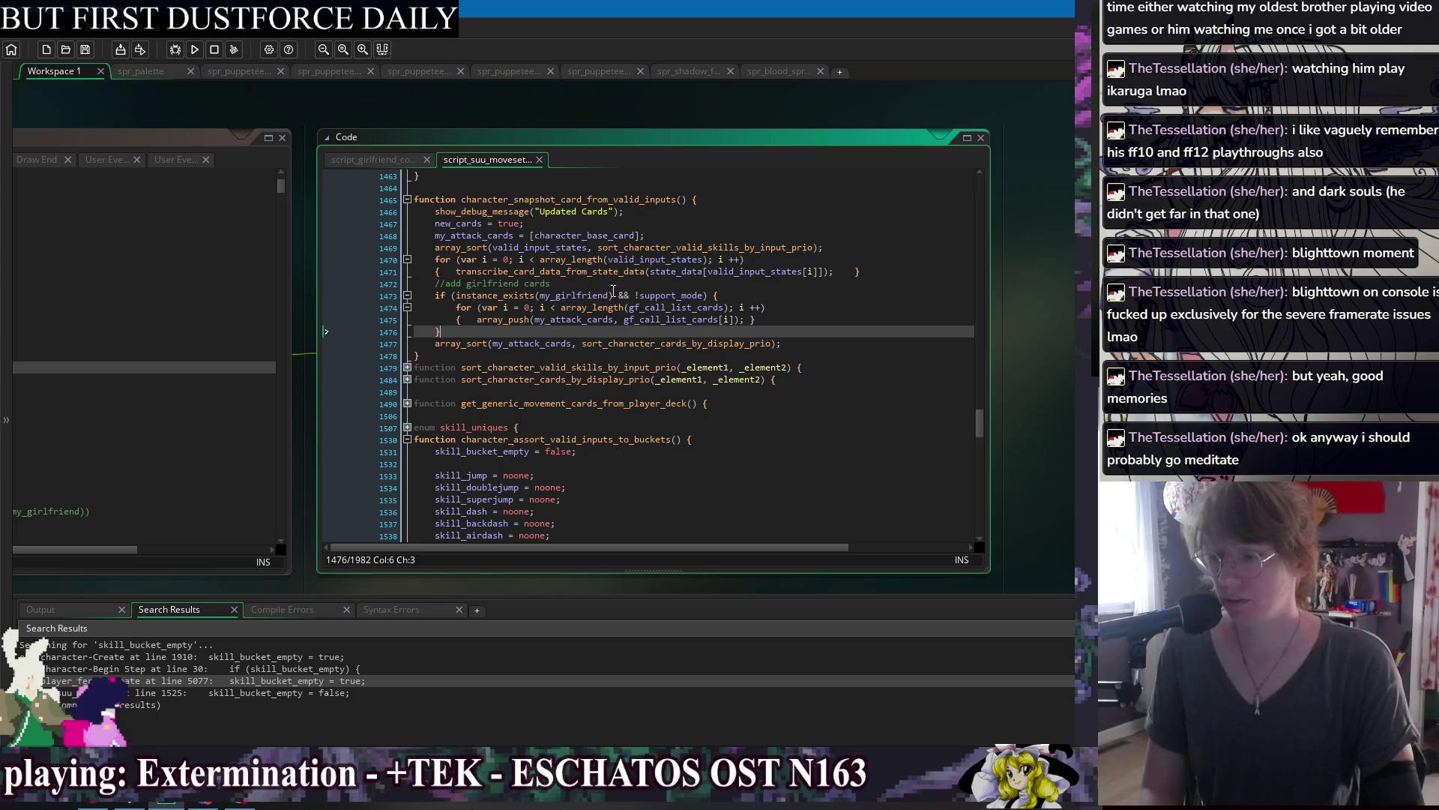
pyautogui.click(567, 271)
pyautogui.click(546, 333)
pyautogui.press('Return')
pyautogui.press('Up')
pyautogui.press('Up')
pyautogui.press('End')
pyautogui.hscroll(-3, 595, 115)
pyautogui.hscroll(-2, 595, 115)
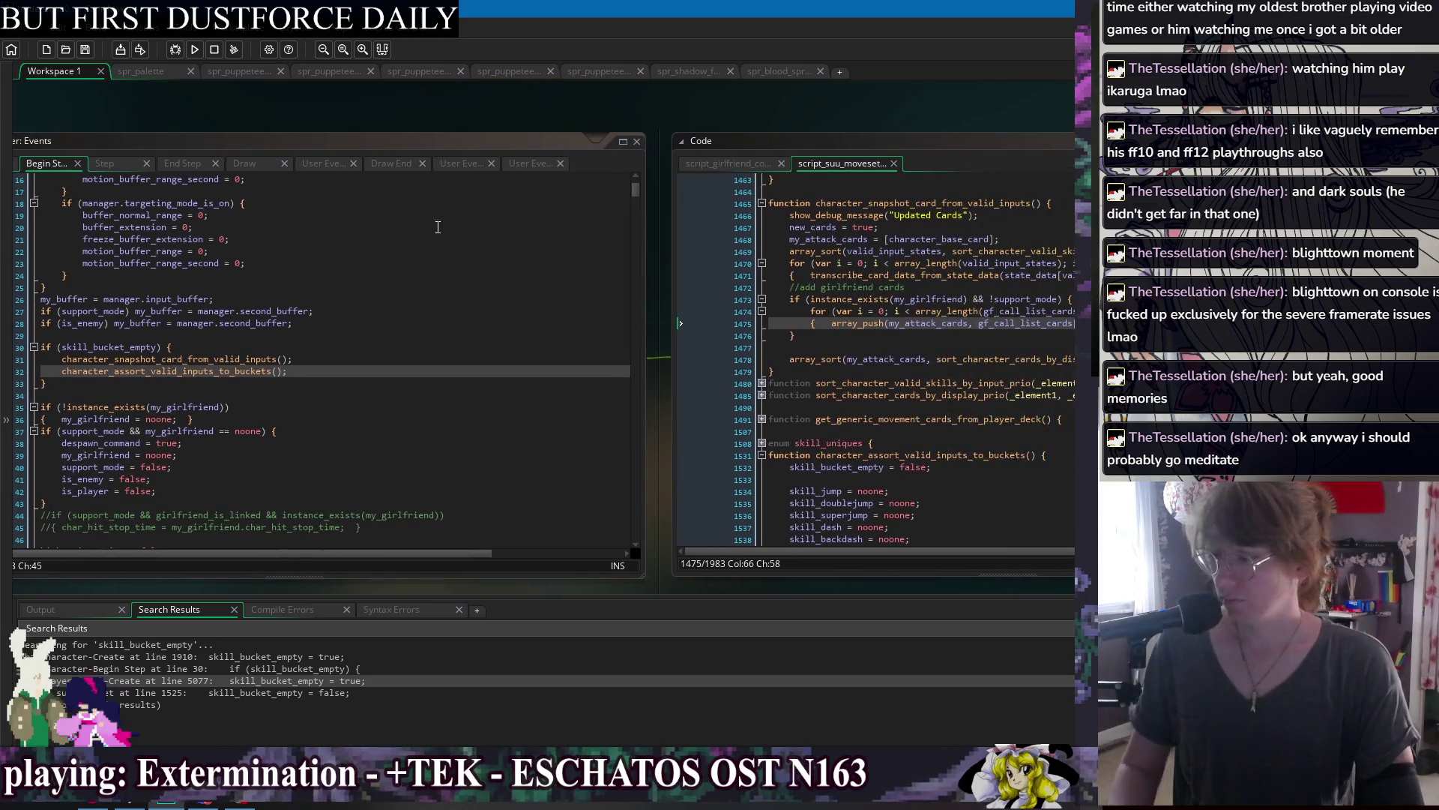
# Place the caret on the blank line before the my_attack_cards sort call.
pyautogui.hscroll(3, 735, 133)
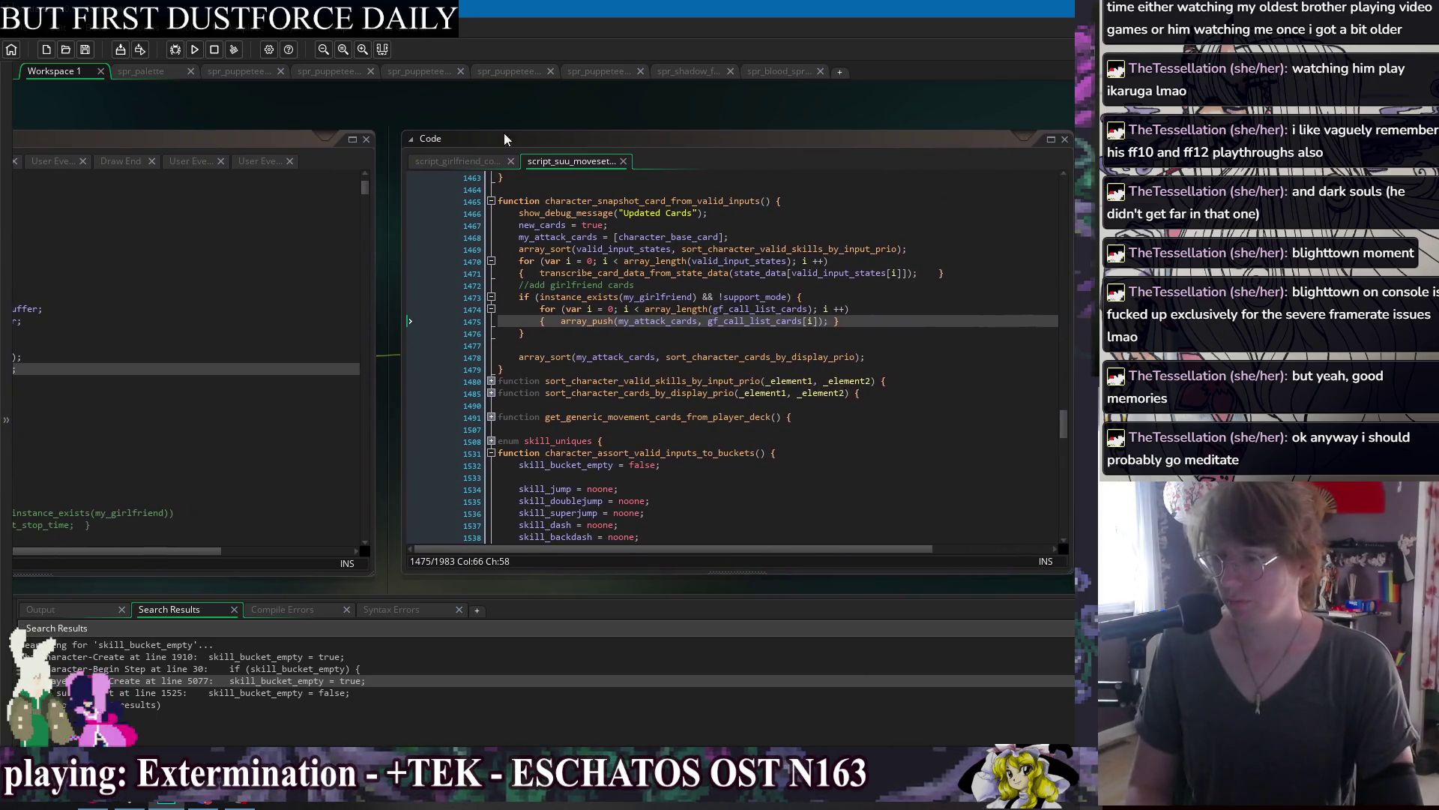
pyautogui.click(747, 321)
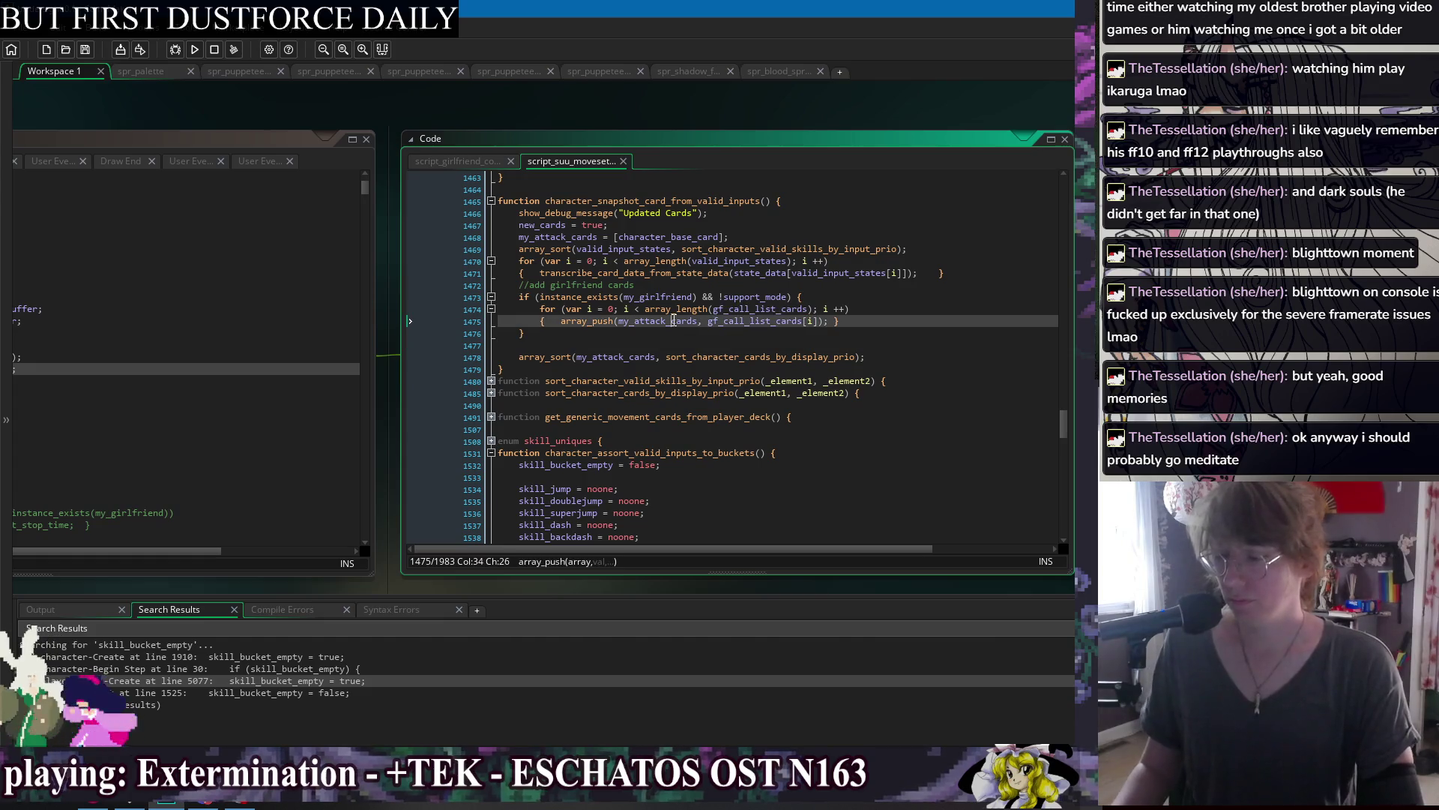
pyautogui.click(679, 334)
pyautogui.click(641, 356)
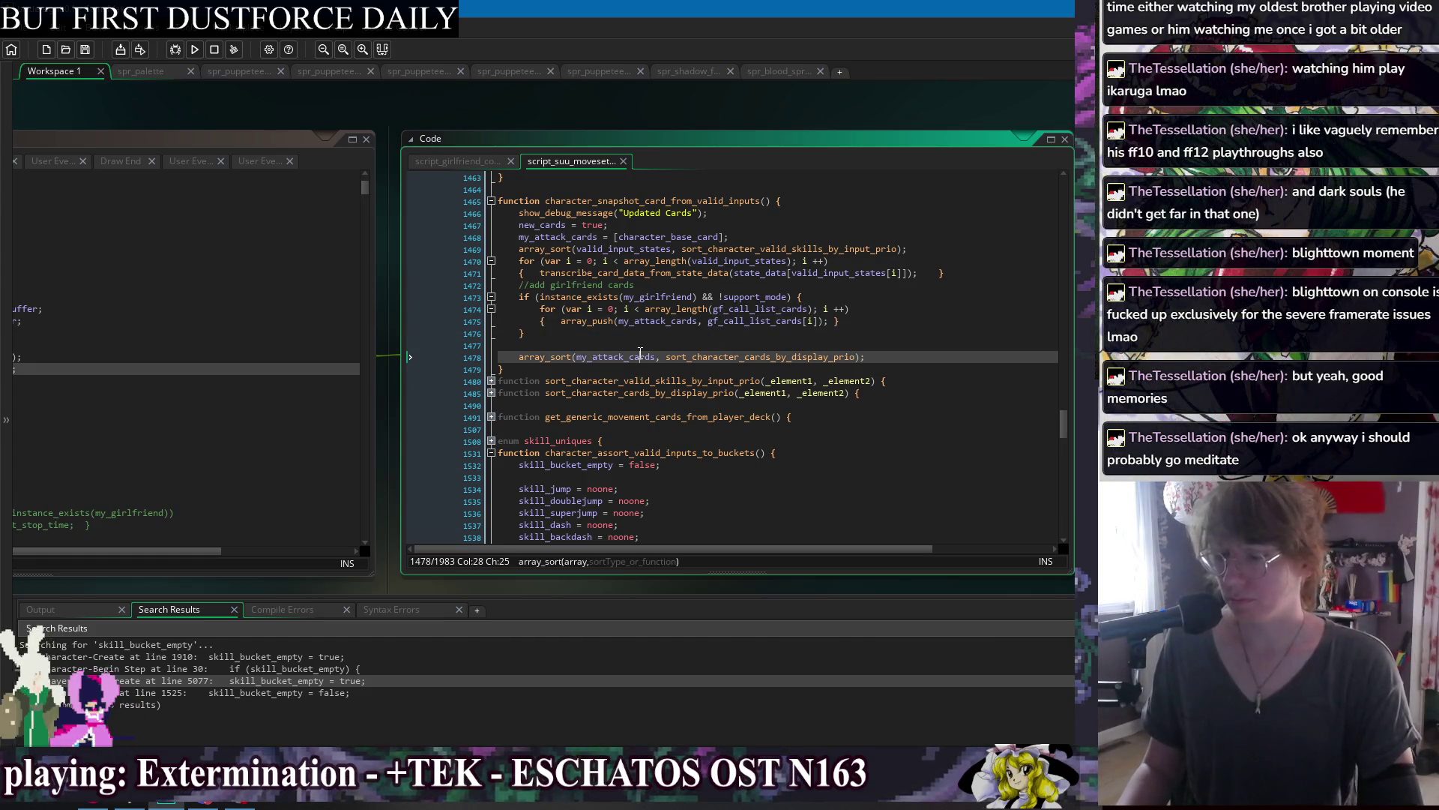
pyautogui.click(637, 344)
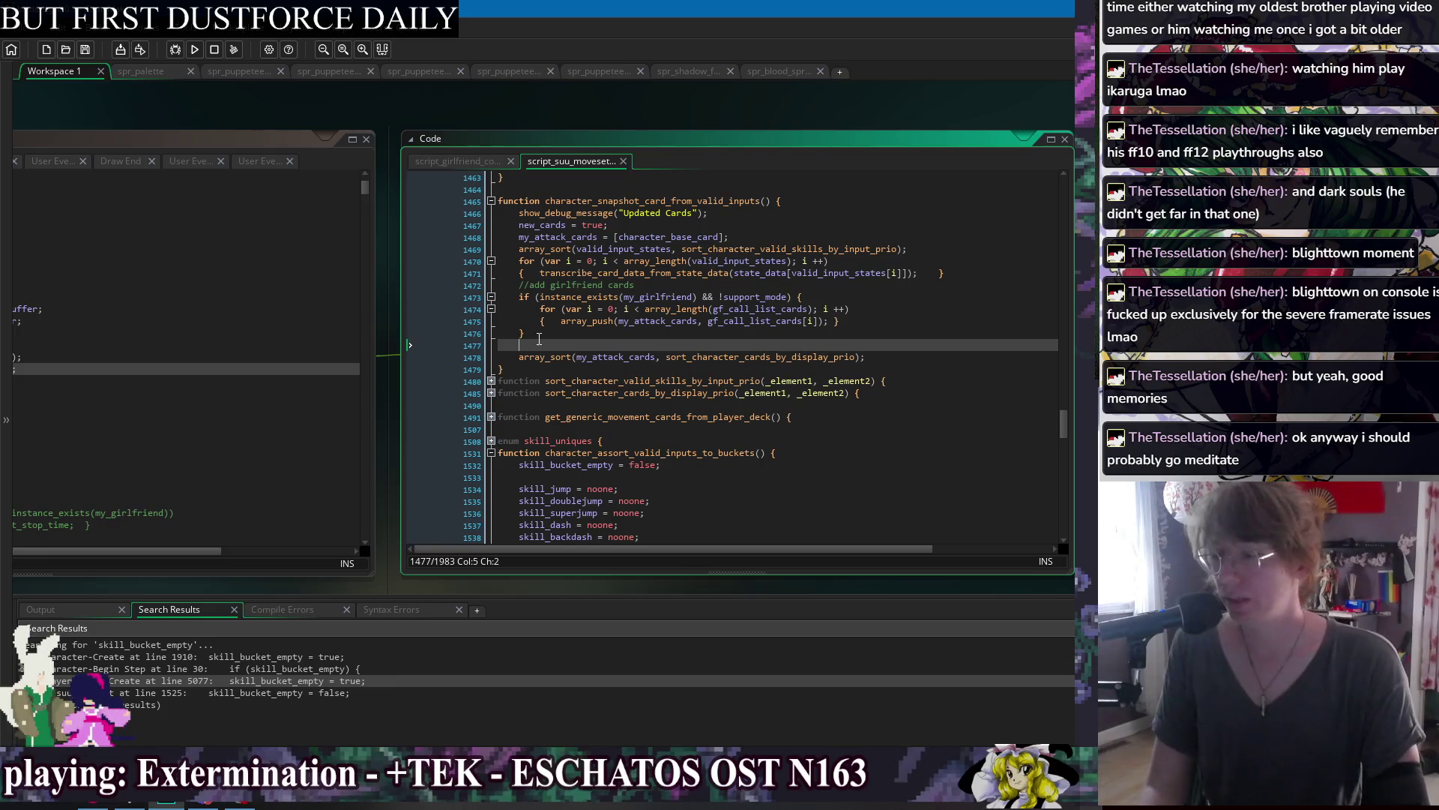
# Pan the workspace so obj_character's Begin Step sits beside the girlfriend cards code.
pyautogui.moveTo(200, 114); pyautogui.dragTo(541, 109)
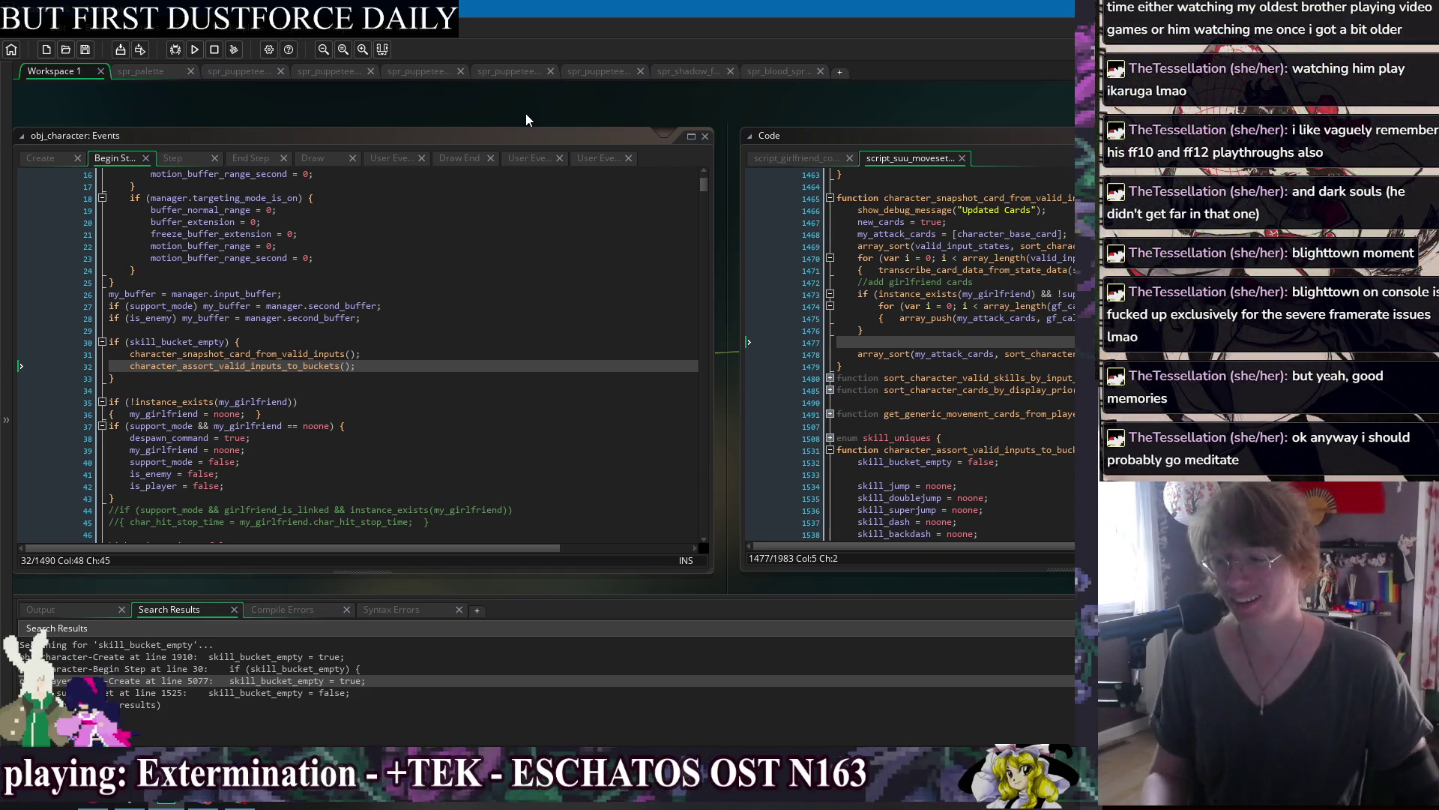
pyautogui.moveTo(916, 115)
pyautogui.mouseDown()
pyautogui.moveTo(525, 117)
pyautogui.moveTo(533, 97)
pyautogui.moveTo(520, 96)
pyautogui.mouseUp()
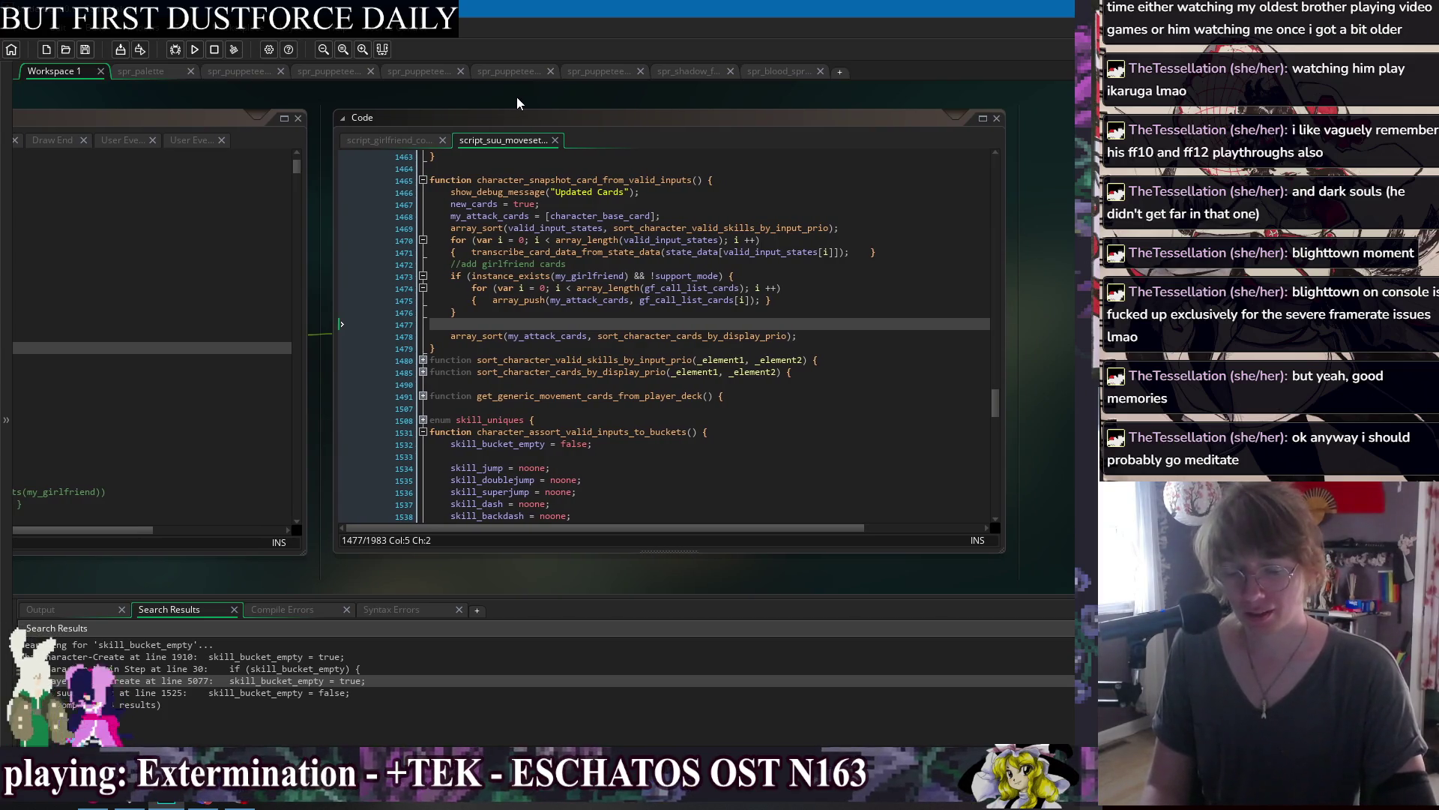
pyautogui.moveTo(285, 105); pyautogui.dragTo(675, 109)
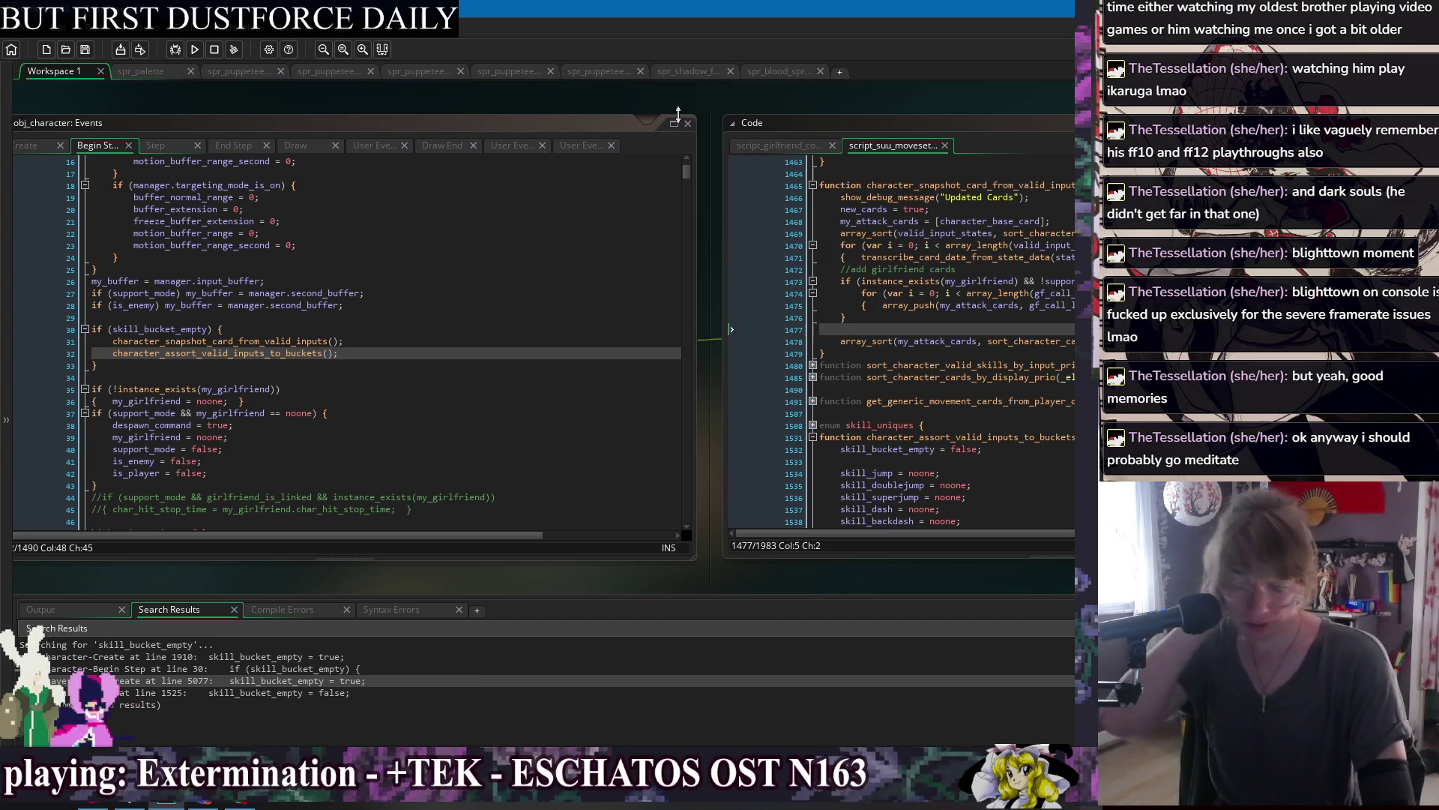
pyautogui.moveTo(798, 95); pyautogui.dragTo(481, 106)
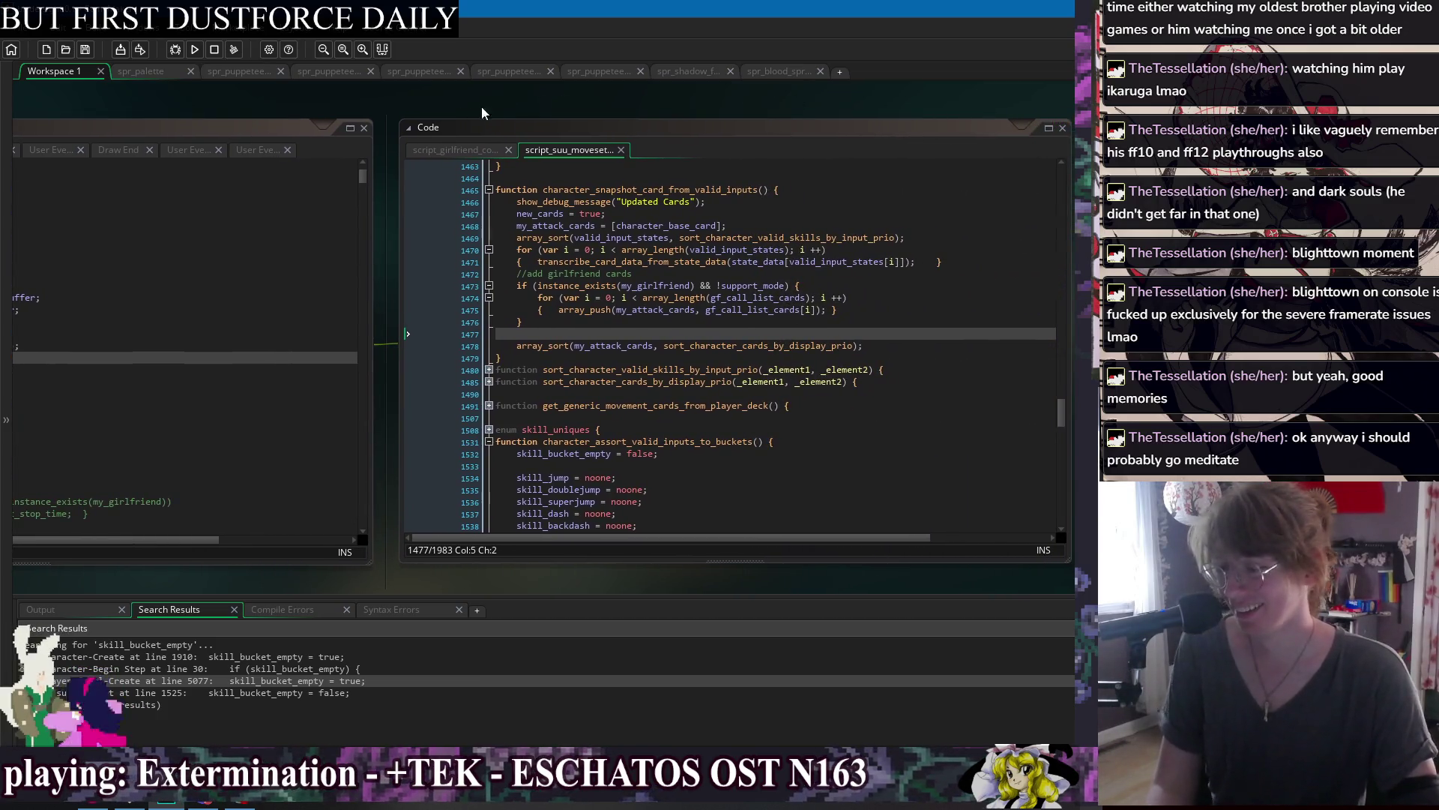
pyautogui.click(728, 330)
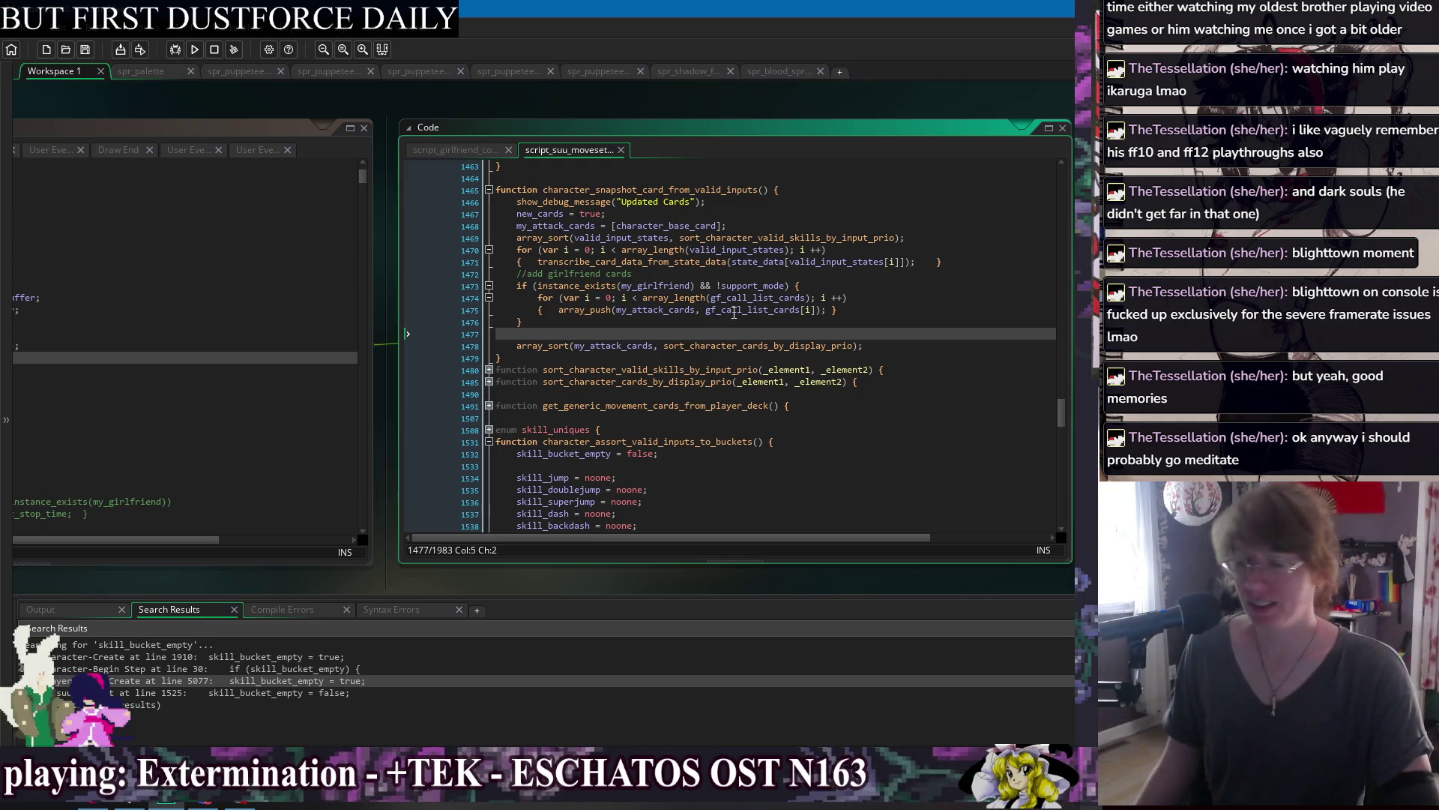
pyautogui.click(881, 278)
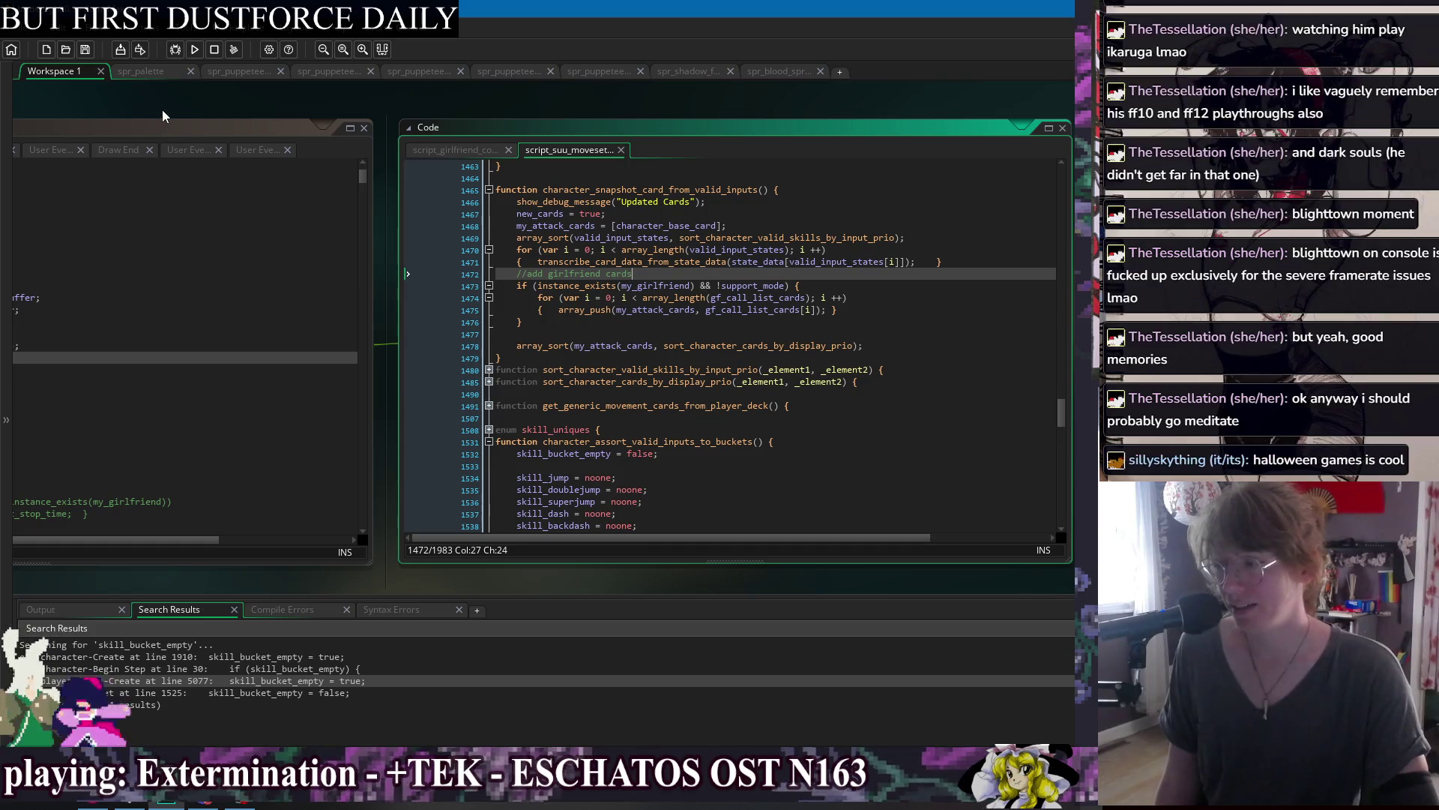
pyautogui.moveTo(162, 109); pyautogui.dragTo(272, 114)
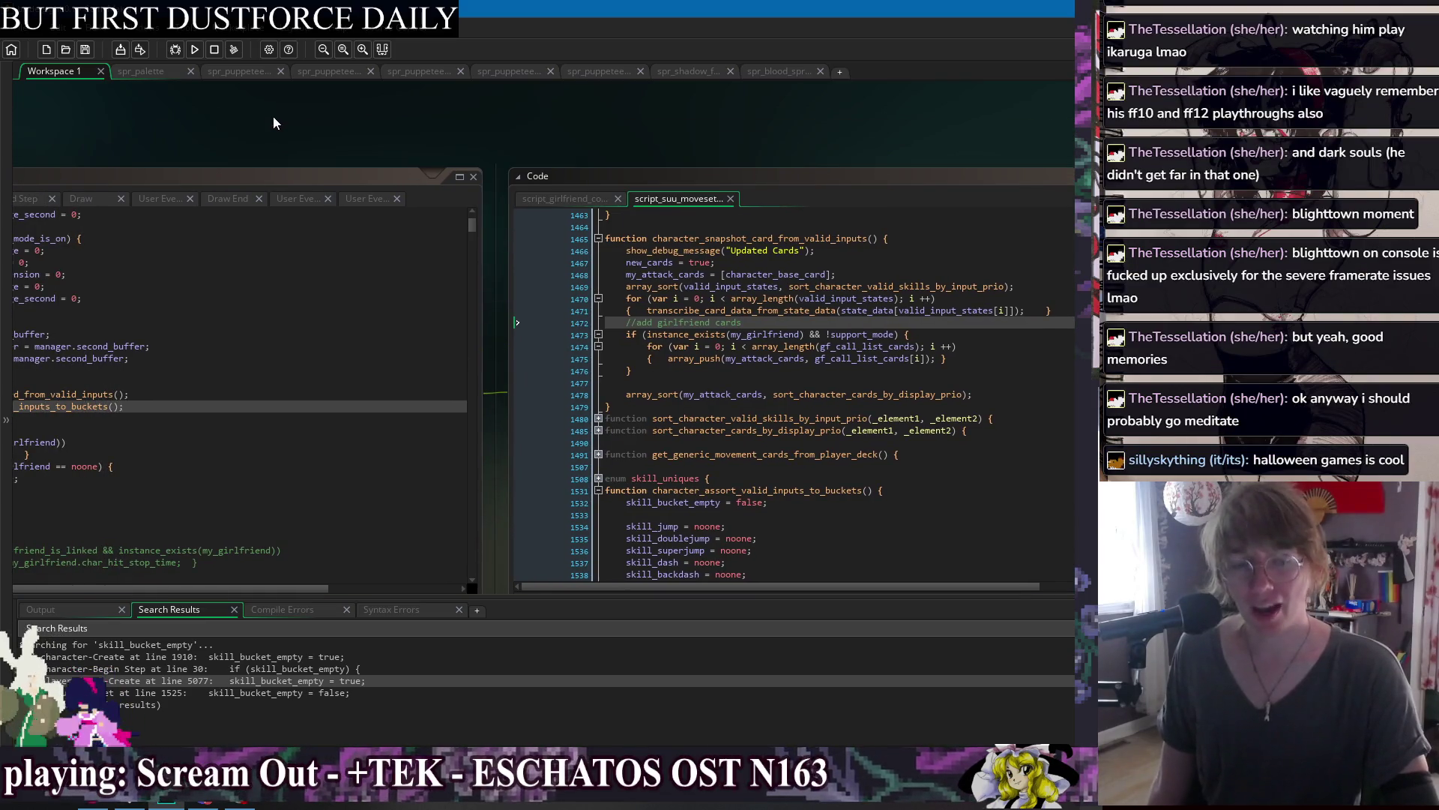
pyautogui.moveTo(541, 239)
pyautogui.mouseDown()
pyautogui.moveTo(789, 237)
pyautogui.moveTo(731, 222)
pyautogui.moveTo(743, 218)
pyautogui.mouseUp()
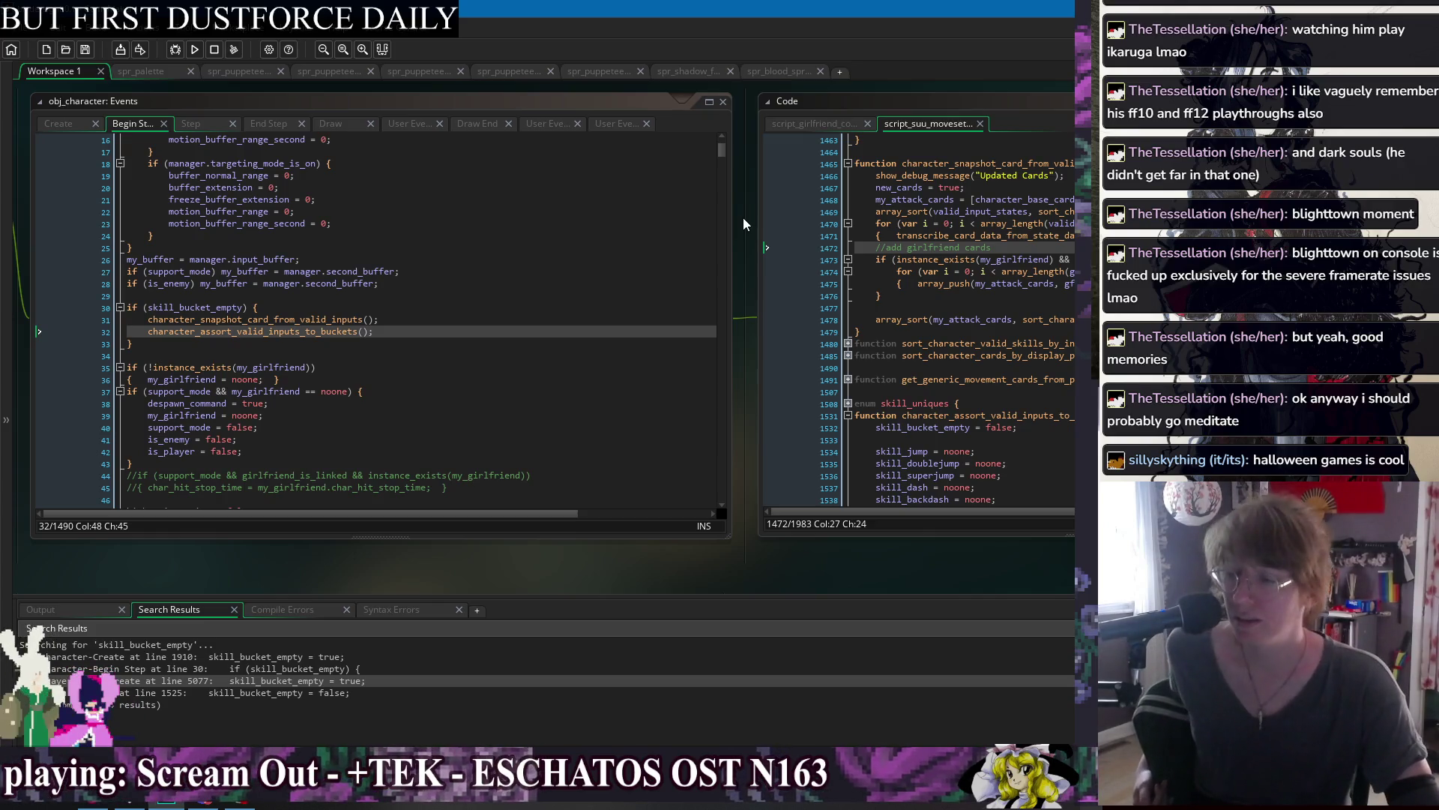
pyautogui.click(406, 330)
pyautogui.click(431, 319)
pyautogui.click(430, 344)
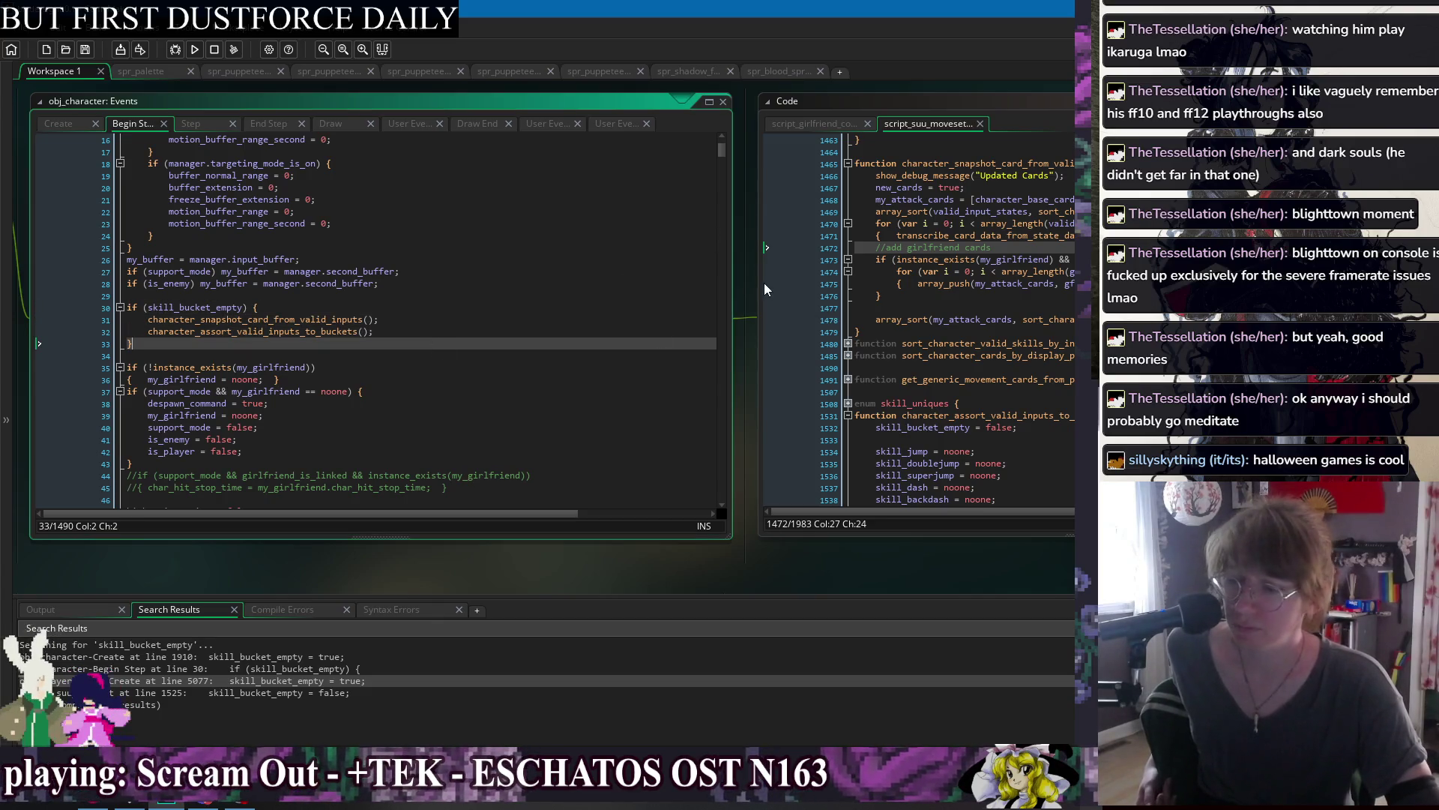
pyautogui.moveTo(754, 277)
pyautogui.mouseDown()
pyautogui.moveTo(419, 295)
pyautogui.moveTo(821, 282)
pyautogui.mouseUp()
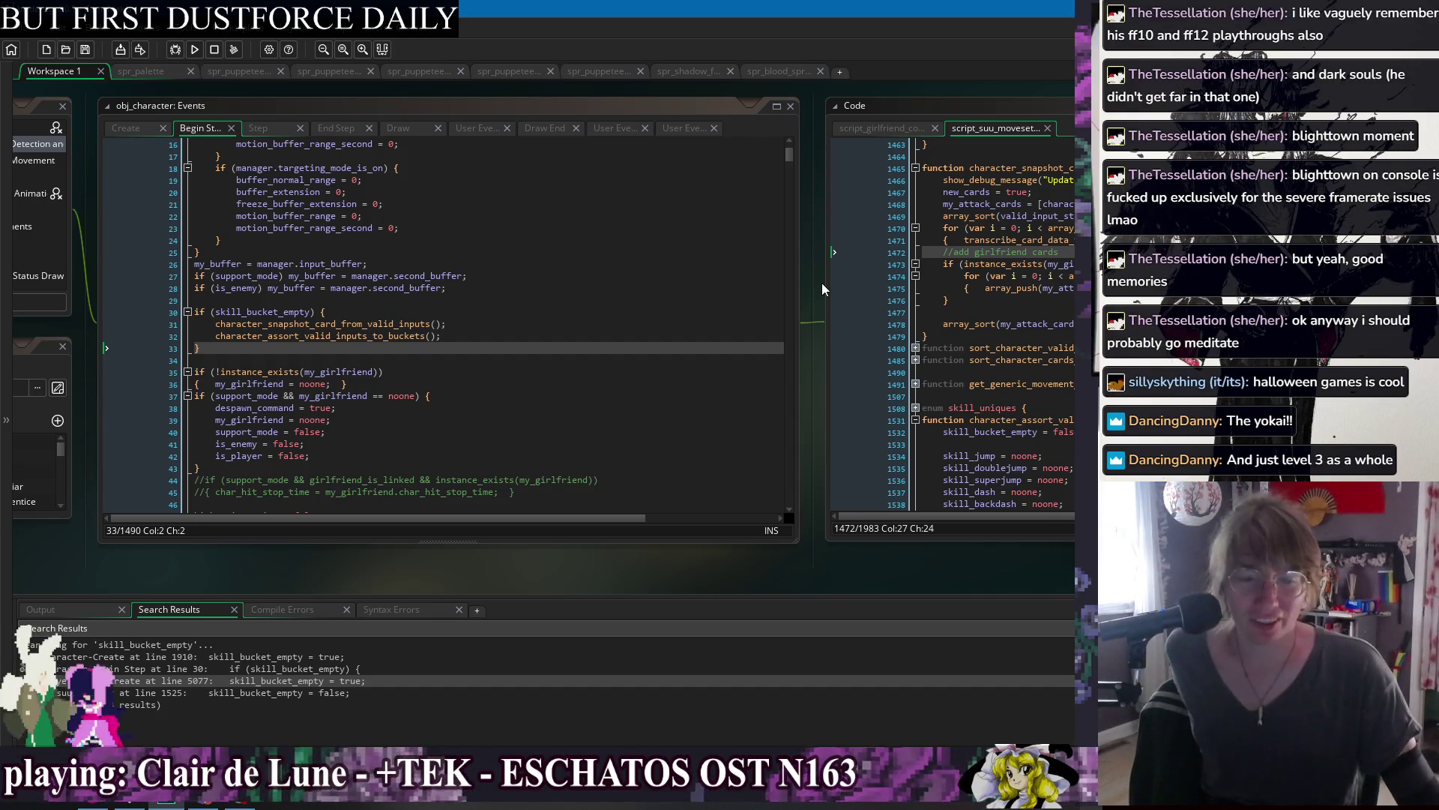
pyautogui.click(467, 359)
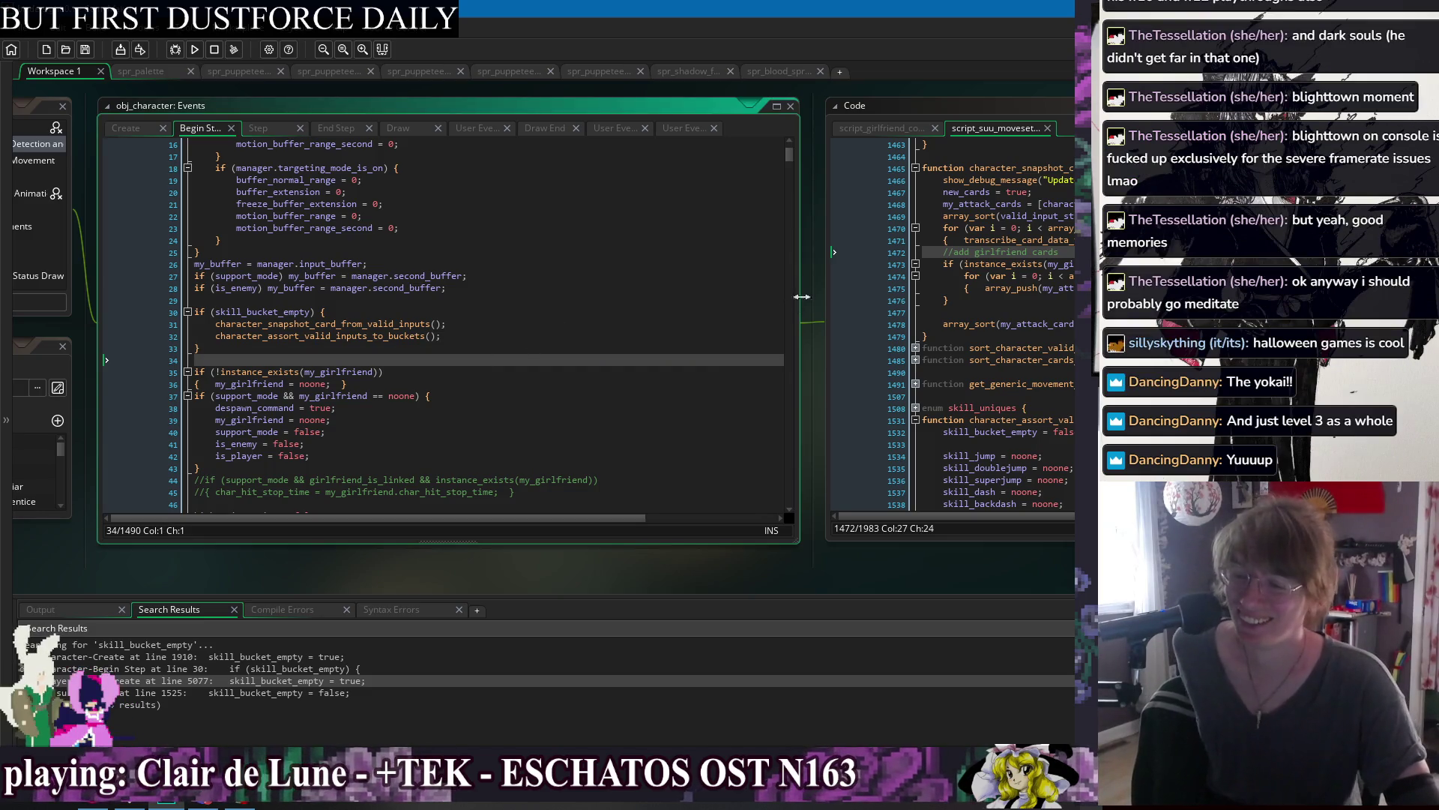
pyautogui.moveTo(811, 303)
pyautogui.mouseDown()
pyautogui.moveTo(834, 311)
pyautogui.moveTo(410, 298)
pyautogui.mouseUp()
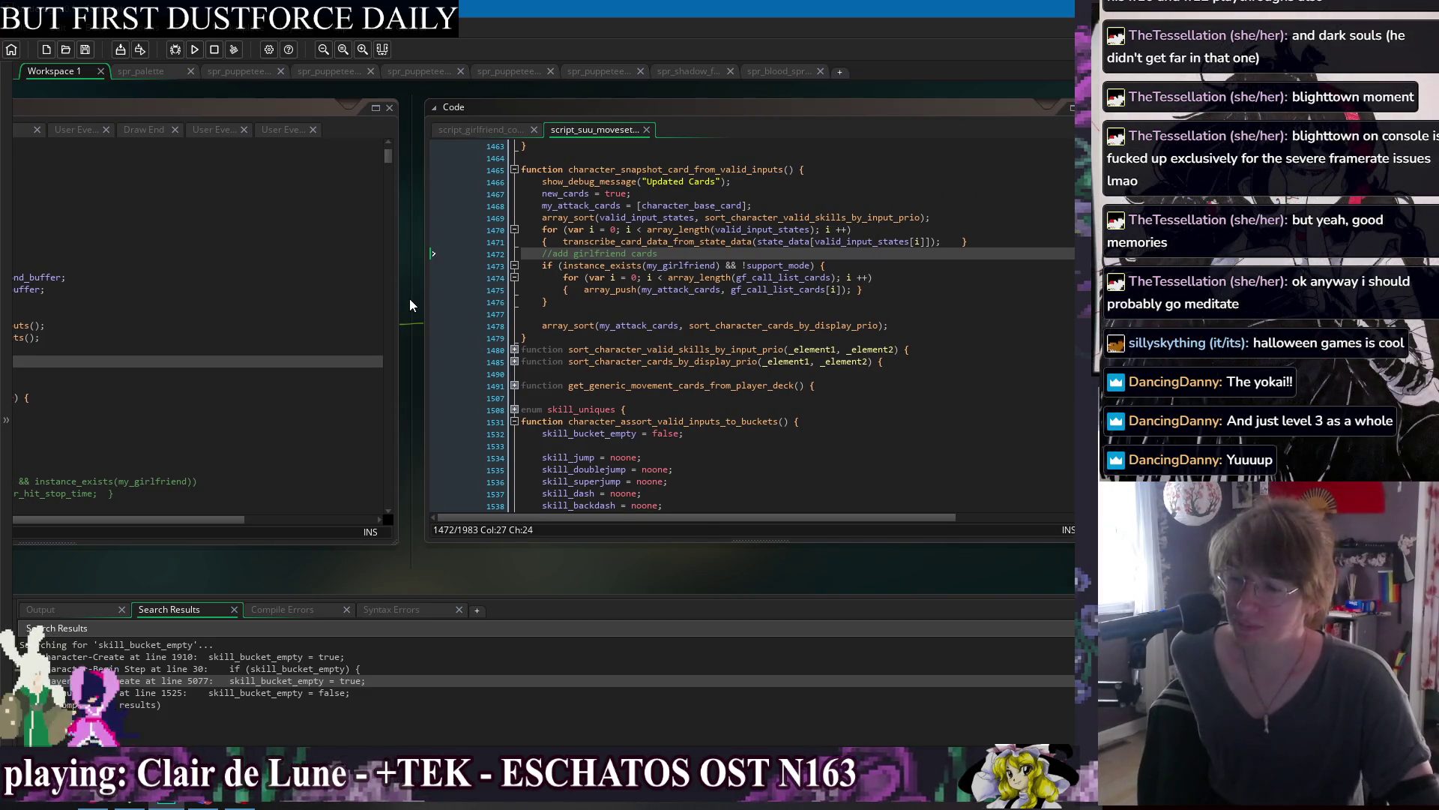
pyautogui.moveTo(410, 298); pyautogui.dragTo(433, 304)
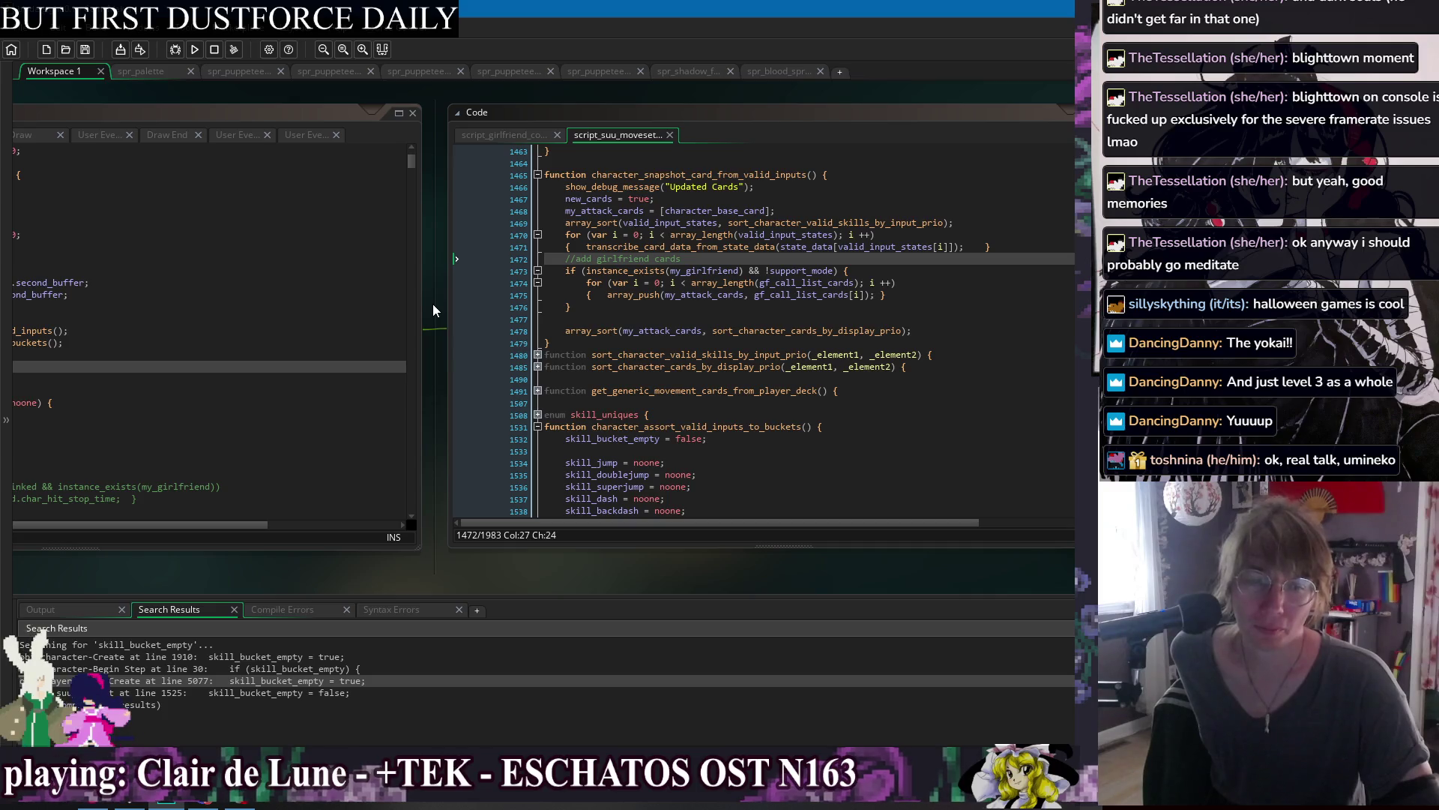
pyautogui.moveTo(432, 303)
pyautogui.mouseDown()
pyautogui.moveTo(742, 295)
pyautogui.moveTo(808, 309)
pyautogui.mouseUp()
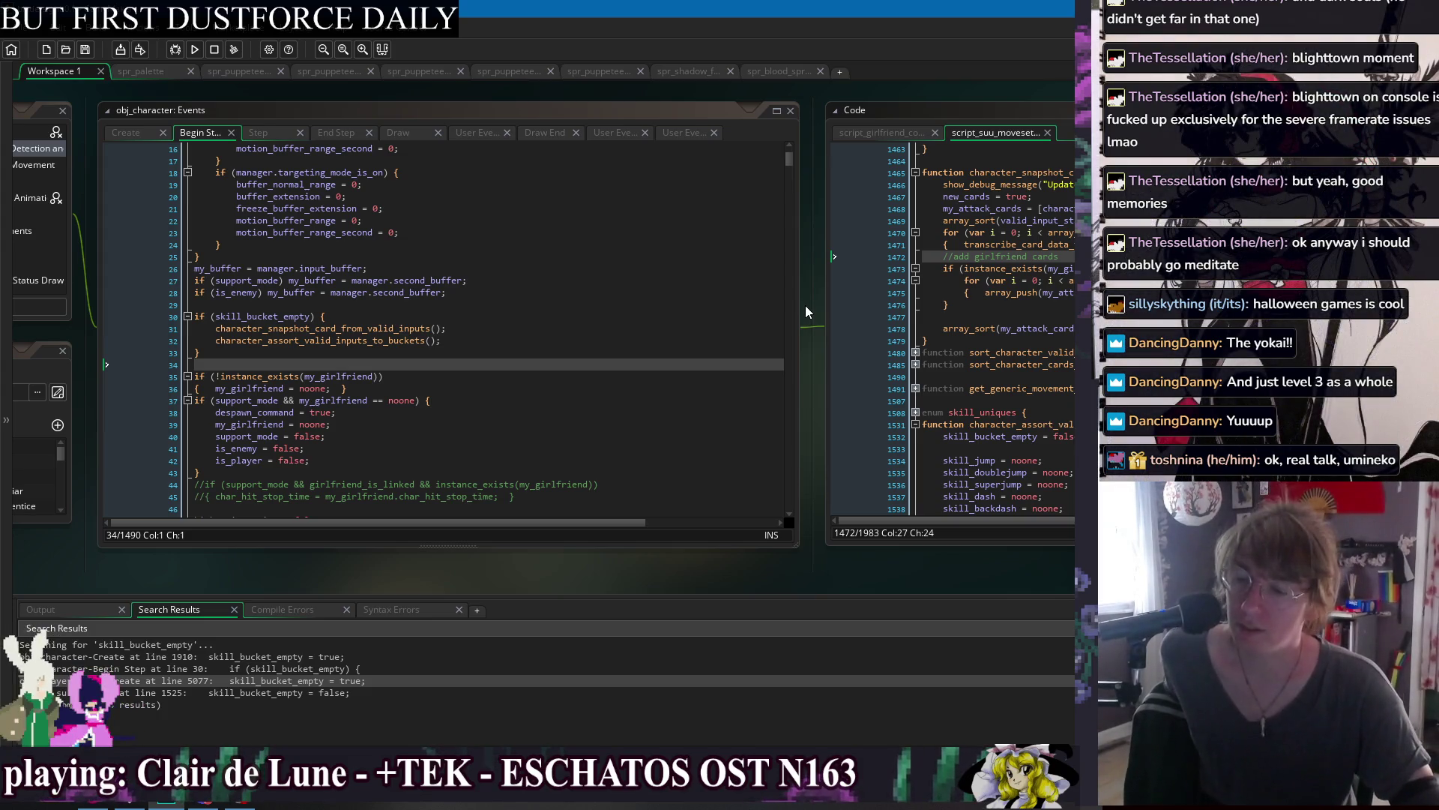
pyautogui.moveTo(822, 322); pyautogui.dragTo(816, 327)
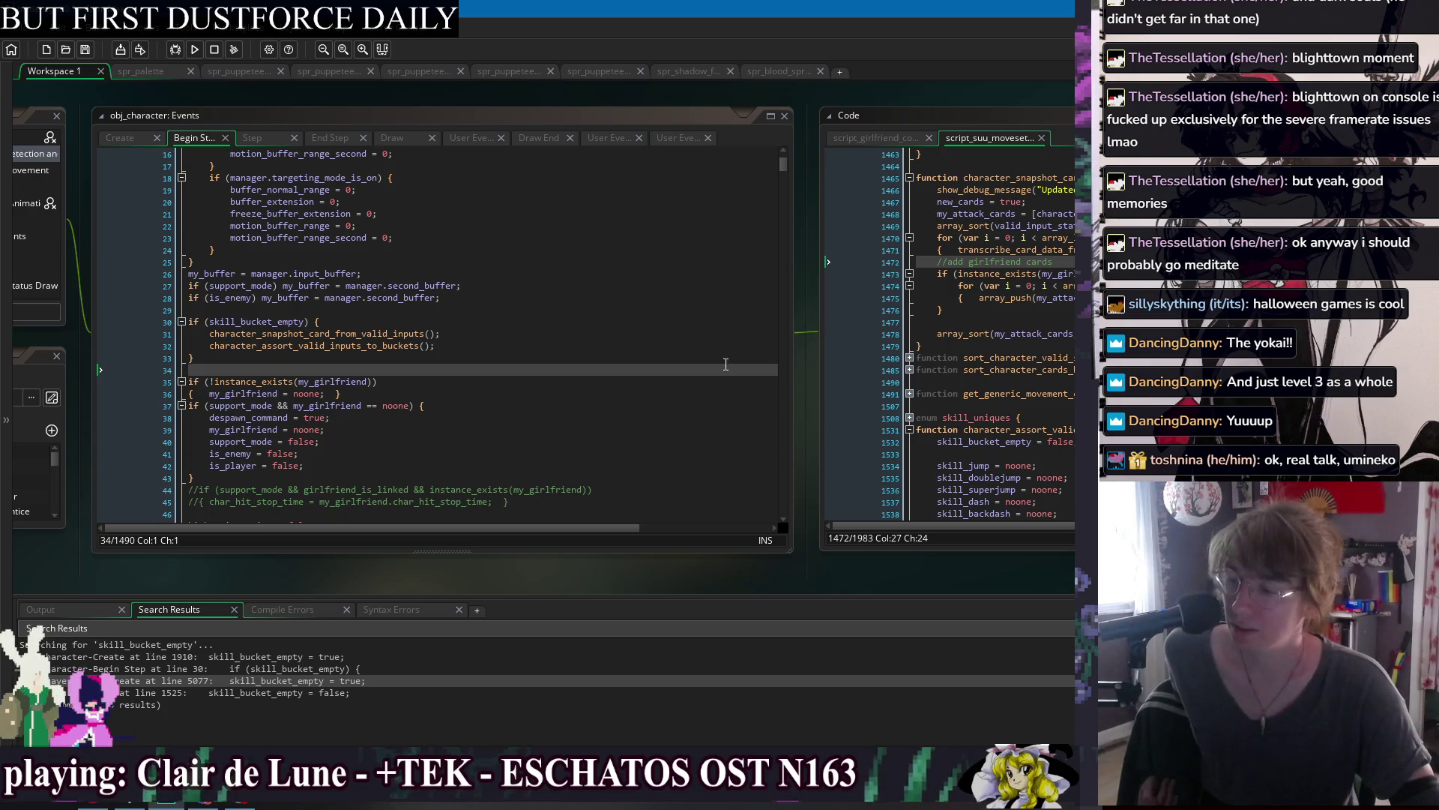
pyautogui.click(517, 347)
pyautogui.click(552, 368)
pyautogui.click(607, 439)
pyautogui.scroll(-2, 604, 435)
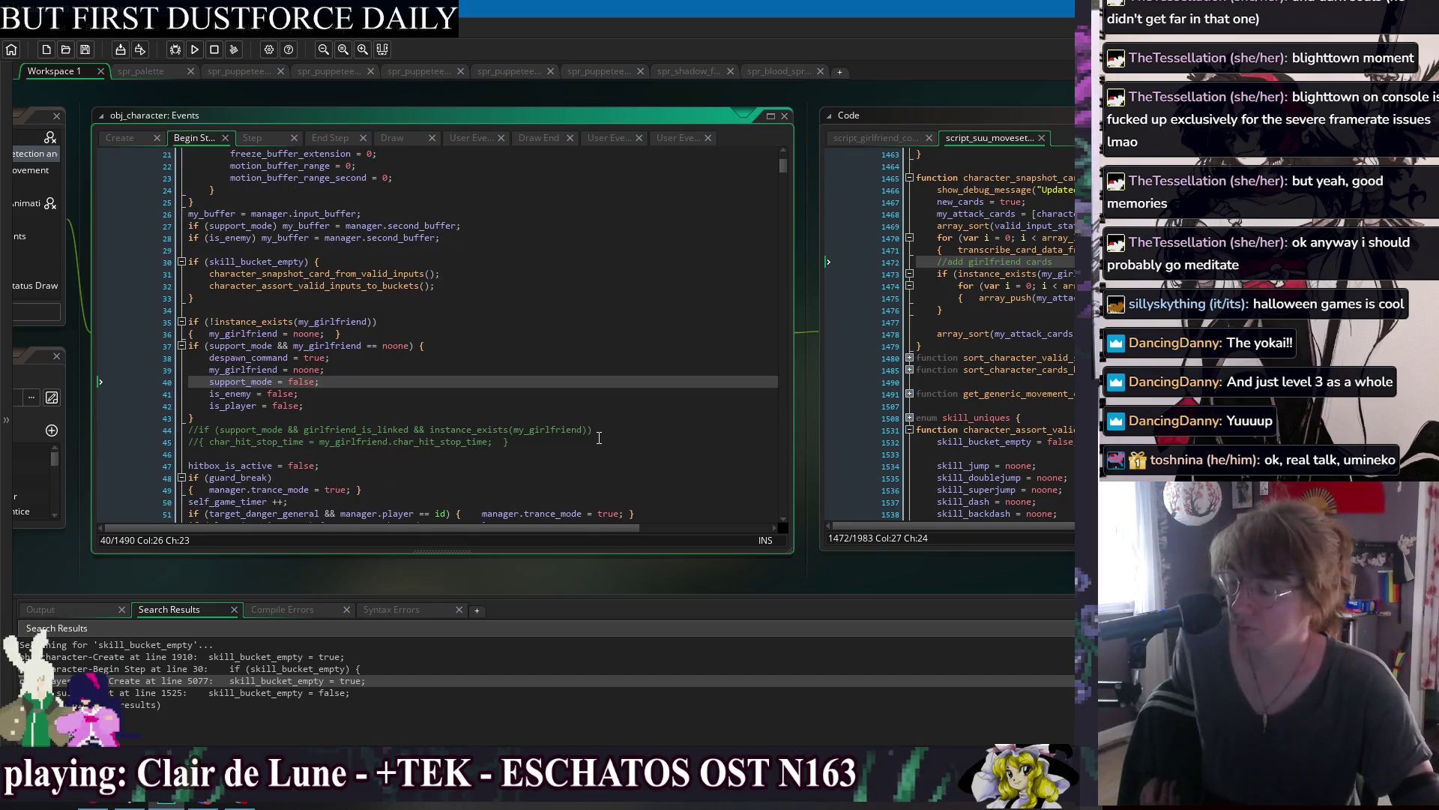
pyautogui.scroll(1, 597, 435)
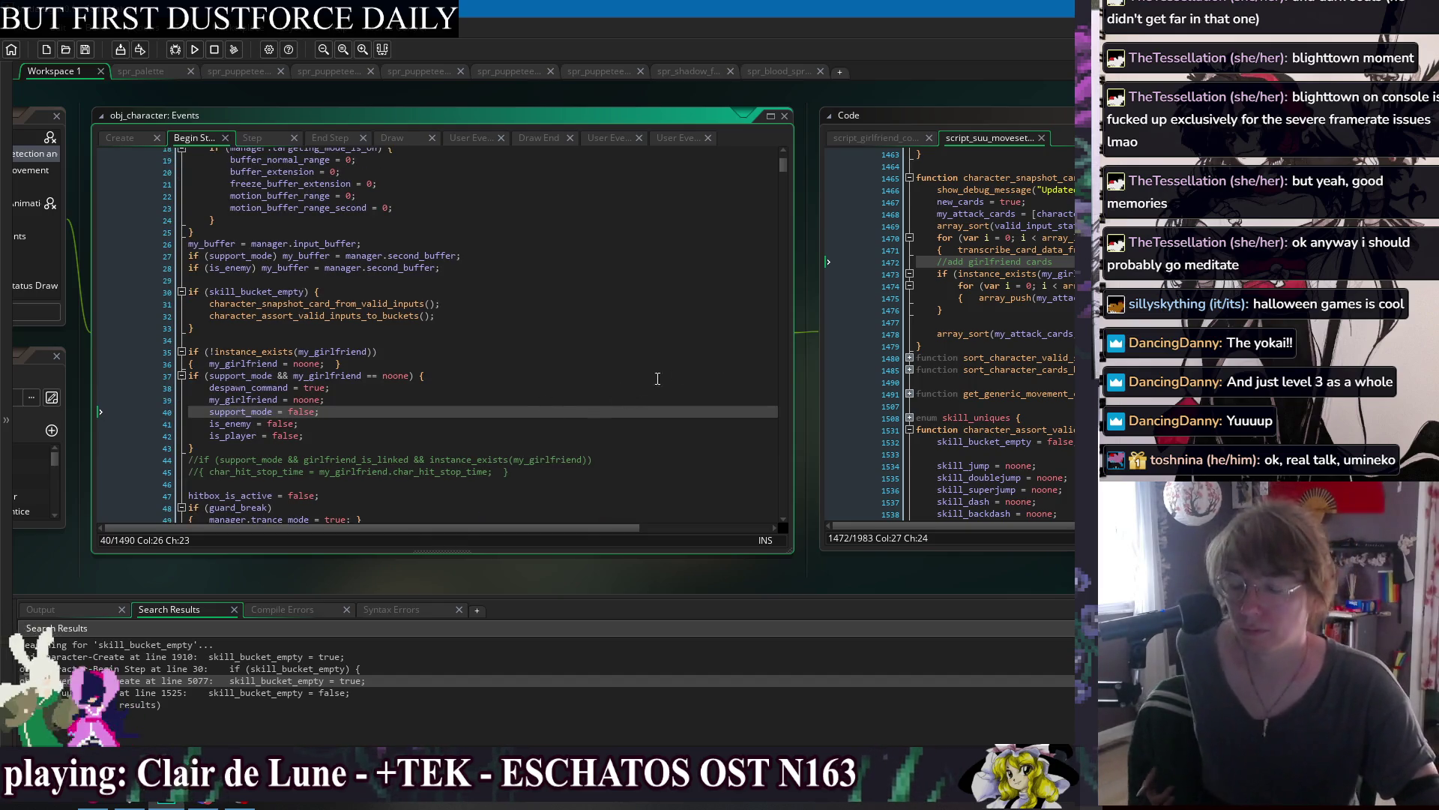
pyautogui.moveTo(818, 327)
pyautogui.mouseDown()
pyautogui.moveTo(432, 335)
pyautogui.moveTo(691, 340)
pyautogui.moveTo(927, 309)
pyautogui.moveTo(943, 326)
pyautogui.moveTo(870, 314)
pyautogui.moveTo(524, 338)
pyautogui.moveTo(812, 339)
pyautogui.mouseUp()
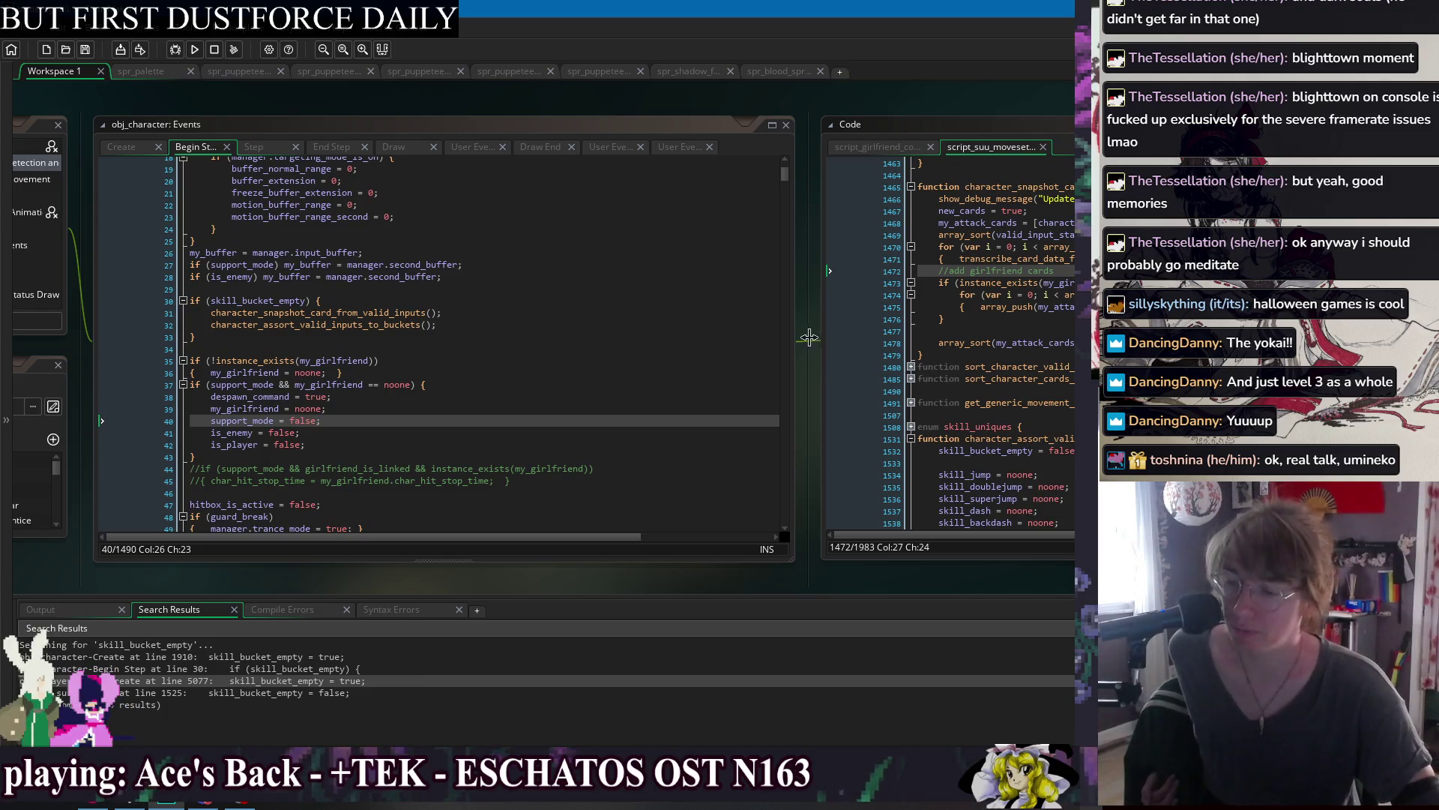
pyautogui.moveTo(816, 337); pyautogui.dragTo(880, 331)
pyautogui.click(751, 390)
pyautogui.scroll(-3, 751, 398)
pyautogui.moveTo(882, 345)
pyautogui.mouseDown()
pyautogui.moveTo(412, 341)
pyautogui.moveTo(867, 341)
pyautogui.mouseUp()
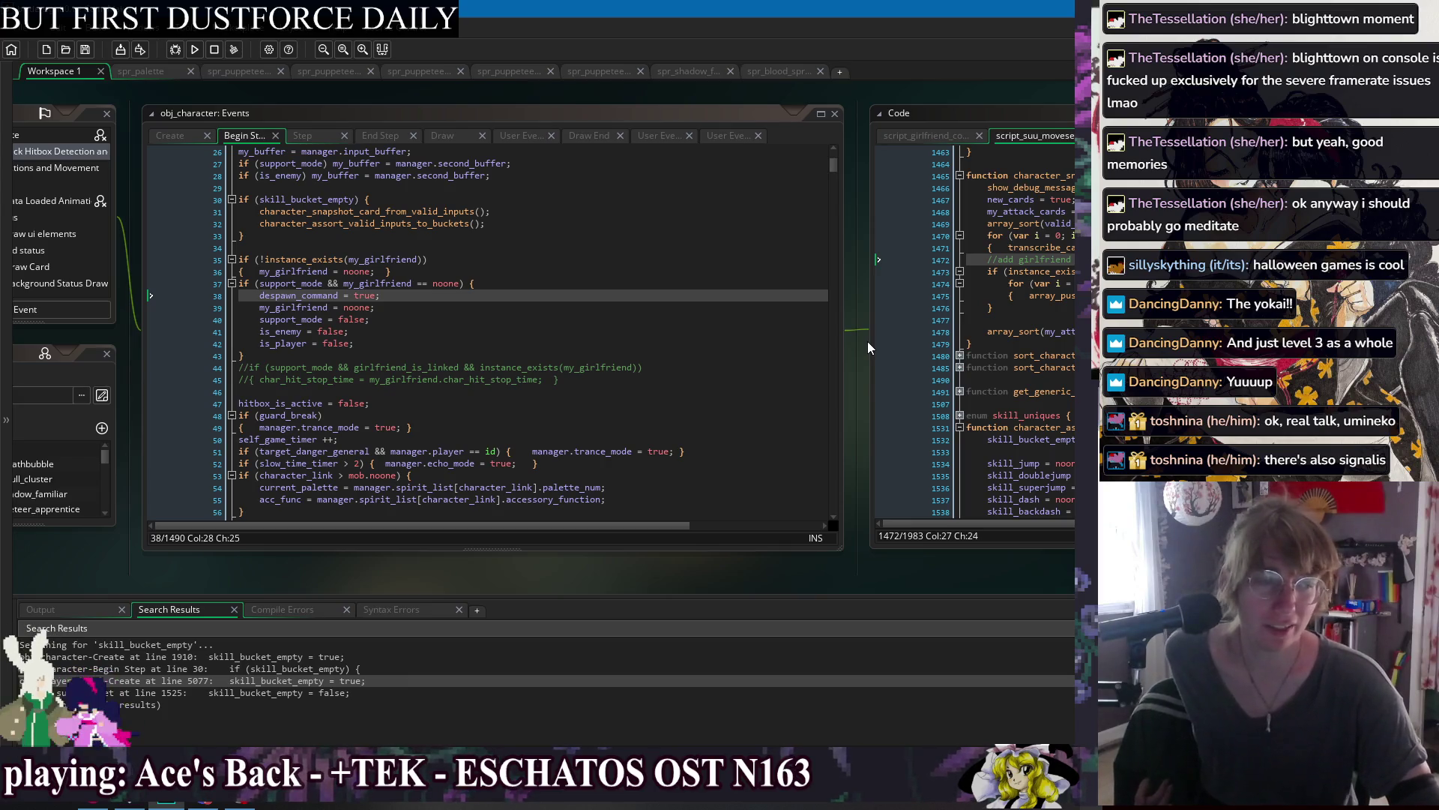
pyautogui.moveTo(868, 347); pyautogui.dragTo(911, 347)
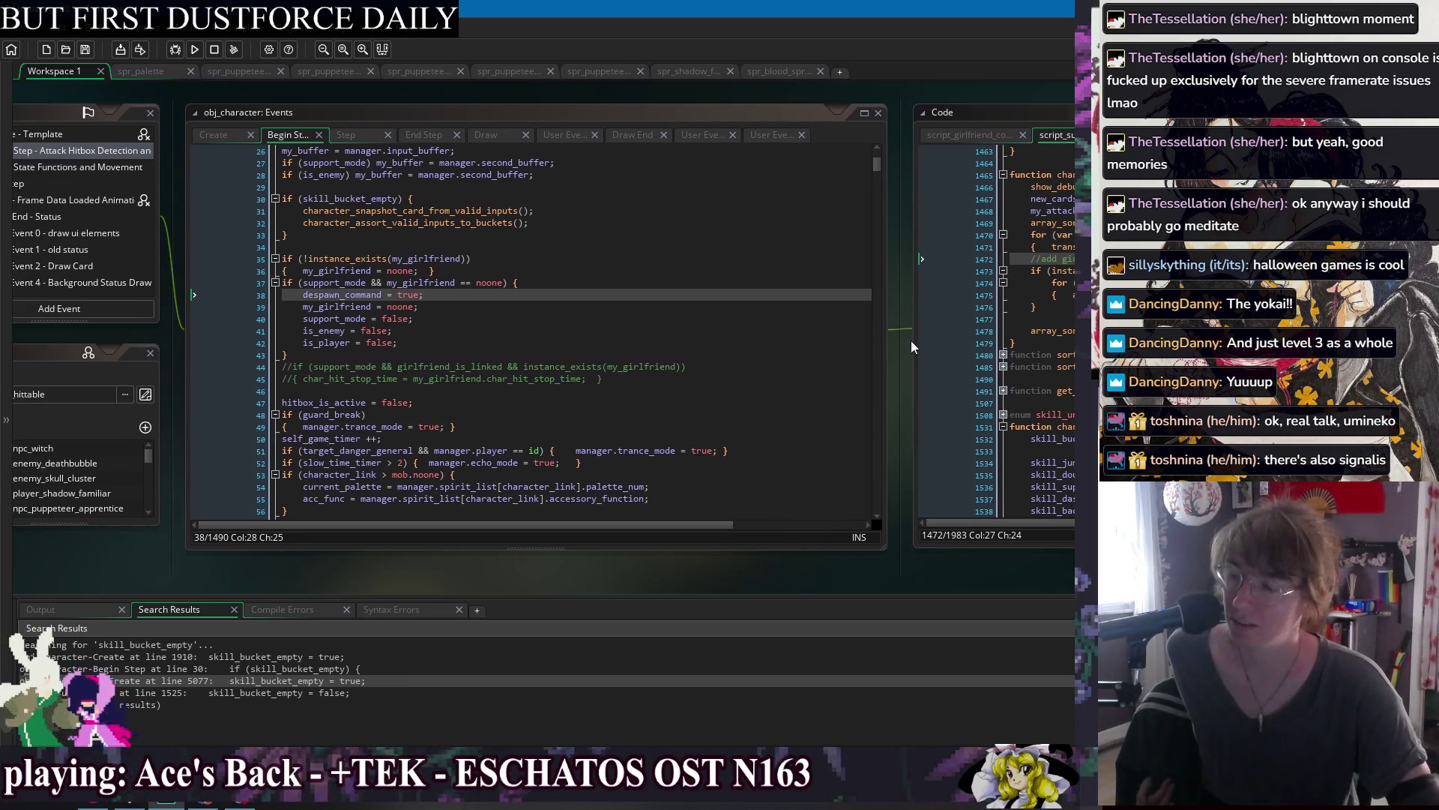
pyautogui.click(560, 332)
pyautogui.click(580, 358)
pyautogui.click(727, 344)
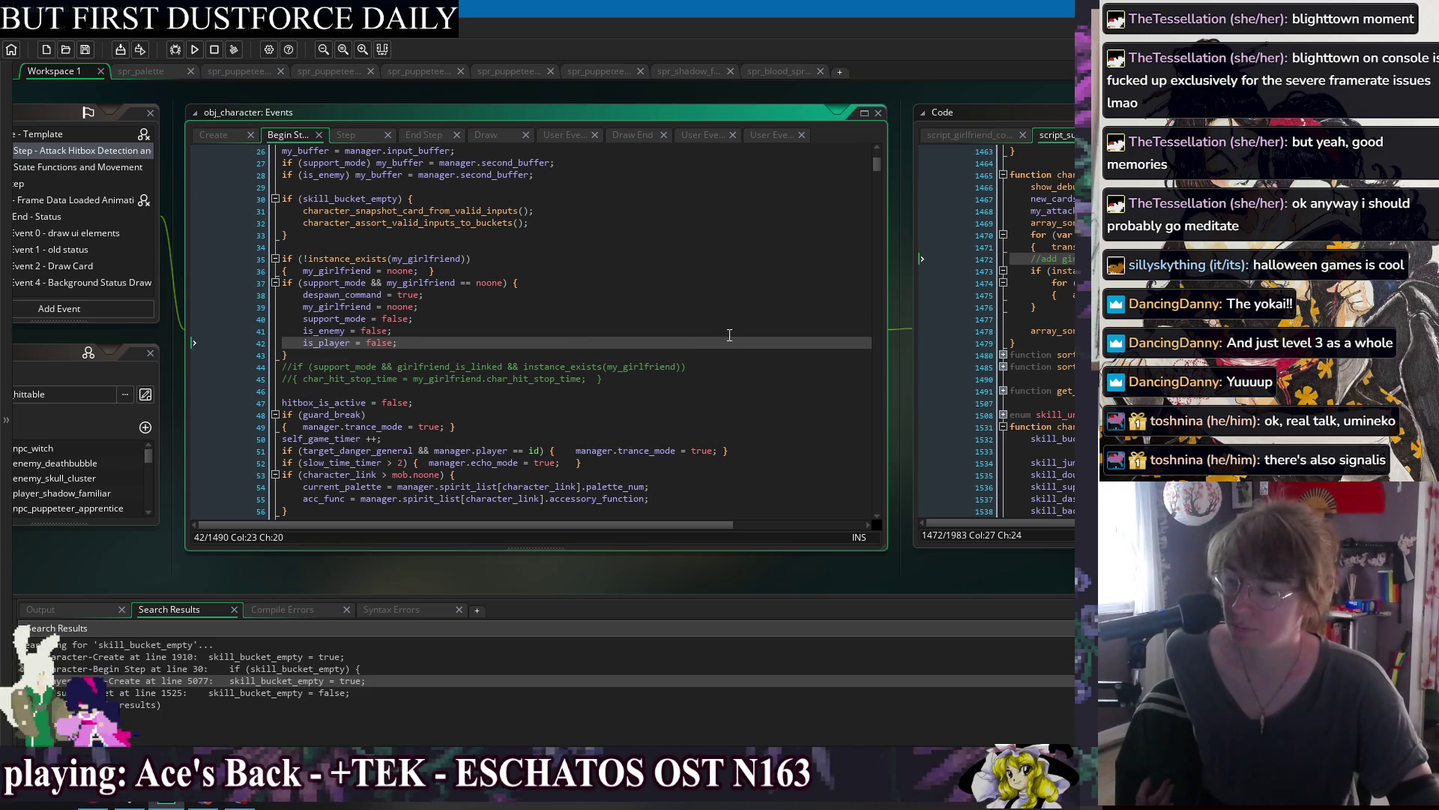
pyautogui.click(730, 336)
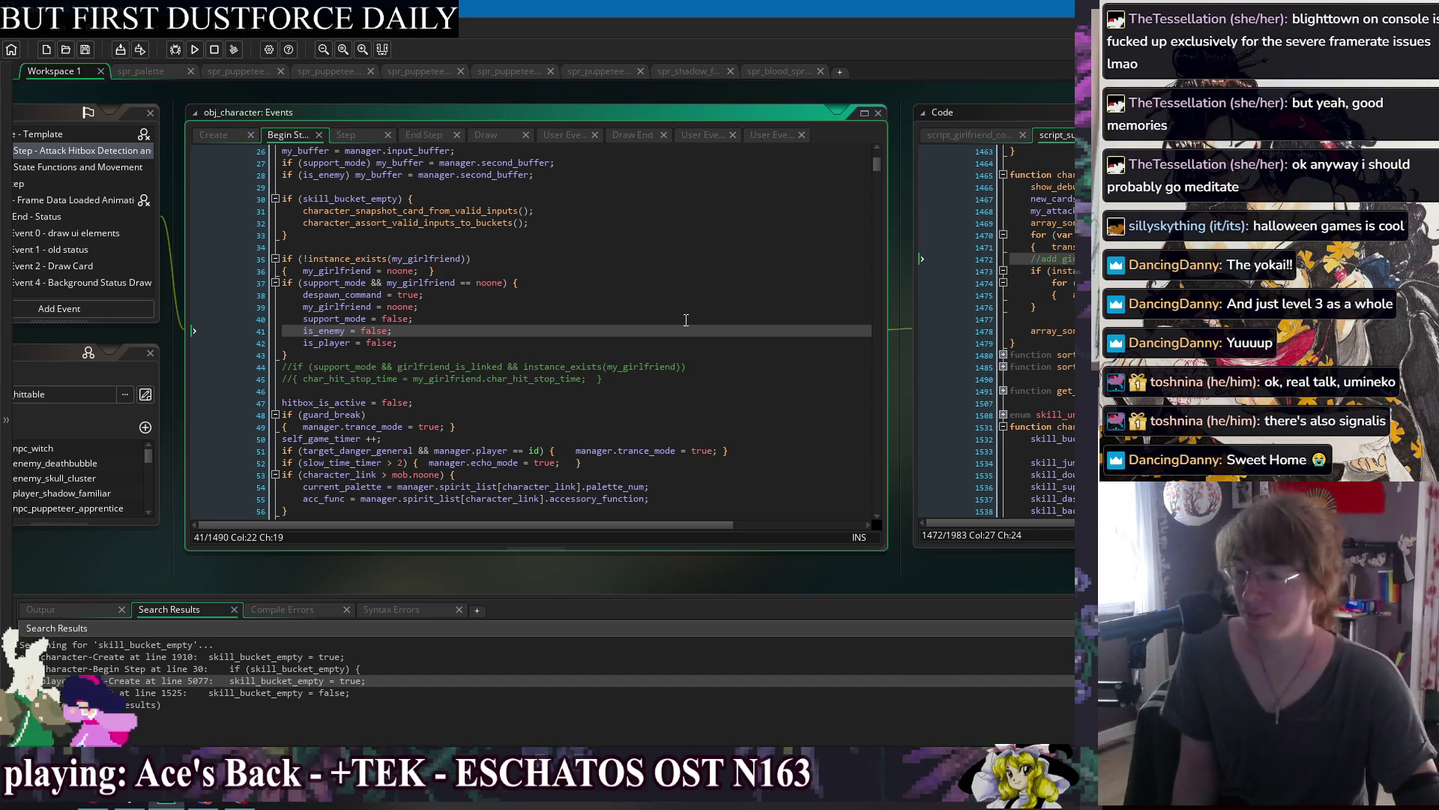
pyautogui.click(644, 293)
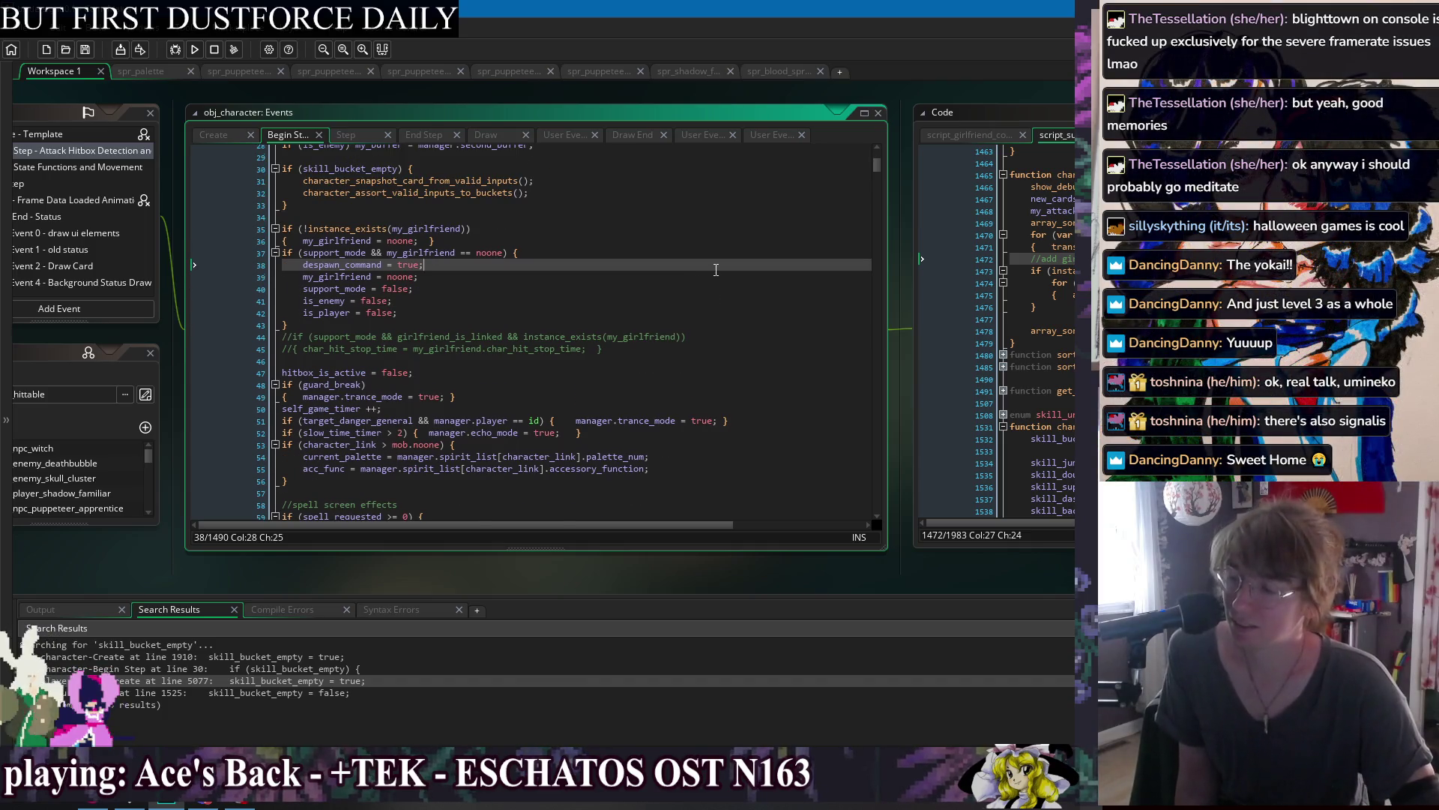
pyautogui.scroll(-2, 682, 277)
pyautogui.scroll(-2, 719, 264)
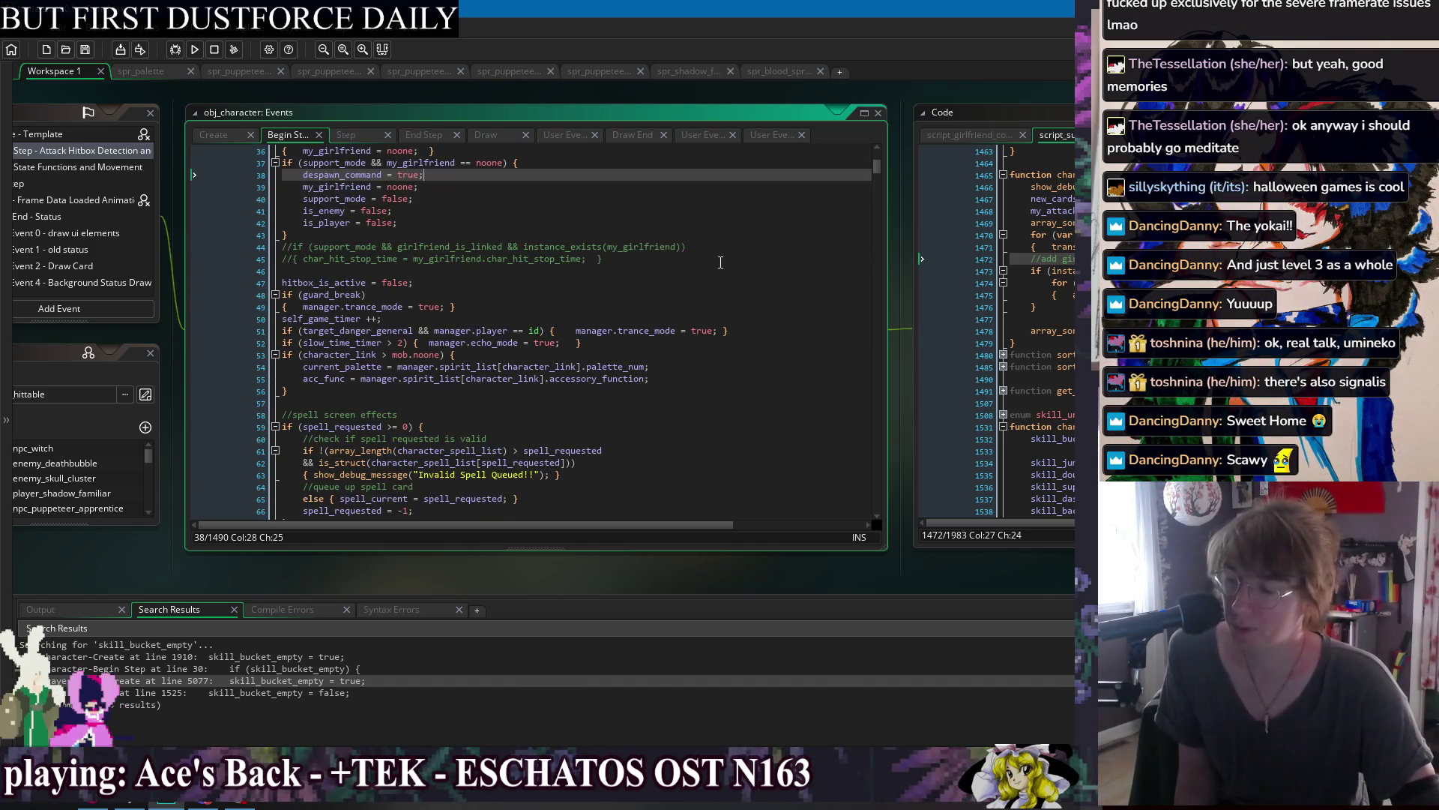
pyautogui.moveTo(937, 259)
pyautogui.mouseDown()
pyautogui.moveTo(641, 255)
pyautogui.moveTo(491, 300)
pyautogui.moveTo(486, 275)
pyautogui.mouseUp()
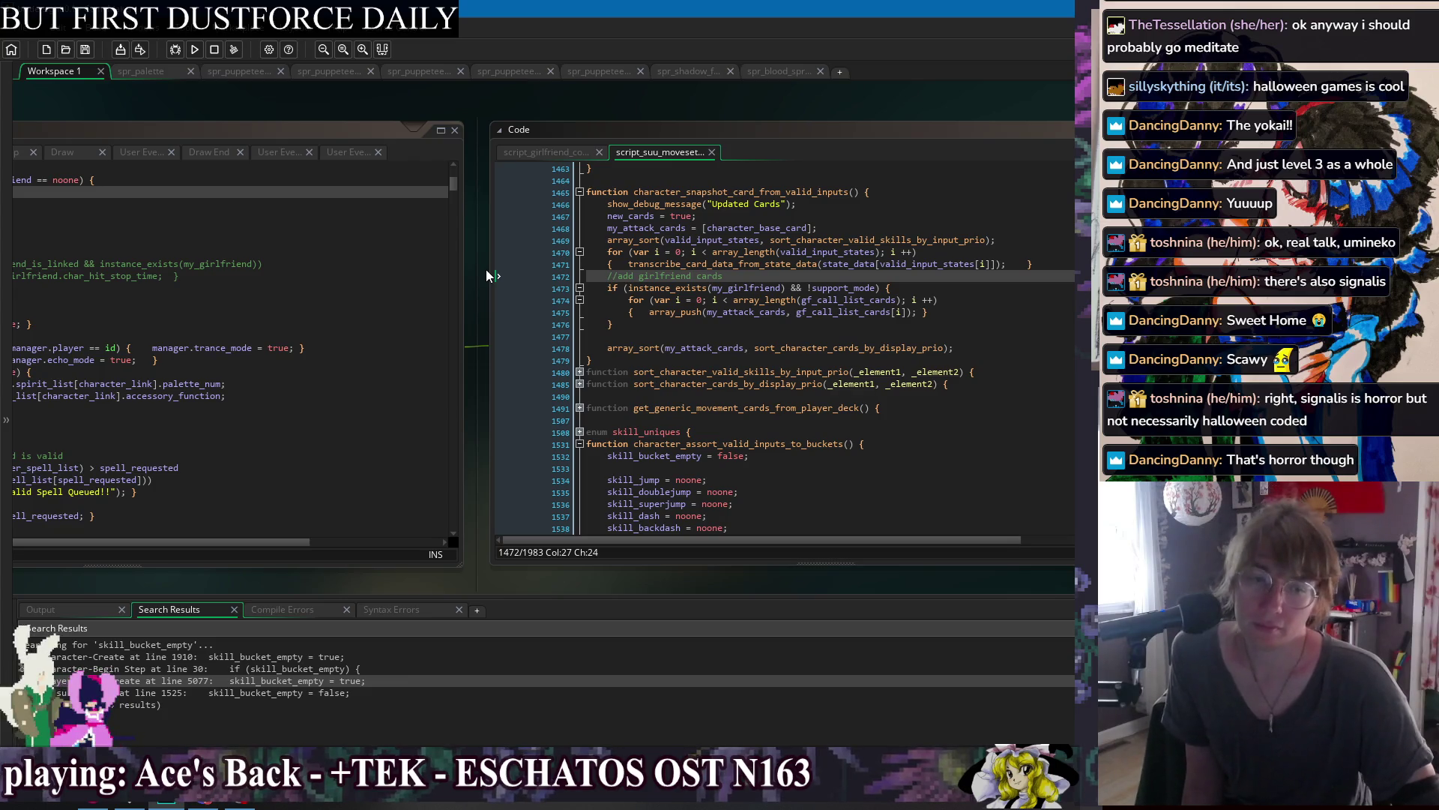
pyautogui.moveTo(487, 276); pyautogui.dragTo(524, 275)
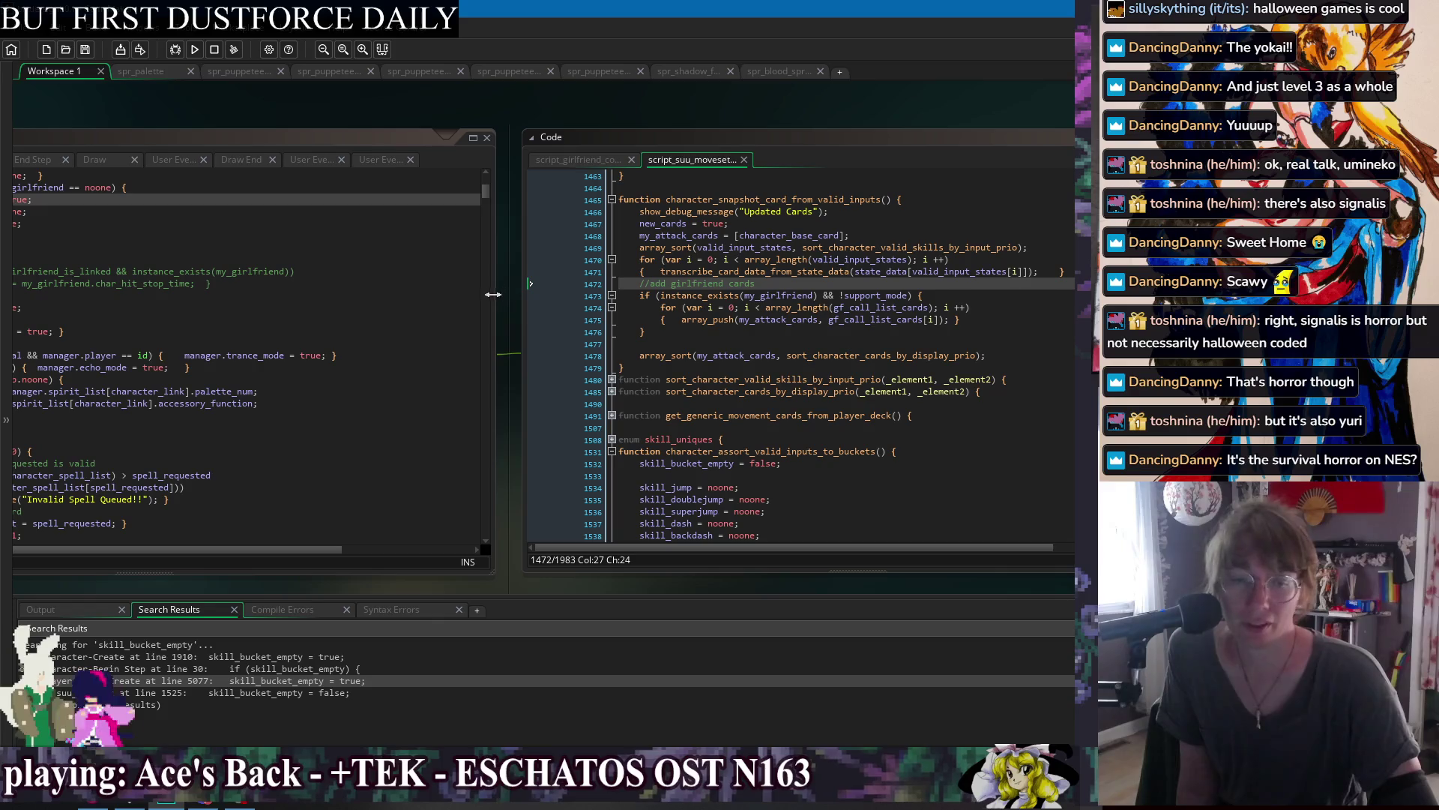
pyautogui.moveTo(506, 283); pyautogui.dragTo(809, 271)
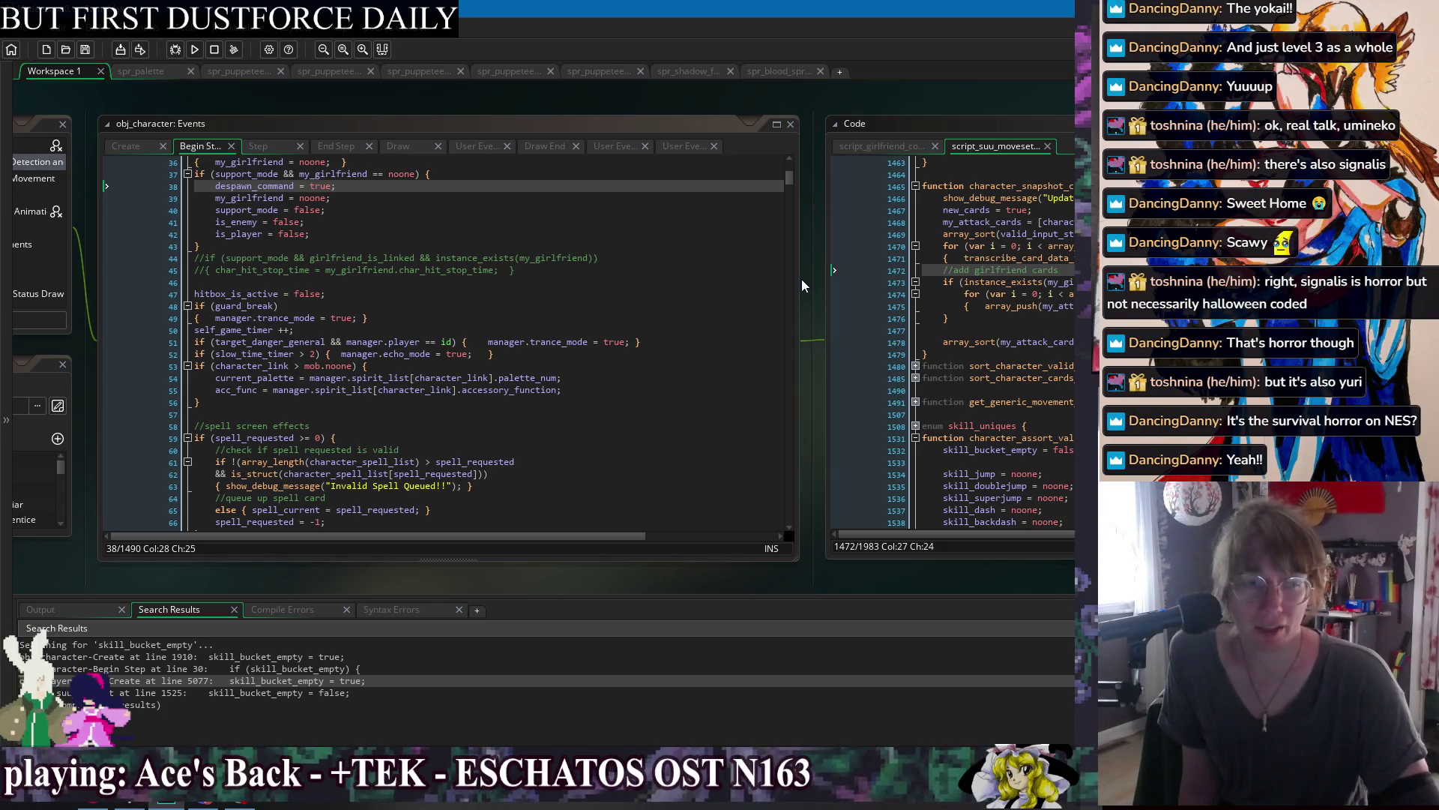
pyautogui.moveTo(802, 281); pyautogui.dragTo(833, 268)
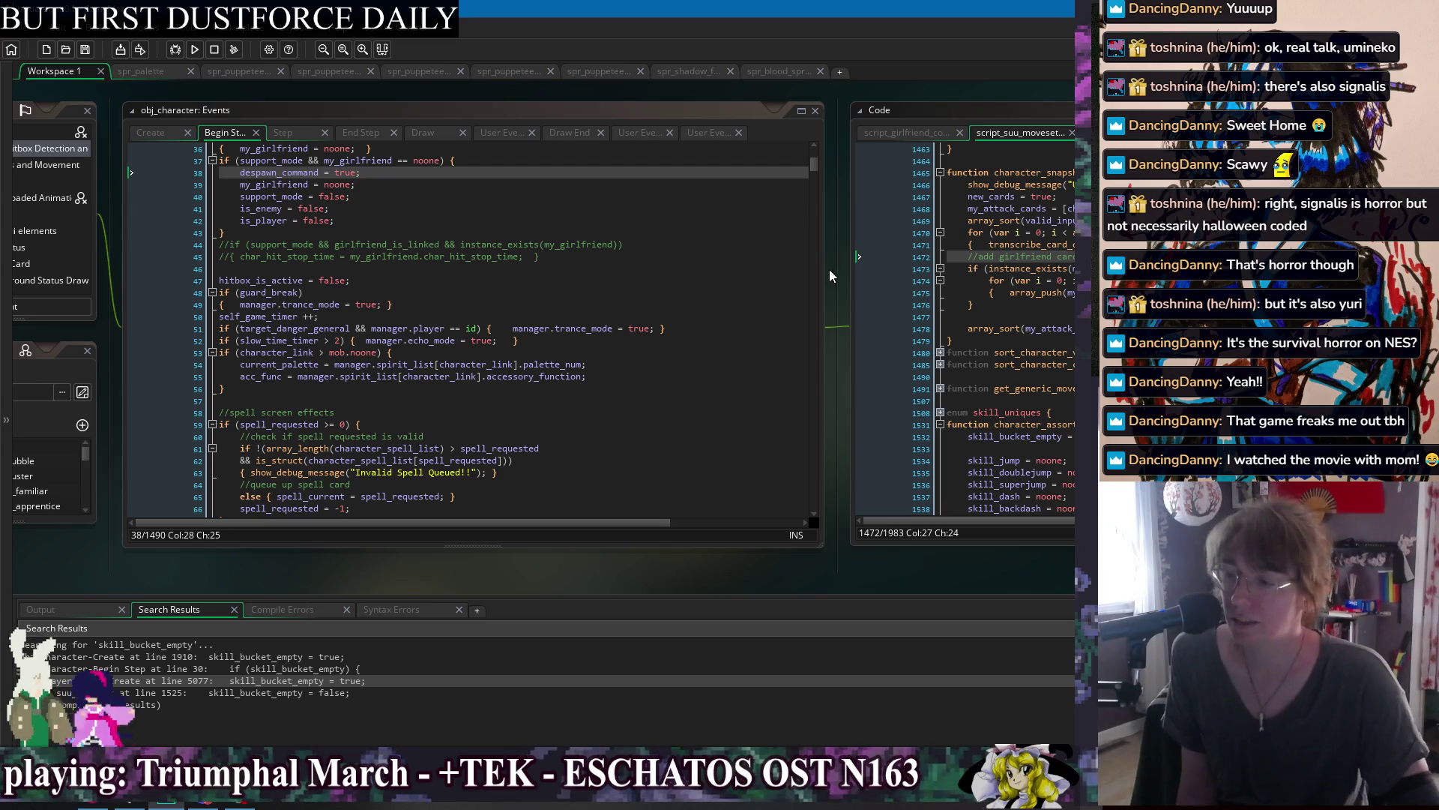
pyautogui.scroll(1, 465, 225)
pyautogui.click(464, 199)
pyautogui.press('Down')
pyautogui.press('Down')
pyautogui.press('Down')
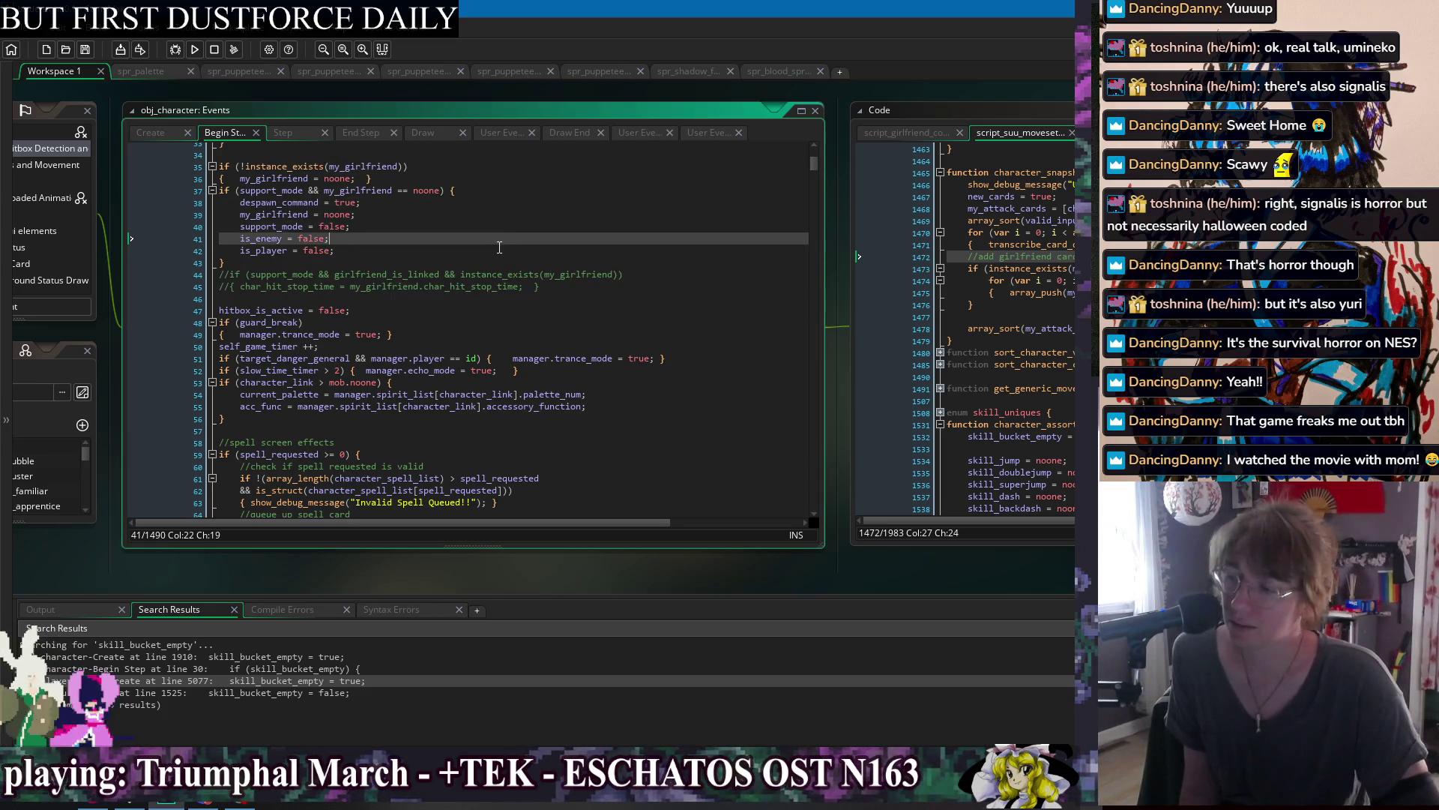
pyautogui.click(829, 299)
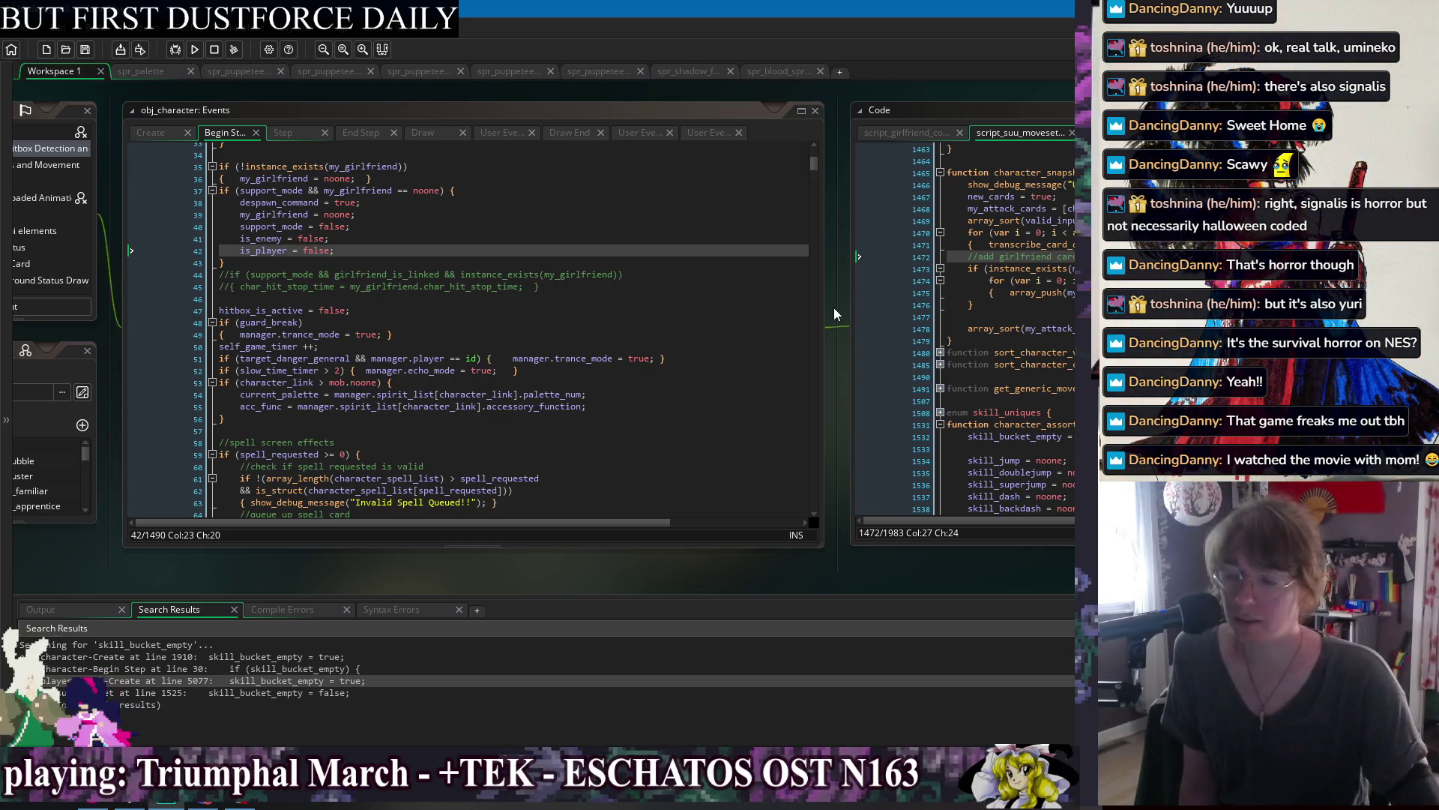
pyautogui.moveTo(831, 315); pyautogui.dragTo(812, 309)
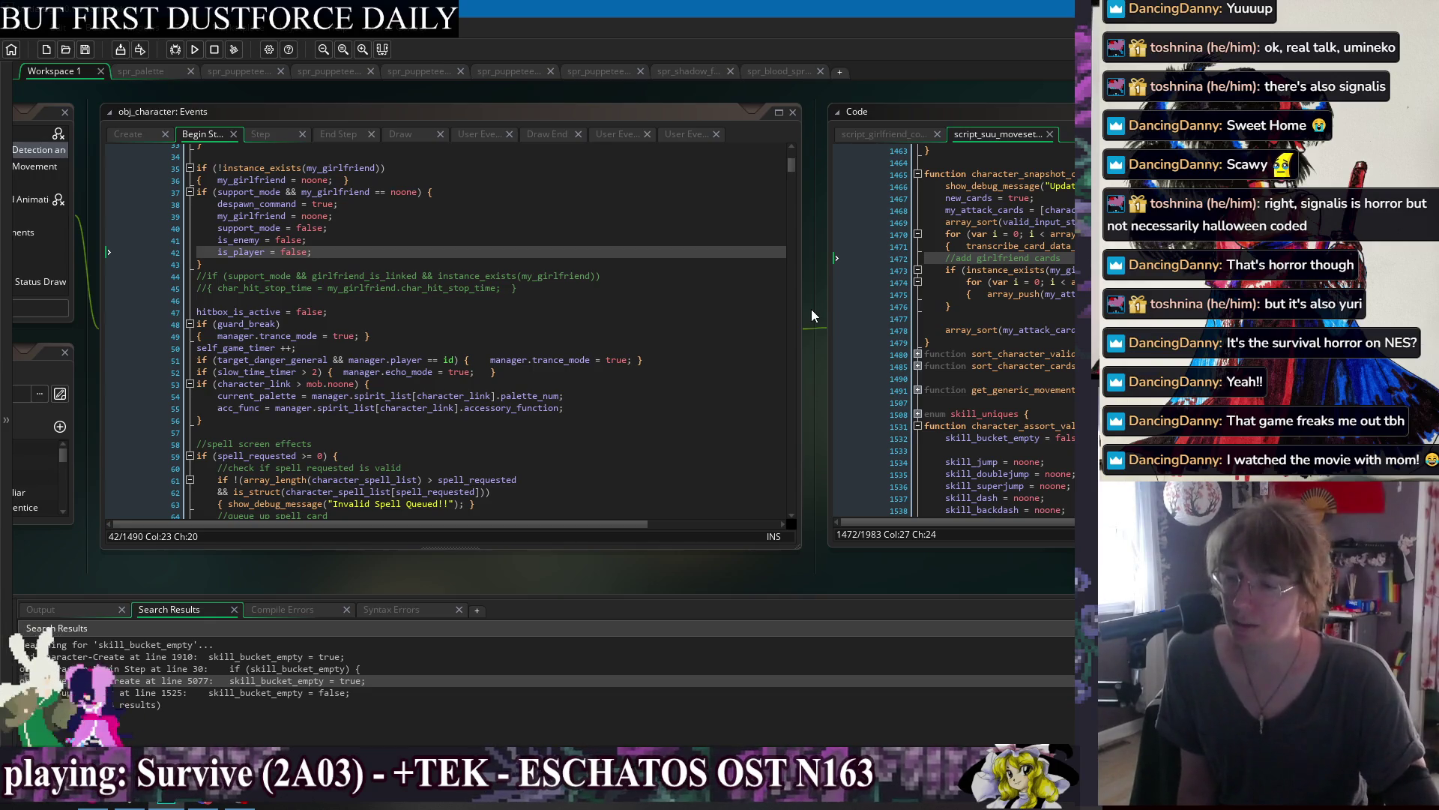
pyautogui.click(610, 289)
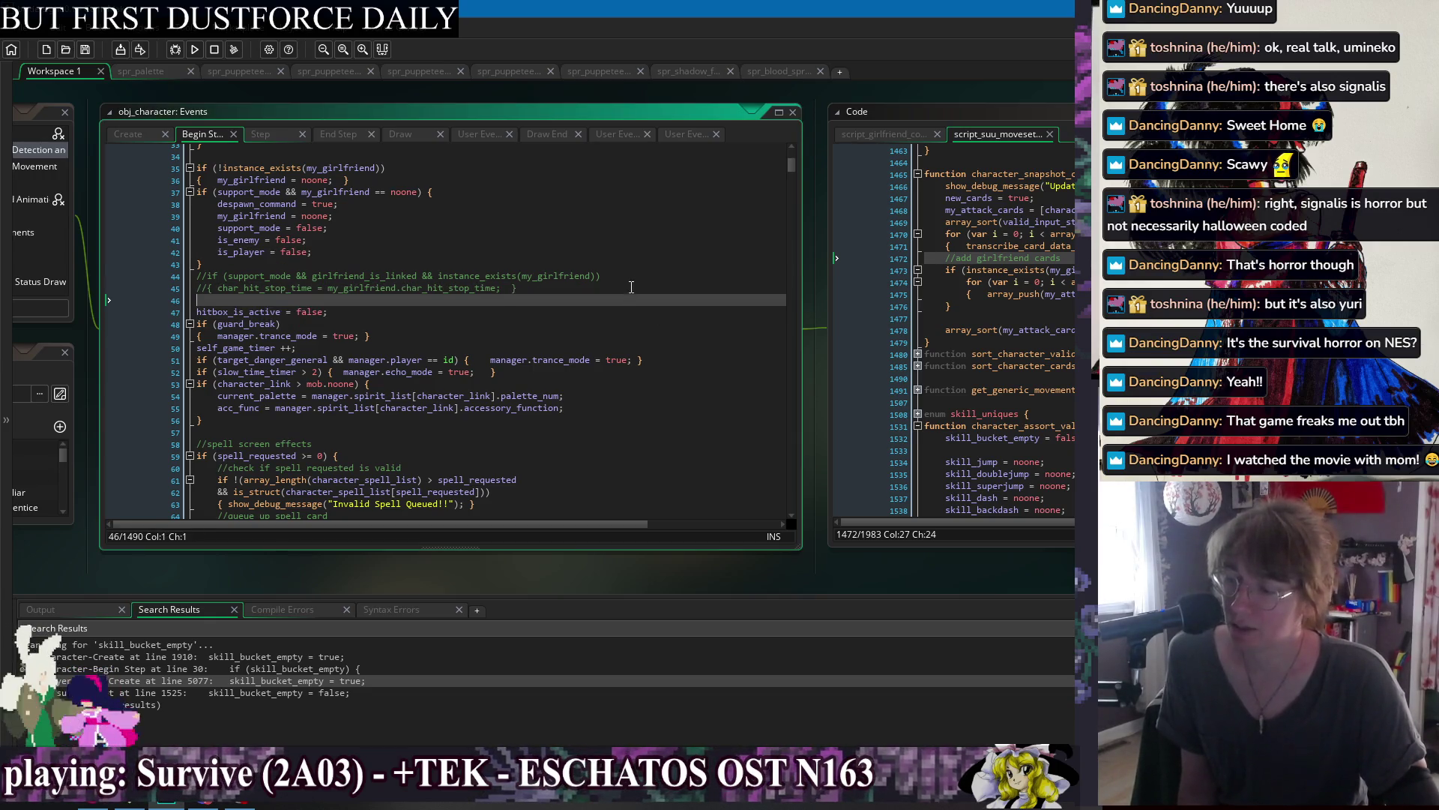
pyautogui.click(634, 265)
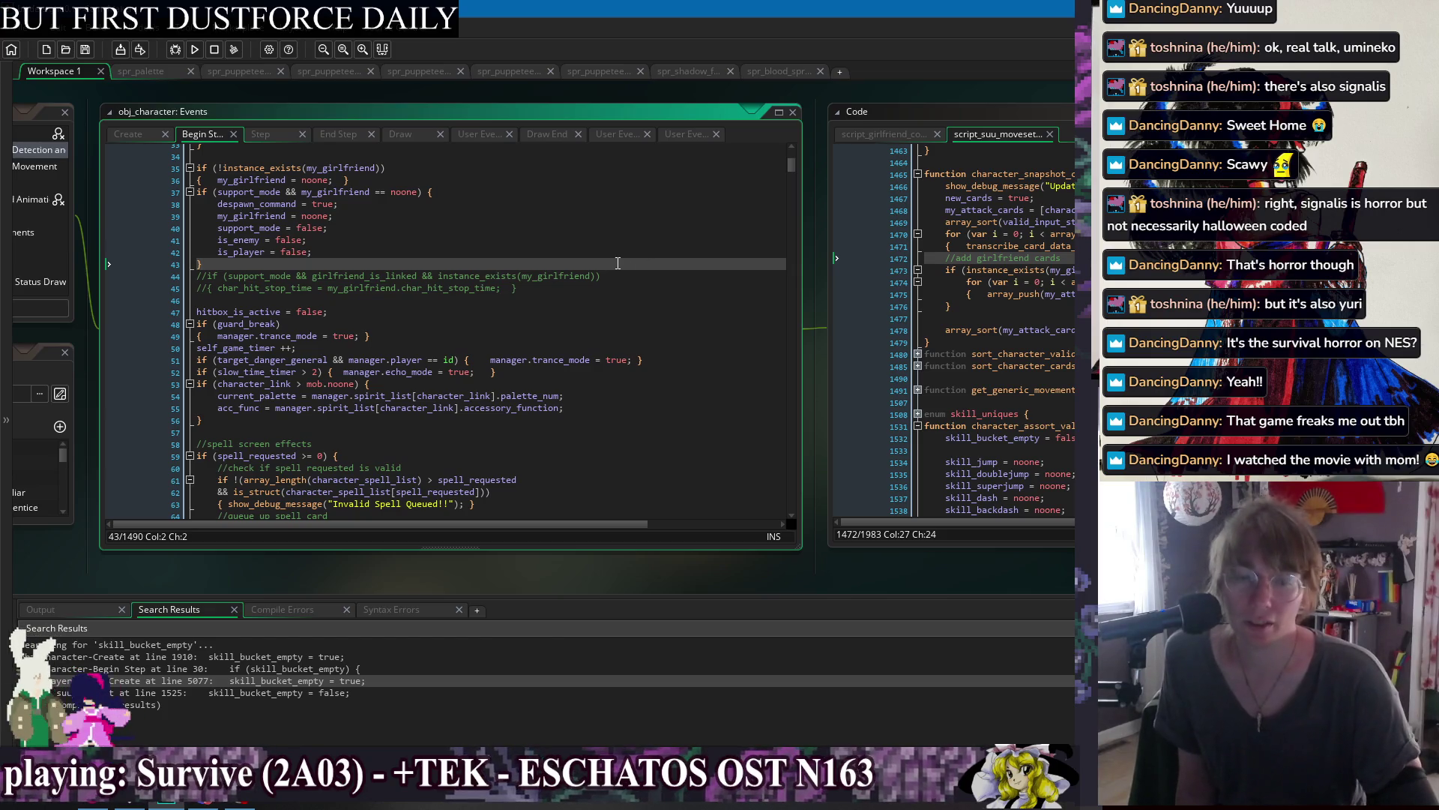
pyautogui.press('Up')
pyautogui.press('Up')
pyautogui.press('Up')
pyautogui.press('Down')
pyautogui.press('Down')
pyautogui.press('Down')
pyautogui.press('End')
pyautogui.press('Down')
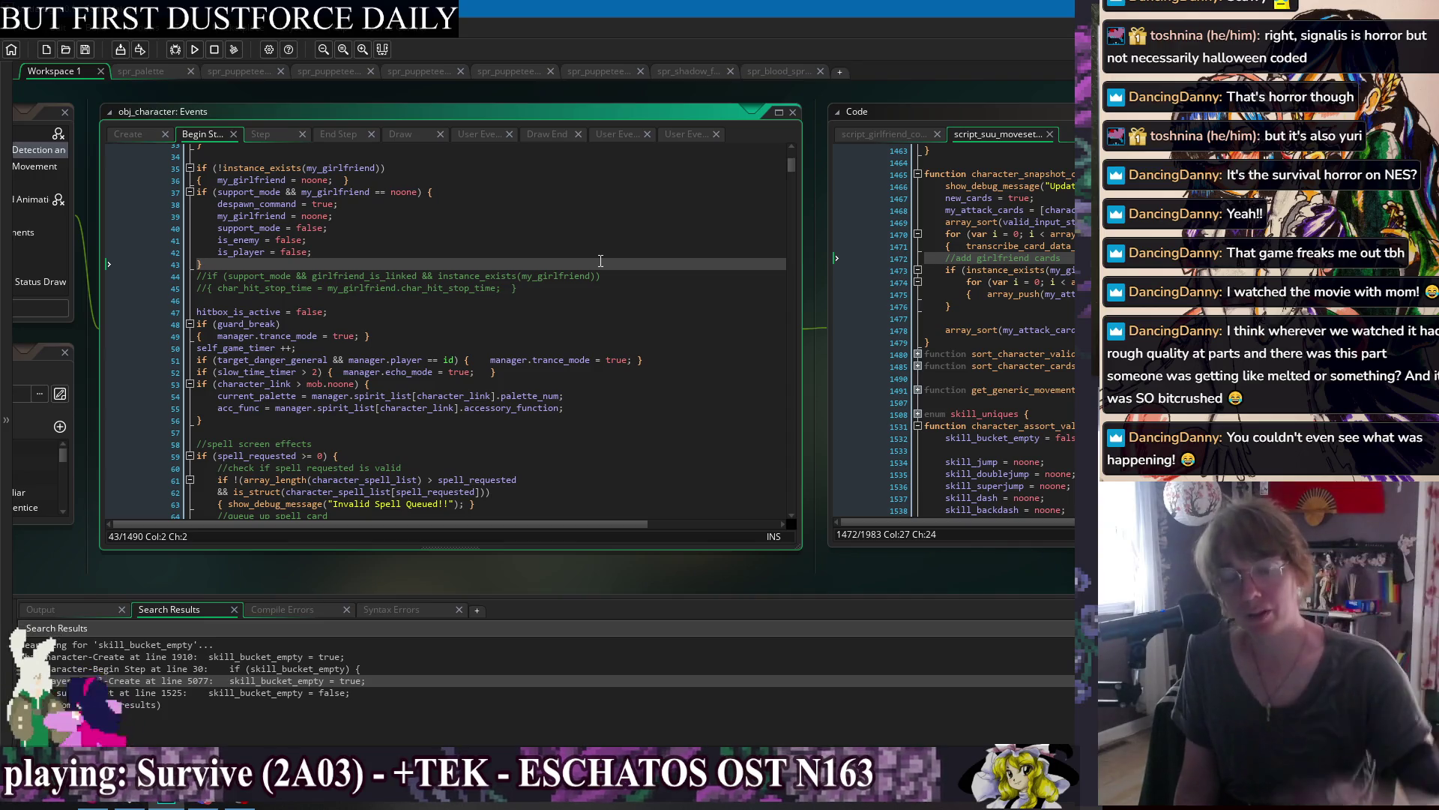
pyautogui.click(595, 241)
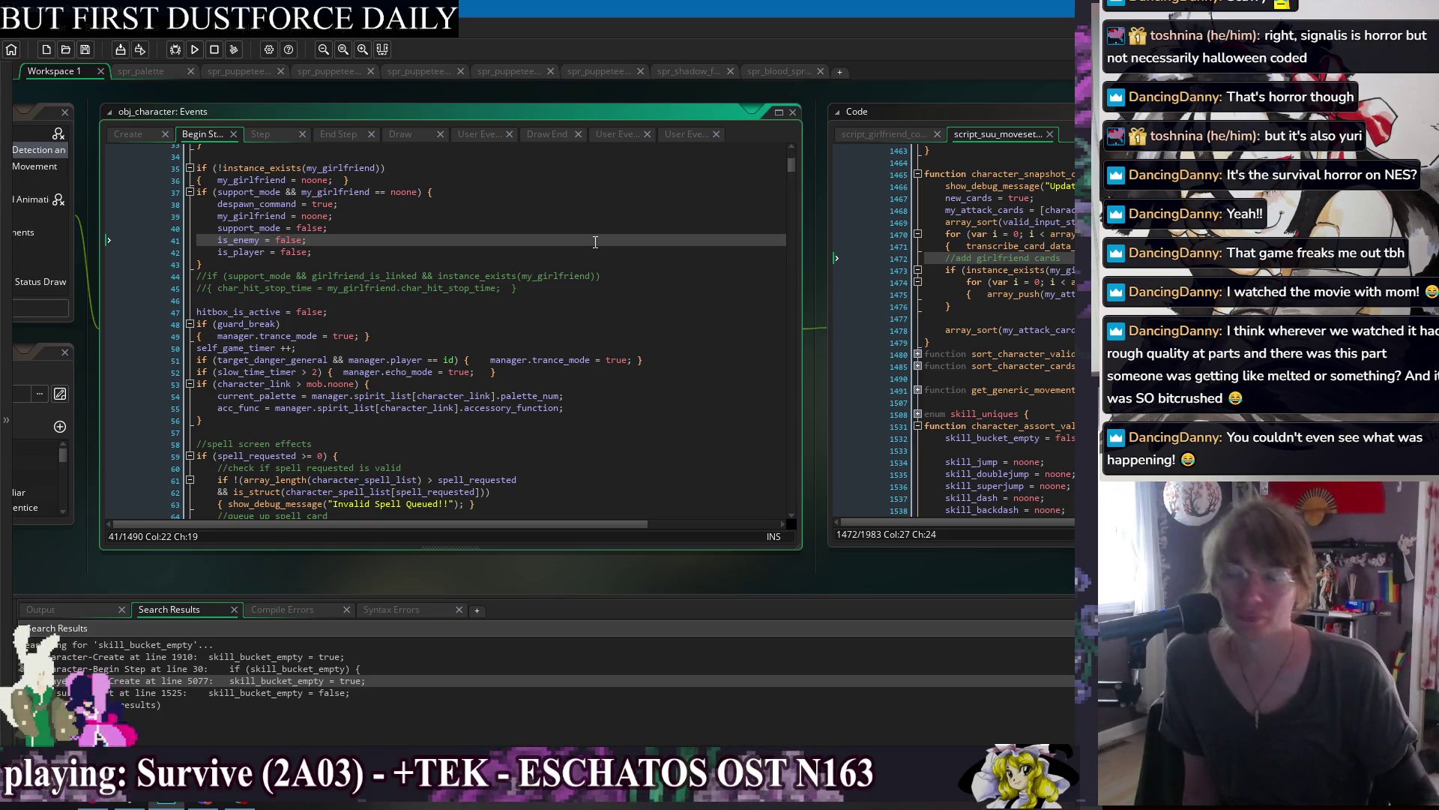
pyautogui.click(540, 251)
pyautogui.click(517, 242)
pyautogui.click(521, 229)
pyautogui.click(526, 217)
pyautogui.click(540, 205)
pyautogui.click(552, 193)
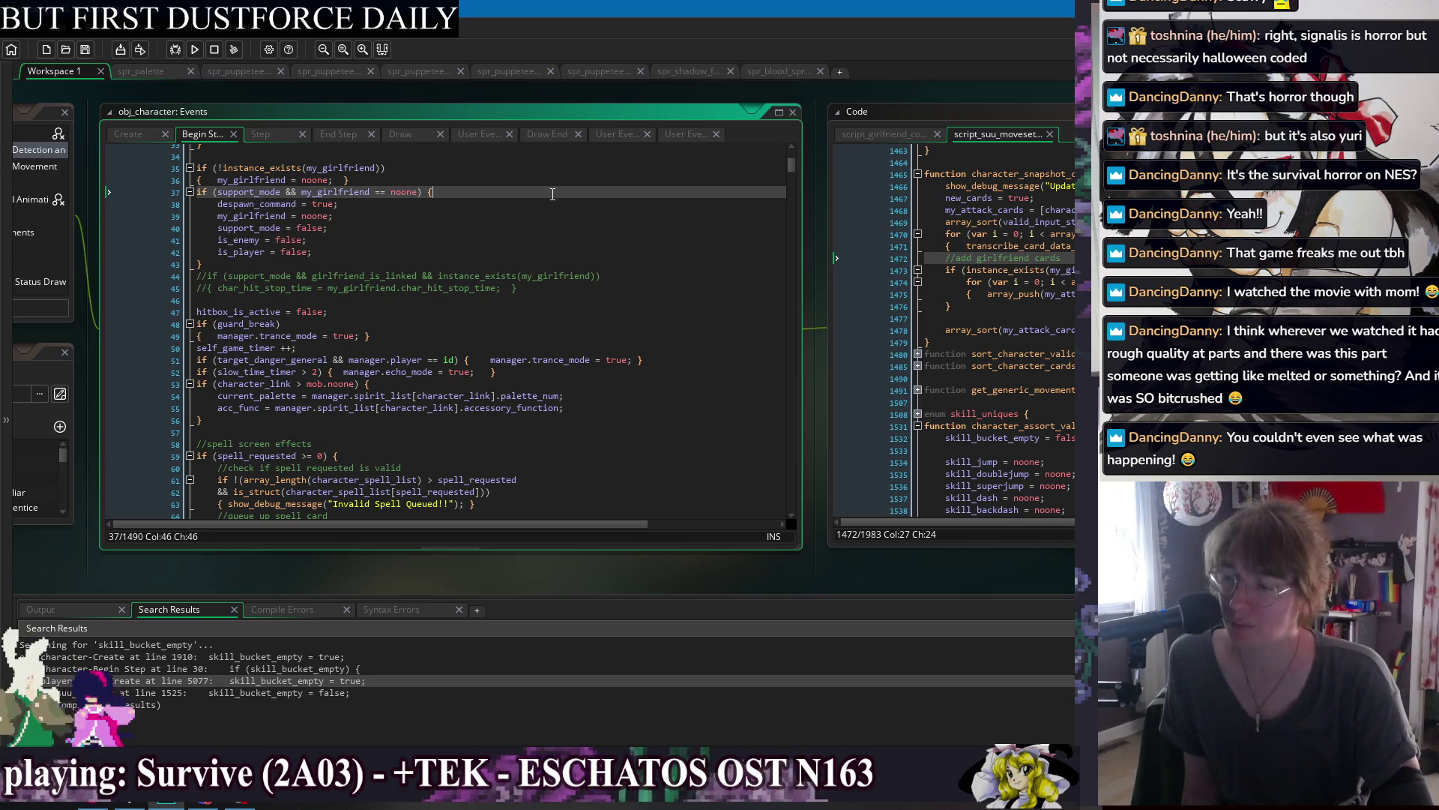
pyautogui.click(571, 180)
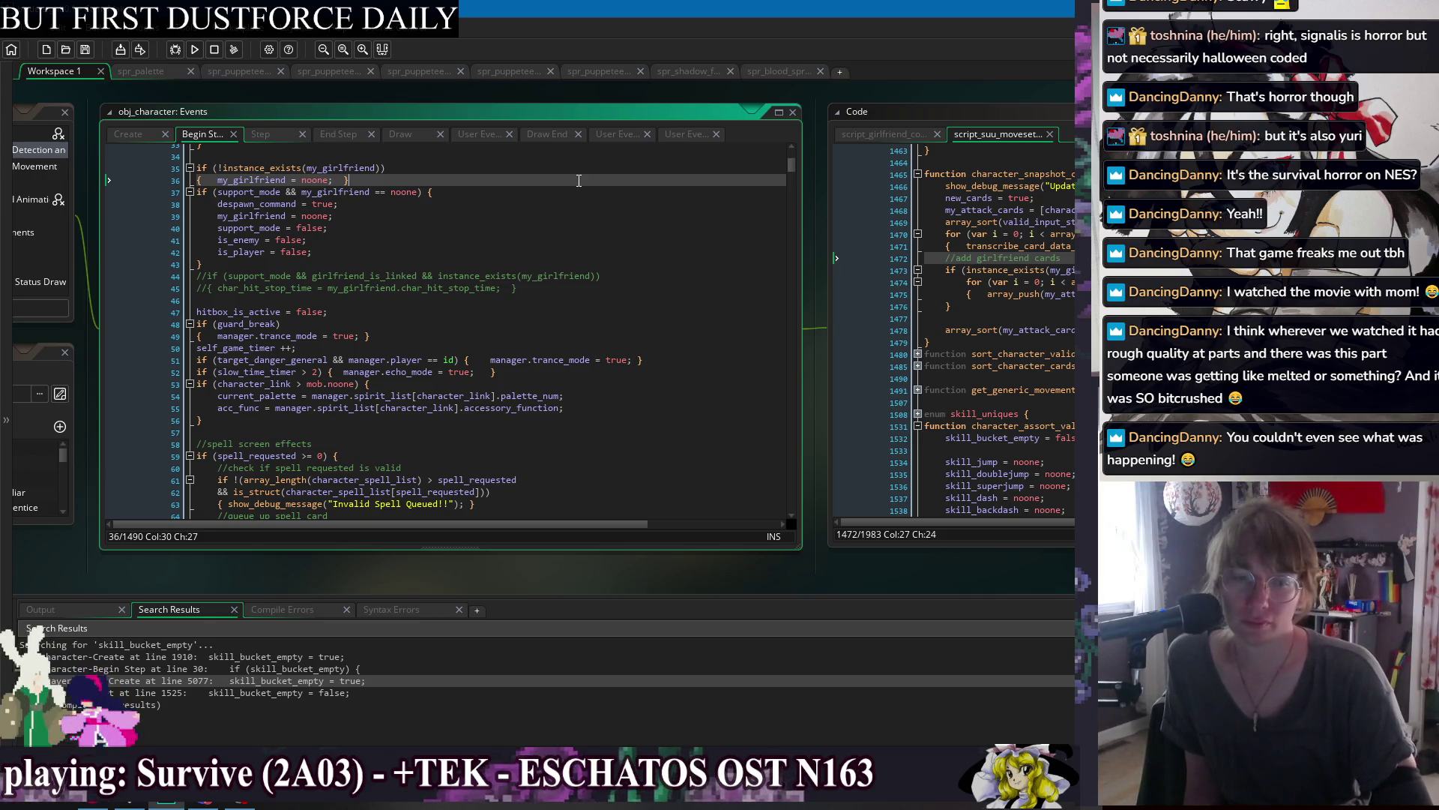
pyautogui.click(555, 266)
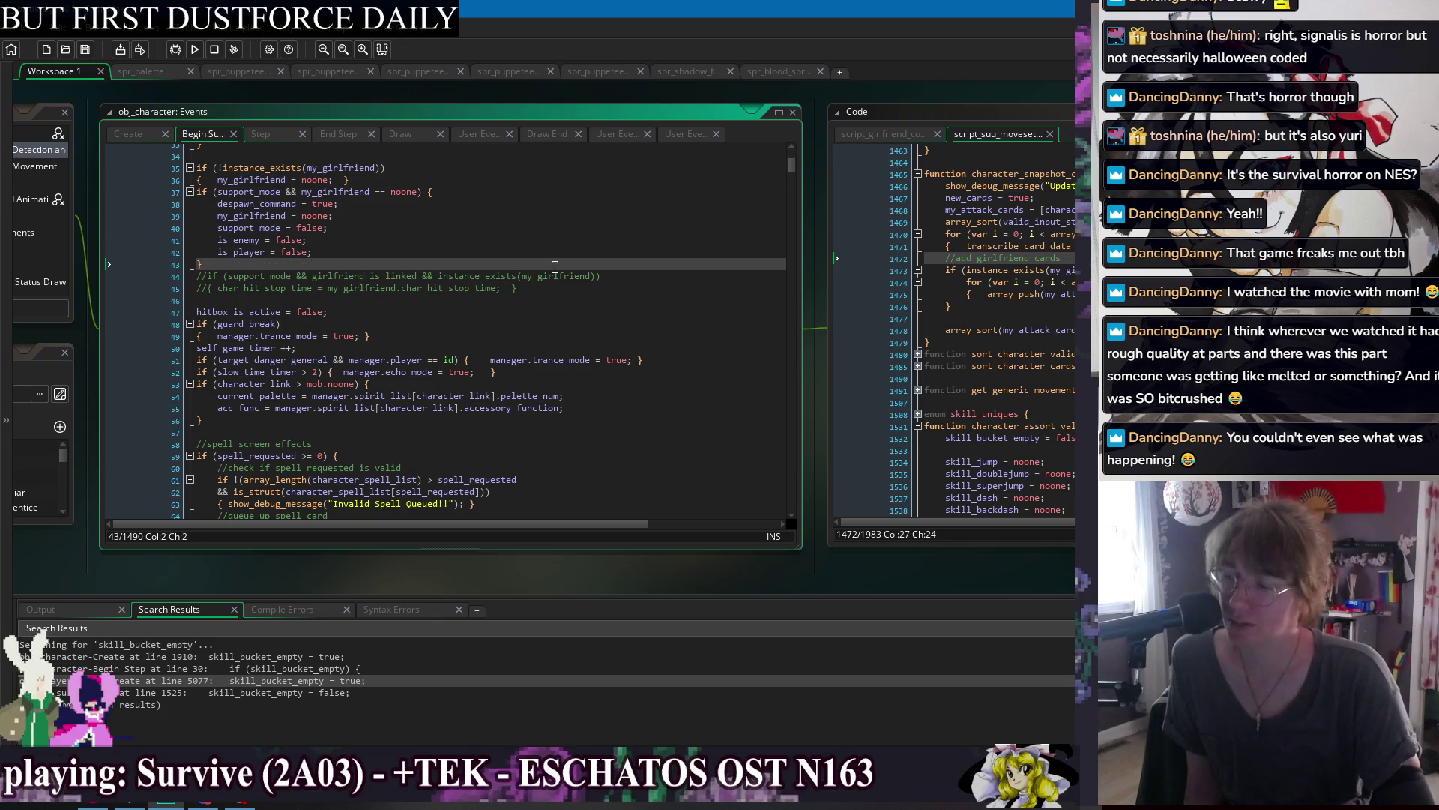
pyautogui.click(612, 305)
pyautogui.click(644, 324)
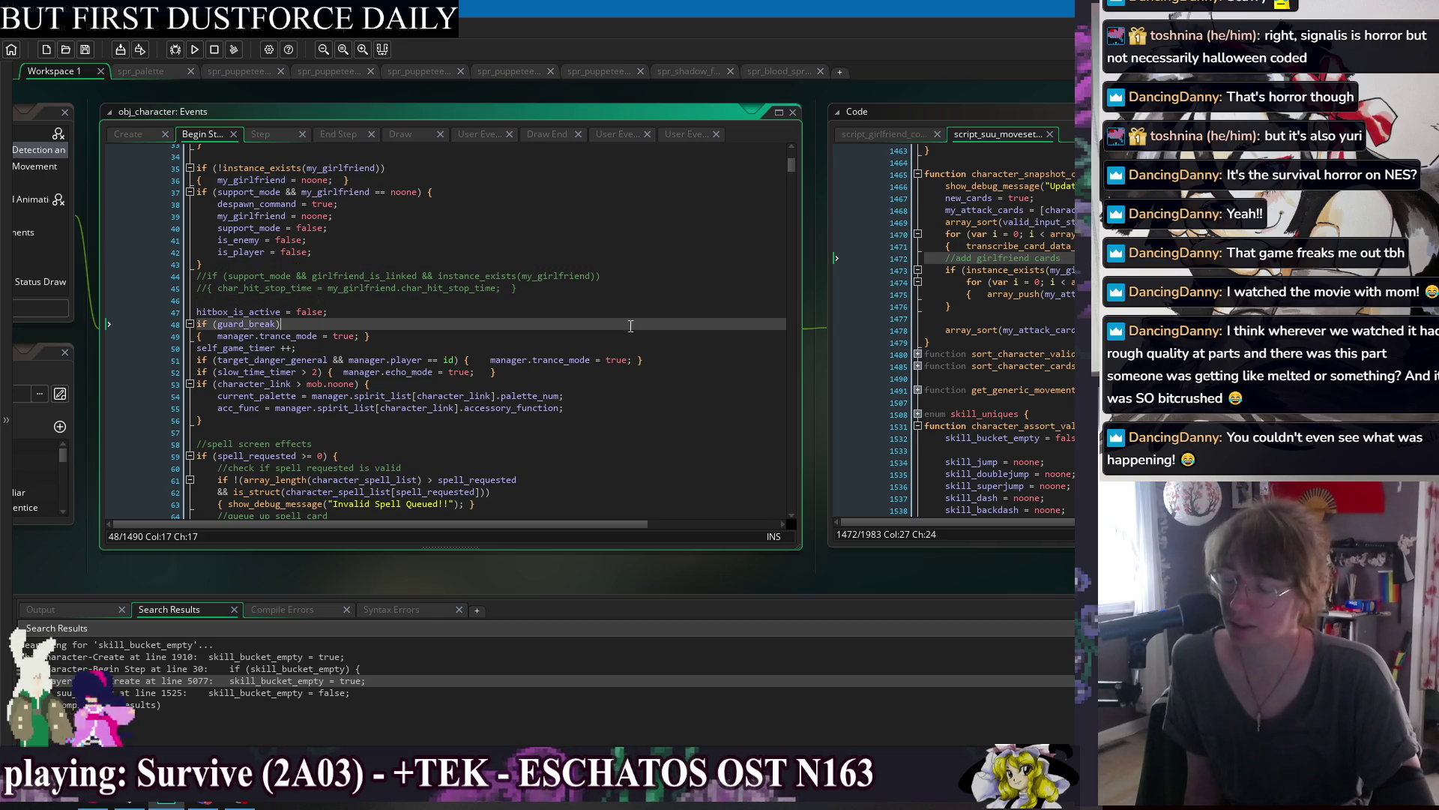
pyautogui.click(704, 407)
pyautogui.press('Down')
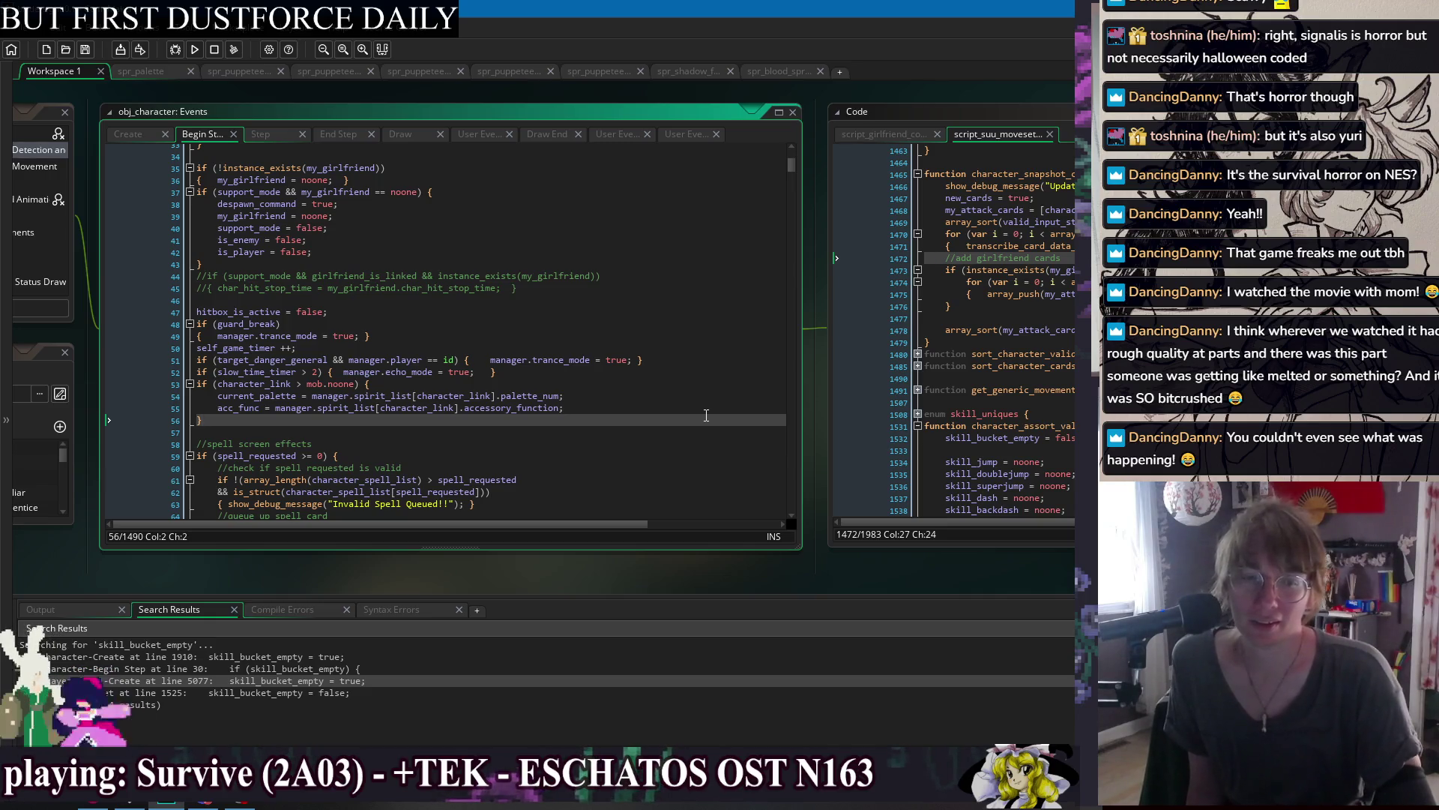
pyautogui.click(588, 323)
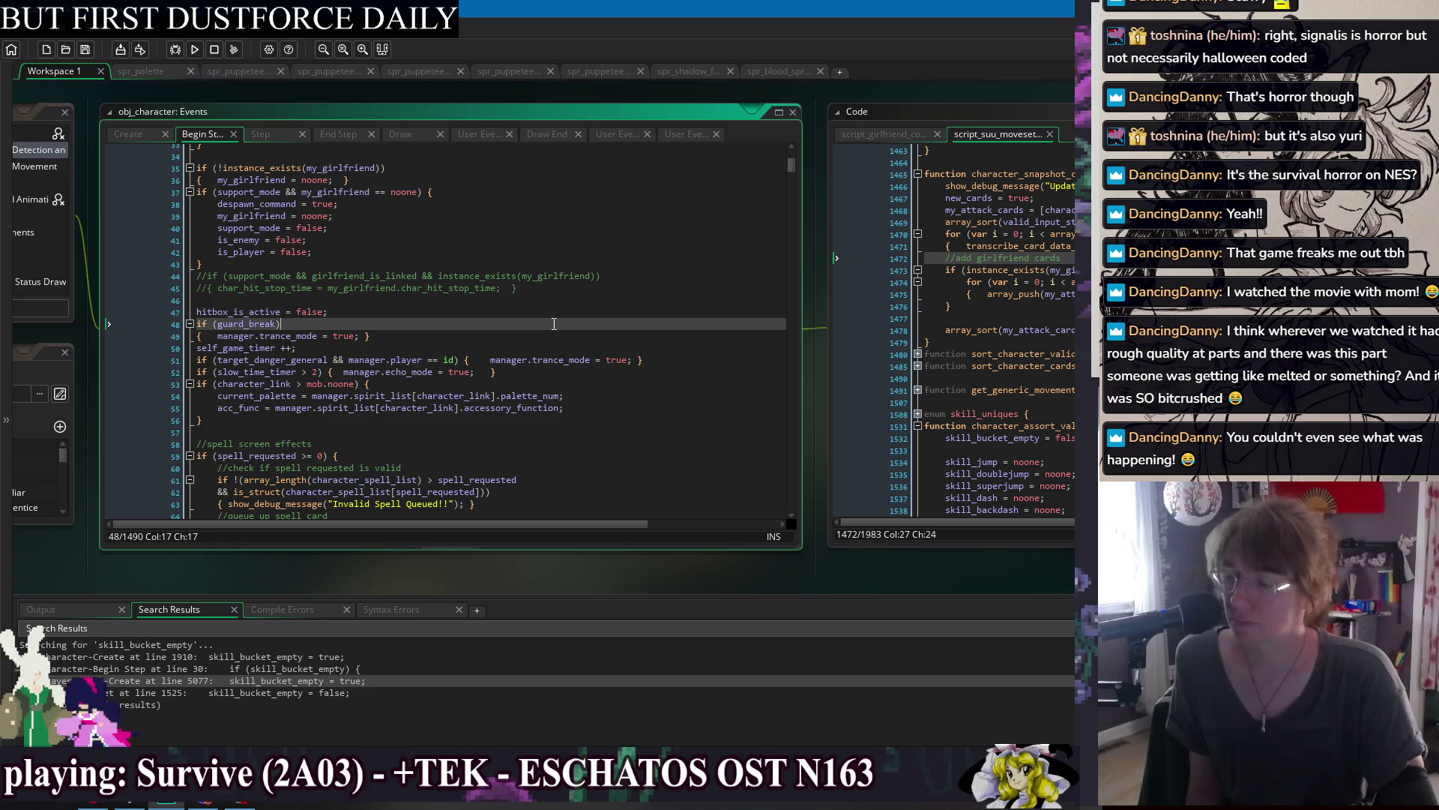
pyautogui.click(587, 343)
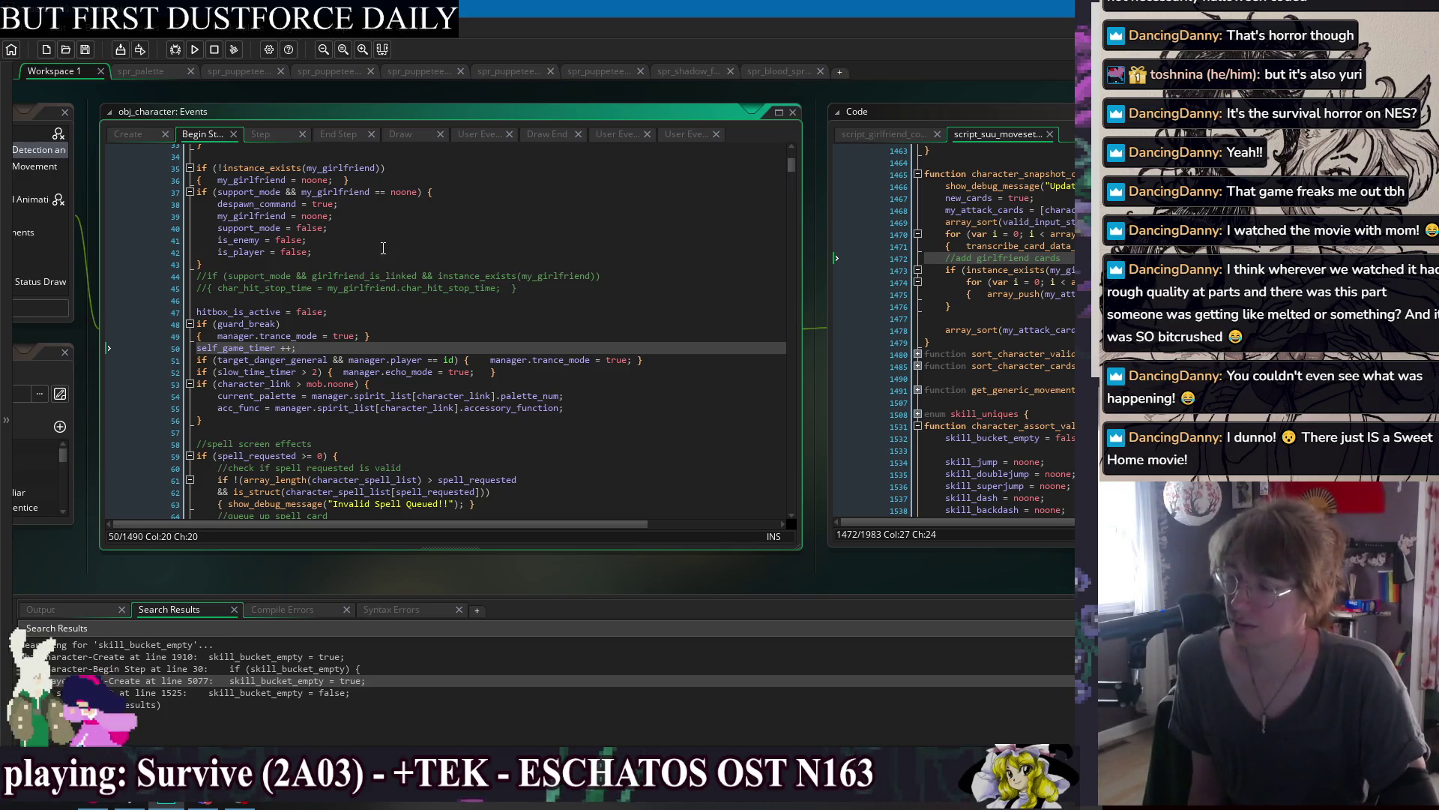
pyautogui.click(418, 228)
pyautogui.click(430, 254)
pyautogui.click(431, 264)
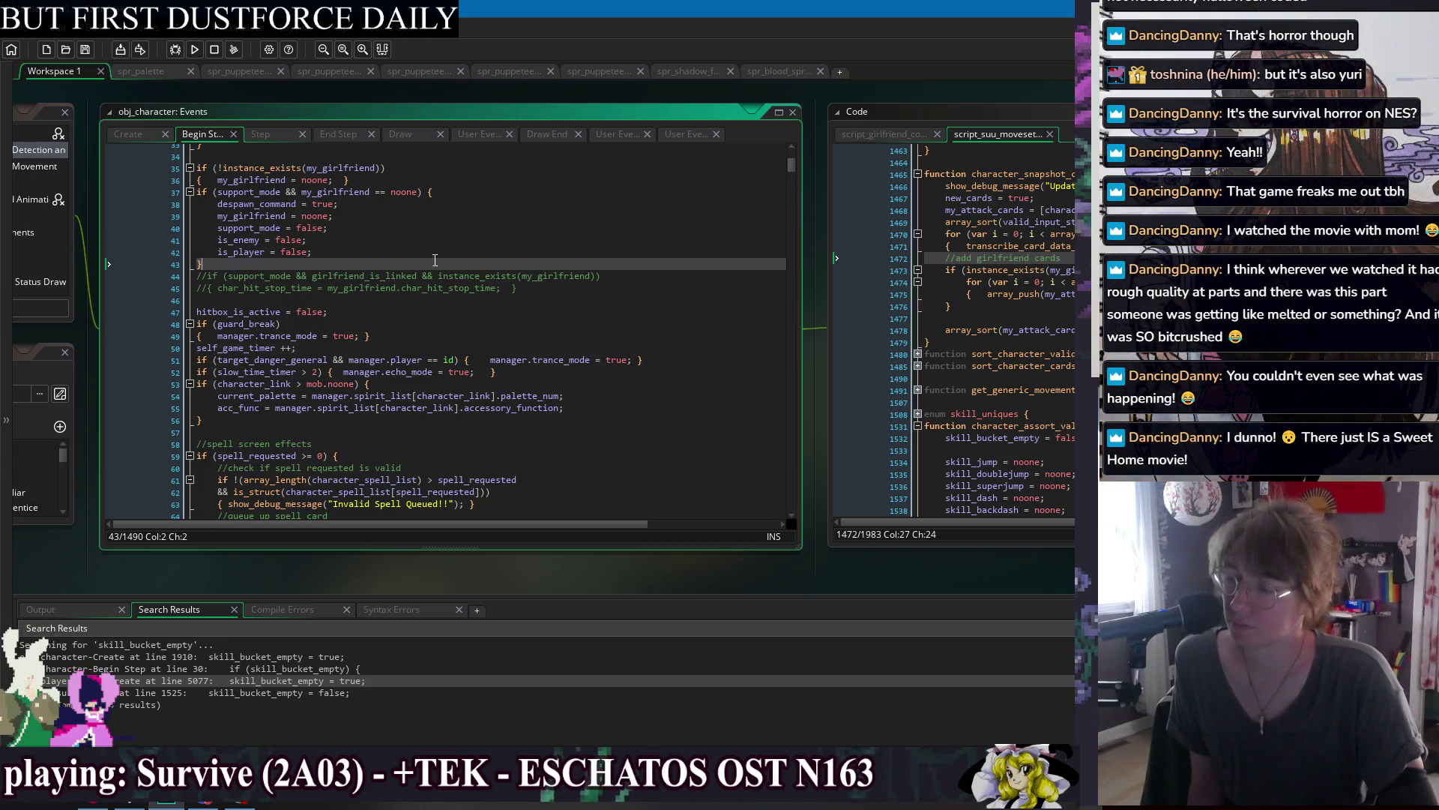
pyautogui.click(617, 291)
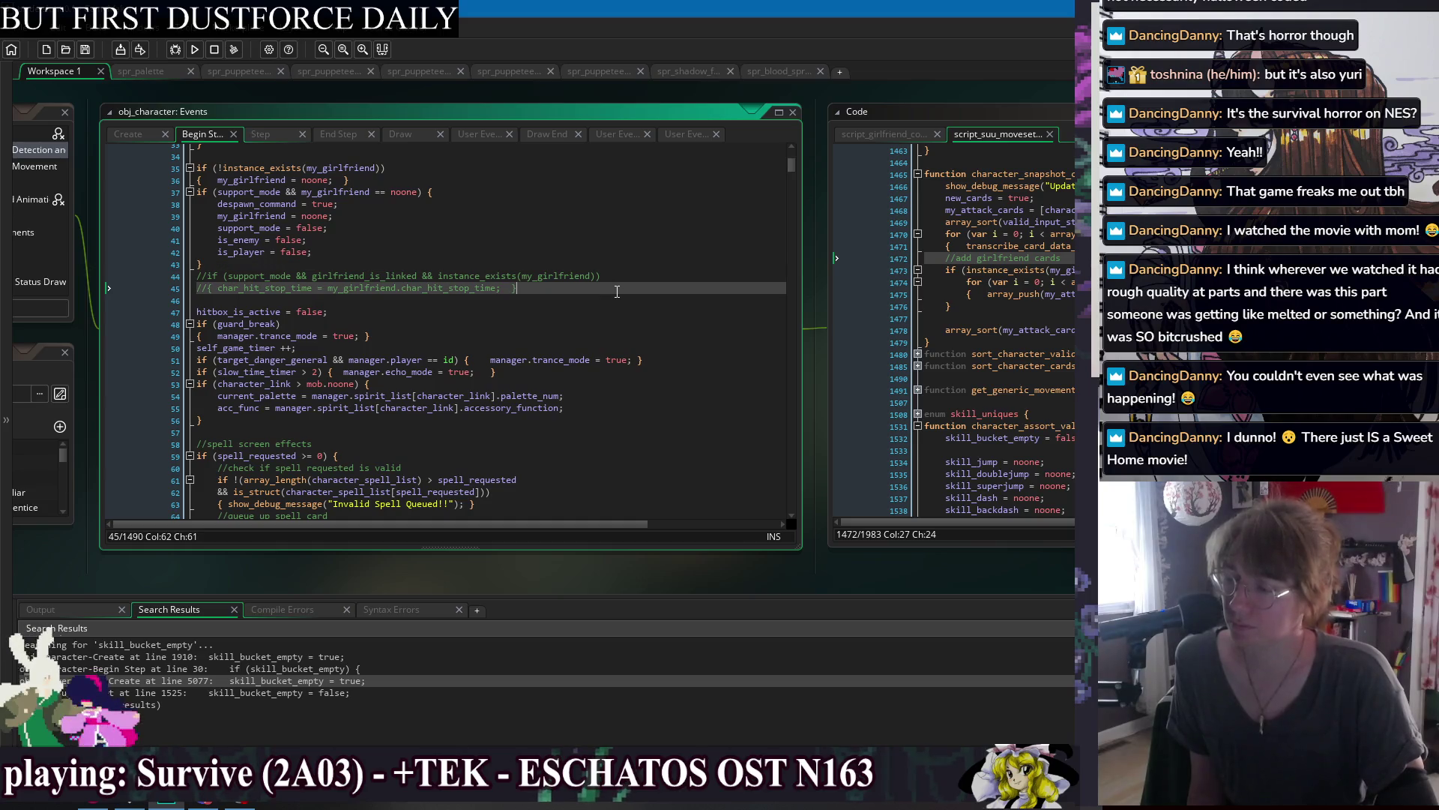
pyautogui.click(533, 249)
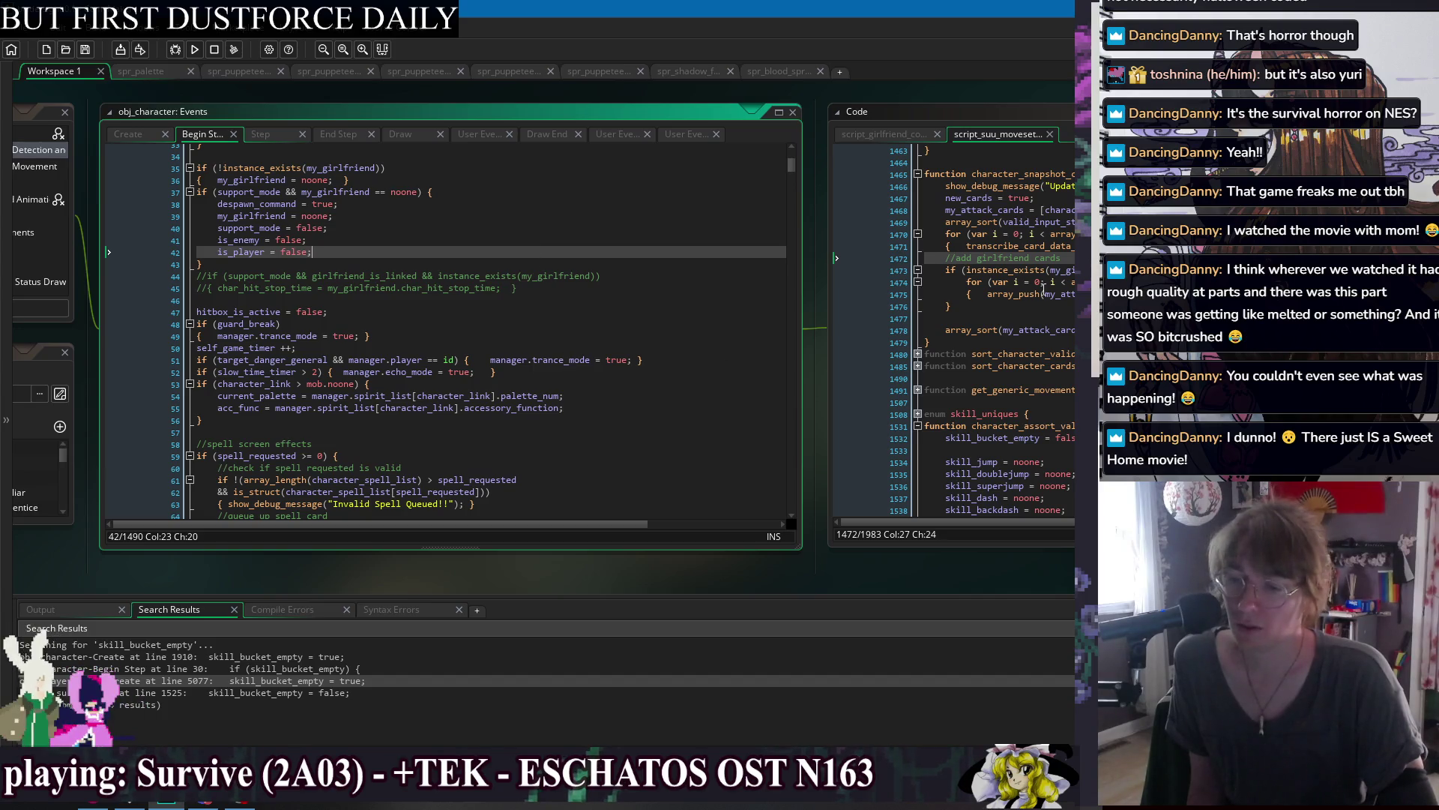
pyautogui.scroll(-17, 486, 383)
# Scroll Begin Step to the vow_of_non_violence line 166 and open Find and Replace.
pyautogui.scroll(-3, 487, 386)
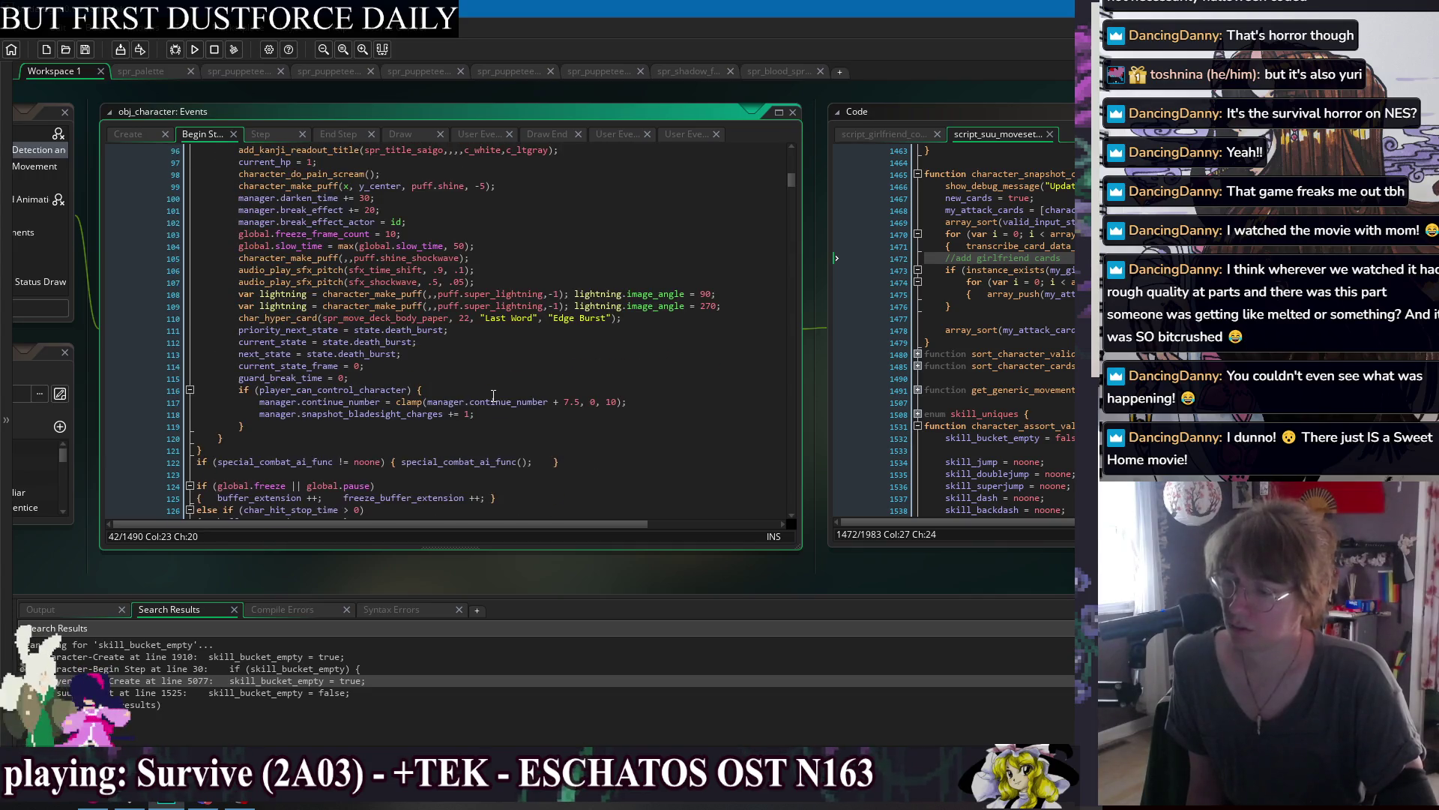
pyautogui.click(448, 428)
pyautogui.click(450, 439)
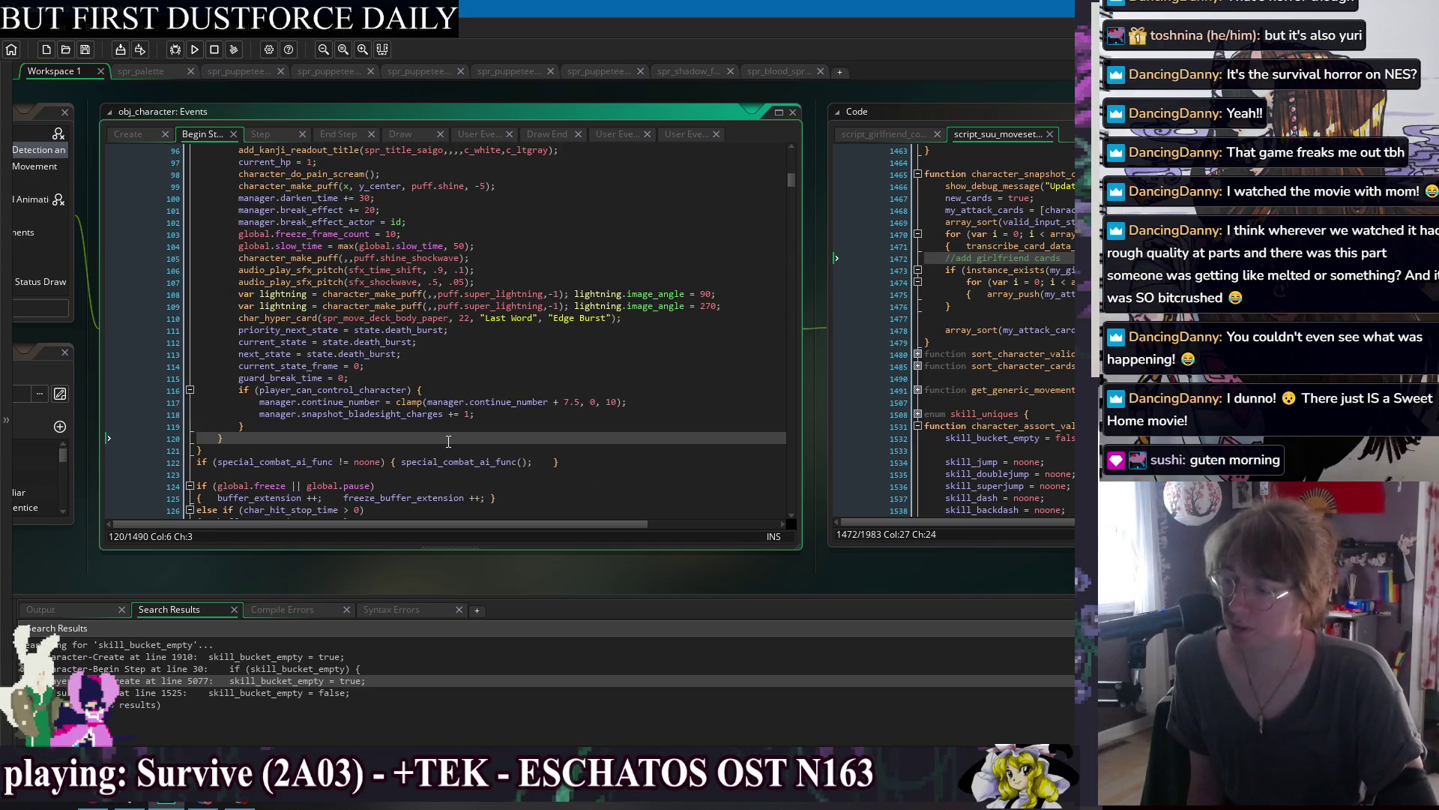
pyautogui.click(451, 449)
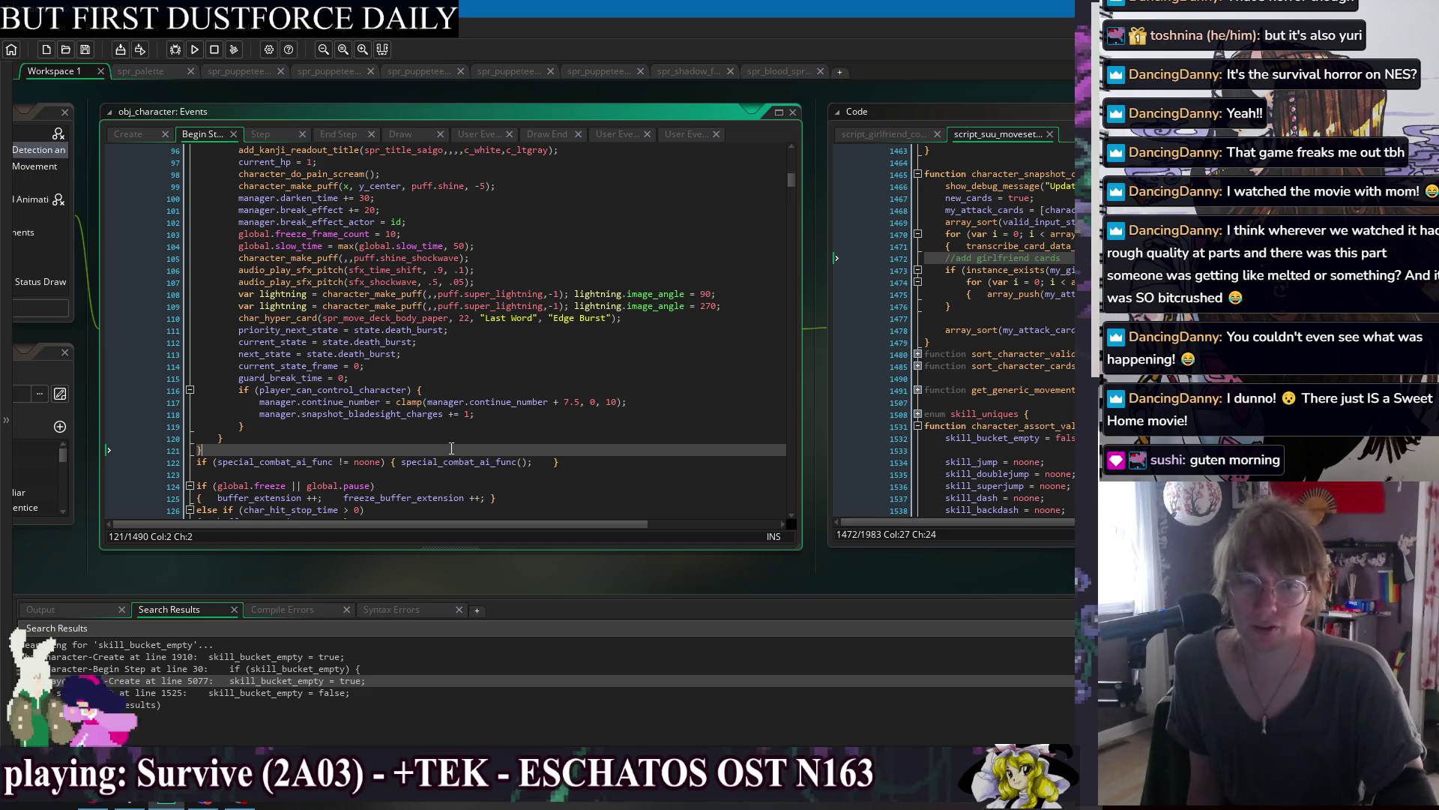
pyautogui.scroll(-6, 542, 365)
pyautogui.scroll(-12, 541, 365)
pyautogui.click(611, 330)
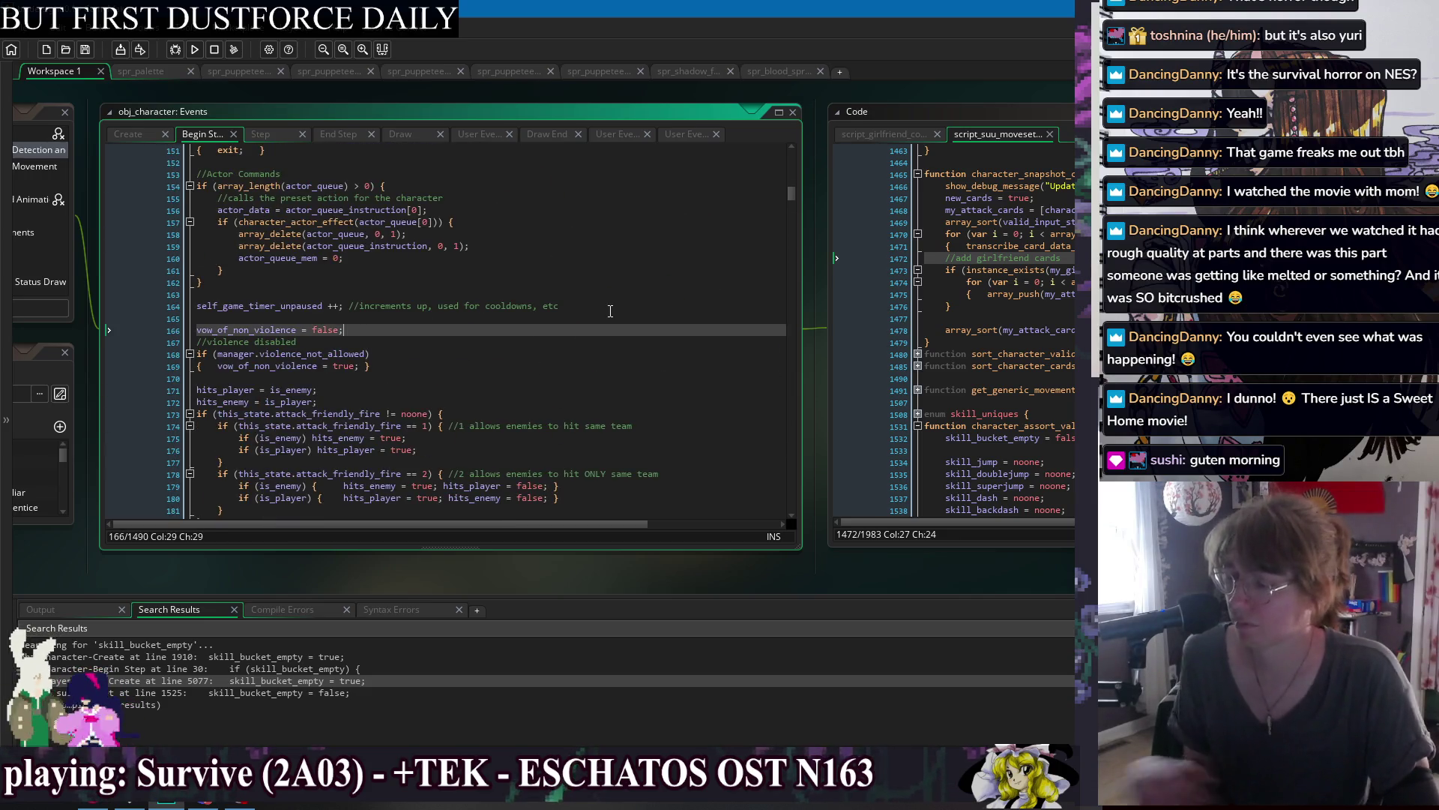
pyautogui.hotkey('ctrl', 'f')
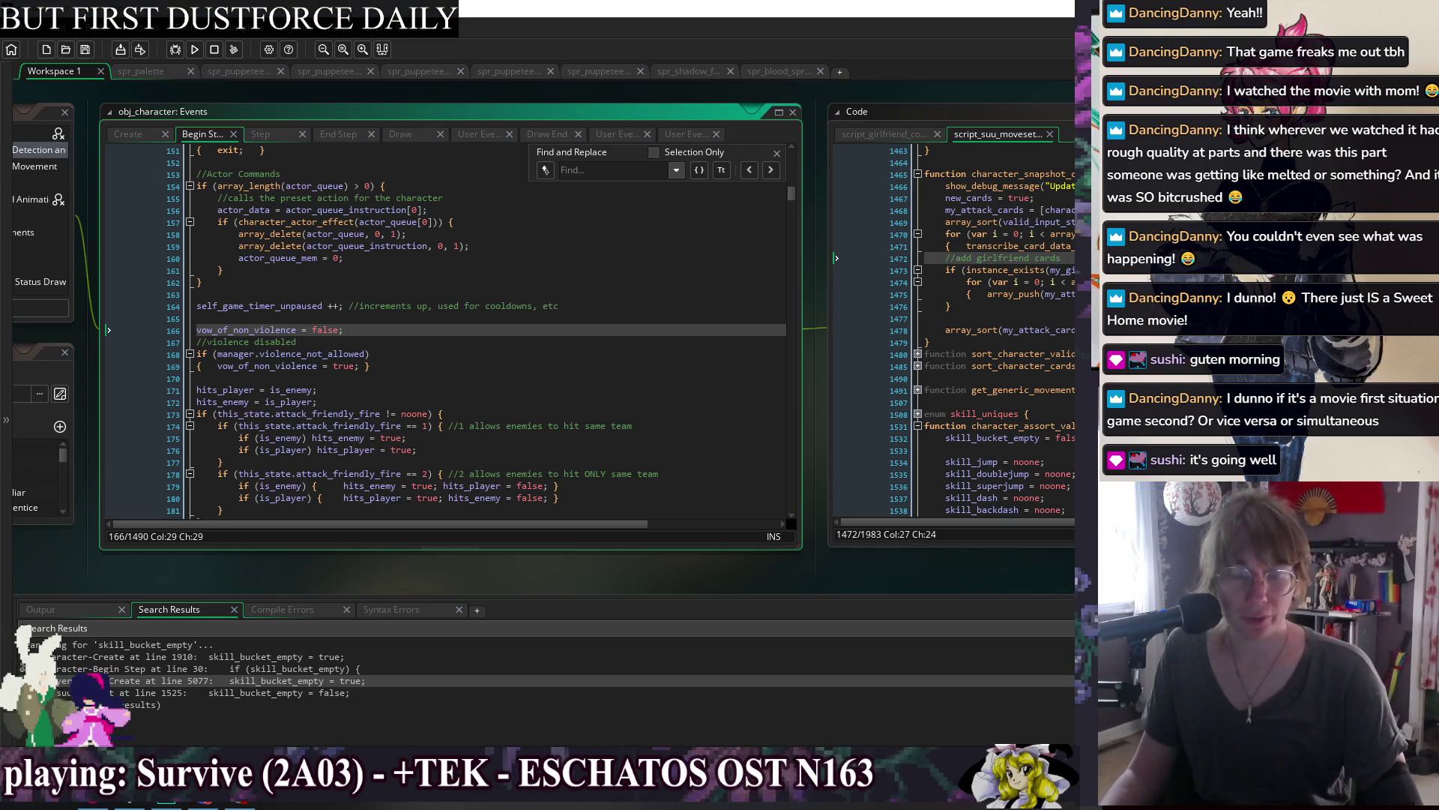
pyautogui.click(521, 297)
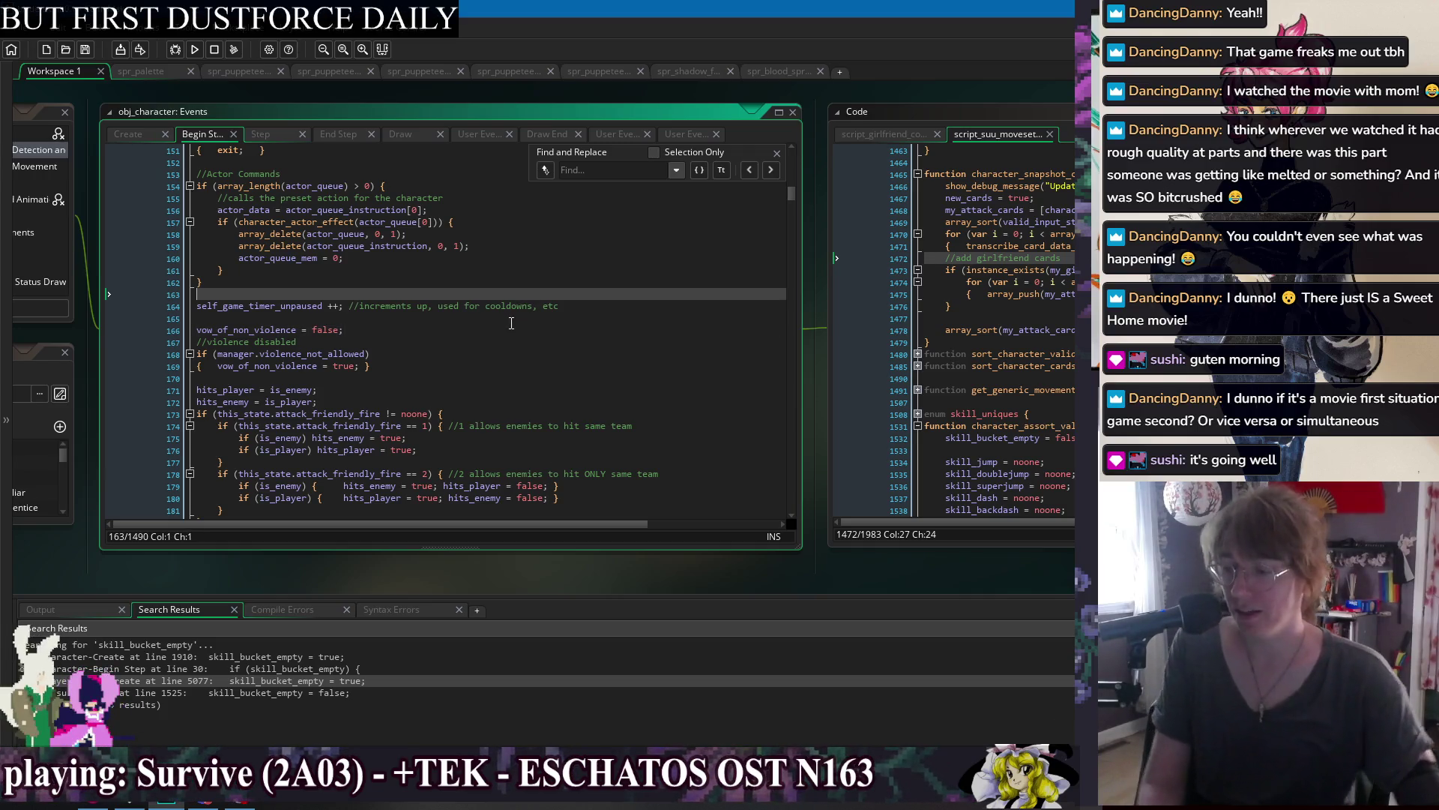
pyautogui.press('Down')
pyautogui.press('Down')
pyautogui.press('Down')
pyautogui.scroll(-2, 610, 339)
pyautogui.scroll(-3, 609, 339)
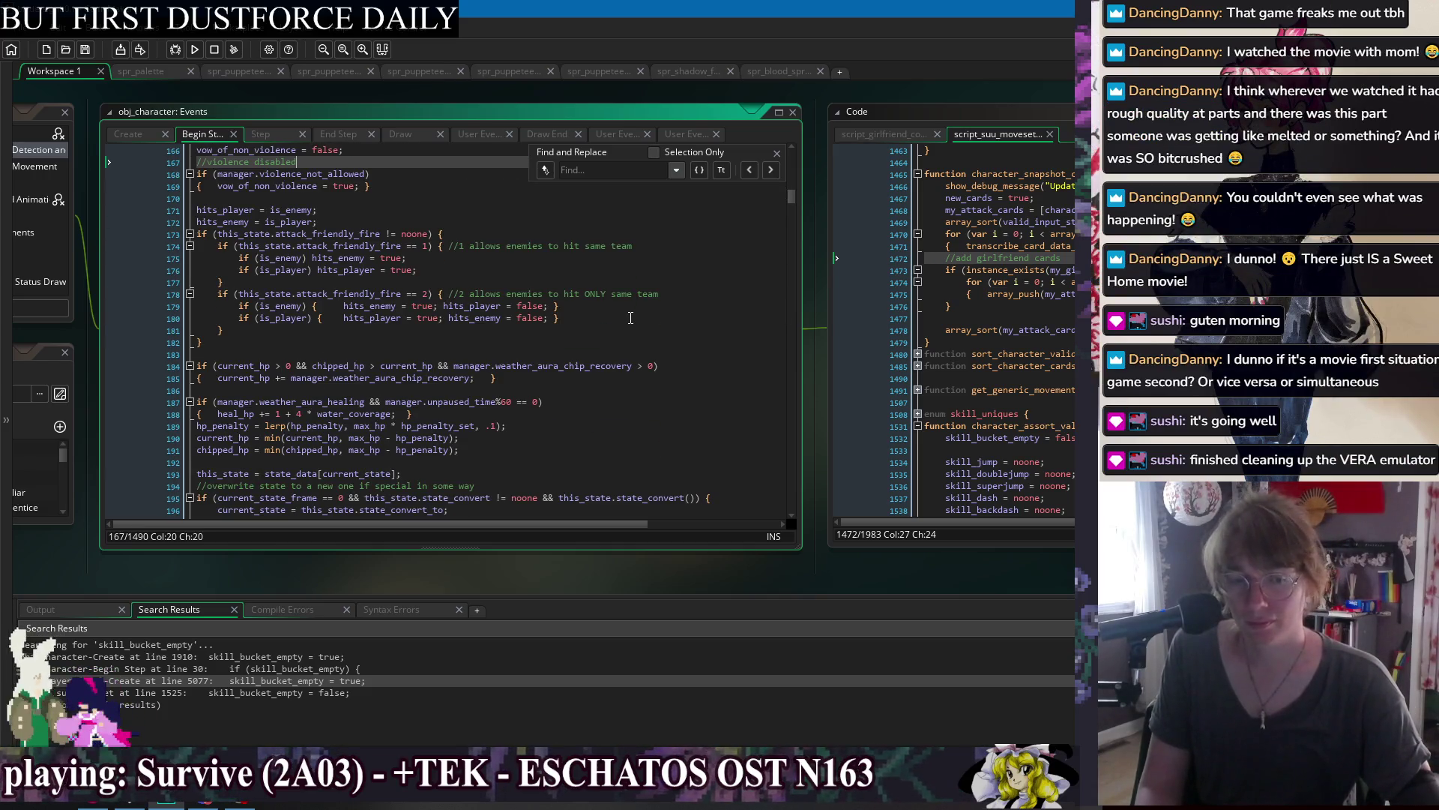
pyautogui.click(607, 356)
pyautogui.click(624, 379)
pyautogui.scroll(-4, 626, 383)
pyautogui.scroll(-3, 625, 383)
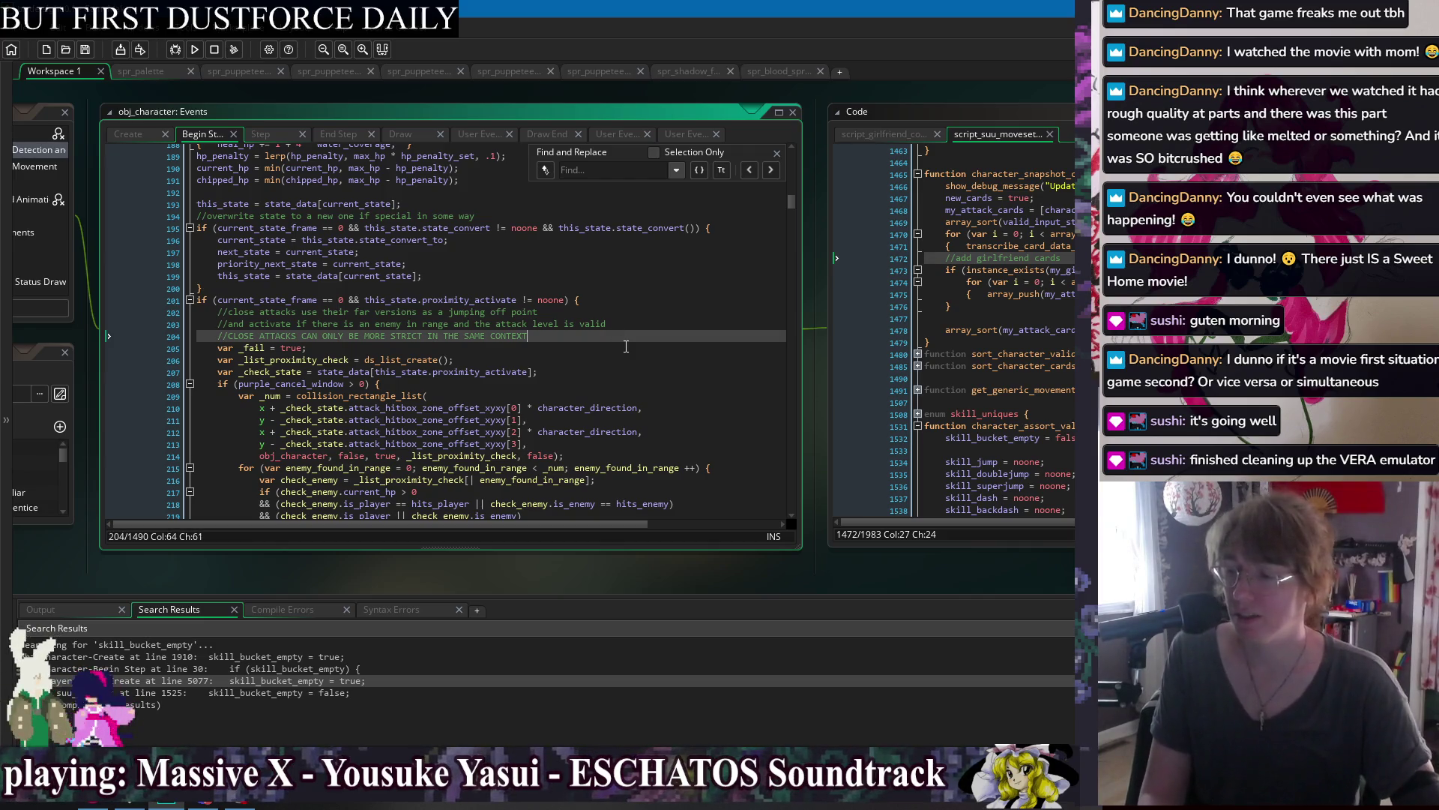
pyautogui.doubleClick(646, 316)
pyautogui.click(652, 320)
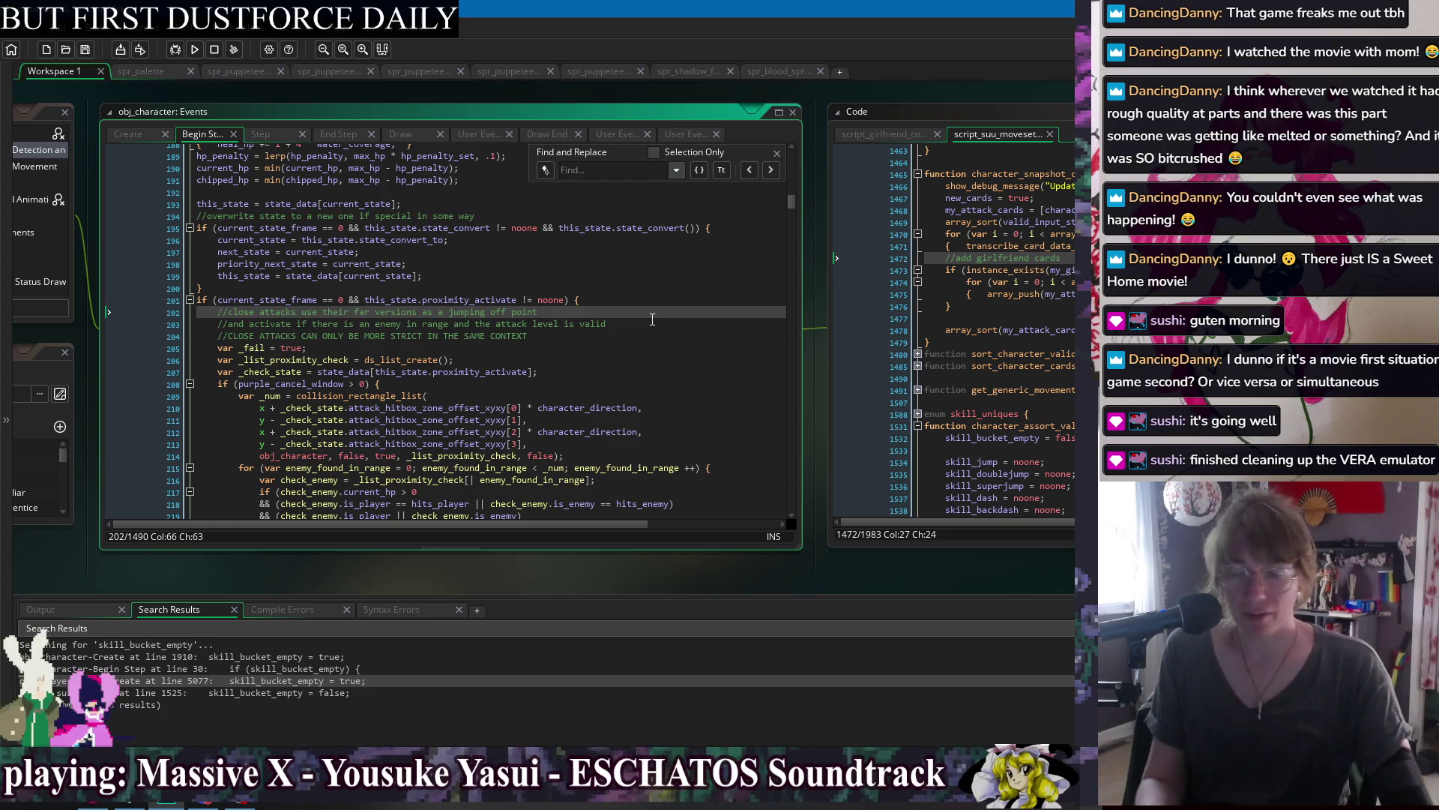
pyautogui.press('Down')
pyautogui.press('Down')
pyautogui.press('Down')
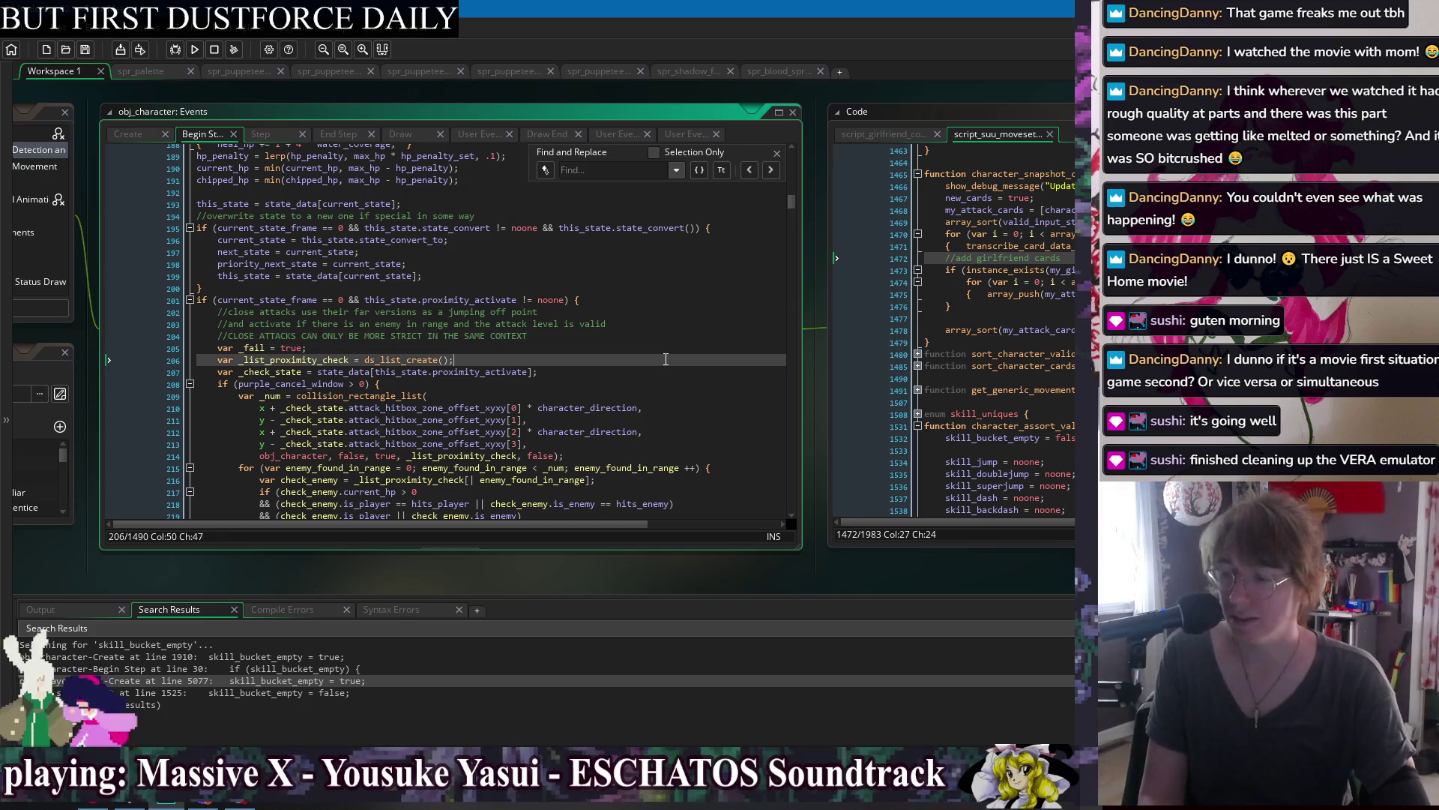
pyautogui.scroll(-1, 664, 343)
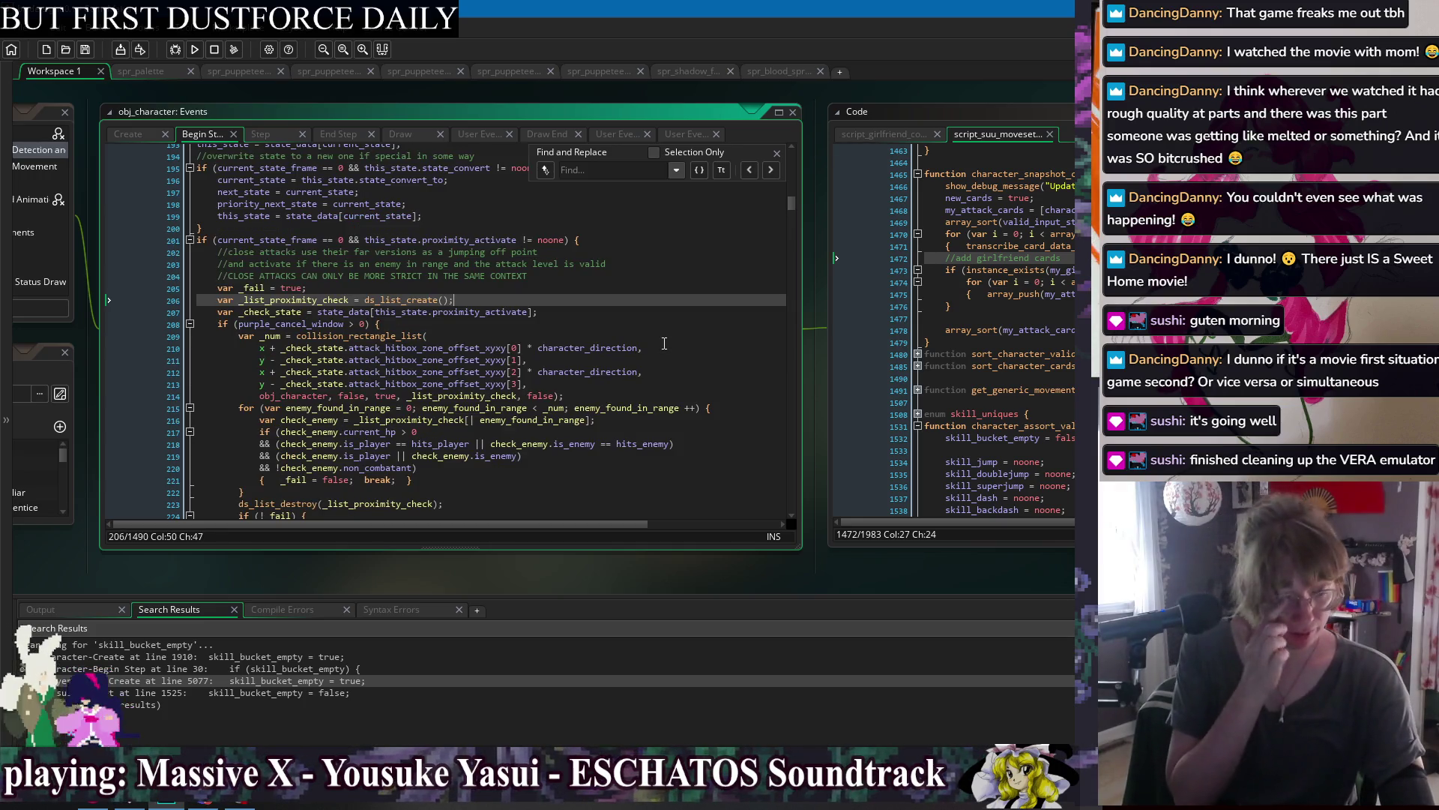
pyautogui.scroll(-5, 641, 323)
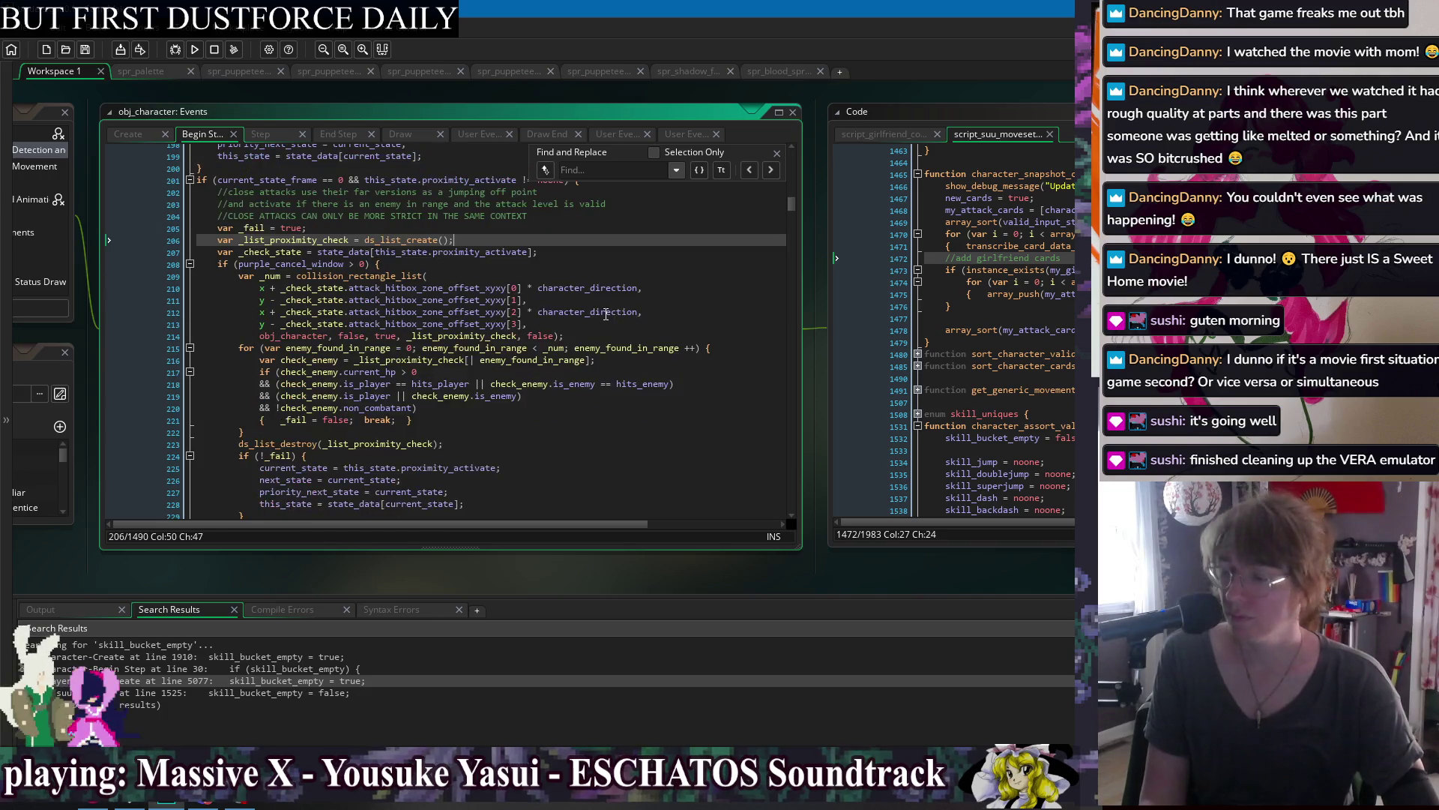
pyautogui.click(626, 403)
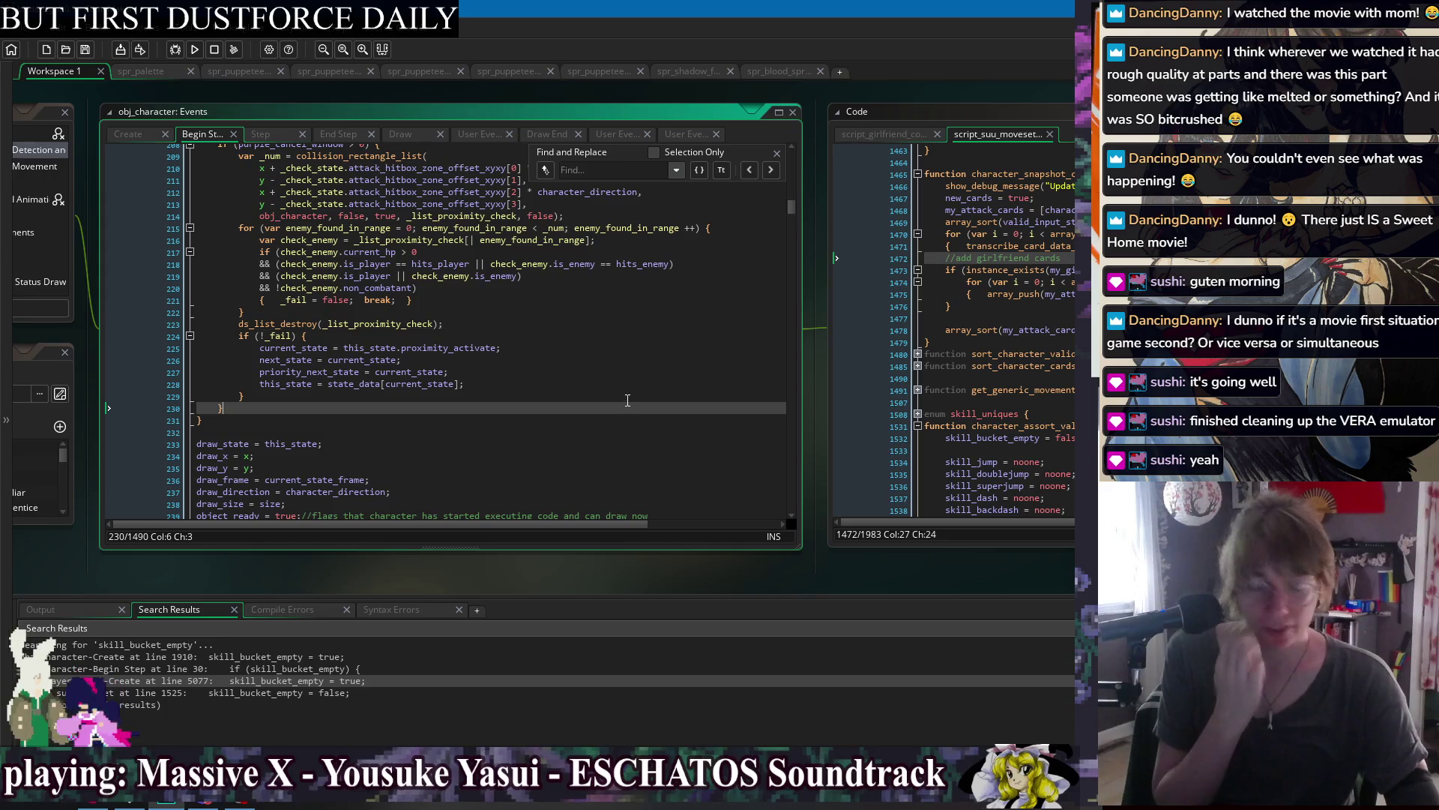
pyautogui.scroll(-8, 487, 405)
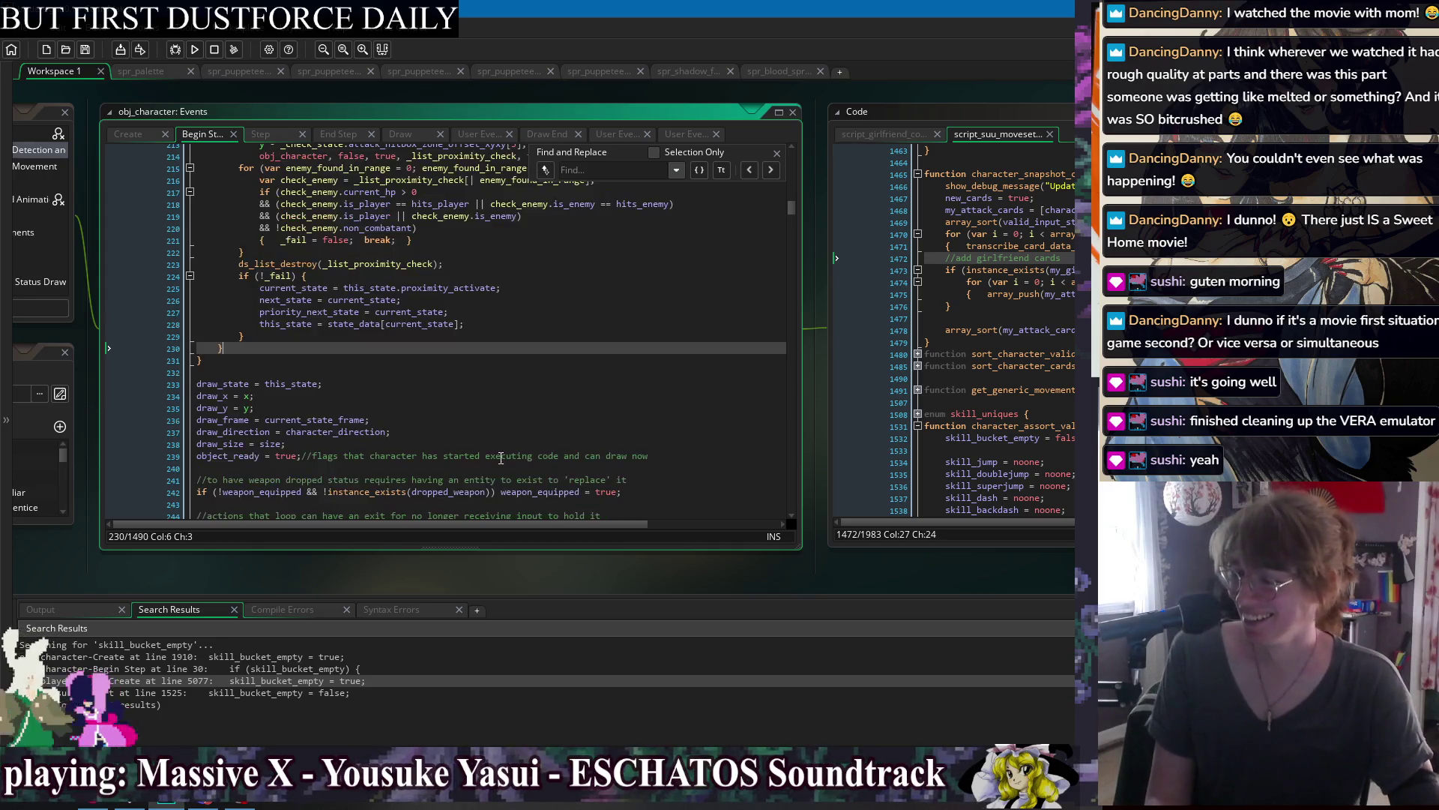
pyautogui.click(614, 166)
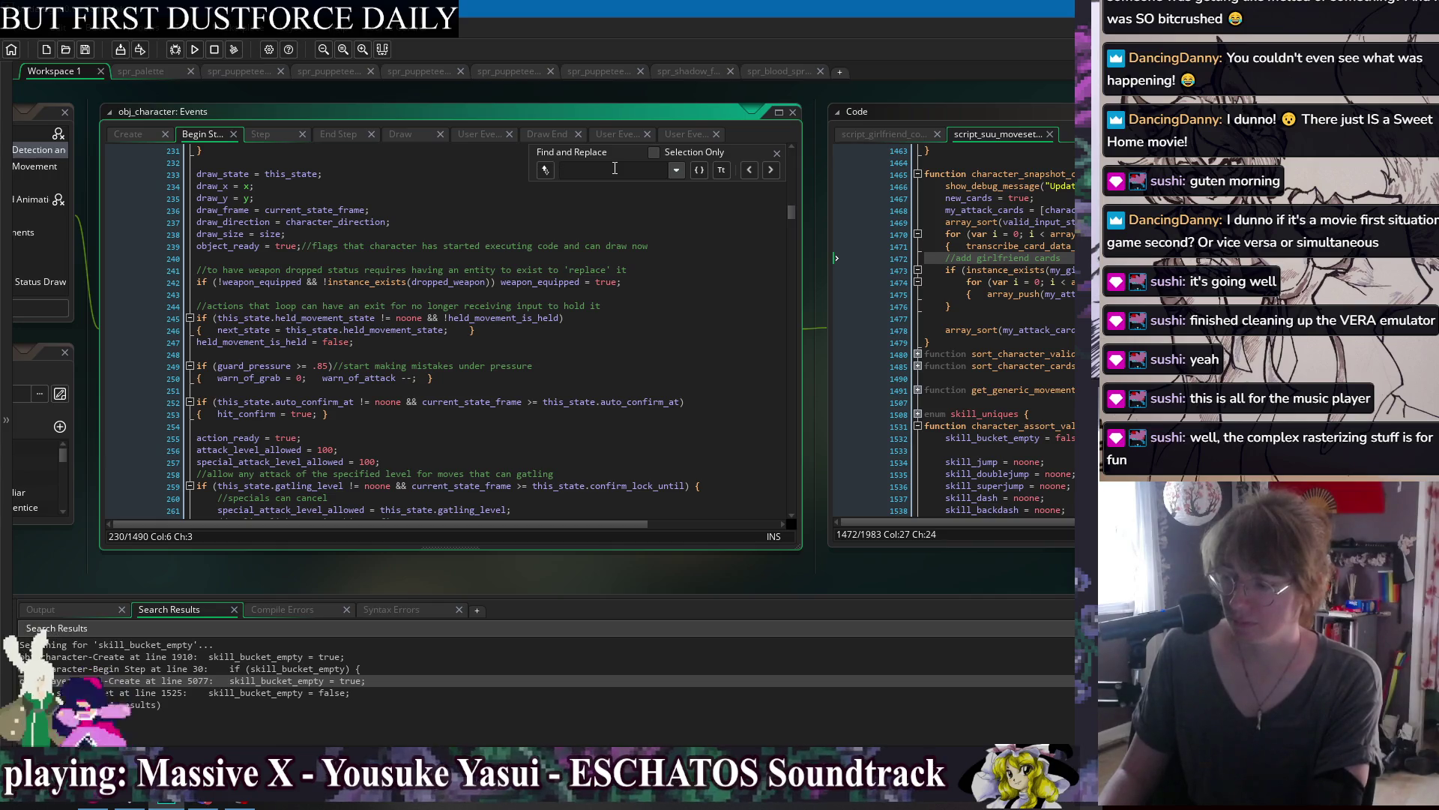
# Search Begin Step for 'my_girlf' and step through matches to the reveal spawn line 508.
pyautogui.write('my')
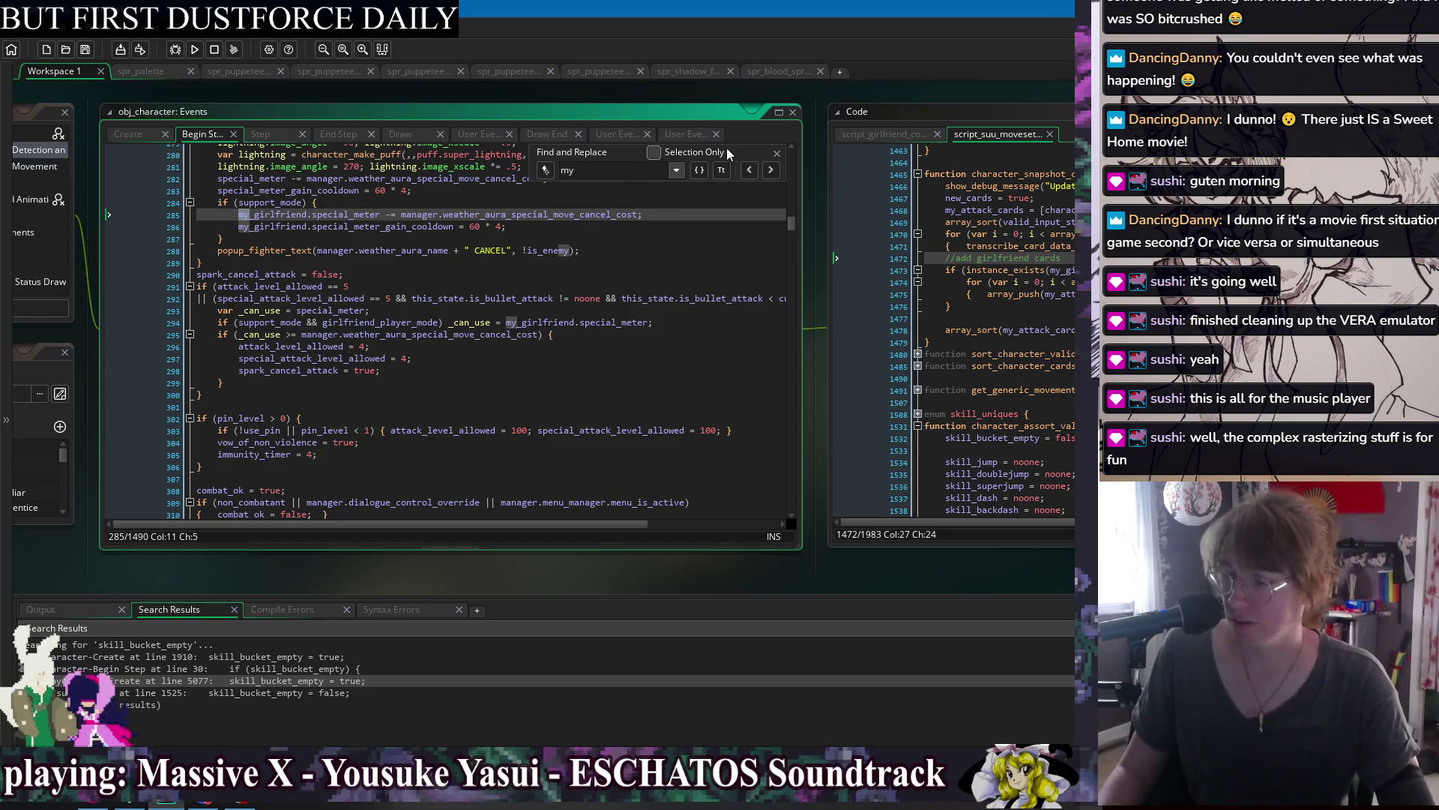
pyautogui.write('_girlf')
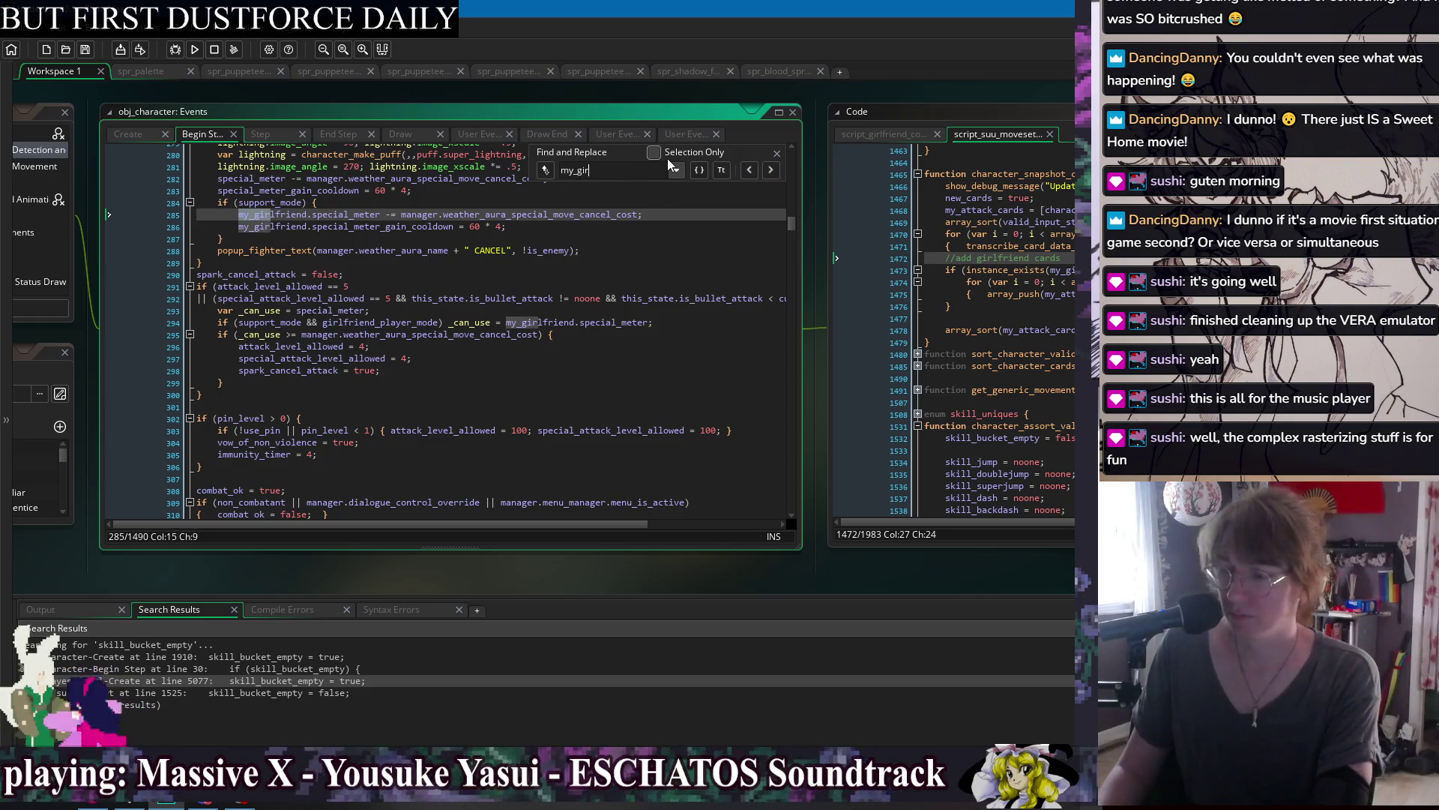
pyautogui.click(774, 173)
pyautogui.click(773, 173)
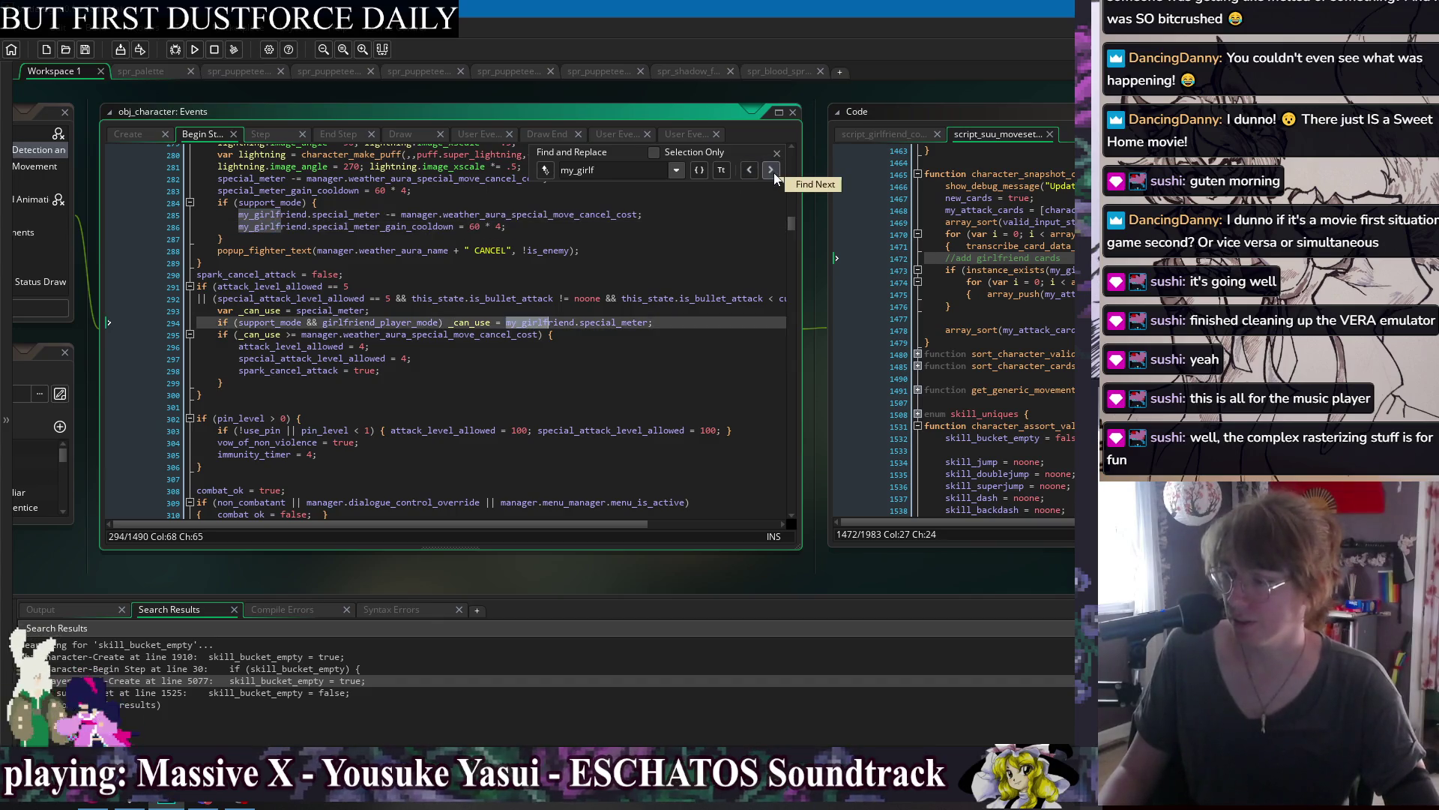
pyautogui.click(773, 173)
pyautogui.click(774, 173)
pyautogui.click(773, 172)
pyautogui.click(774, 173)
pyautogui.click(511, 336)
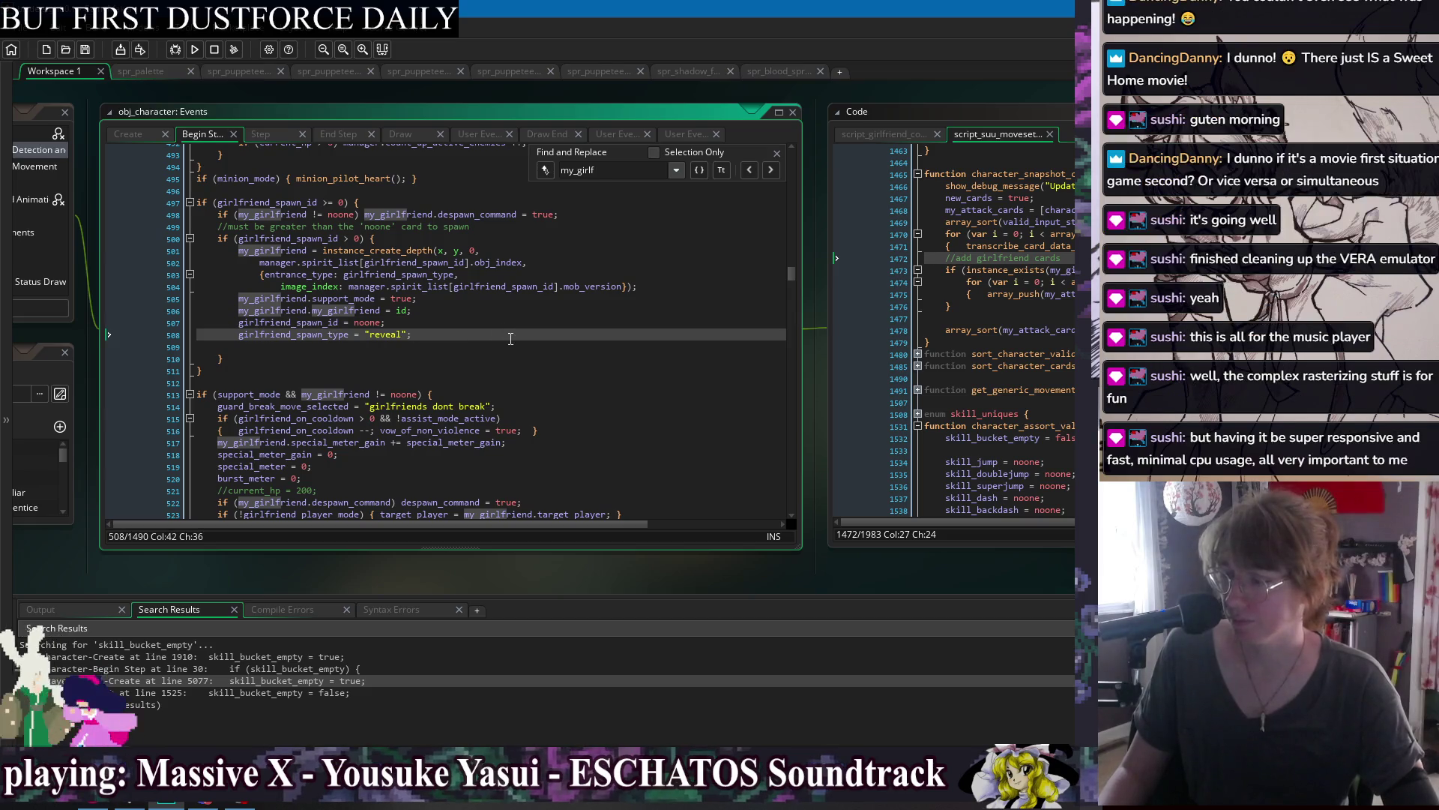